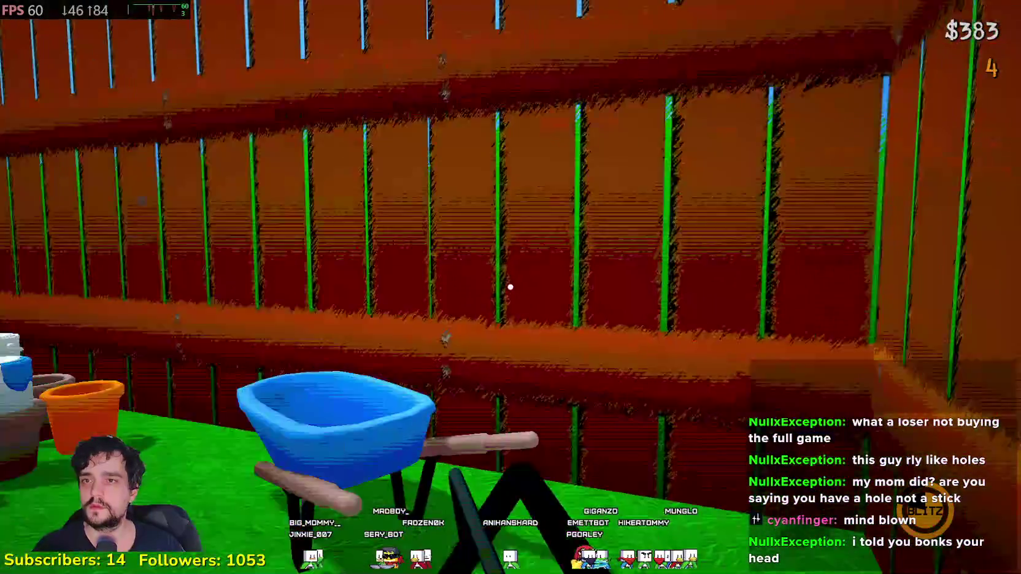
Step: Dig a hole in the lawn and swing the mallet at the grass near the kiwi hole and flamingos
{"action": "scroll", "coordinate": [510, 287], "scroll_direction": "down", "scroll_amount": 1}
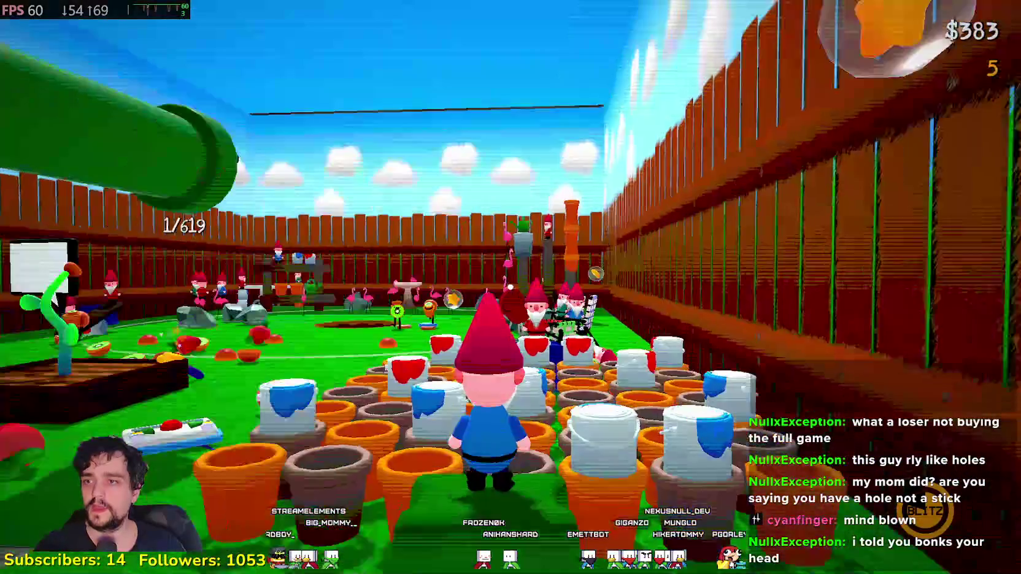
{"action": "scroll", "coordinate": [510, 287], "scroll_direction": "up", "scroll_amount": 1}
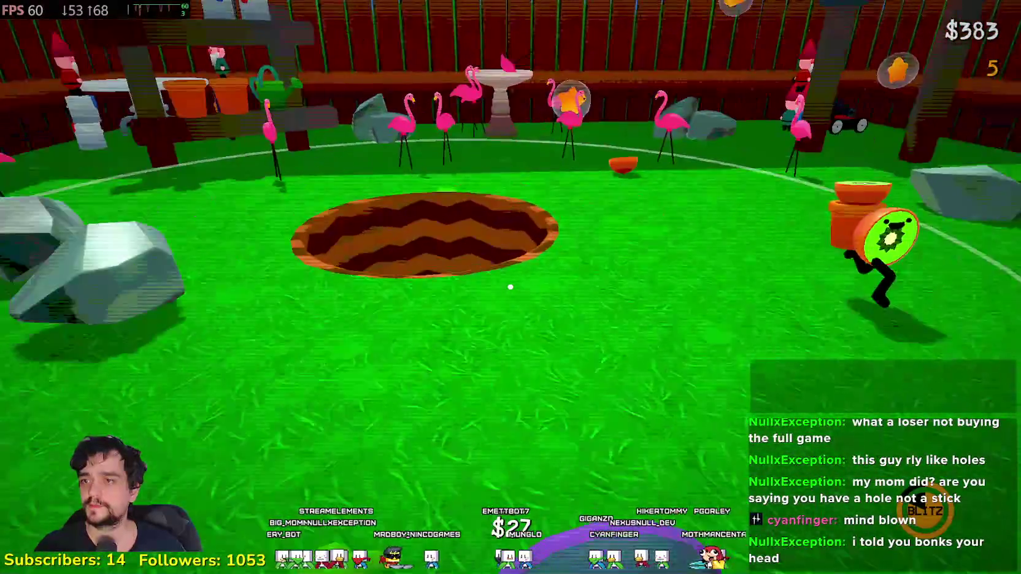
{"action": "left_click", "coordinate": [510, 287]}
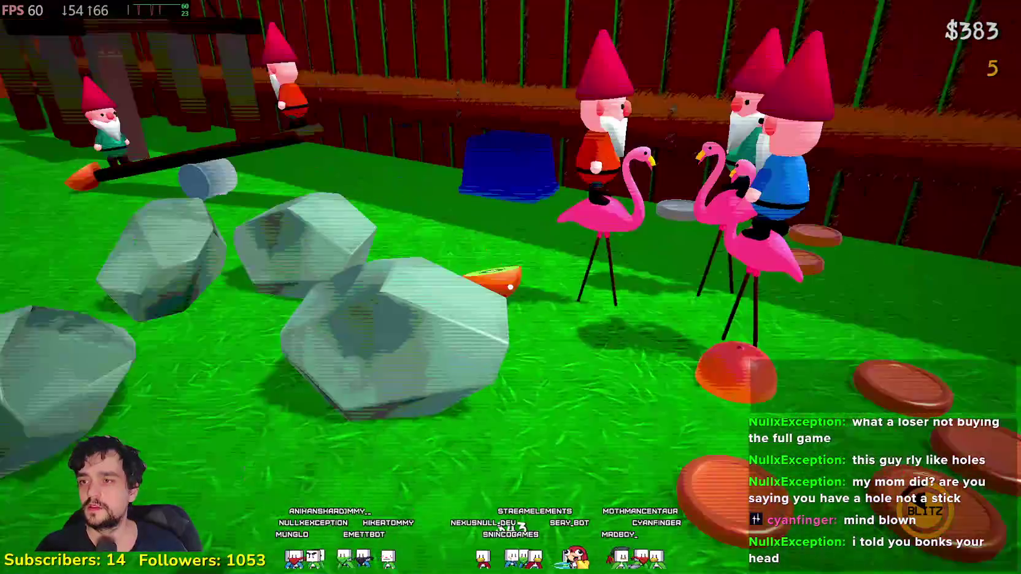
{"action": "key", "text": "w"}
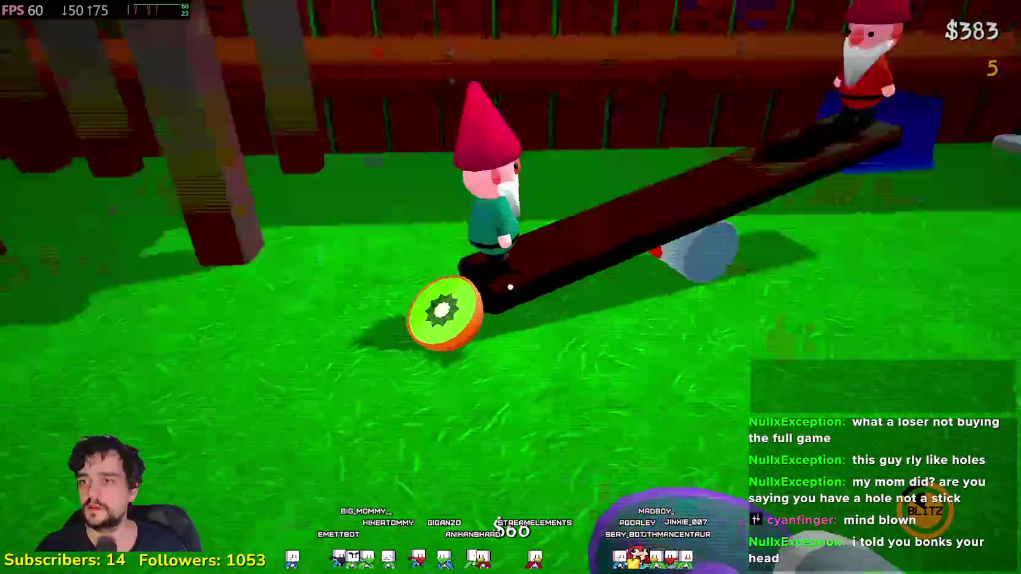
{"action": "left_click", "coordinate": [510, 287]}
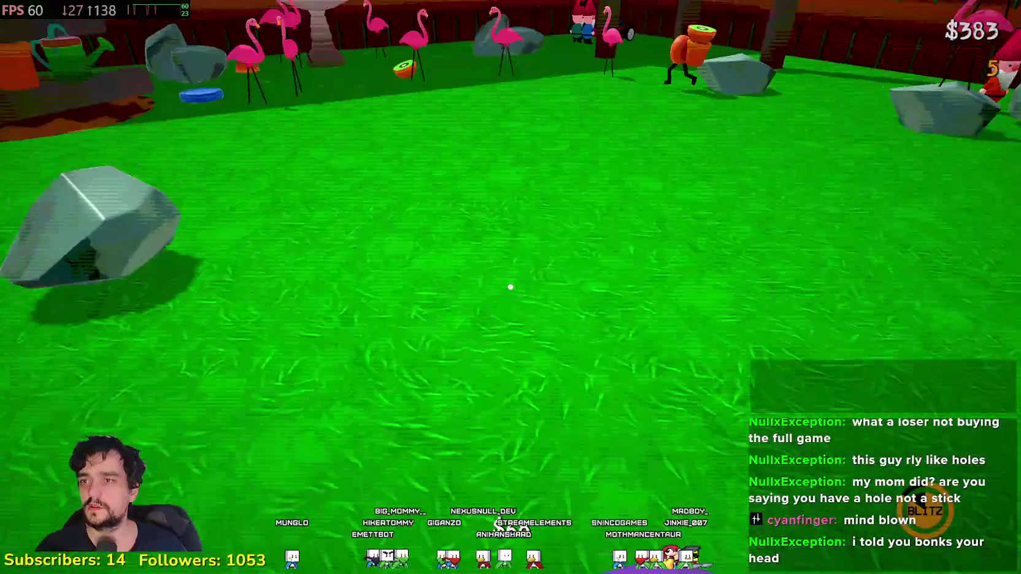
{"action": "key", "text": "w"}
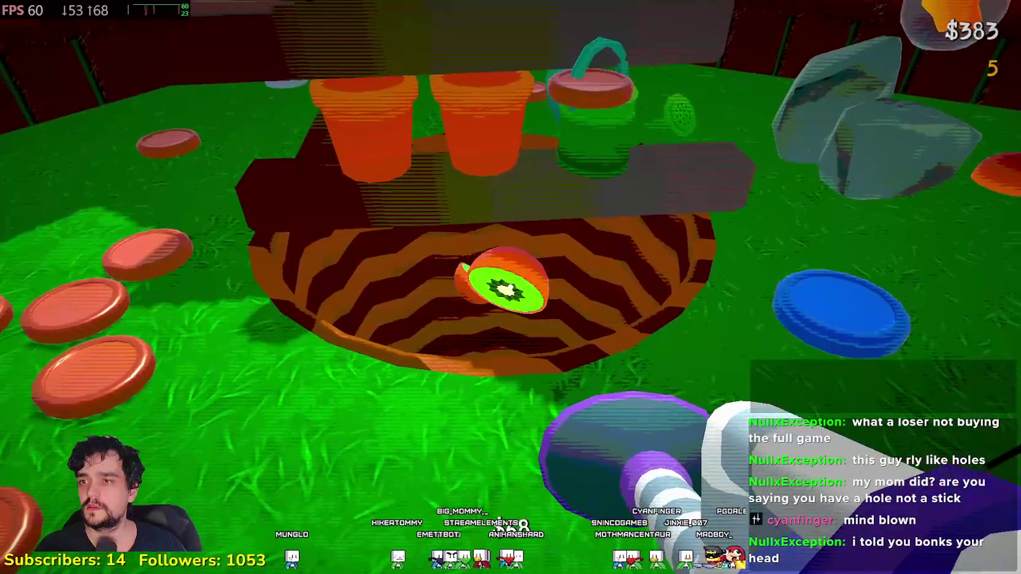
{"action": "left_click", "coordinate": [510, 286]}
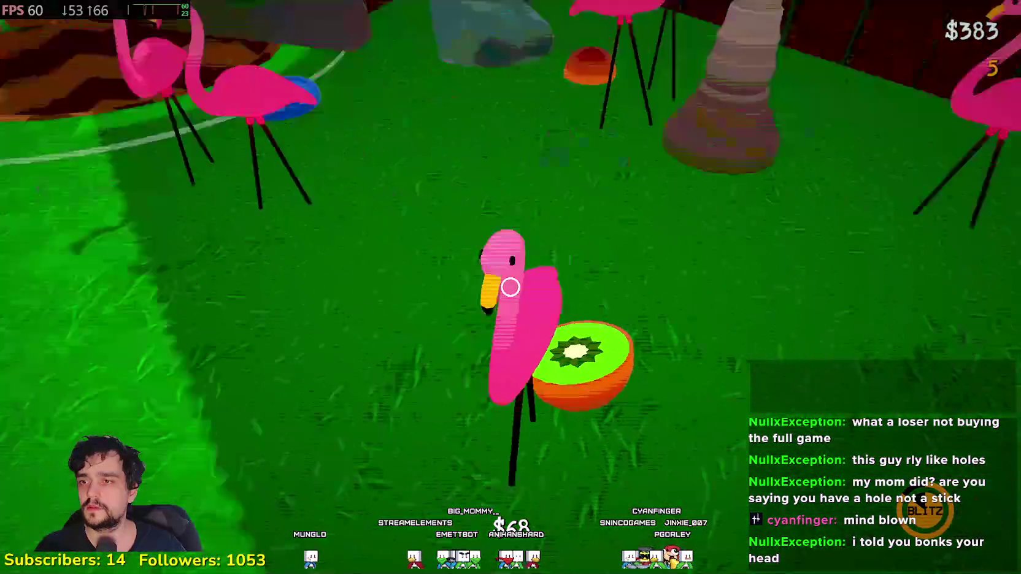
{"action": "left_click", "coordinate": [510, 286]}
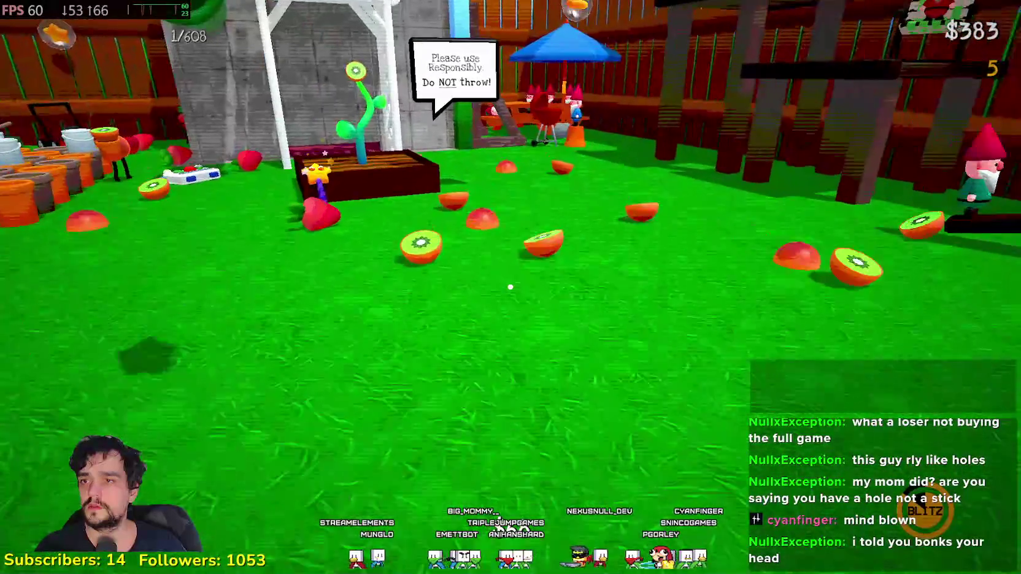
Step: Pick up the 'Please use Responsibly' sign by the planter and throw it into the hole
{"action": "key", "text": "w"}
{"action": "left_click", "coordinate": [510, 286]}
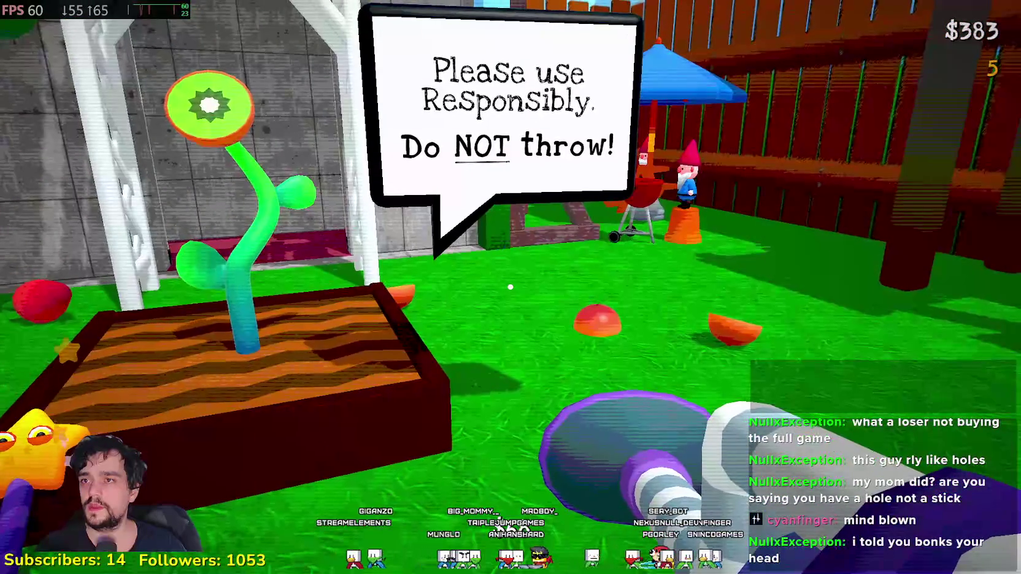
{"action": "left_click", "coordinate": [509, 287]}
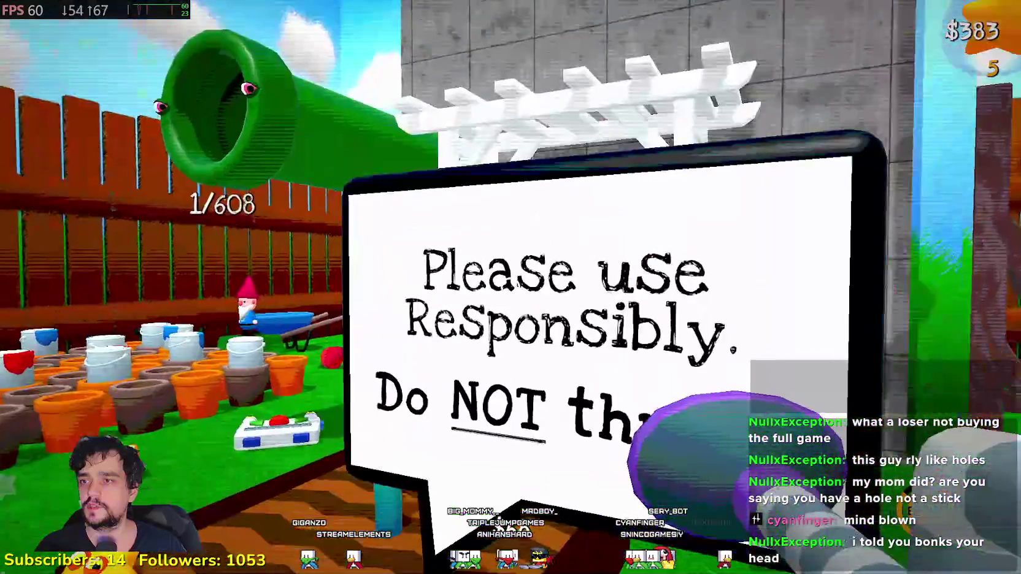
{"action": "key", "text": "w"}
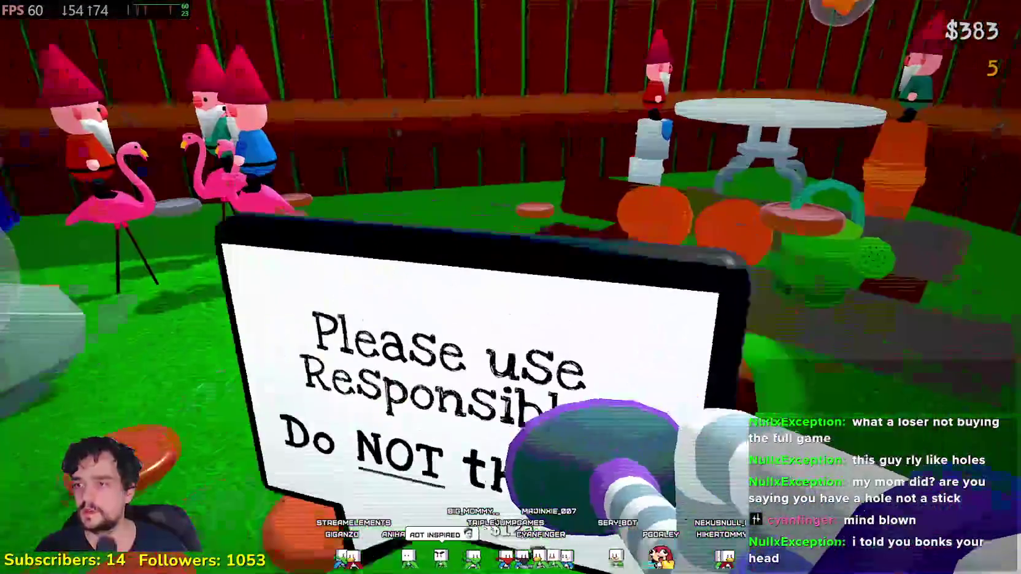
{"action": "left_click", "coordinate": [510, 287]}
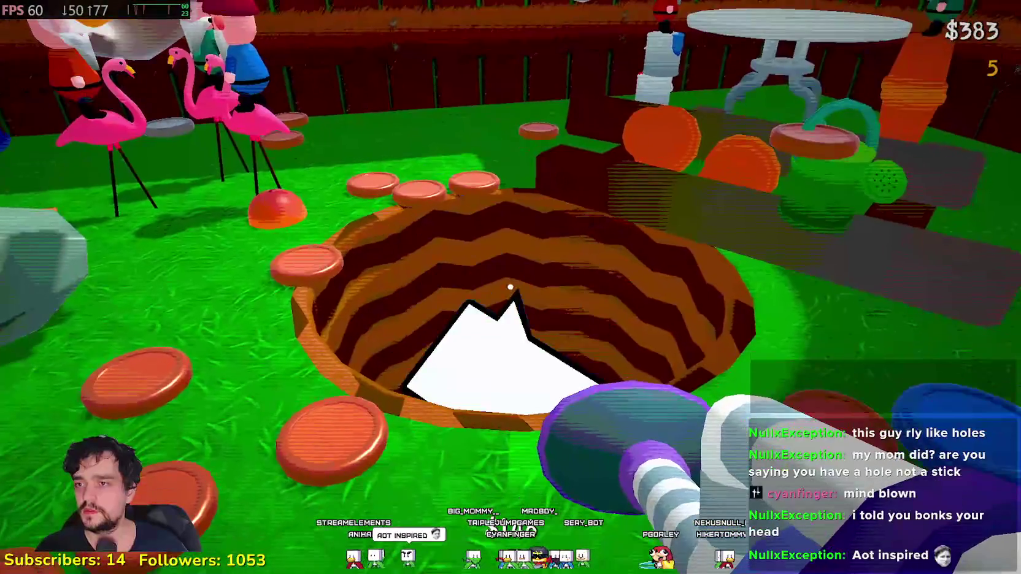
Step: Walk through the dark garden to the bed, sleep, then wake up for the next day
{"action": "key", "text": "w"}
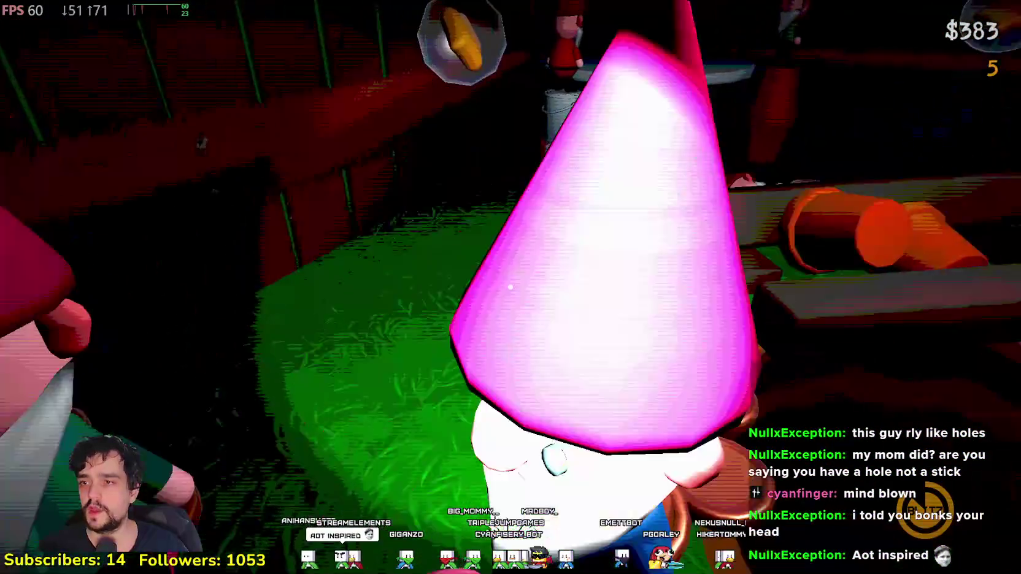
{"action": "key", "text": "w"}
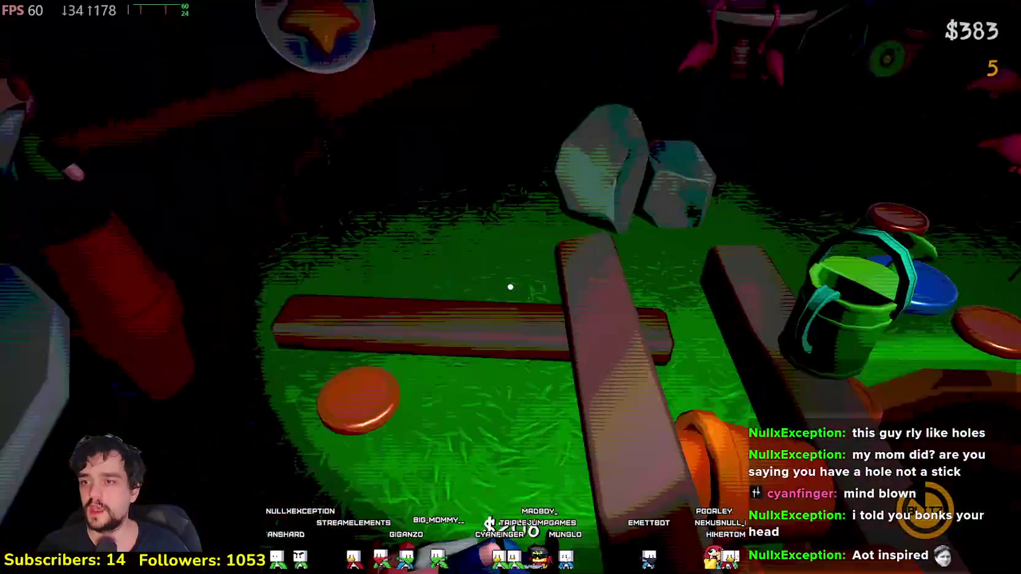
{"action": "key", "text": "w"}
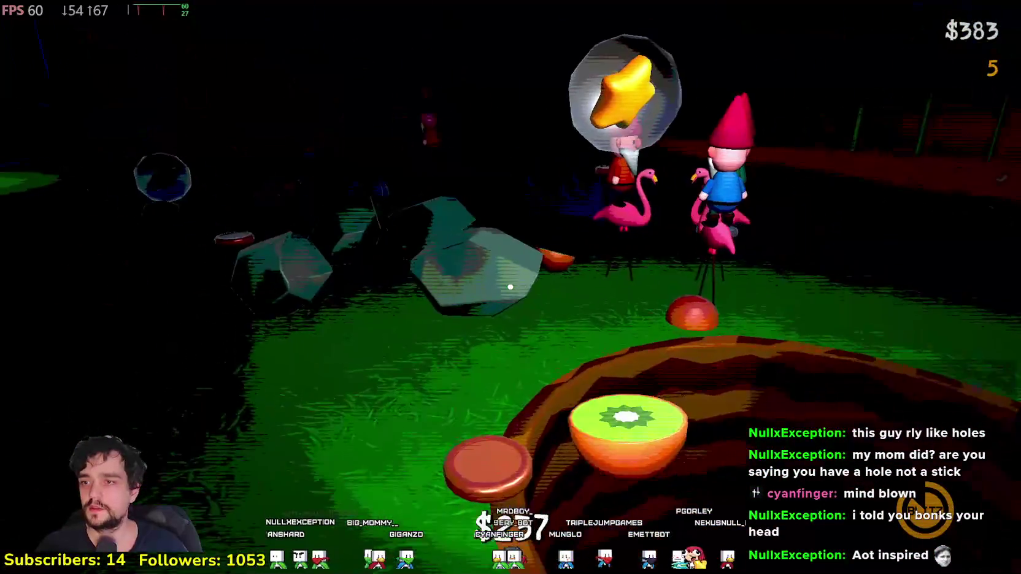
{"action": "key", "text": "w"}
{"action": "key", "text": "w"}
{"action": "scroll", "coordinate": [511, 287], "scroll_direction": "down", "scroll_amount": 1}
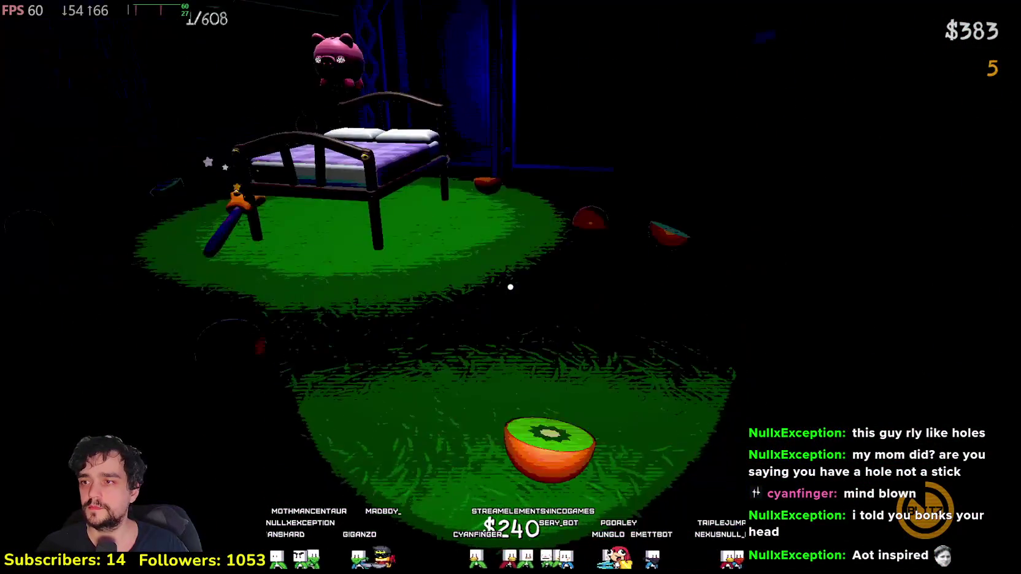
{"action": "left_click", "coordinate": [511, 287]}
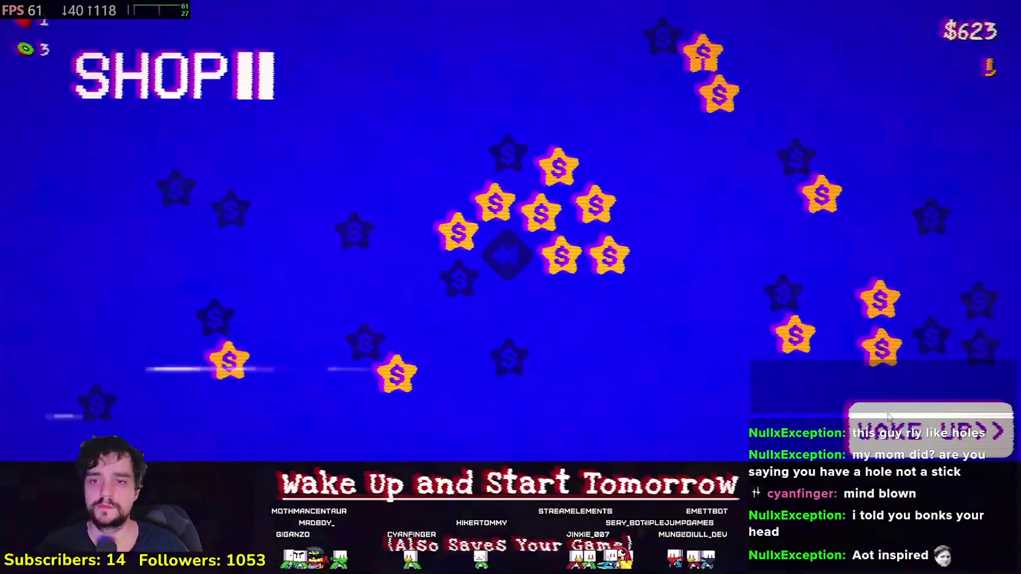
{"action": "left_click", "coordinate": [851, 382]}
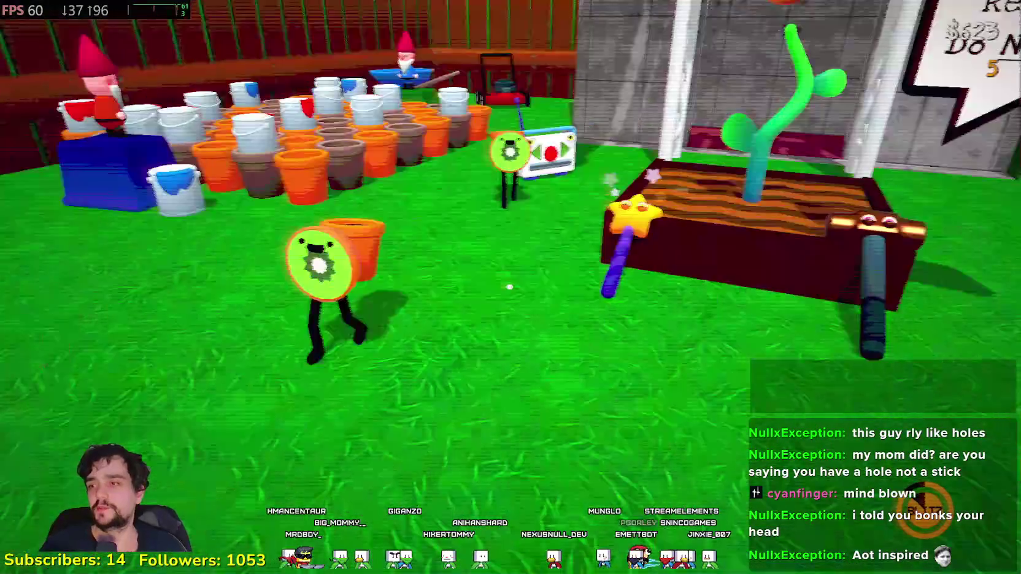
Step: Pop six bubbled stars around the lawn, fence and sky to collect them
{"action": "key", "text": "w"}
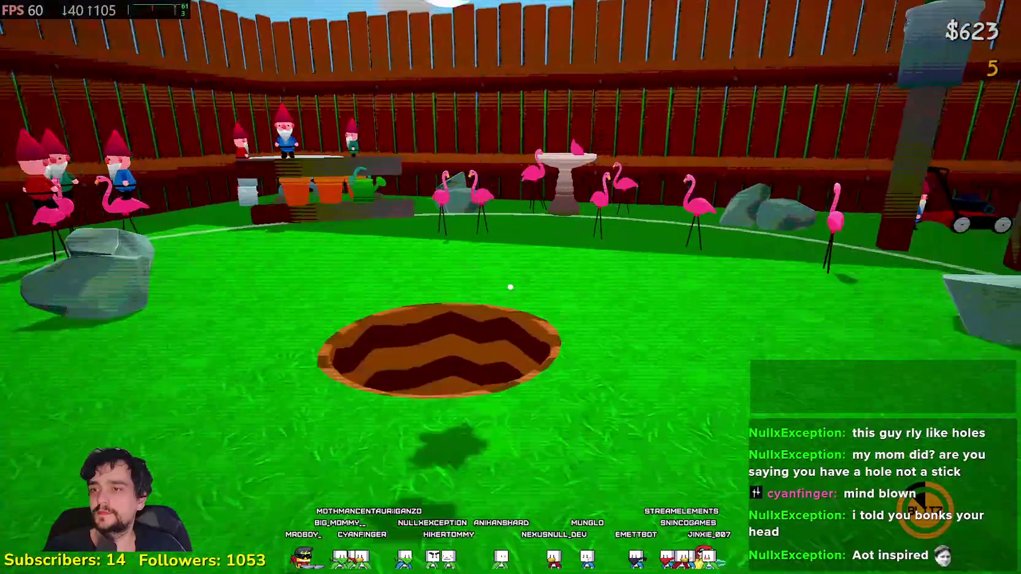
{"action": "key", "text": "w"}
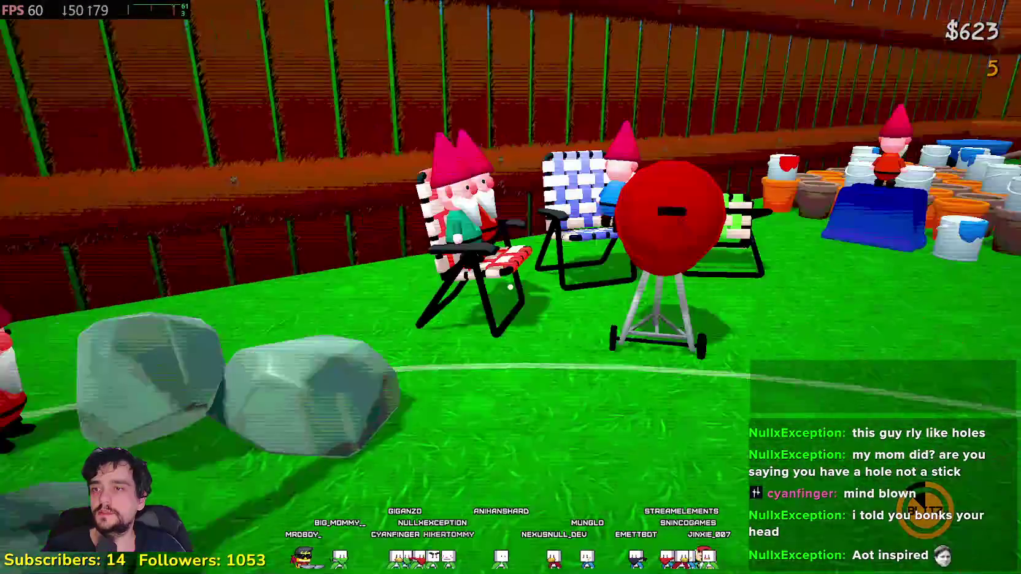
{"action": "key", "text": "w"}
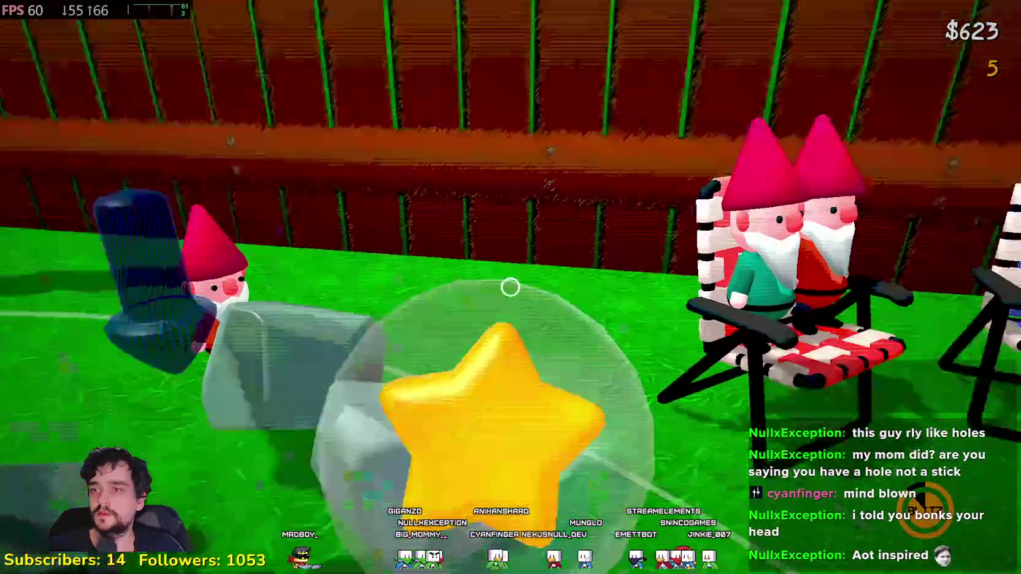
{"action": "left_click", "coordinate": [509, 287]}
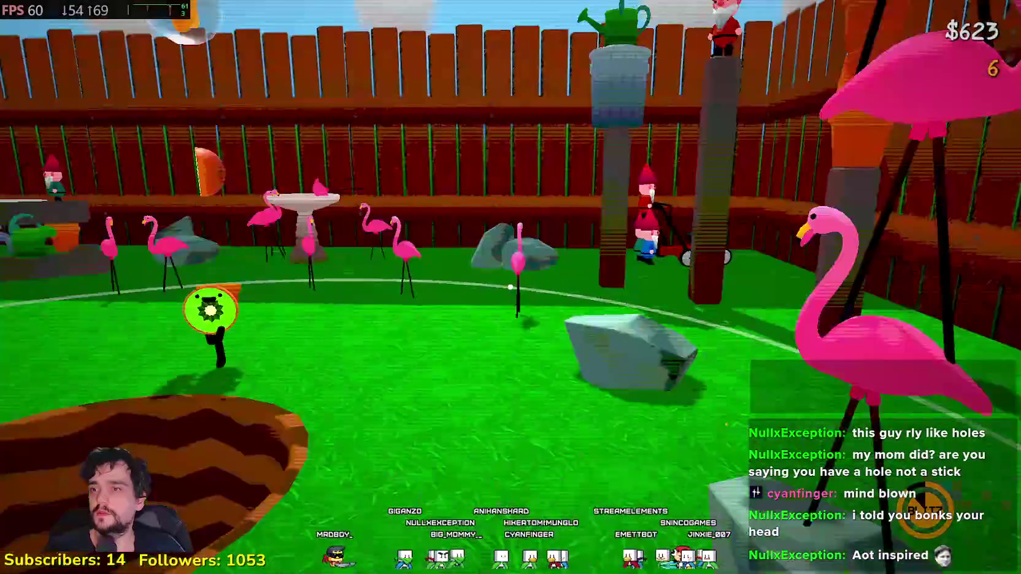
{"action": "key", "text": "w"}
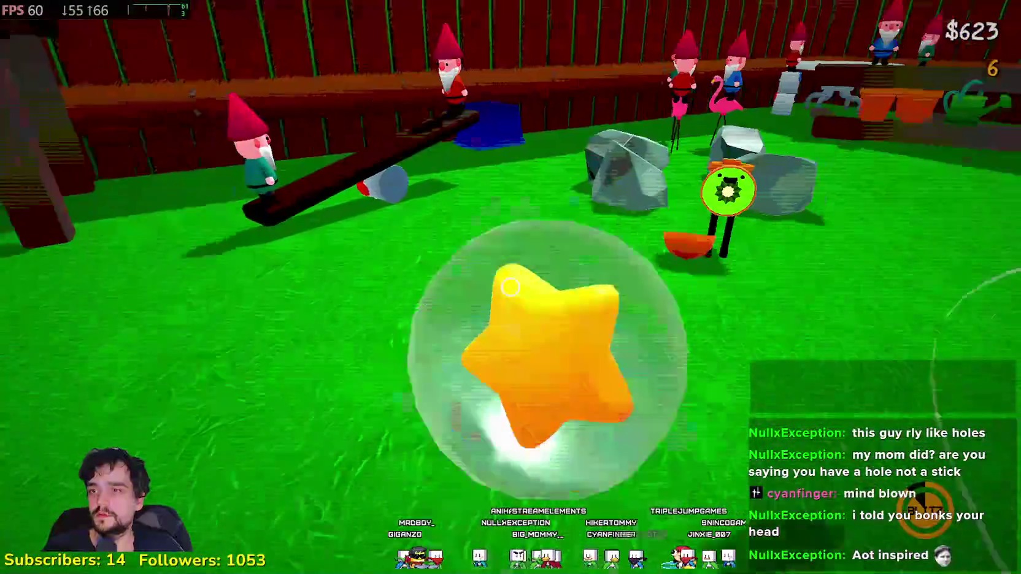
{"action": "left_click", "coordinate": [509, 286]}
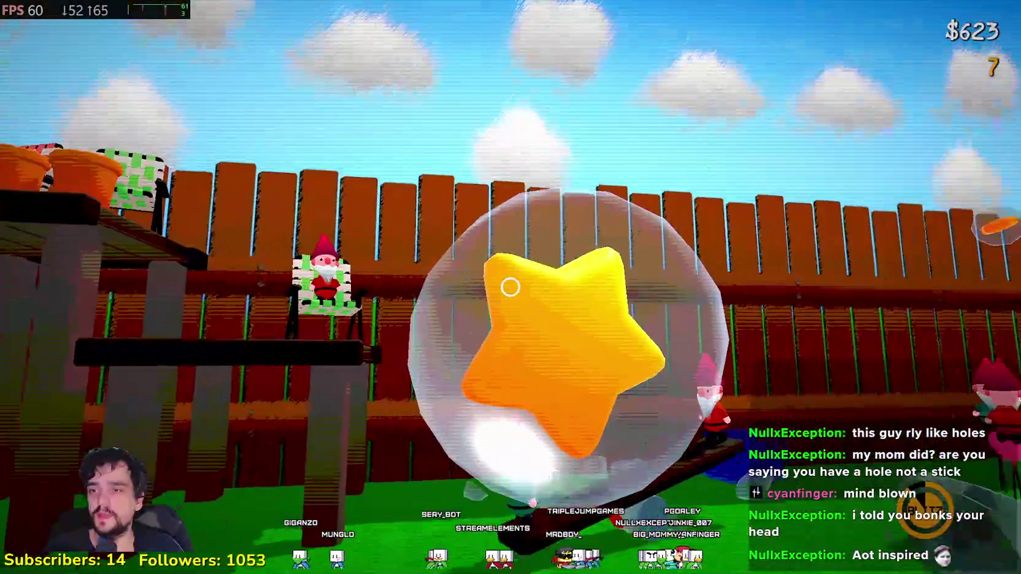
{"action": "left_click", "coordinate": [510, 286]}
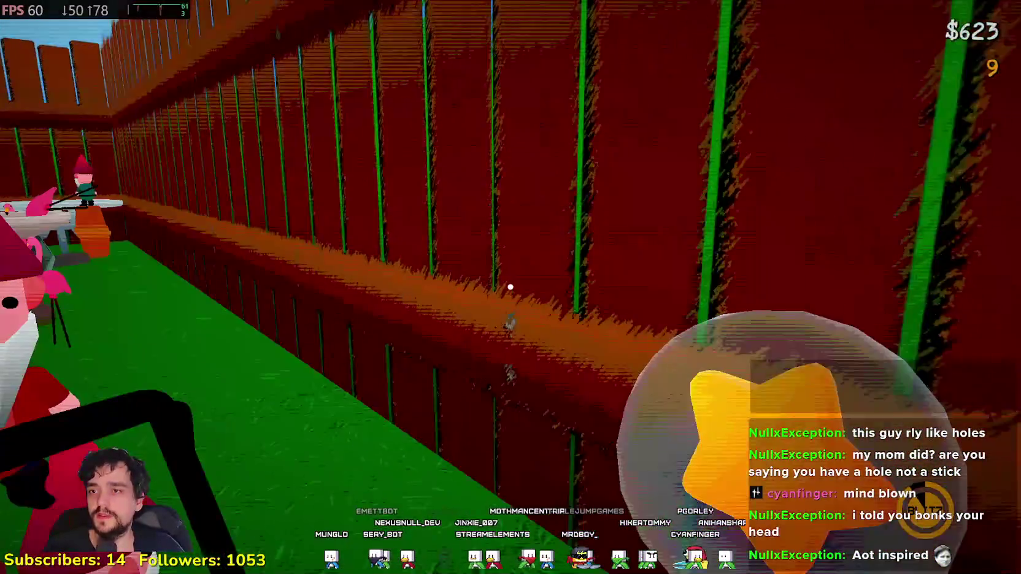
{"action": "left_click", "coordinate": [510, 287]}
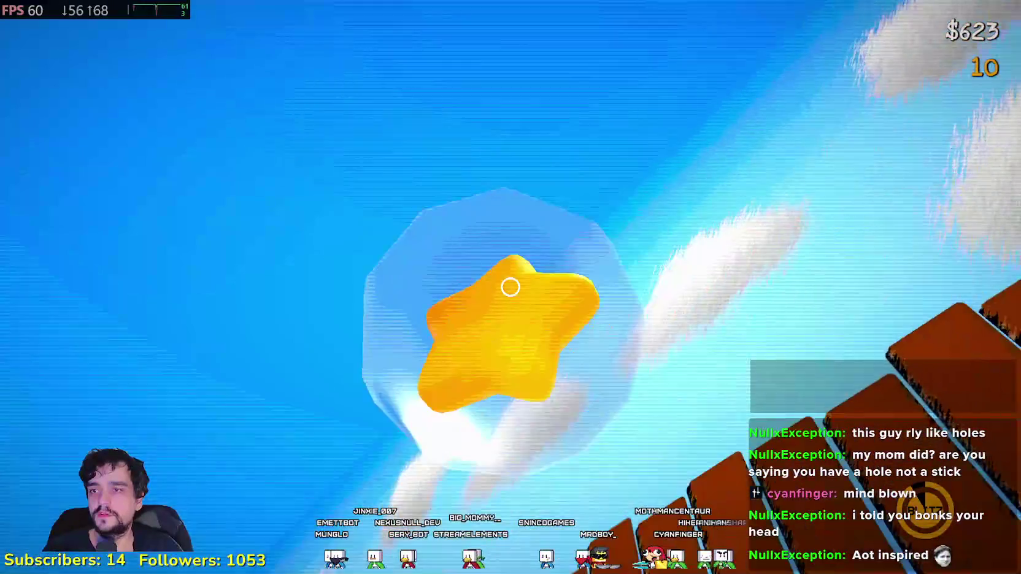
{"action": "left_click", "coordinate": [510, 287]}
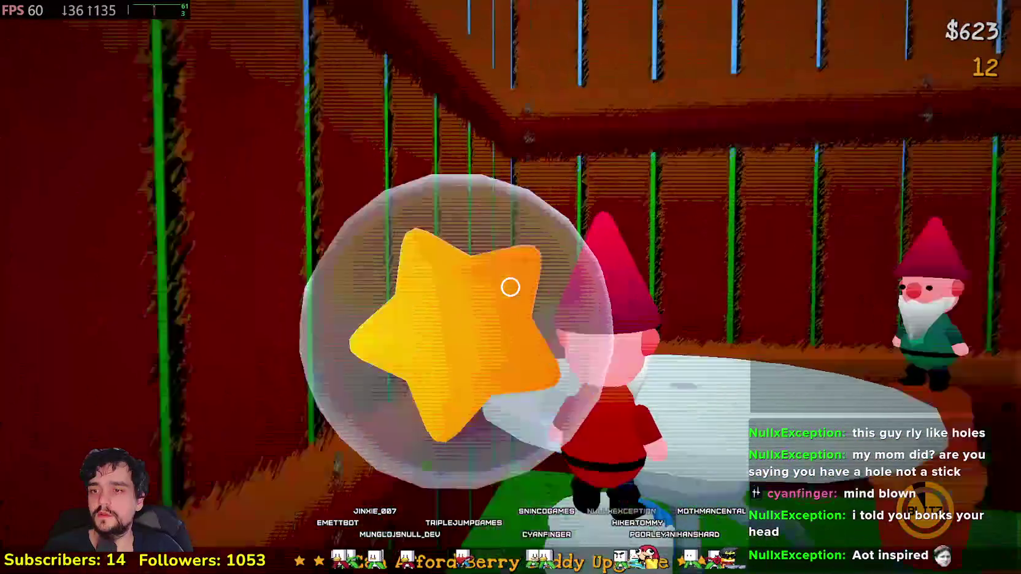
{"action": "left_click", "coordinate": [510, 286]}
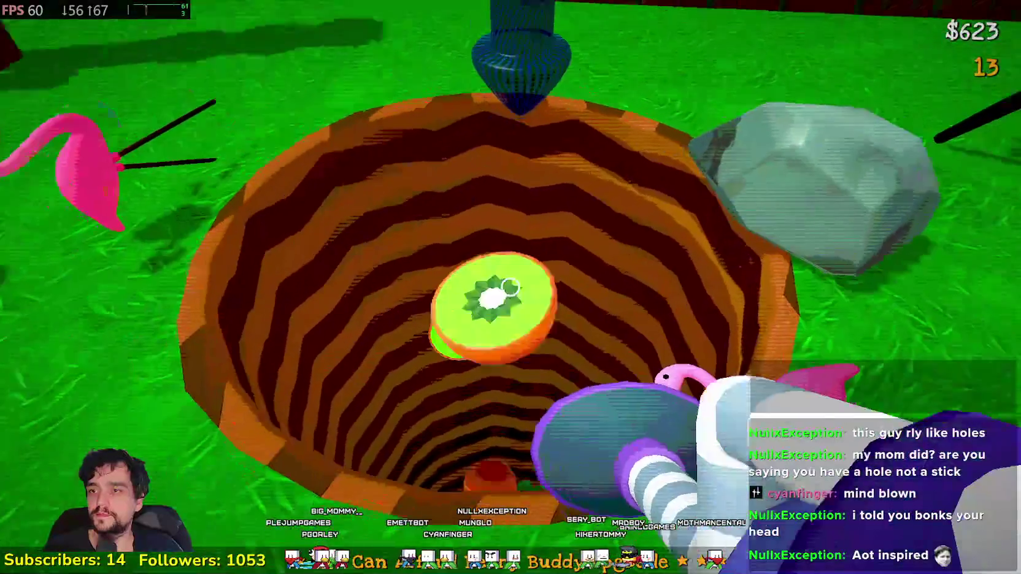
Step: Drop the held kiwi halves into the hole and put the tool away
{"action": "left_click", "coordinate": [509, 286]}
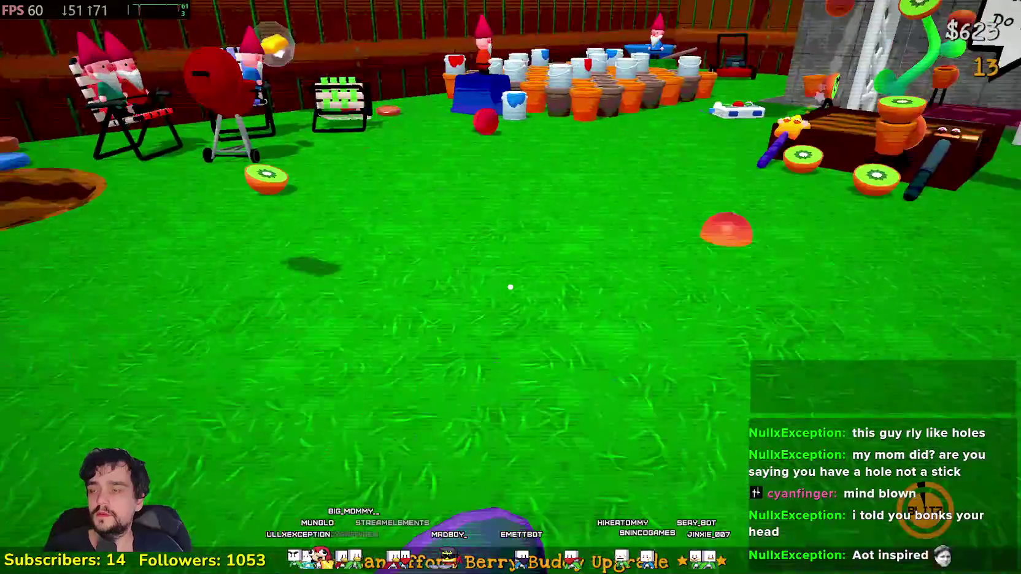
{"action": "left_click", "coordinate": [510, 287]}
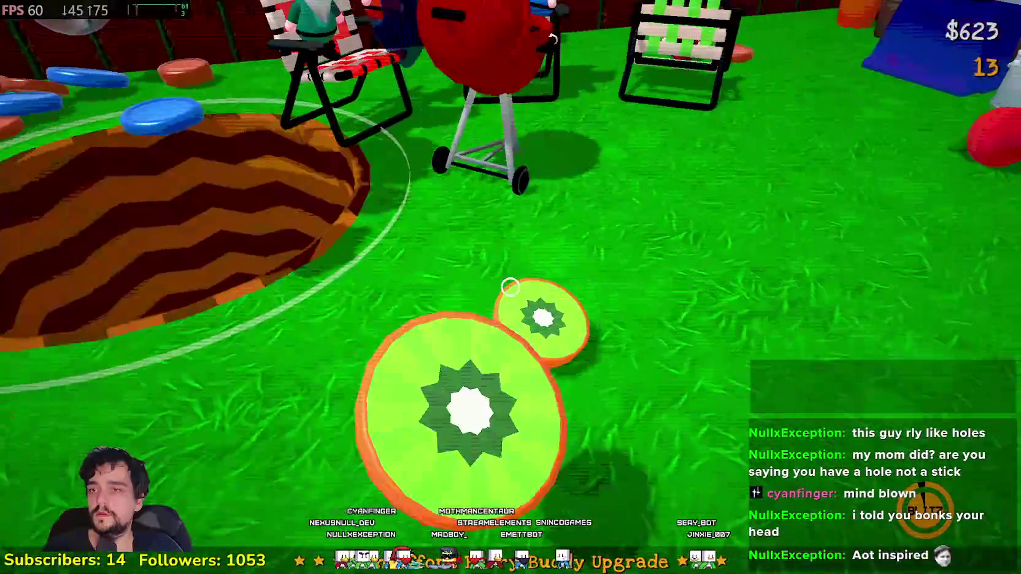
{"action": "left_click", "coordinate": [510, 287]}
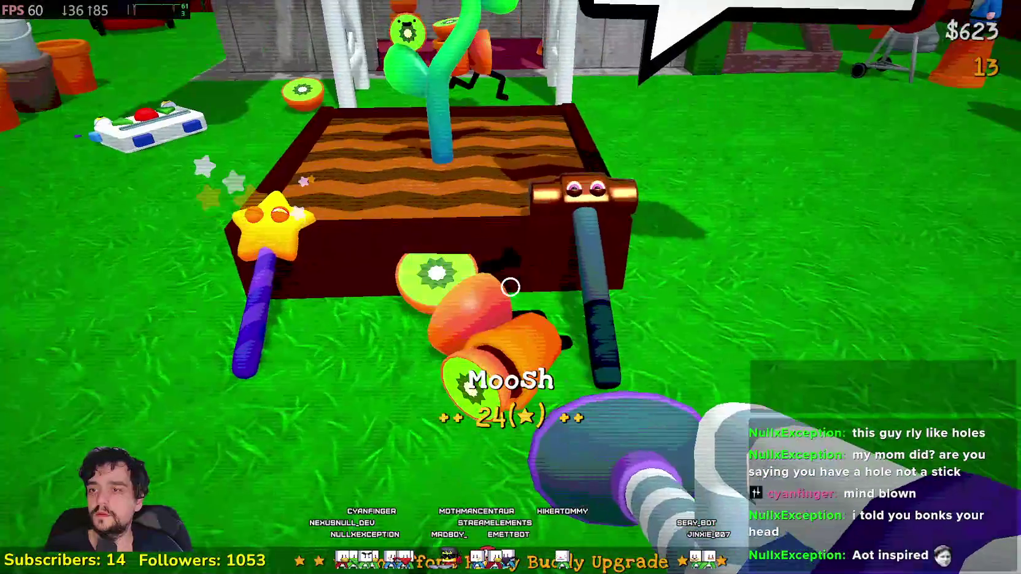
{"action": "key", "text": "w"}
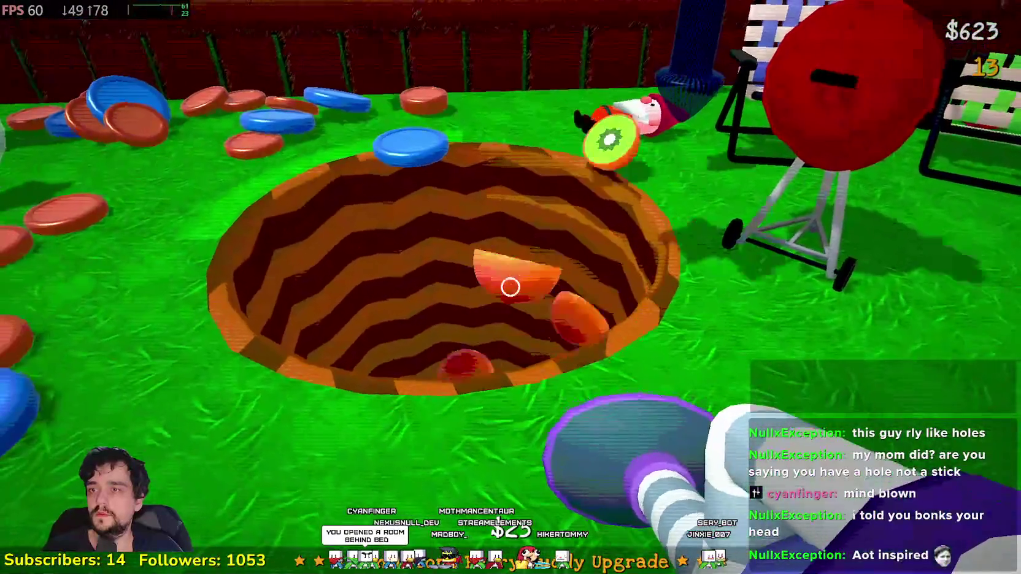
{"action": "left_click", "coordinate": [511, 287]}
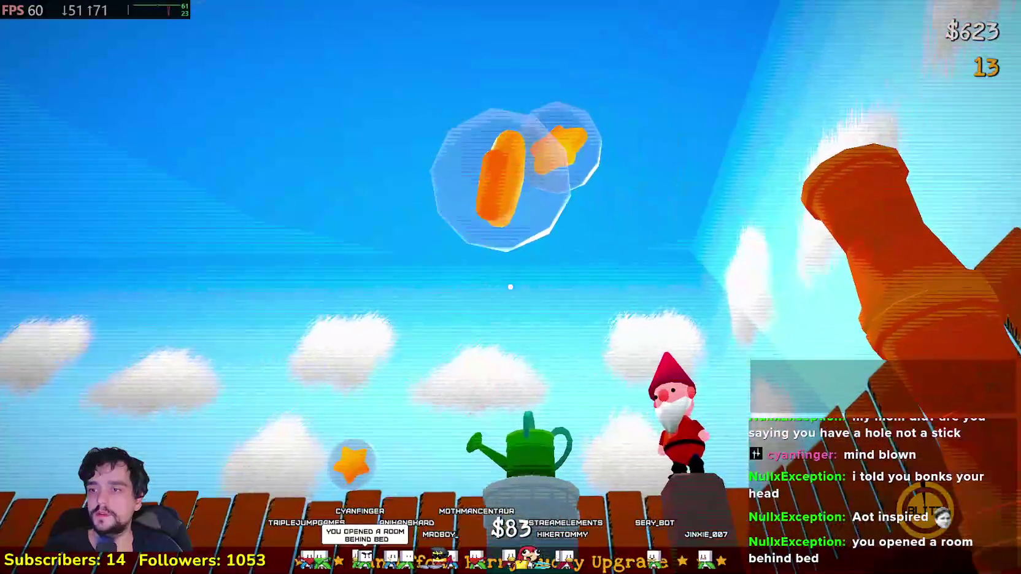
Step: Burst the star bubbles near the fence, including the big one
{"action": "key", "text": "w"}
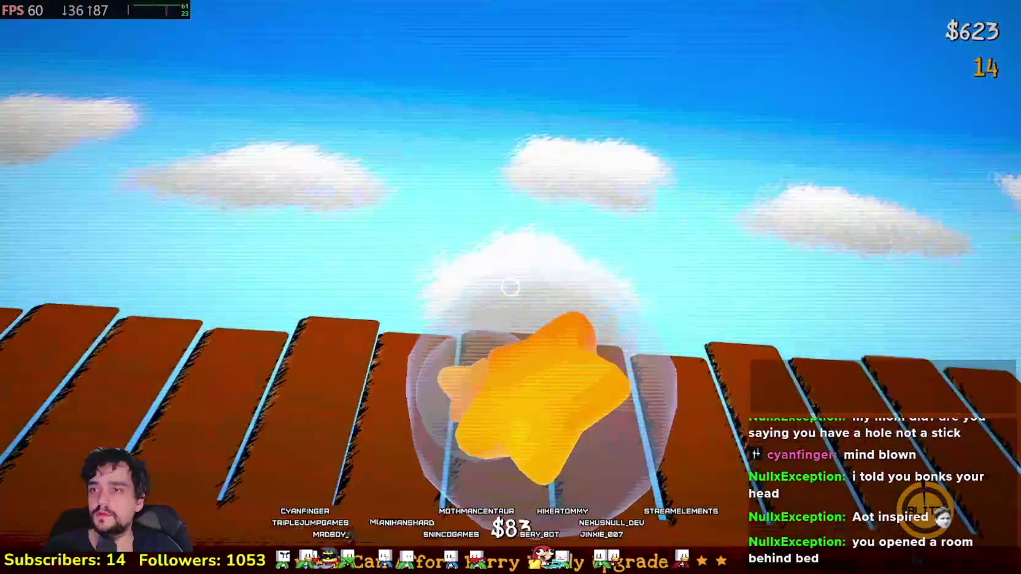
{"action": "left_click", "coordinate": [511, 287]}
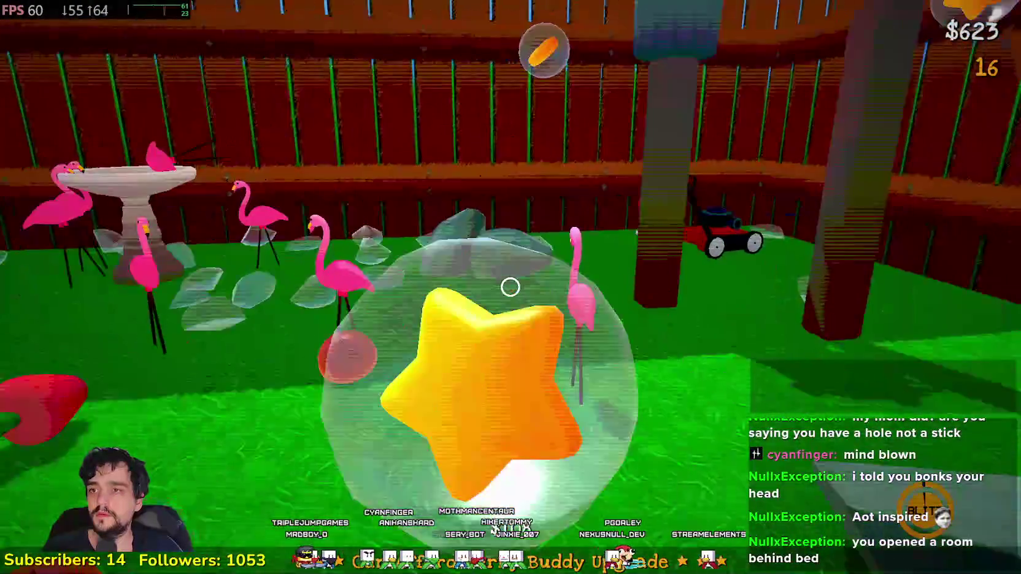
{"action": "left_click", "coordinate": [510, 287]}
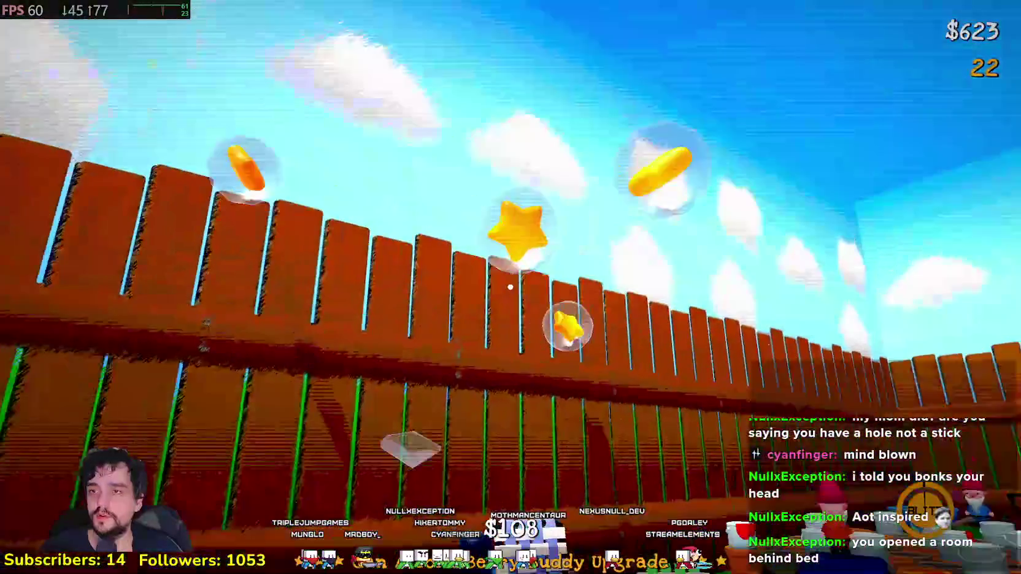
Step: Walk back past the lawn chairs and the coin wall to the bed and sleep
{"action": "key", "text": "w"}
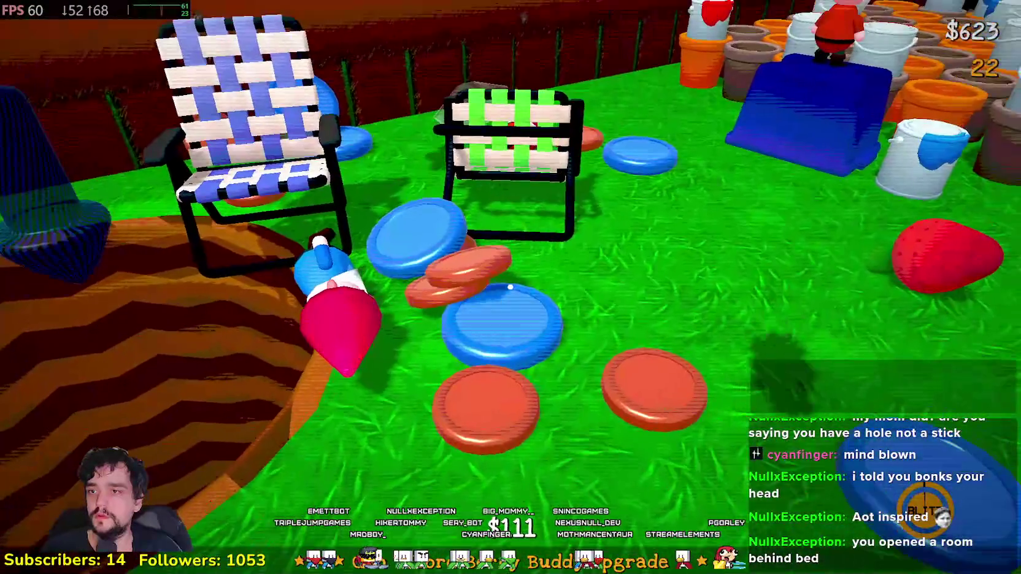
{"action": "key", "text": "w"}
{"action": "key", "text": "w"}
{"action": "key", "text": "w"}
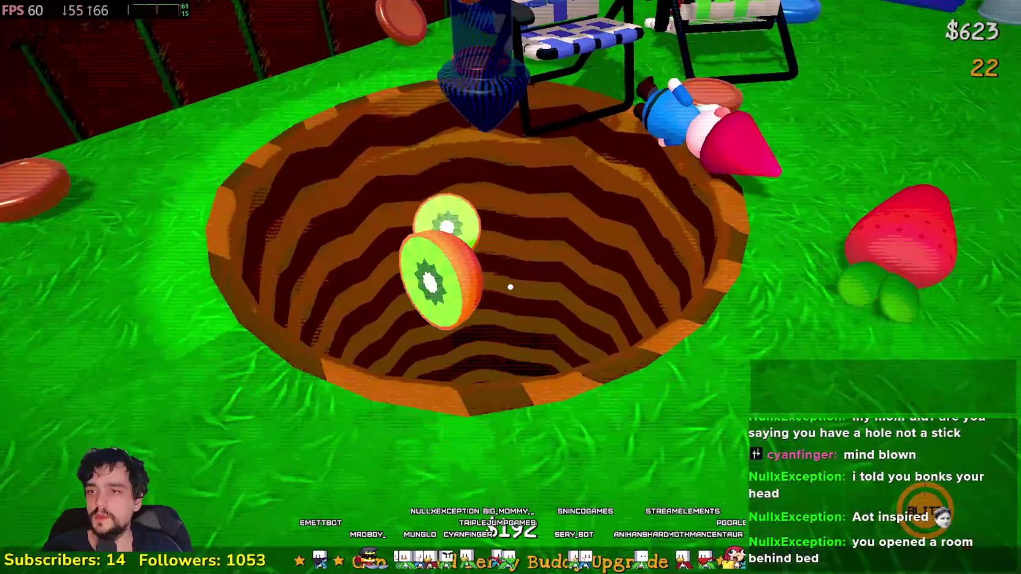
{"action": "key", "text": "w"}
{"action": "key", "text": "w"}
{"action": "key", "text": "w"}
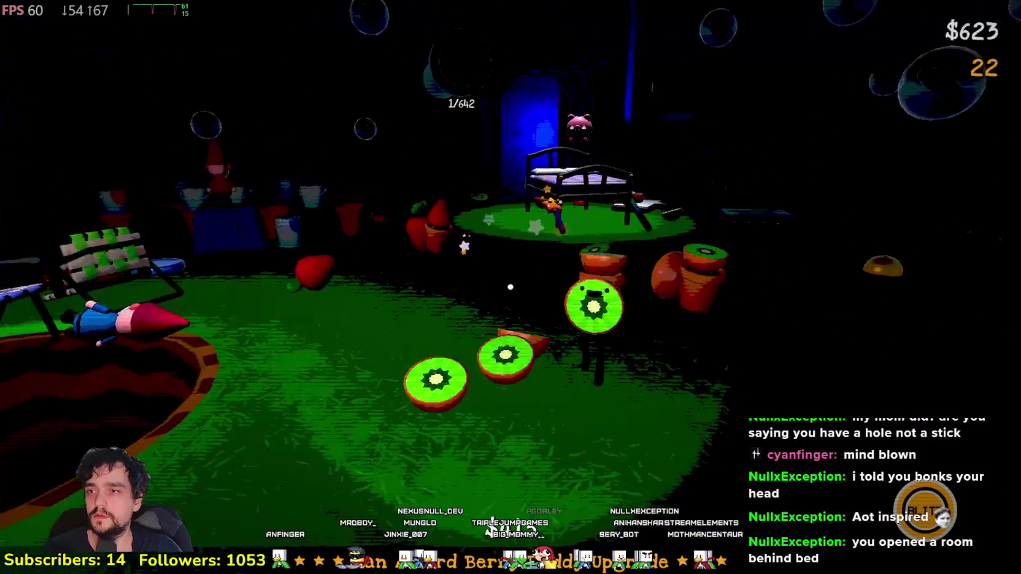
{"action": "key", "text": "w"}
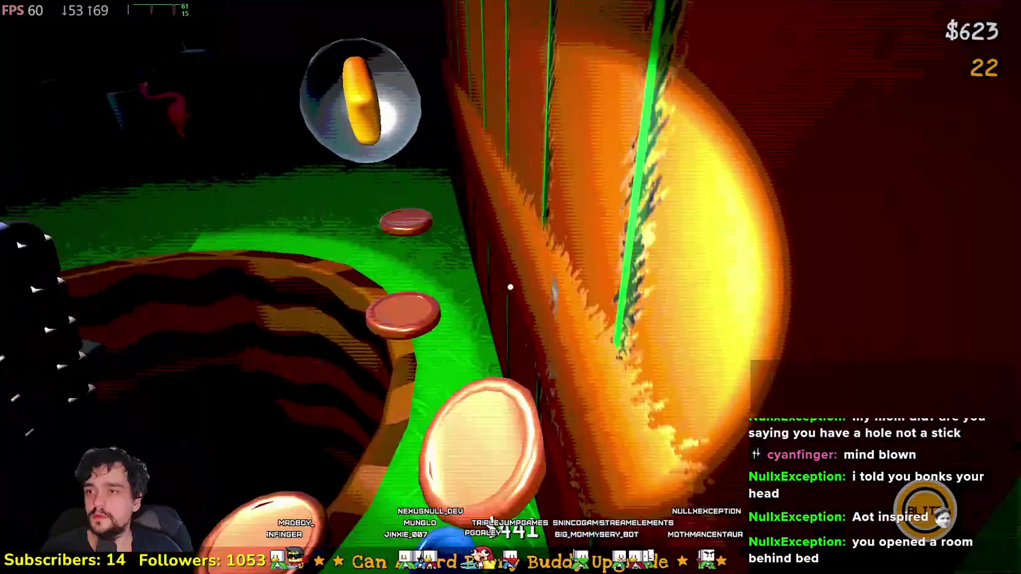
{"action": "key", "text": "w"}
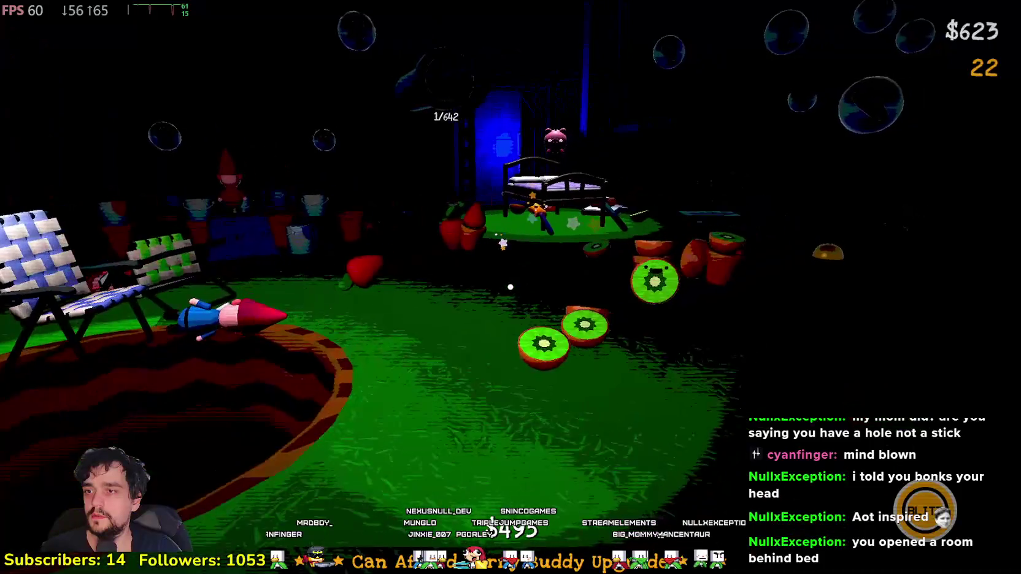
{"action": "key", "text": "w"}
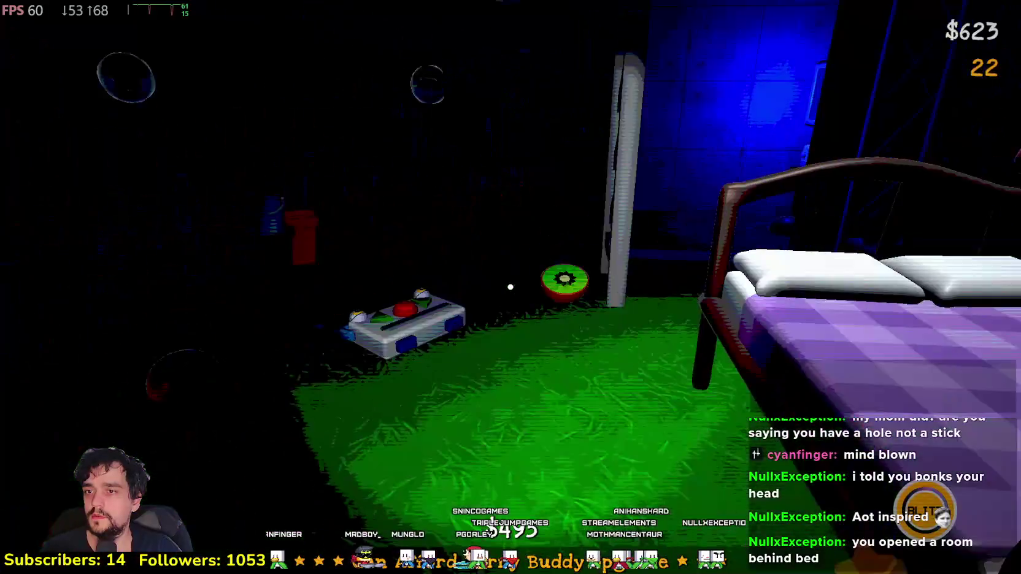
{"action": "left_click", "coordinate": [510, 287]}
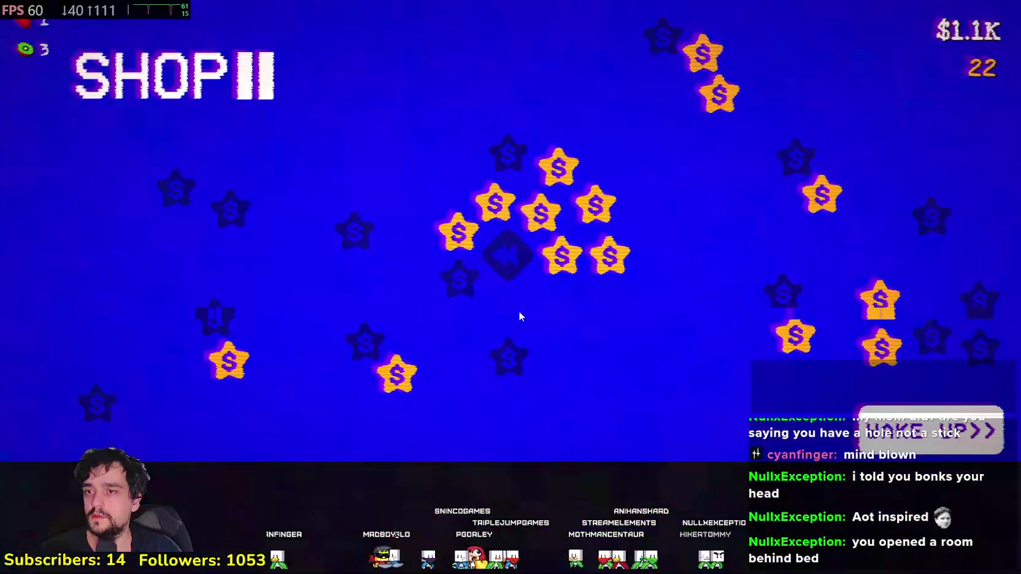
Step: Leave the shop with $1.1K and begin a new daytime garden
{"action": "left_click", "coordinate": [905, 418]}
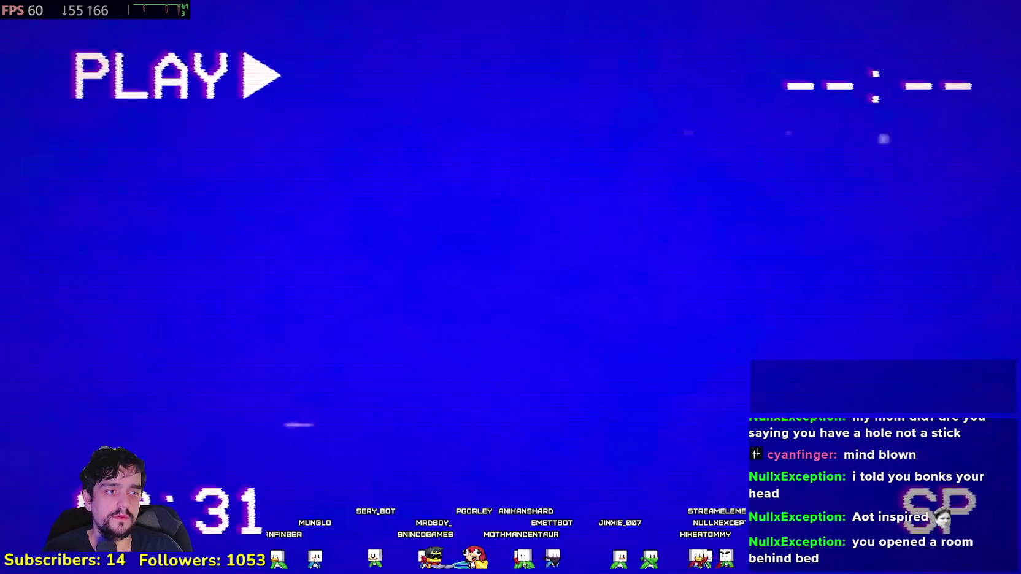
Step: Move past the hole and flamingo lawn toward the floating stars by the fence
{"action": "key", "text": "w"}
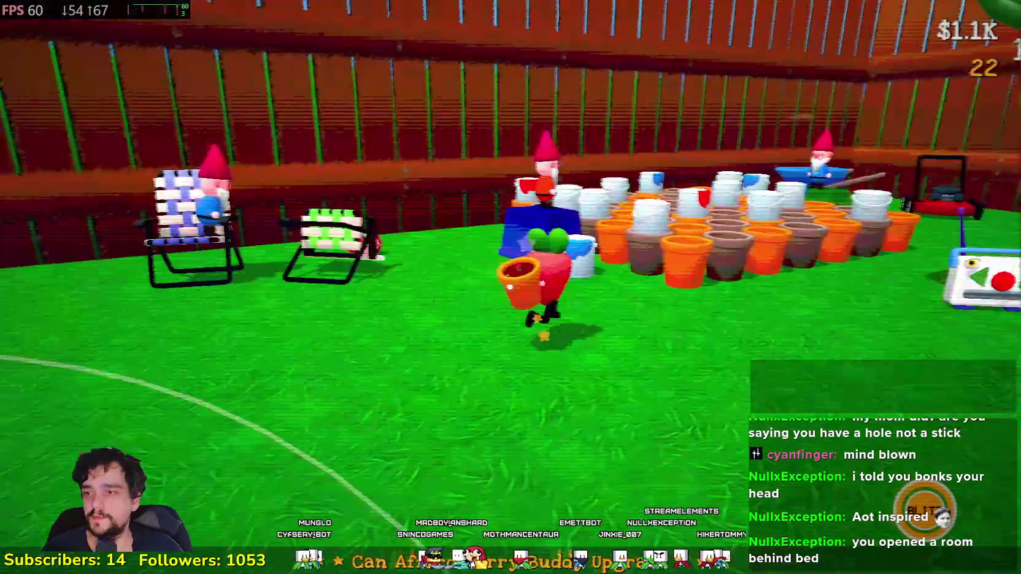
{"action": "key", "text": "w"}
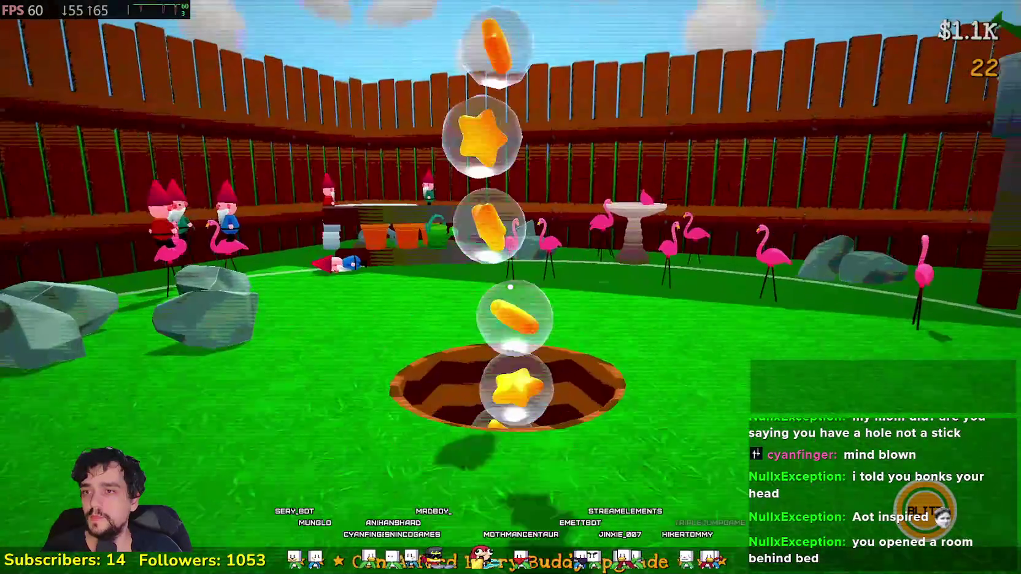
{"action": "key", "text": "w"}
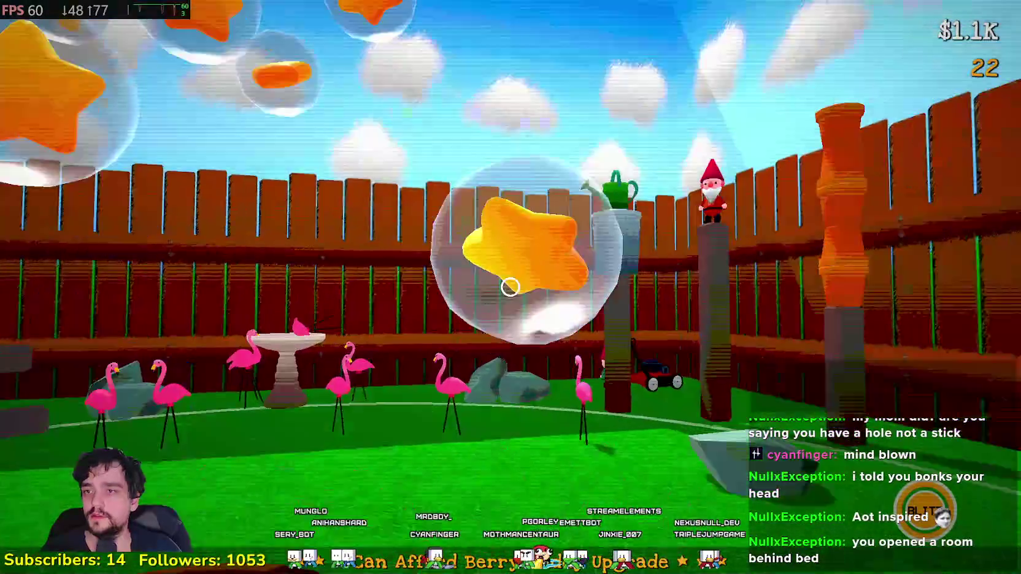
{"action": "key", "text": "w"}
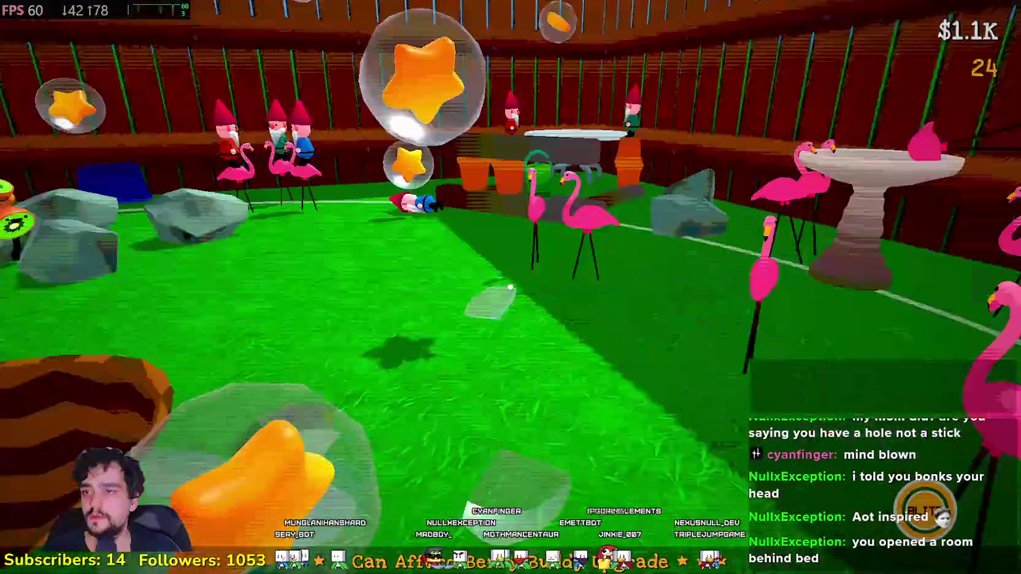
{"action": "key", "text": "w"}
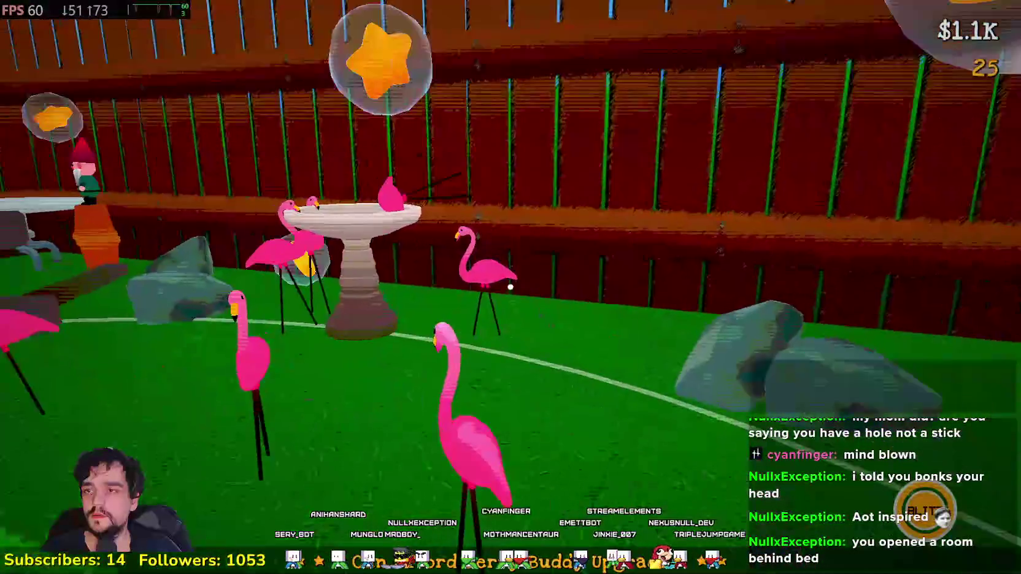
{"action": "key", "text": "w"}
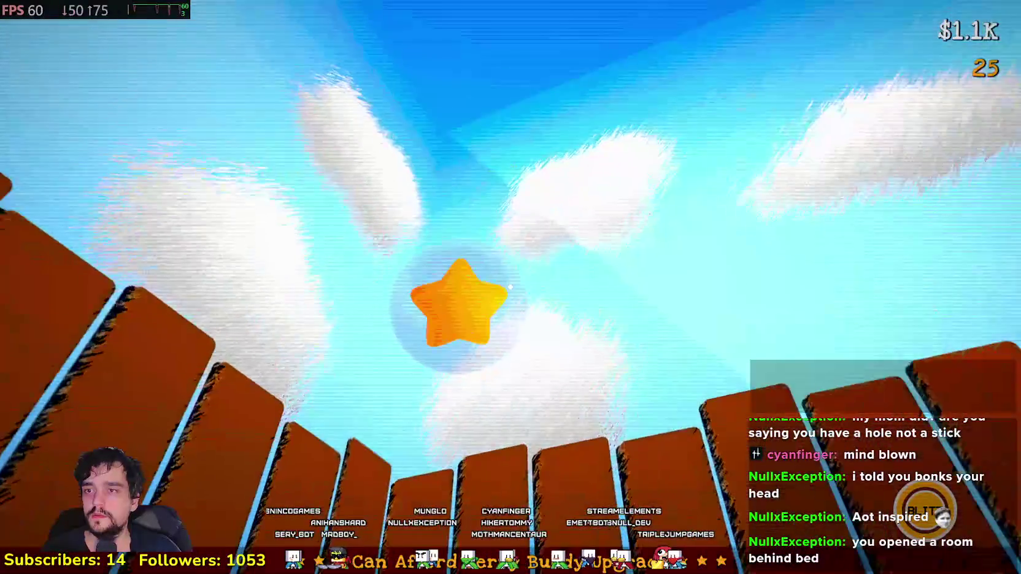
{"action": "key", "text": "w"}
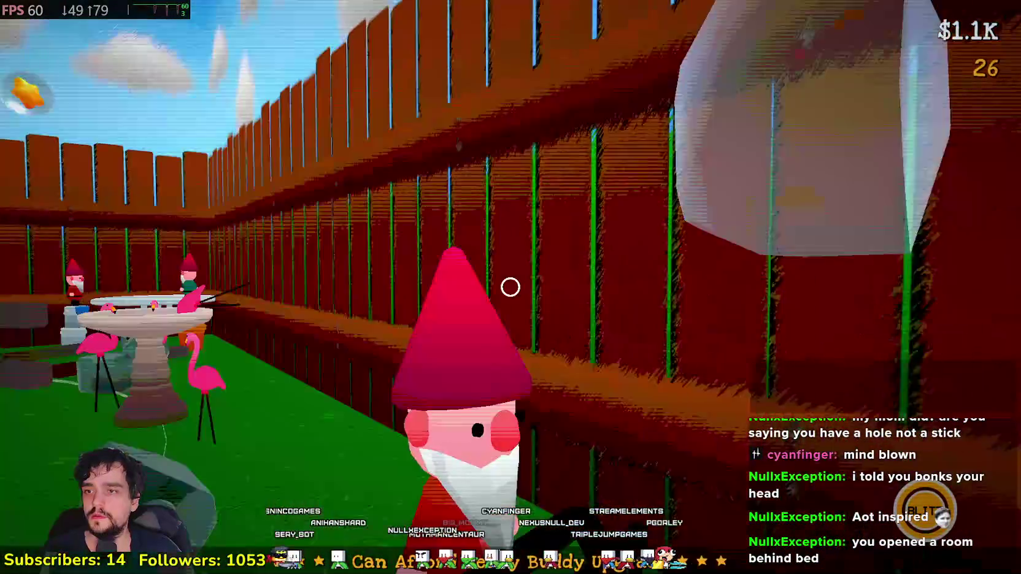
{"action": "key", "text": "w"}
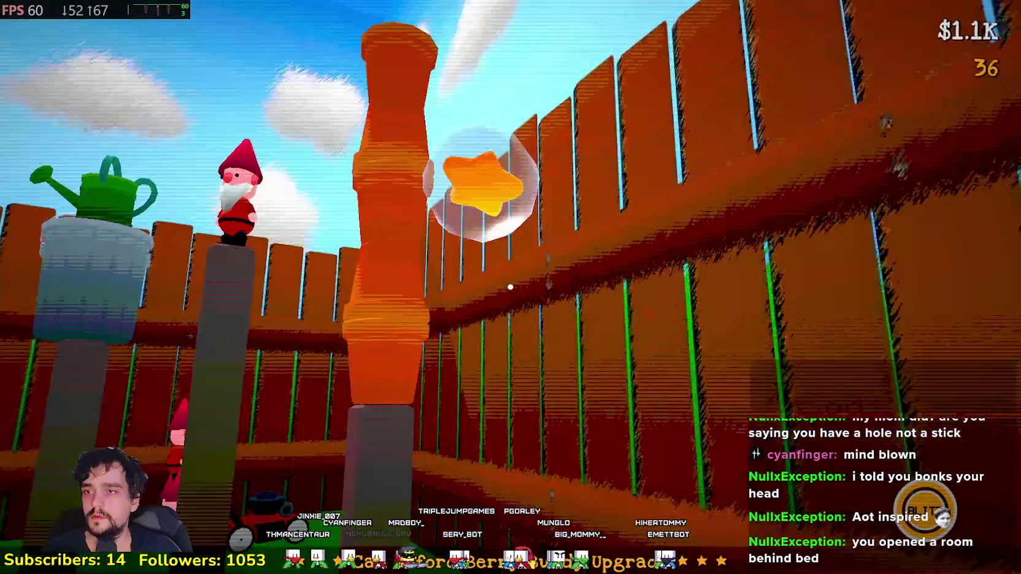
Step: Pop three star bubbles along the fence, then blast the fruit enemies with the star wand
{"action": "left_click", "coordinate": [509, 286]}
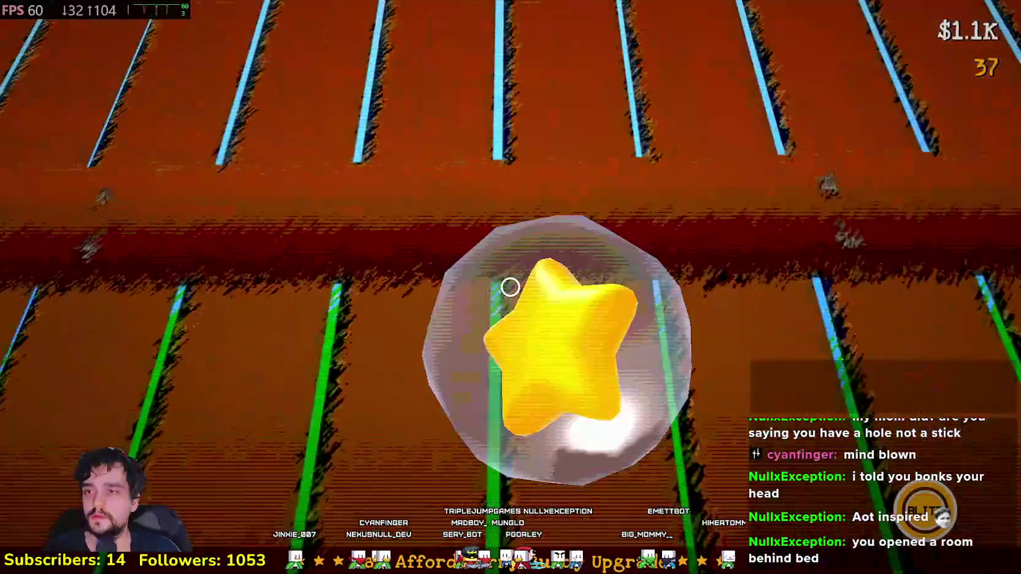
{"action": "left_click", "coordinate": [509, 286]}
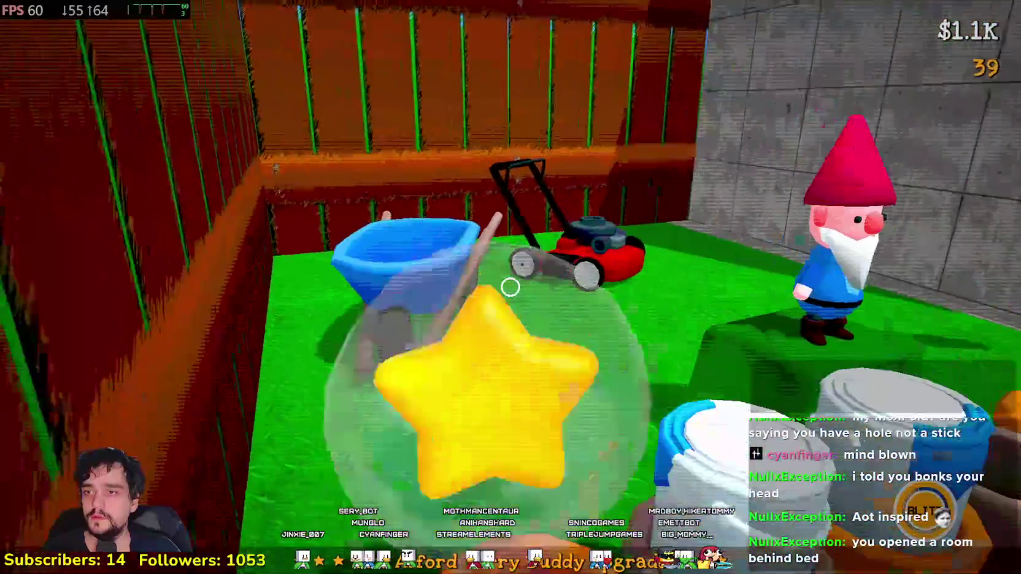
{"action": "left_click", "coordinate": [510, 287]}
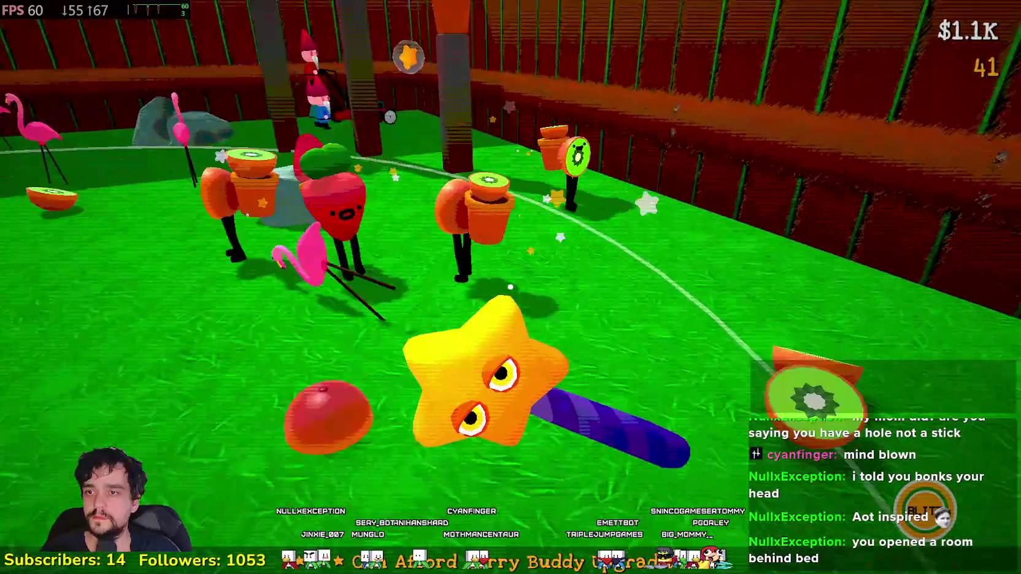
{"action": "left_click", "coordinate": [511, 287]}
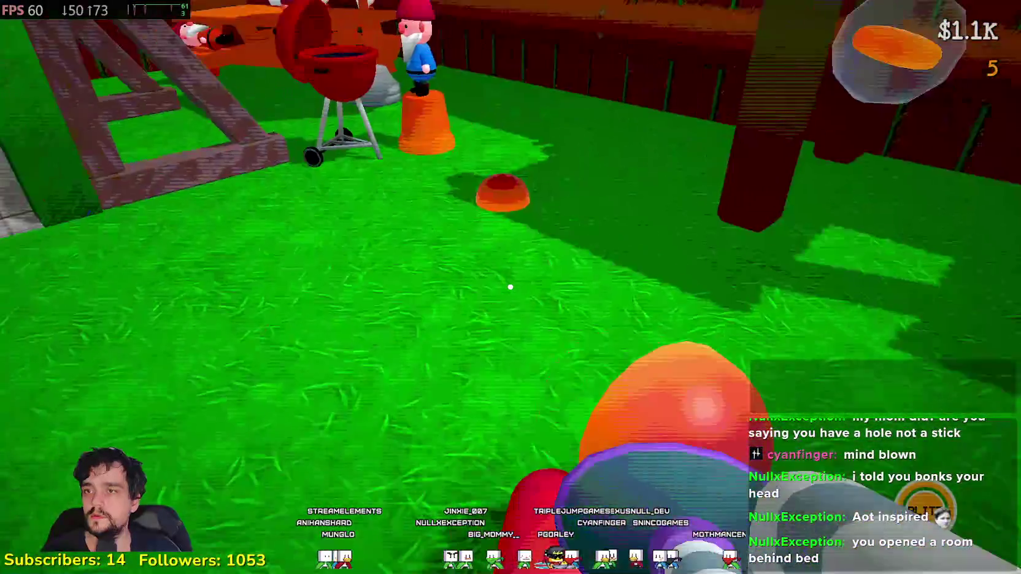
Step: Drop the kiwi and orange, throw a kiwi slice across the yard, and pick one up
{"action": "left_click", "coordinate": [510, 287]}
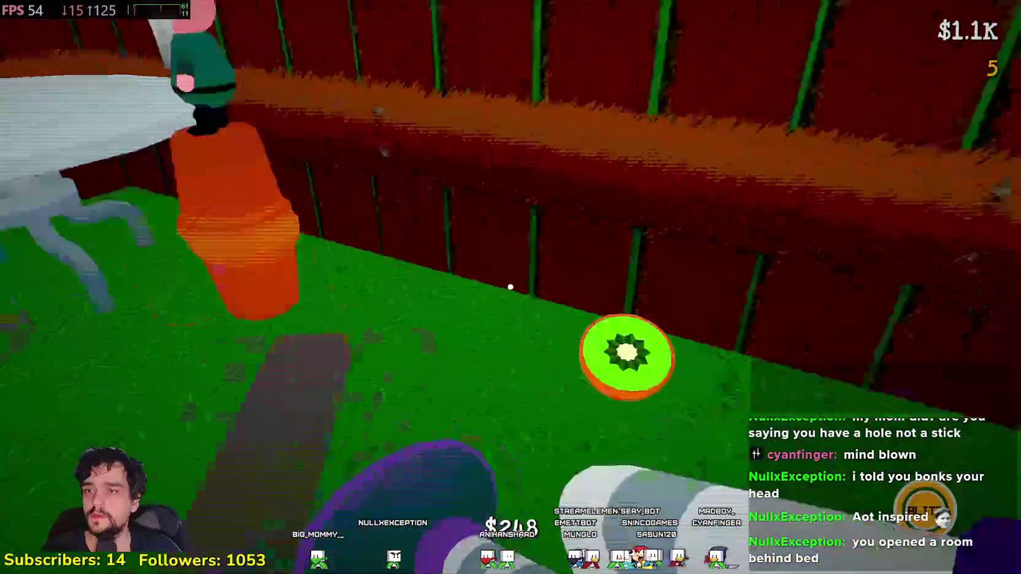
{"action": "left_click", "coordinate": [510, 287]}
{"action": "key", "text": "w"}
{"action": "key", "text": "w"}
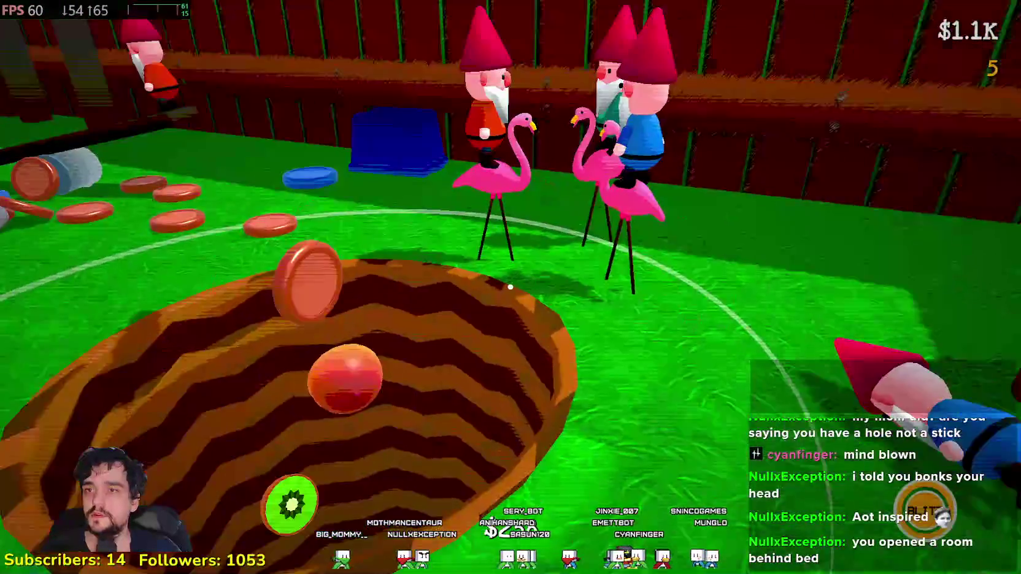
{"action": "left_click", "coordinate": [511, 287]}
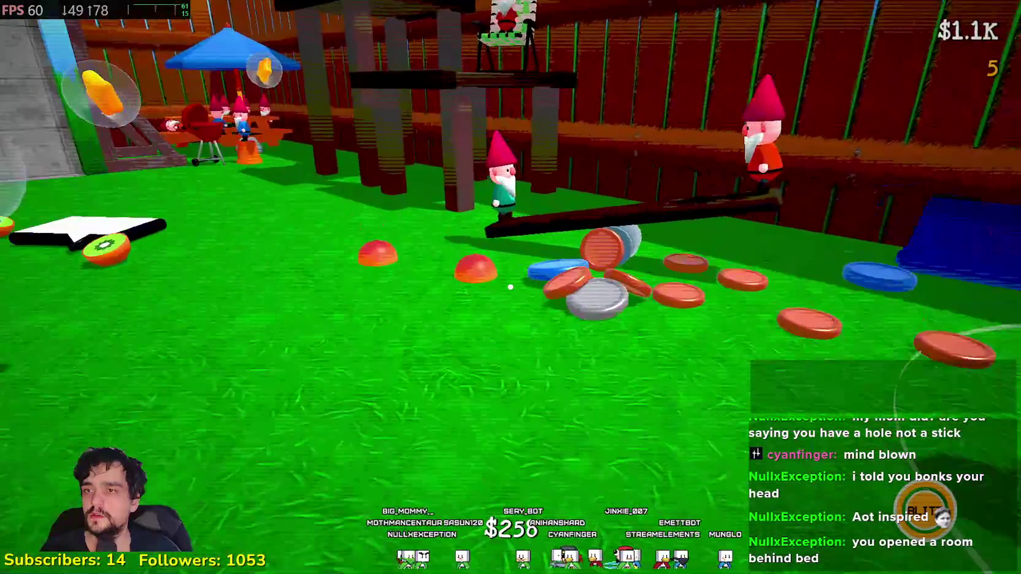
Step: Pass the kiwi slices by the dirt box into the dark room and go to bed
{"action": "key", "text": "w"}
{"action": "key", "text": "w"}
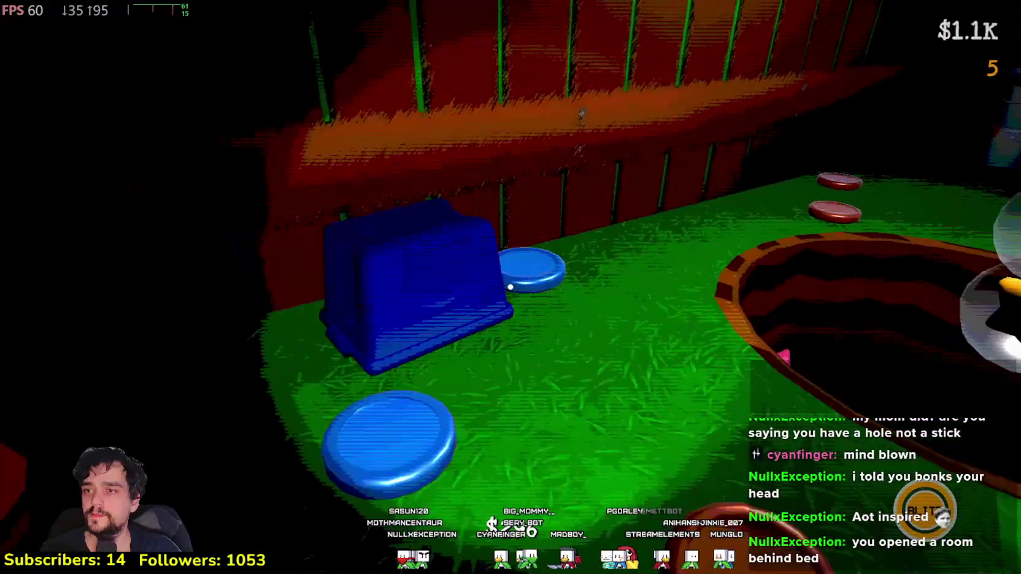
{"action": "key", "text": "w"}
{"action": "key", "text": "w"}
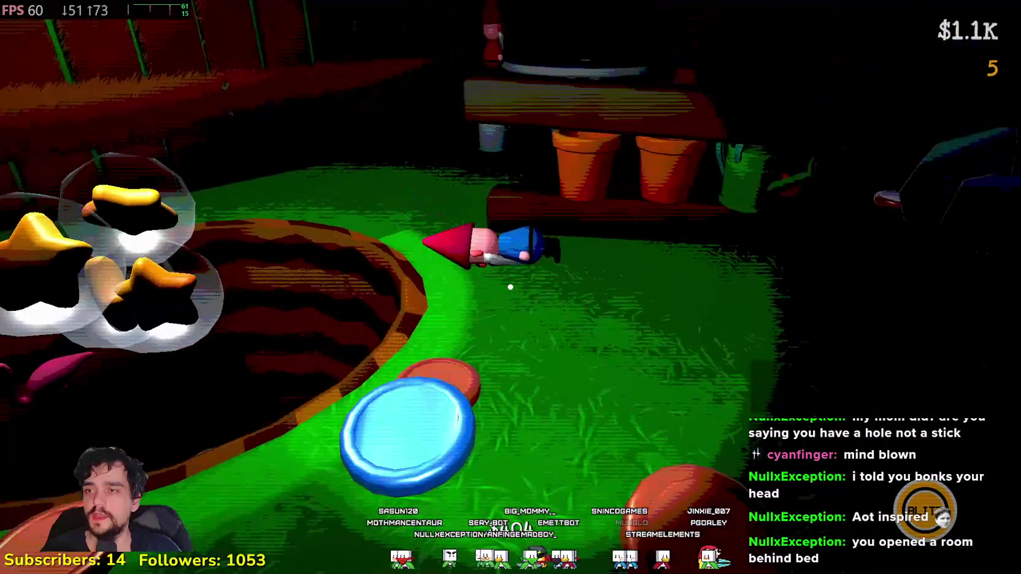
{"action": "key", "text": "w"}
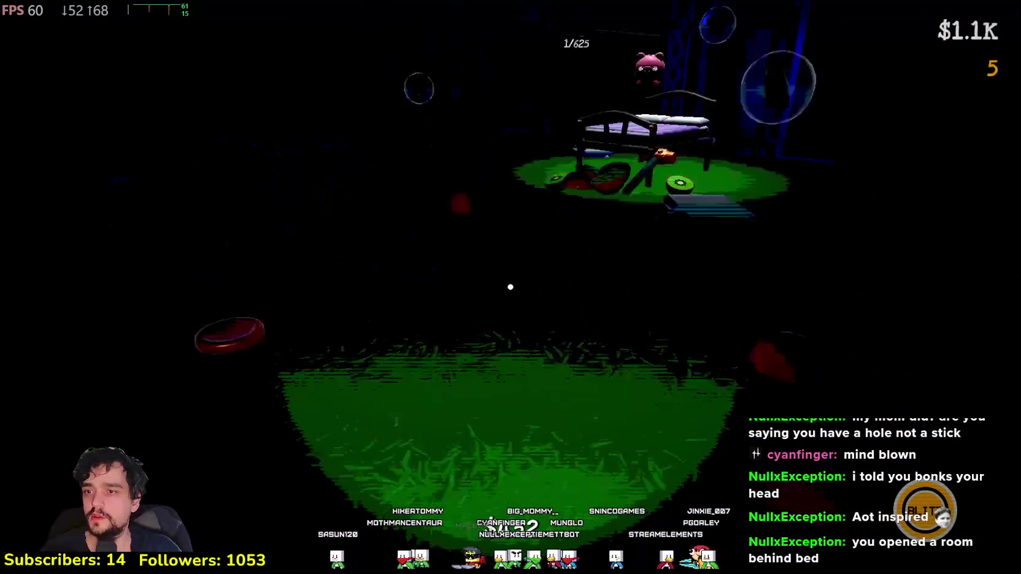
{"action": "key", "text": "w"}
{"action": "left_click", "coordinate": [510, 287]}
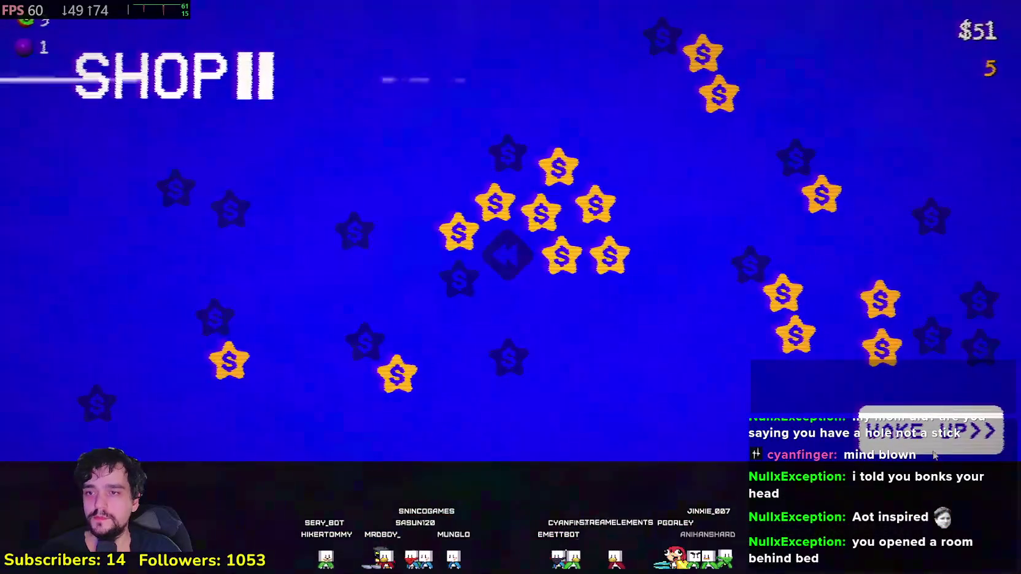
Step: Buy the Berry Fountain upgrade in the shop and wake up to the next day
{"action": "key", "text": "Escape"}
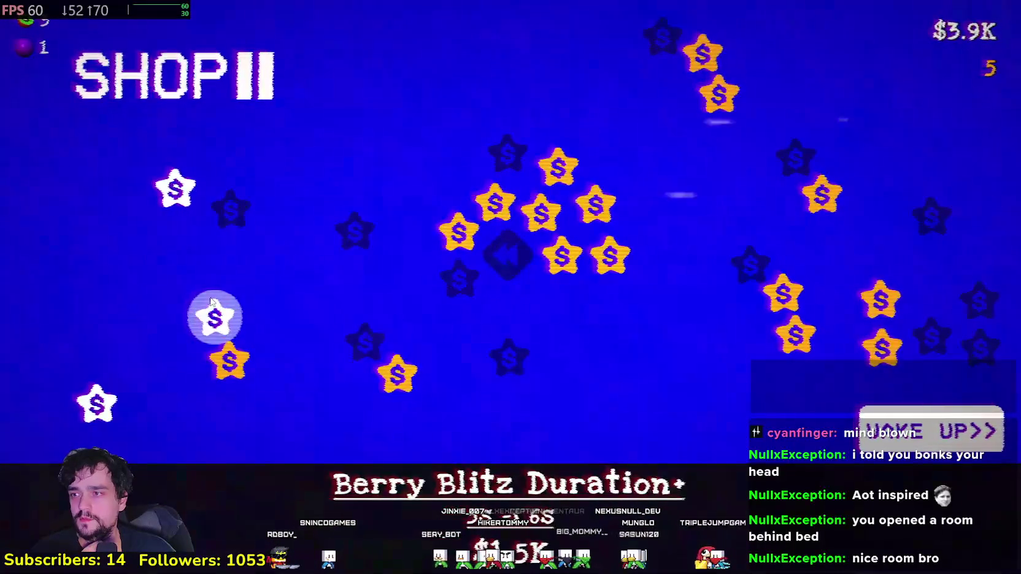
{"action": "left_click", "coordinate": [185, 191]}
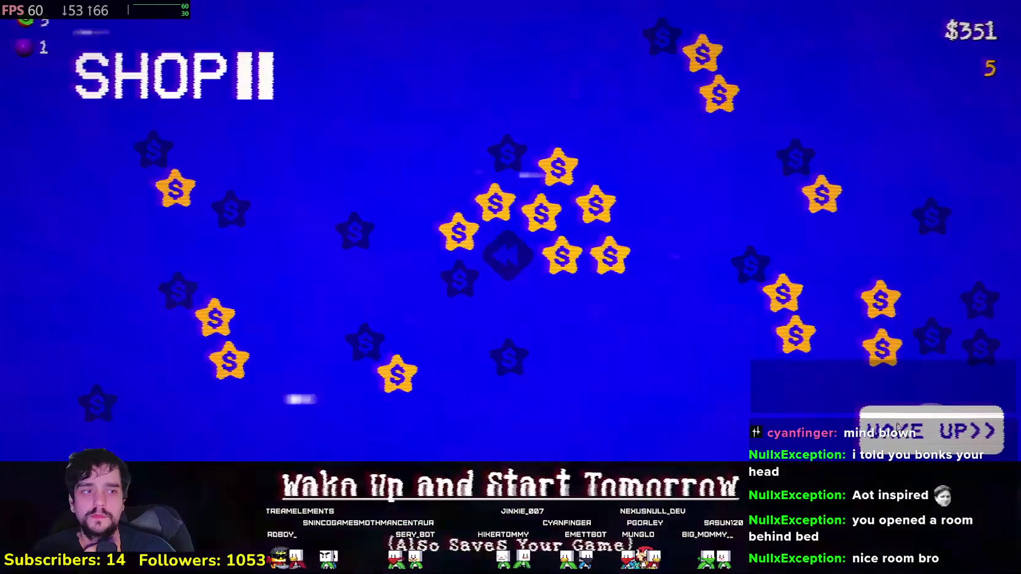
{"action": "left_click", "coordinate": [877, 406]}
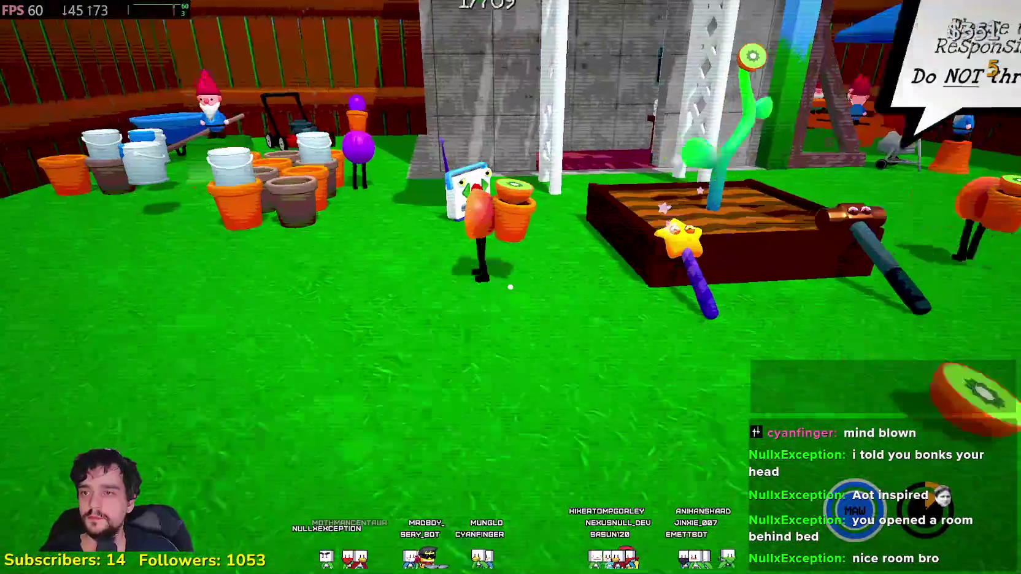
Step: Throw the kiwi onto the grass, roam around the berry pit and planter, and grab a coin
{"action": "left_click", "coordinate": [510, 287]}
{"action": "key", "text": "w"}
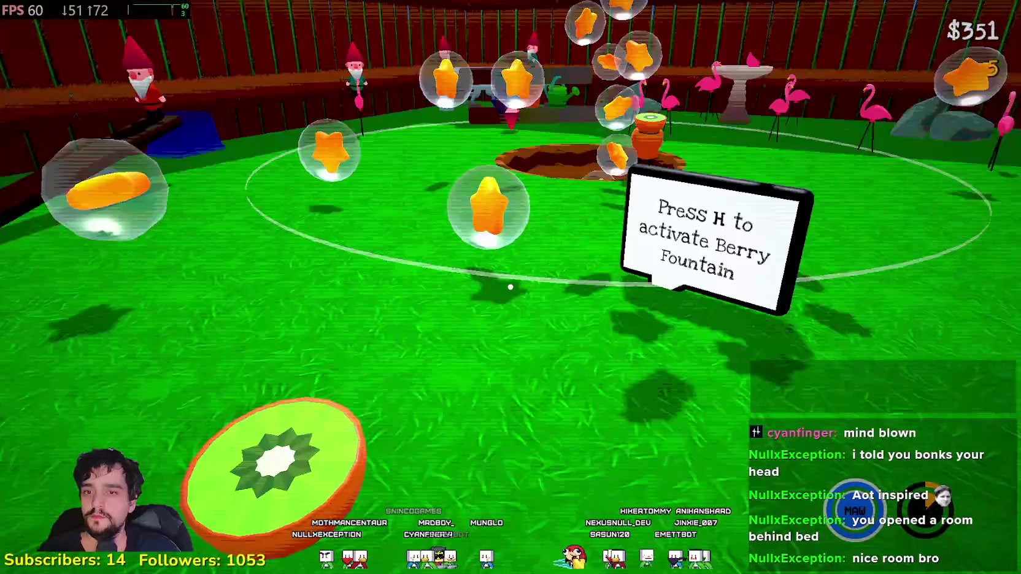
{"action": "key", "text": "w"}
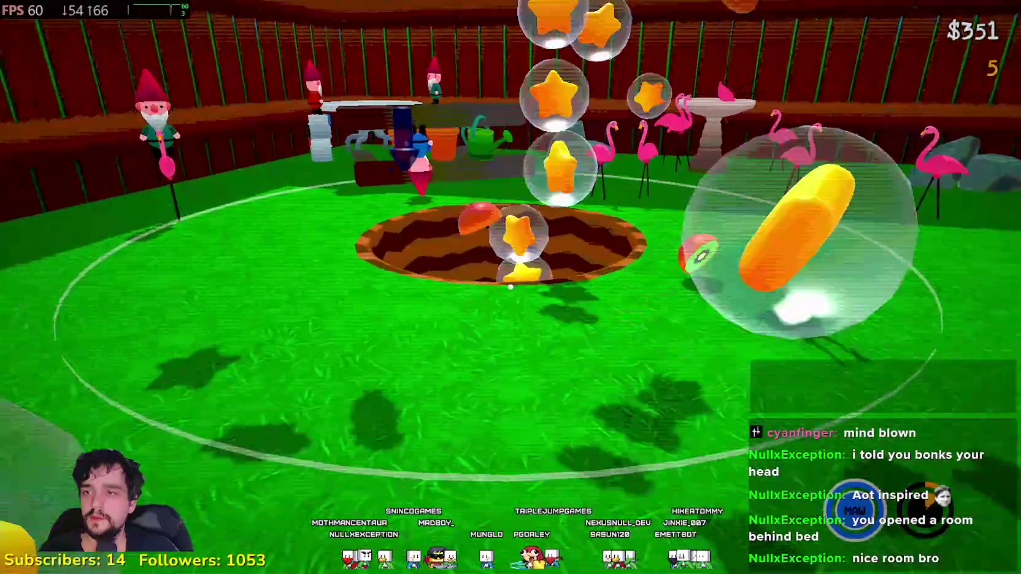
{"action": "key", "text": "w"}
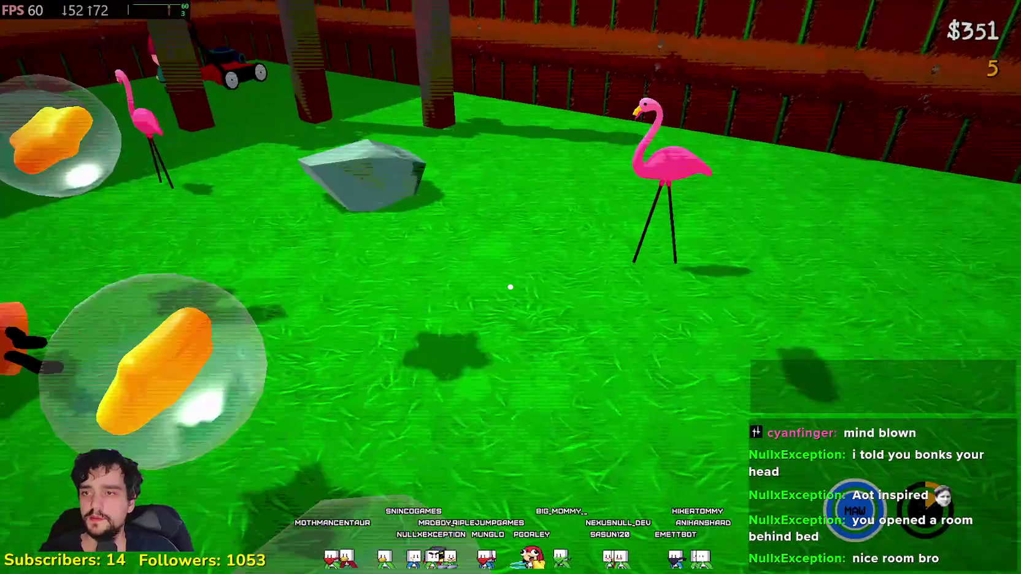
{"action": "key", "text": "w"}
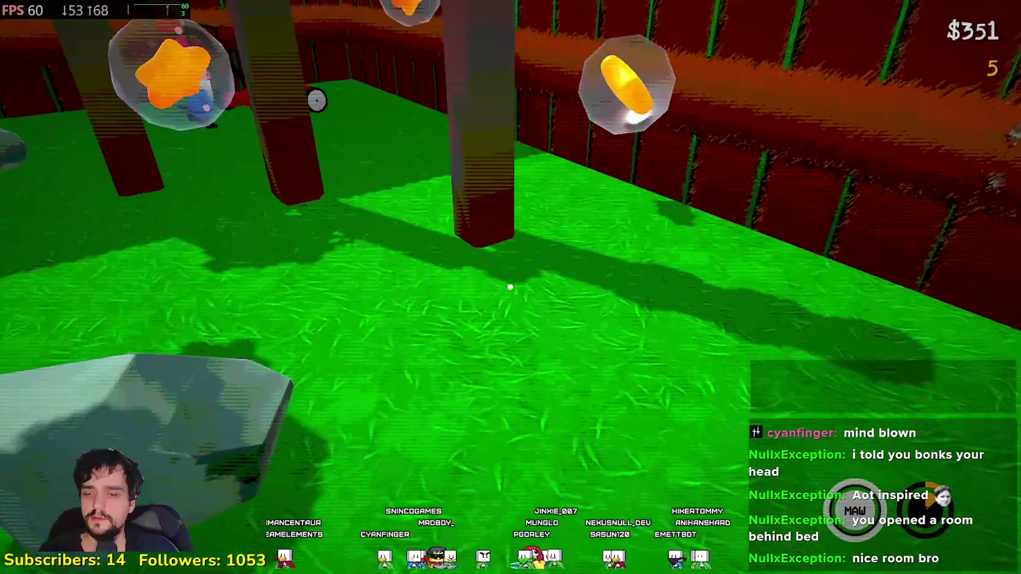
{"action": "key", "text": "w"}
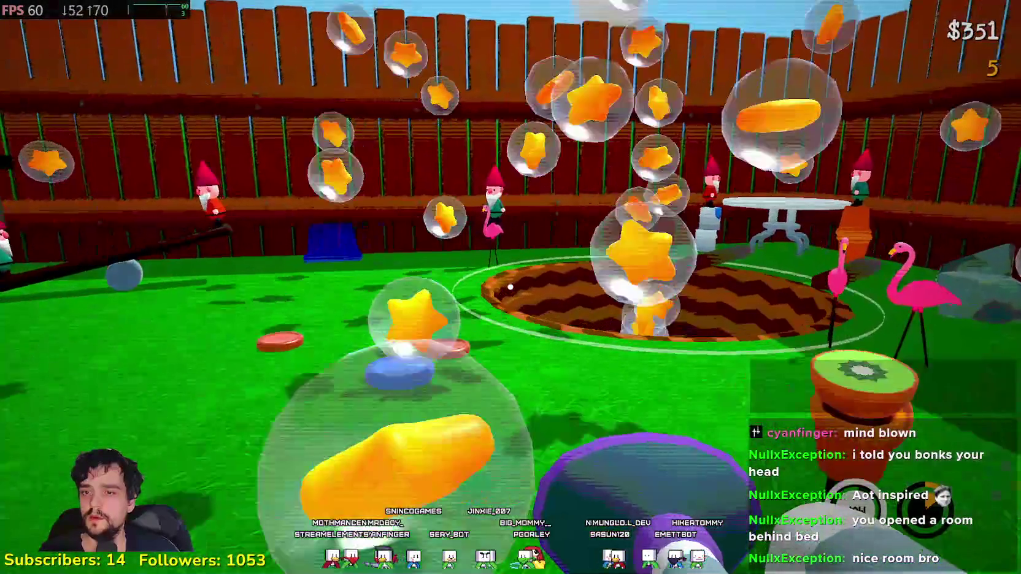
{"action": "key", "text": "w"}
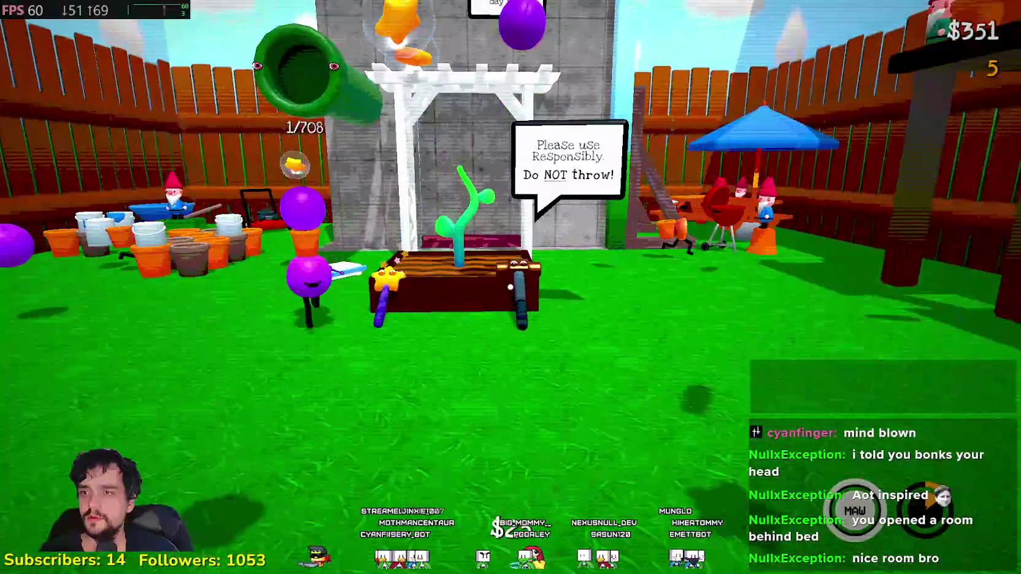
{"action": "key", "text": "w"}
{"action": "key", "text": "w"}
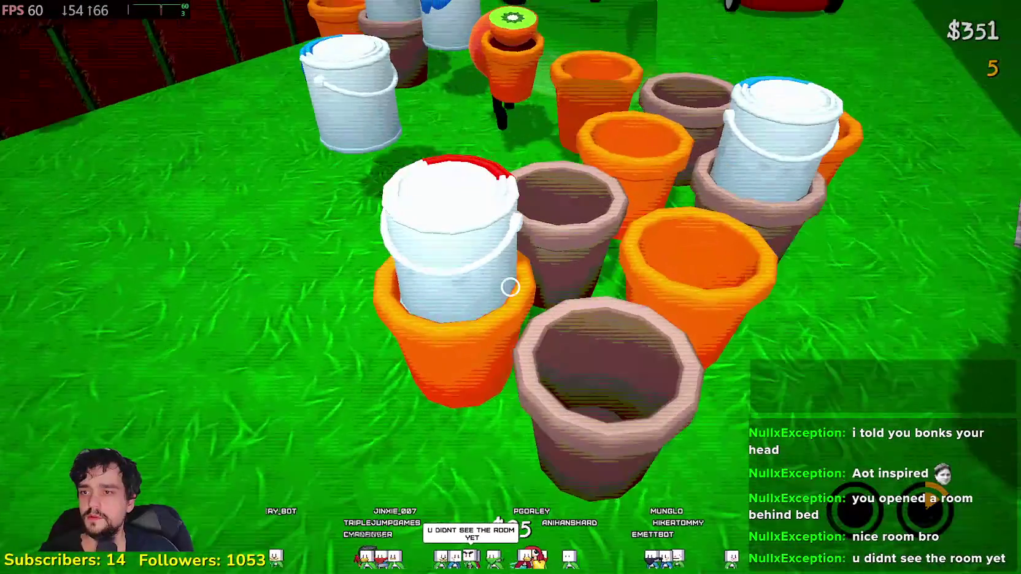
{"action": "key", "text": "w"}
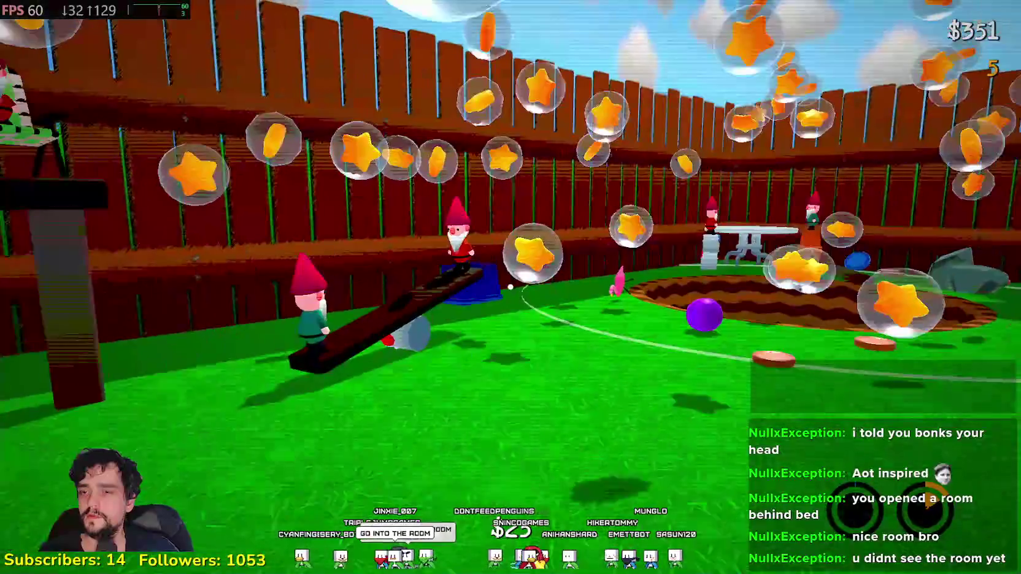
{"action": "key", "text": "w"}
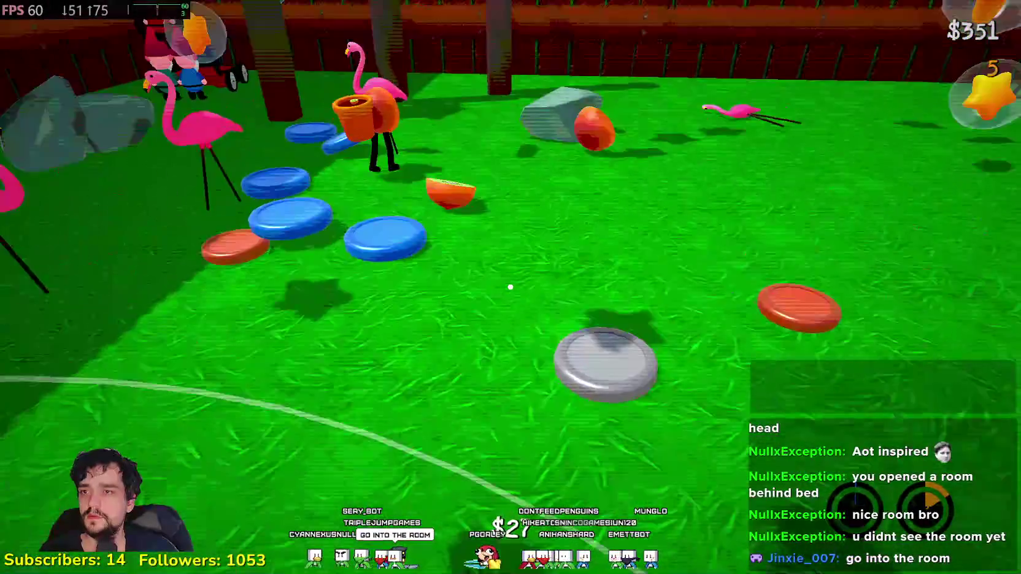
{"action": "key", "text": "w"}
{"action": "key", "text": "w"}
{"action": "key", "text": "w"}
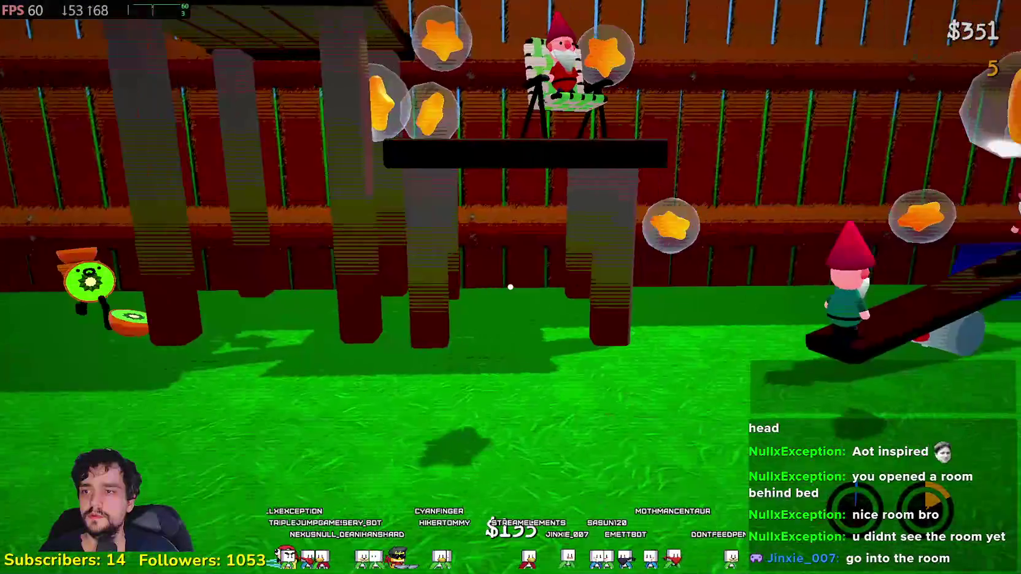
Step: Roll along the fence popping star bubbles until the counter reaches 40
{"action": "key", "text": "w"}
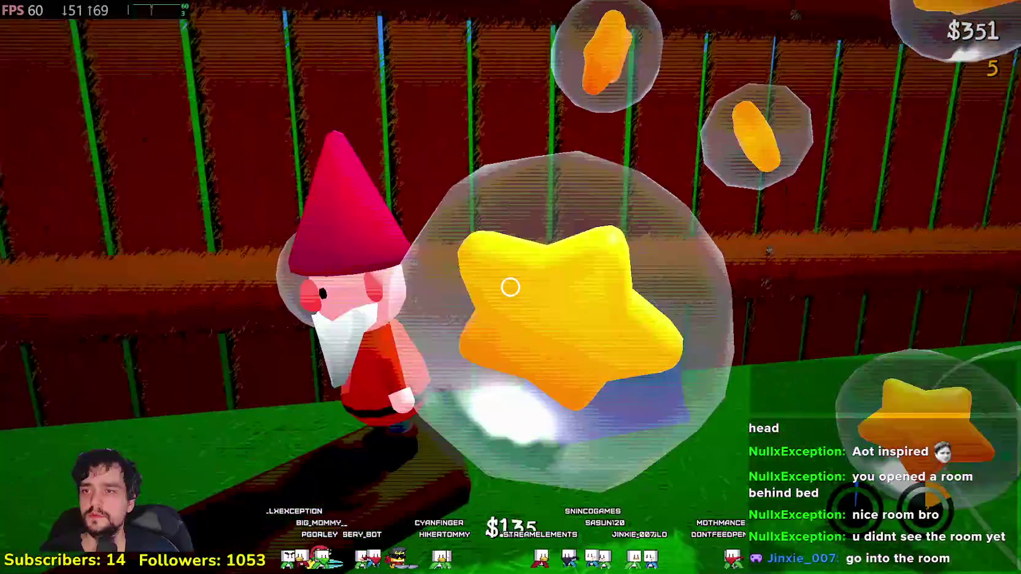
{"action": "key", "text": "w"}
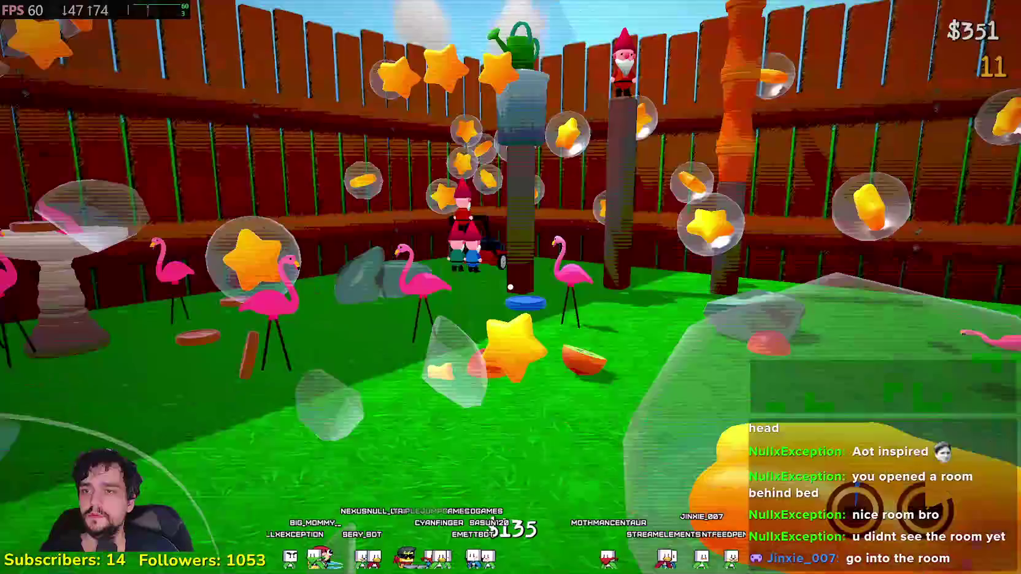
{"action": "key", "text": "w"}
{"action": "key", "text": "w"}
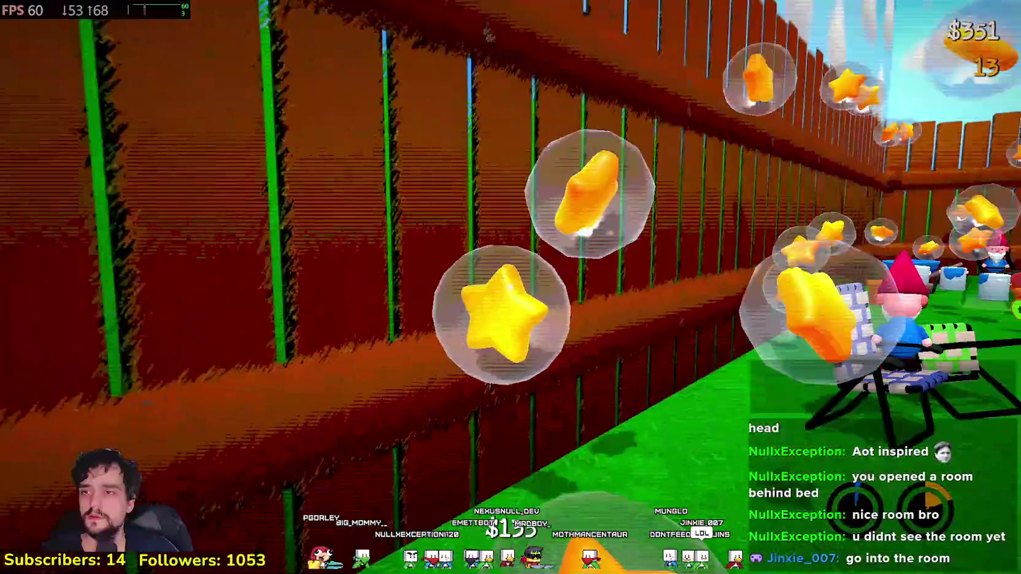
{"action": "key", "text": "w"}
{"action": "key", "text": "w"}
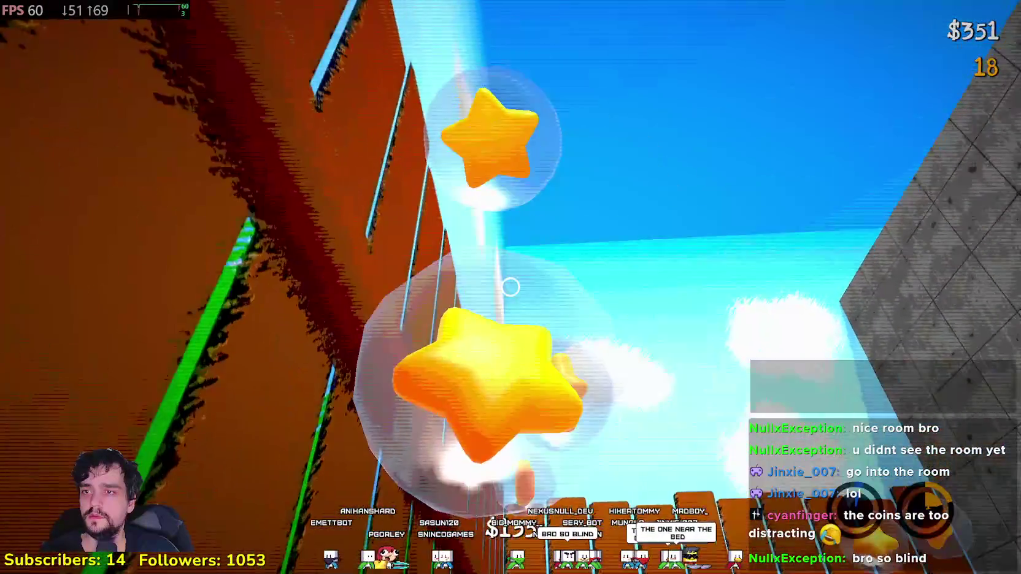
{"action": "key", "text": "w"}
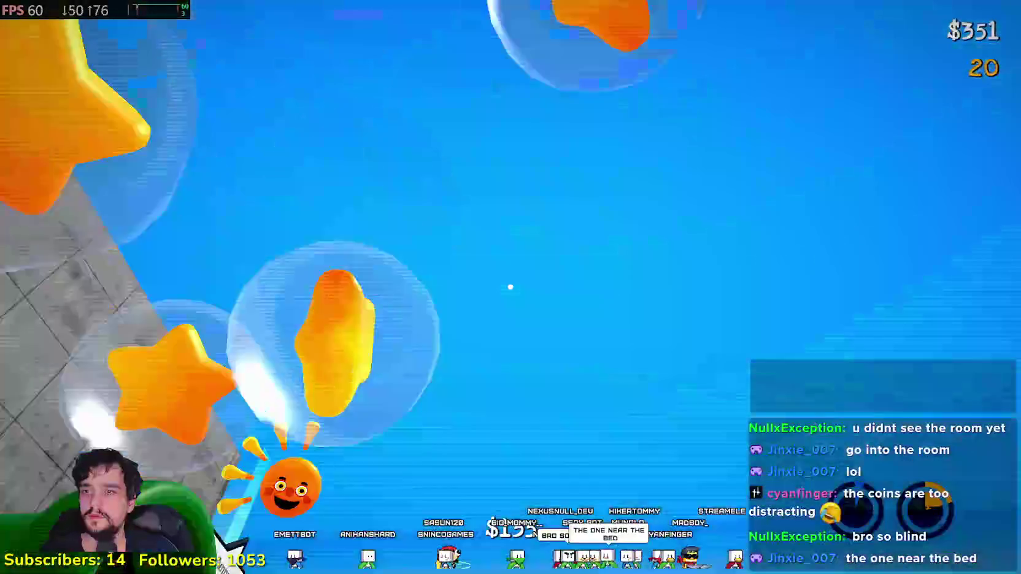
{"action": "key", "text": "w"}
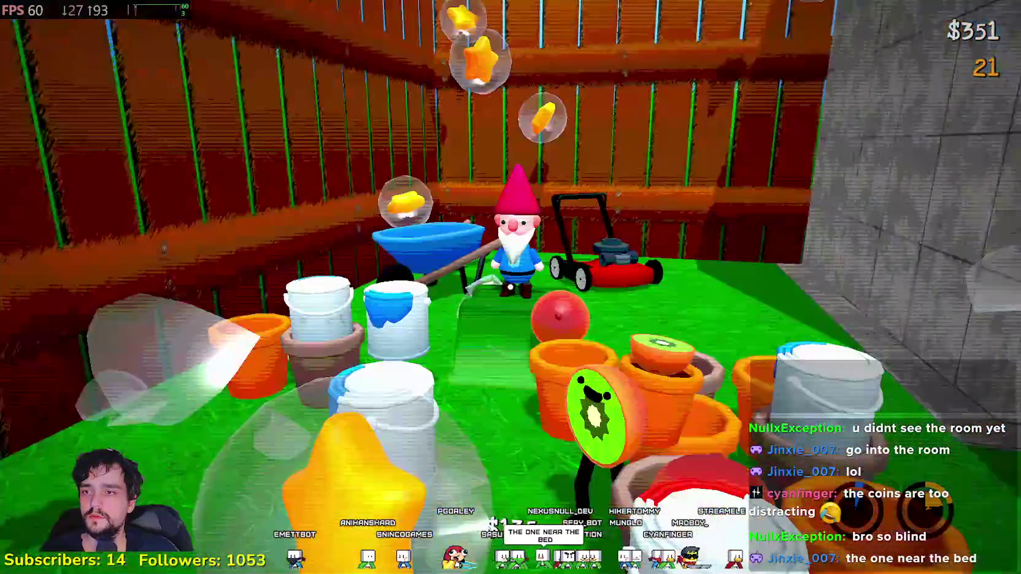
{"action": "key", "text": "w"}
{"action": "key", "text": "w"}
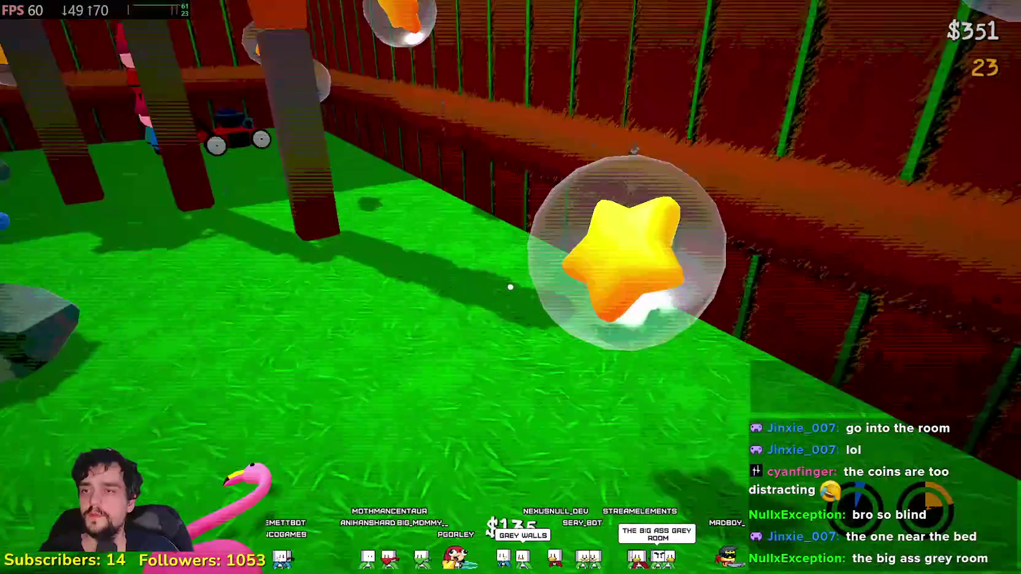
{"action": "key", "text": "w"}
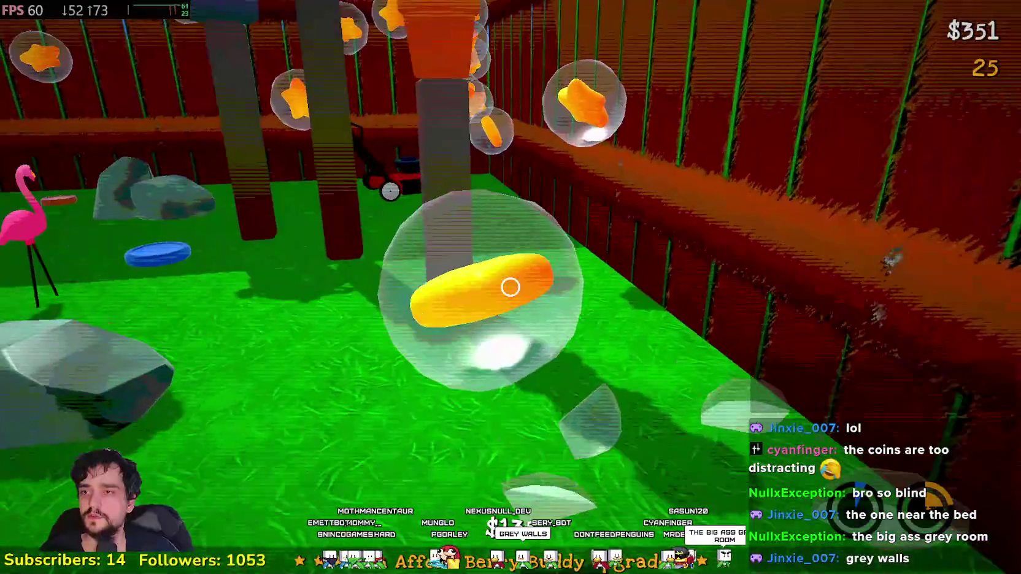
{"action": "key", "text": "w"}
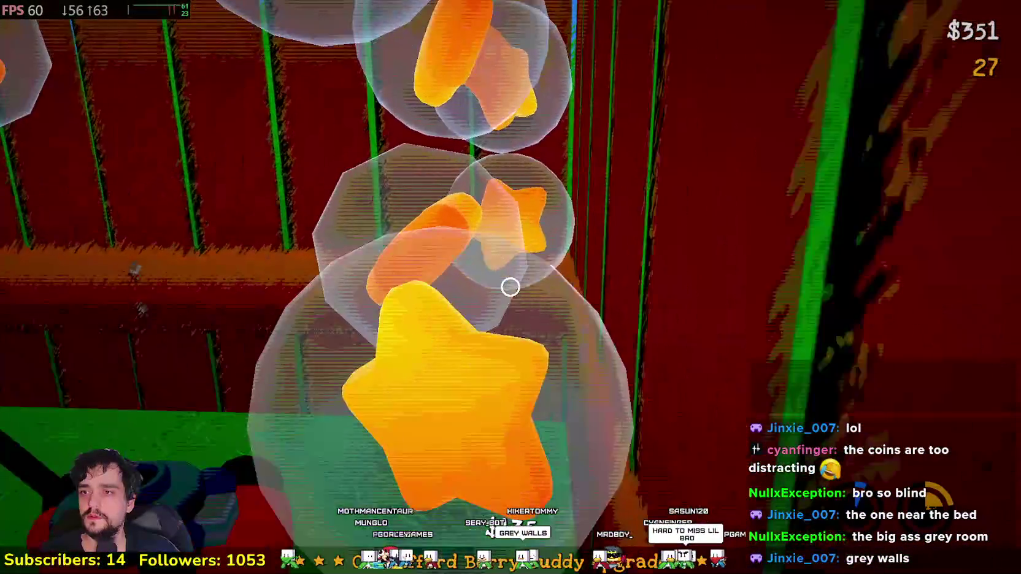
{"action": "key", "text": "w"}
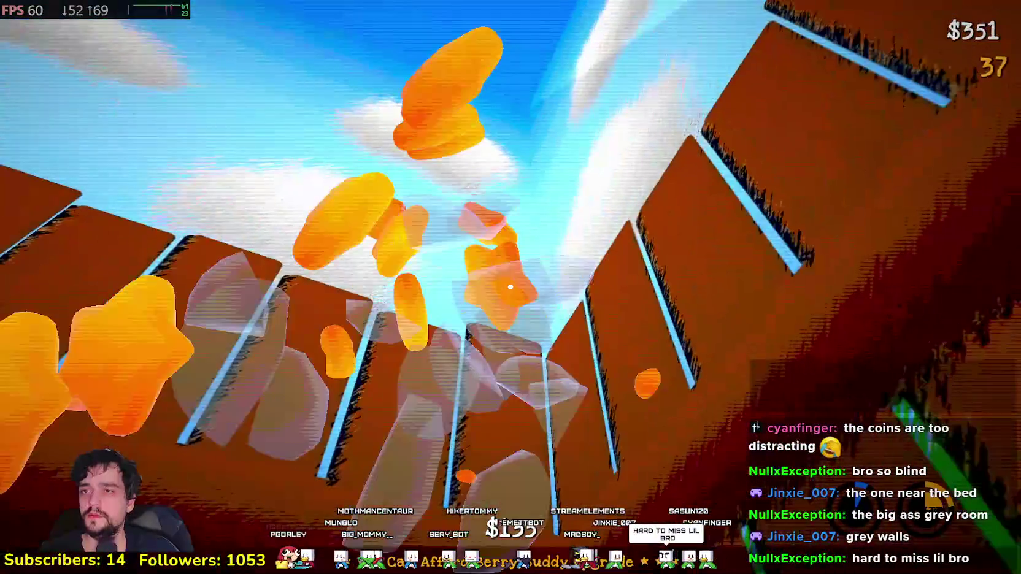
{"action": "key", "text": "w"}
{"action": "key", "text": "w"}
{"action": "key", "text": "w"}
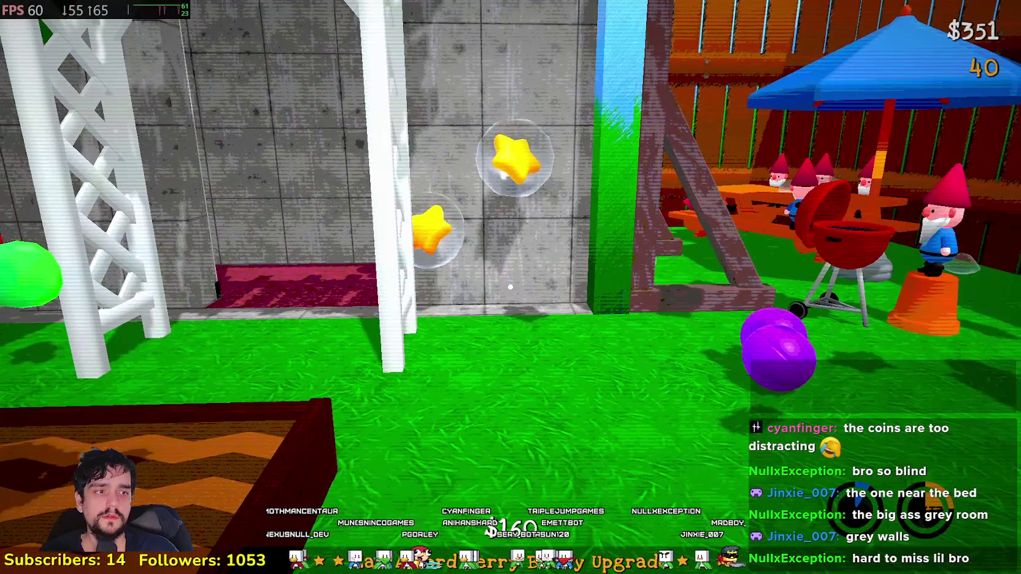
Step: Walk to the computer in the grey room and enter it through the monitor
{"action": "key", "text": "w"}
{"action": "key", "text": "w"}
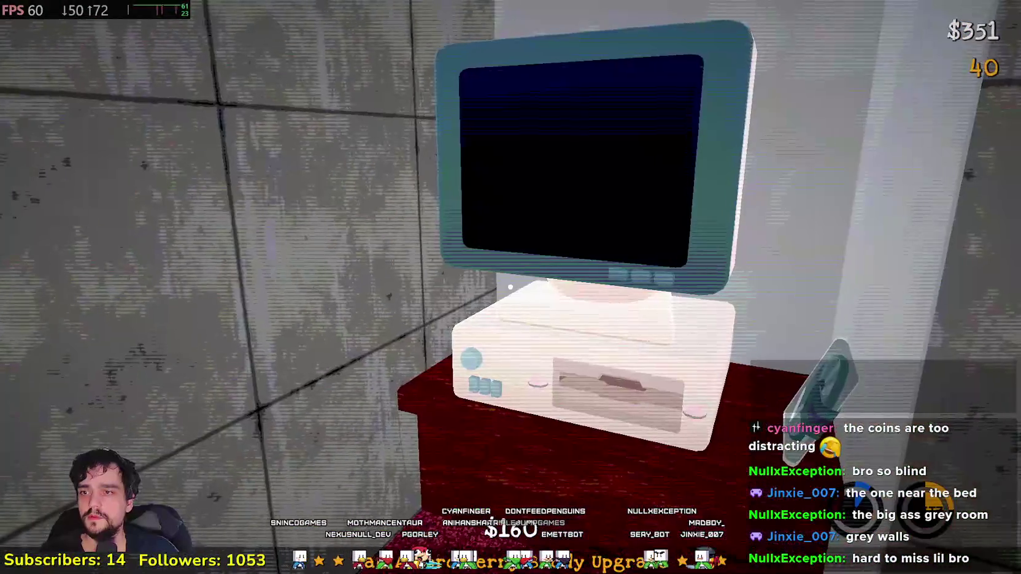
{"action": "key", "text": "w"}
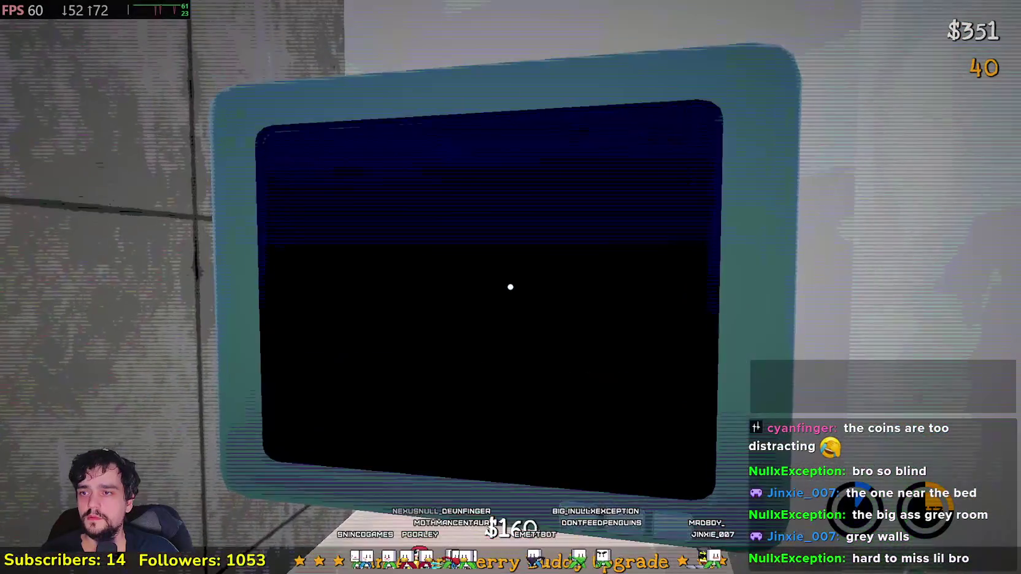
{"action": "left_click", "coordinate": [510, 287]}
Step: Move through the night-time garden past the pit to the bed and sleep
{"action": "key", "text": "s"}
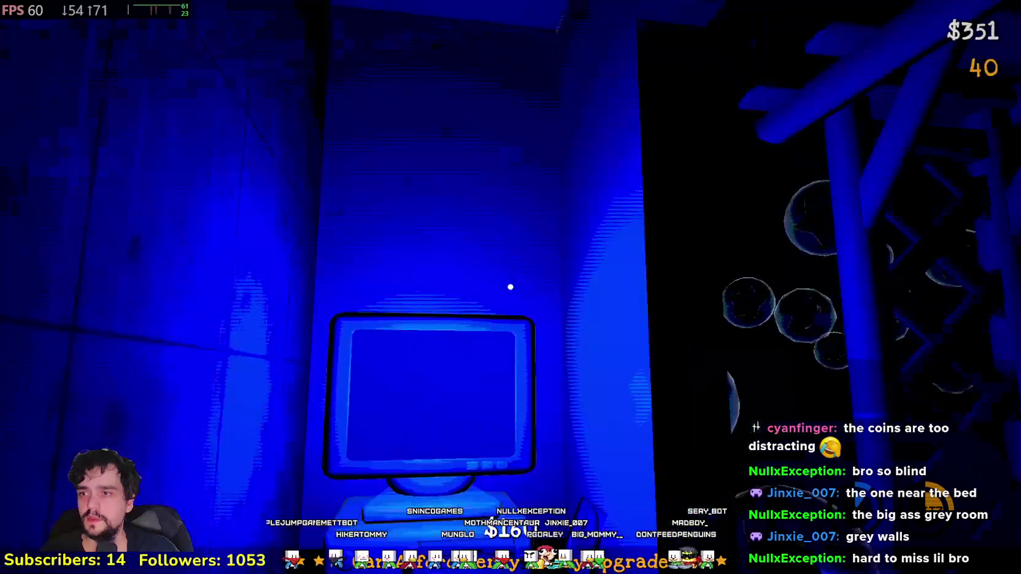
{"action": "key", "text": "w"}
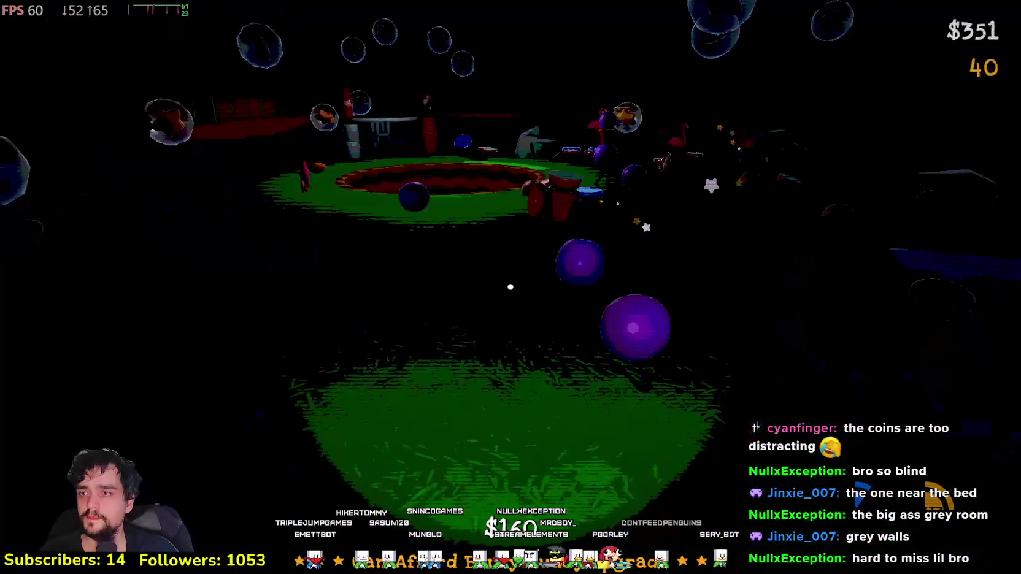
{"action": "key", "text": "w"}
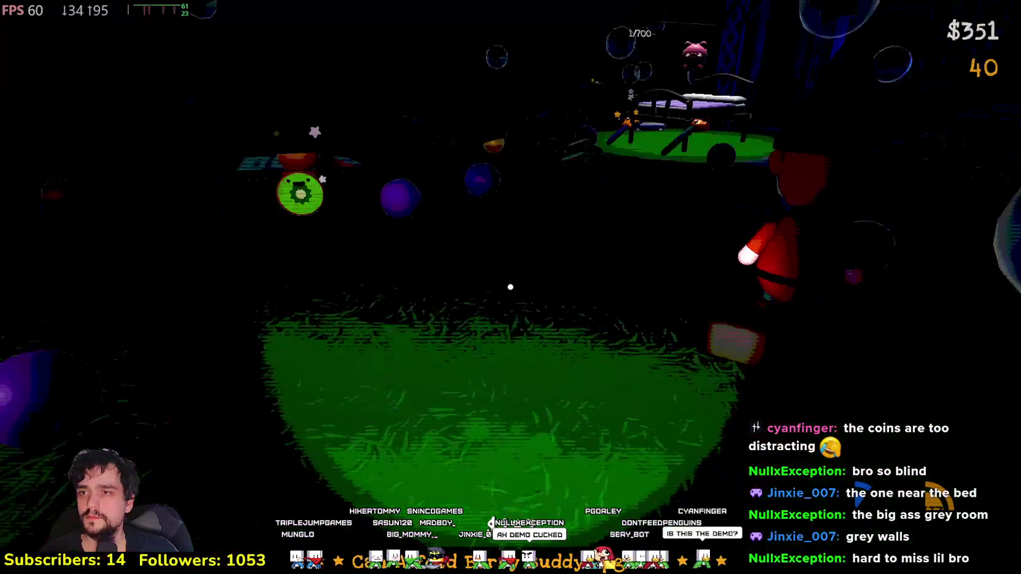
{"action": "key", "text": "w"}
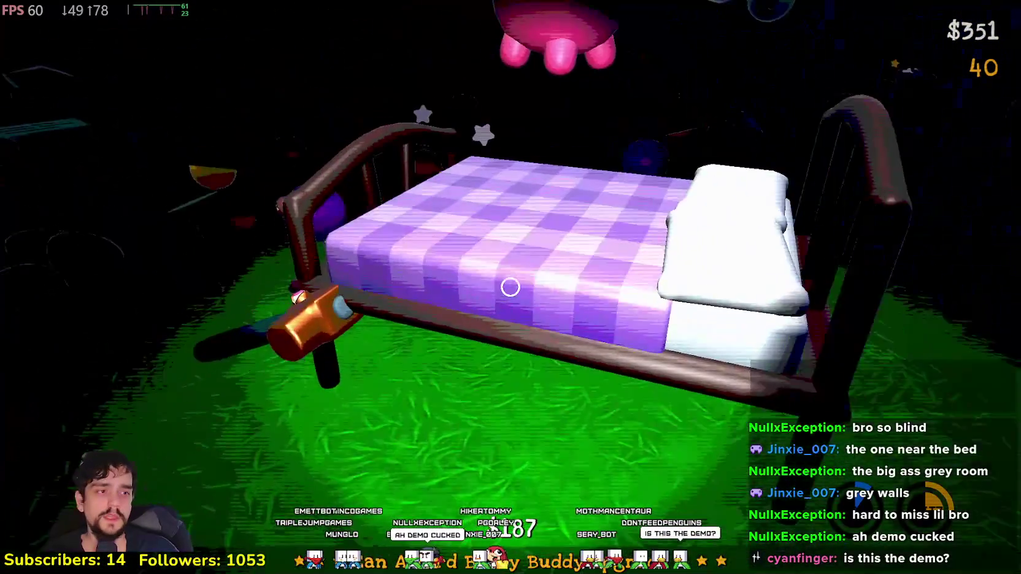
{"action": "left_click", "coordinate": [510, 287]}
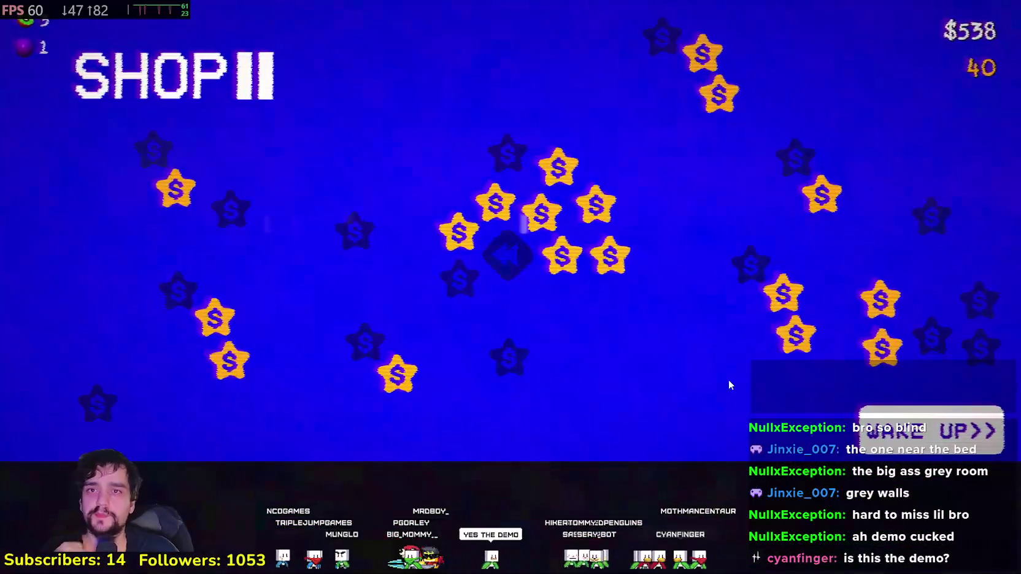
Step: Wake up from the Shop II screen with $538 and 40 stars
{"action": "left_click", "coordinate": [931, 430]}
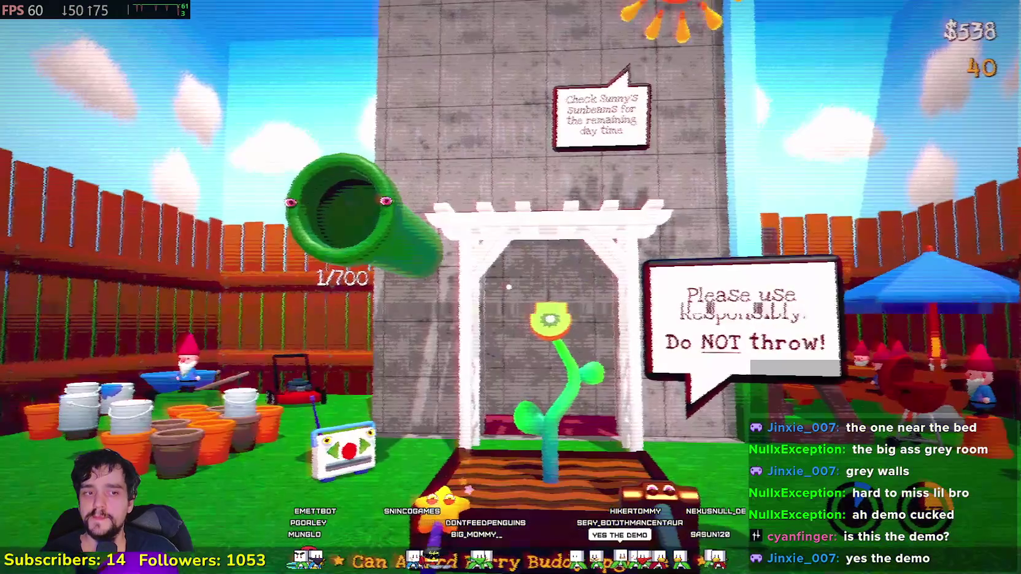
Step: Return to the Berry Fountain and activate it with H
{"action": "key", "text": "s"}
{"action": "key", "text": "w"}
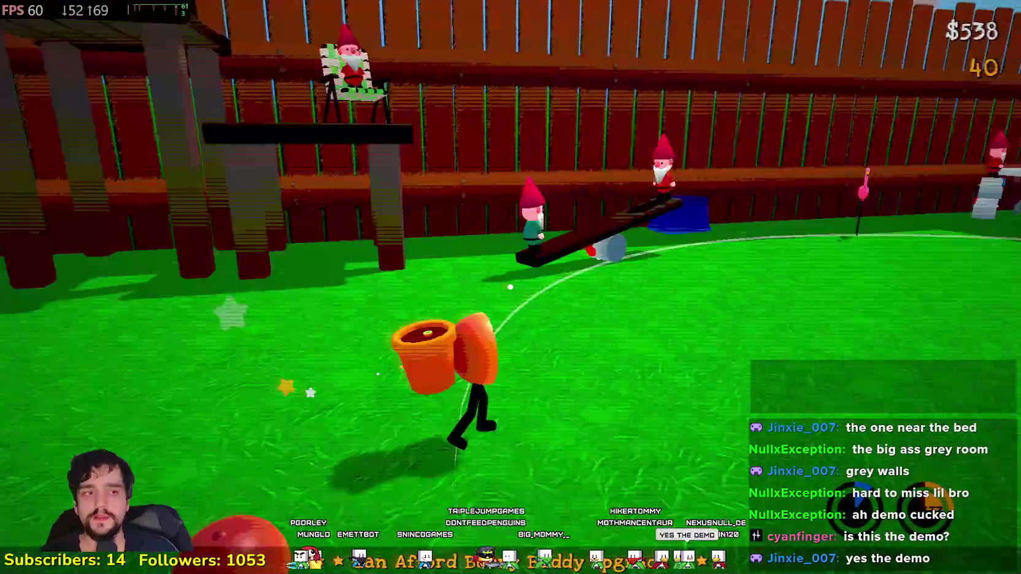
{"action": "key", "text": "h"}
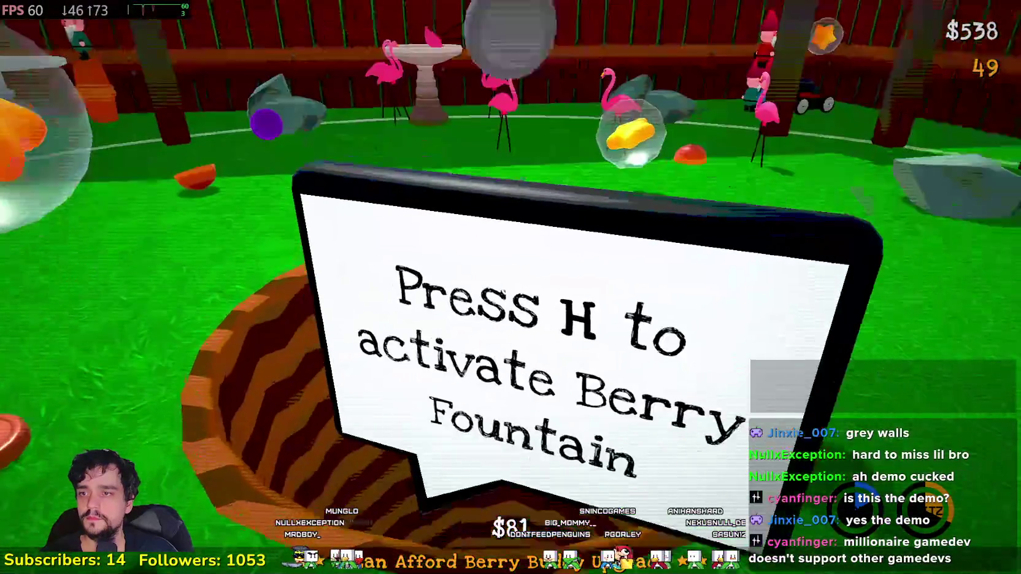
Step: Drop the carried sign into the pit, pop the large star bubble, and throw the star wand
{"action": "left_click", "coordinate": [510, 287]}
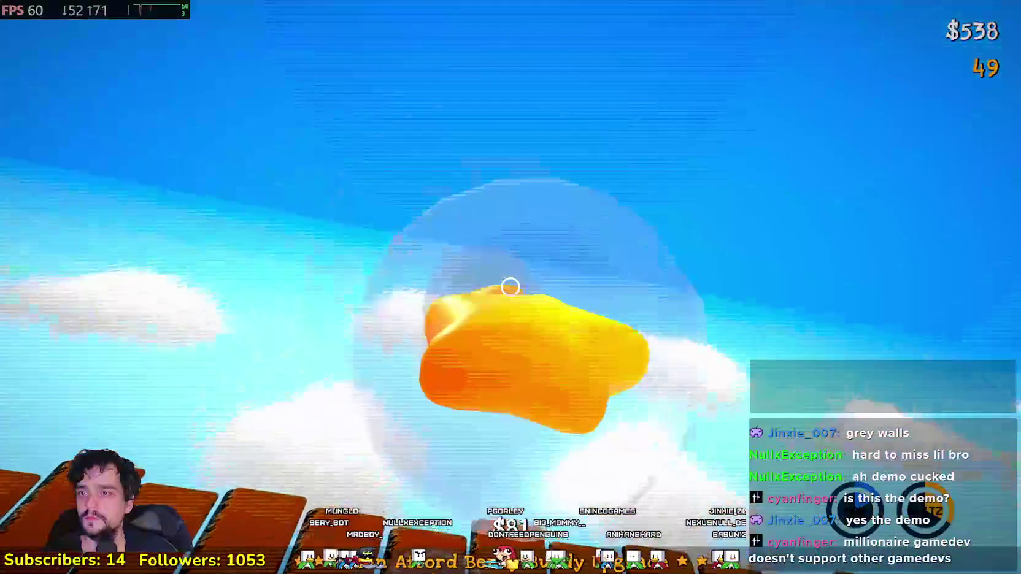
{"action": "left_click", "coordinate": [510, 287]}
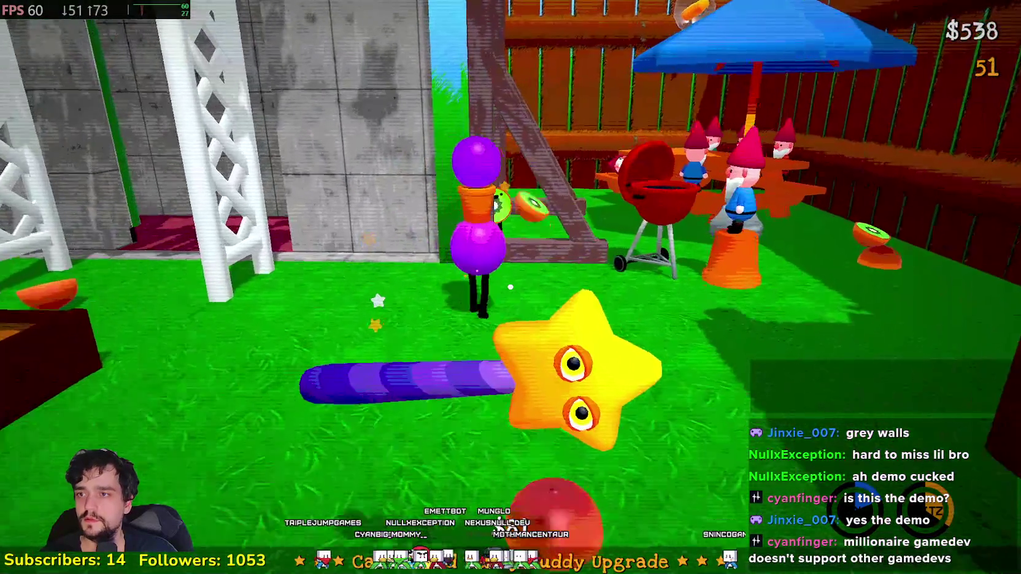
{"action": "left_click", "coordinate": [510, 287]}
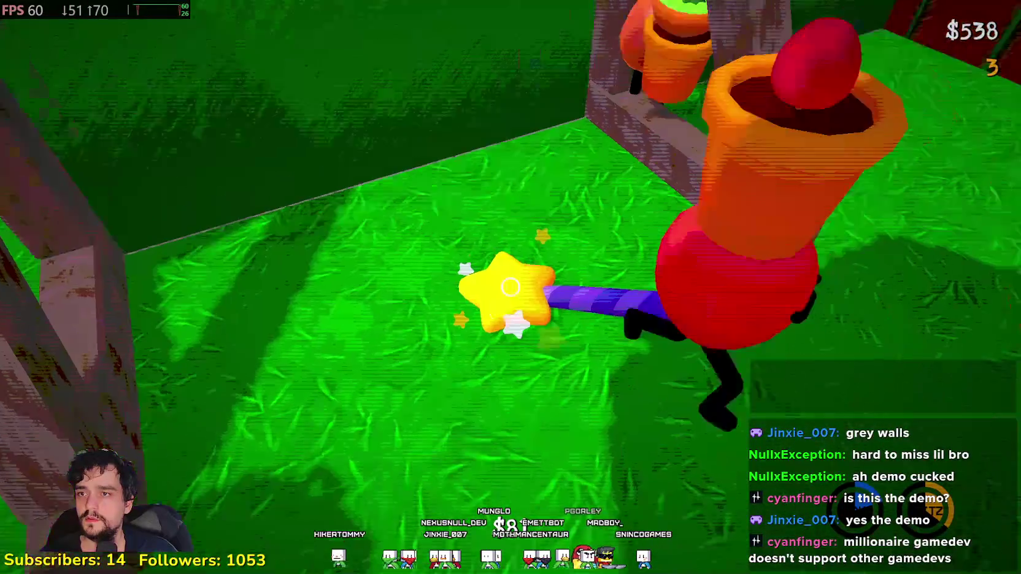
{"action": "left_click", "coordinate": [511, 287]}
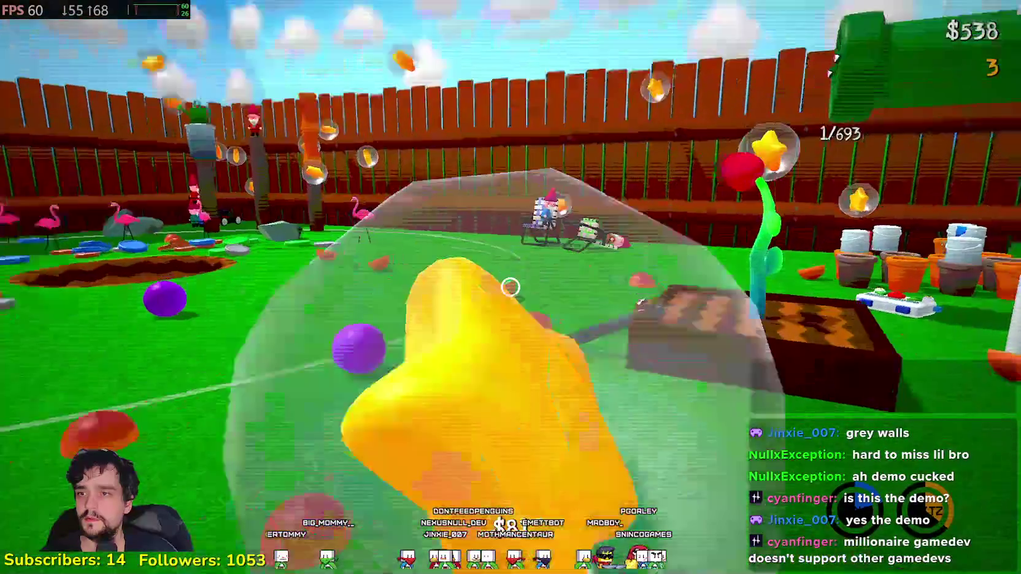
Step: Launch star bubbles, kiwi halves and balls across the lawn, then grab another kiwi half
{"action": "left_click", "coordinate": [511, 287]}
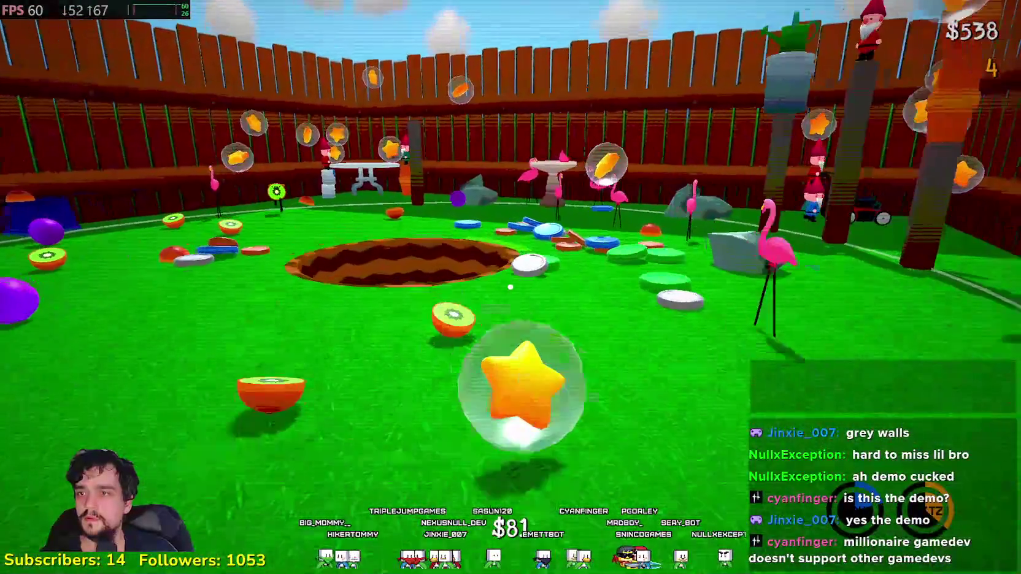
{"action": "left_click", "coordinate": [510, 287]}
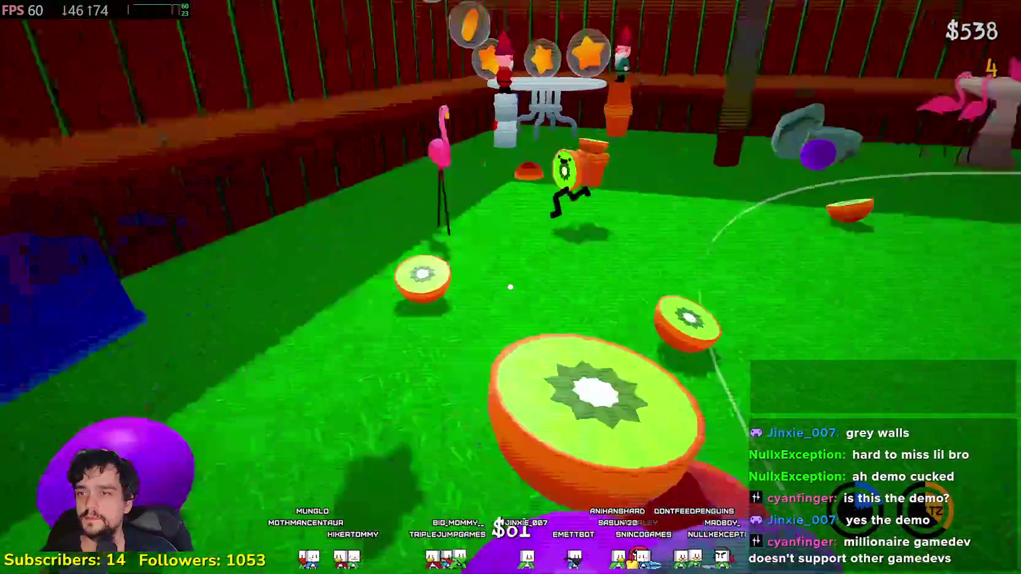
{"action": "left_click", "coordinate": [511, 287]}
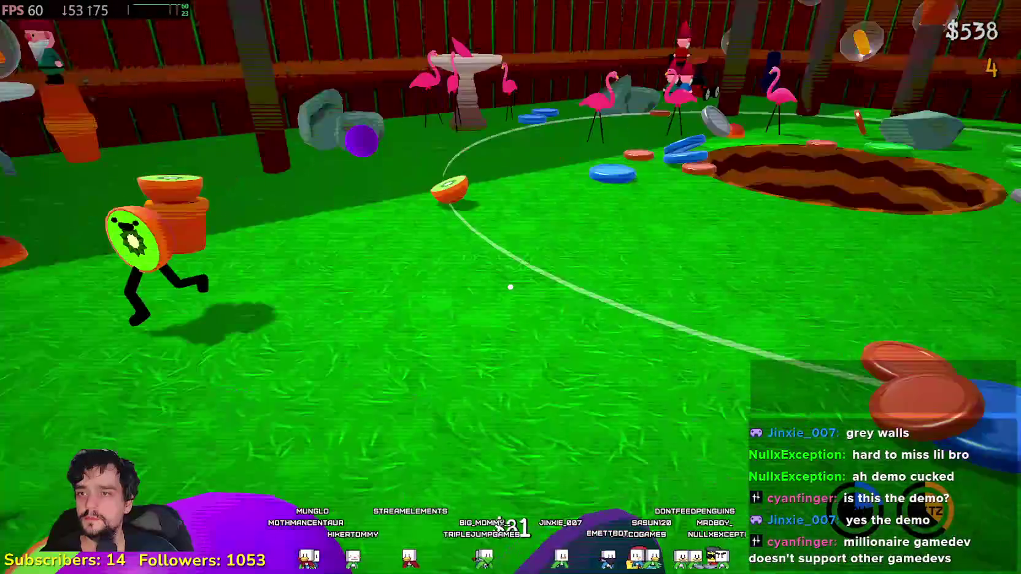
{"action": "left_click", "coordinate": [511, 287]}
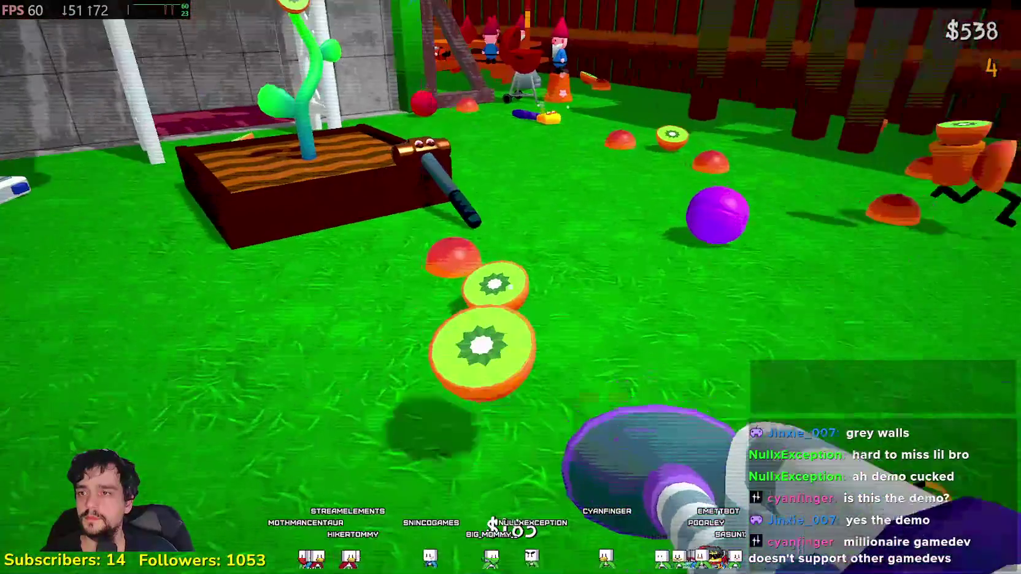
{"action": "right_click", "coordinate": [510, 287]}
Step: Throw the held kiwi half and walk past the pit to the glowing bedroom computer
{"action": "left_click", "coordinate": [510, 287]}
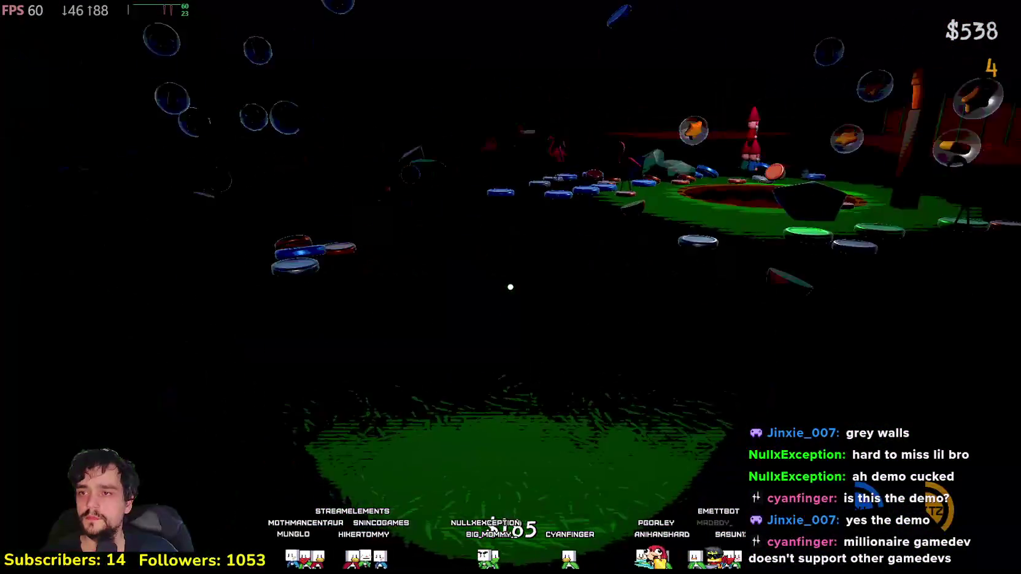
{"action": "key", "text": "w"}
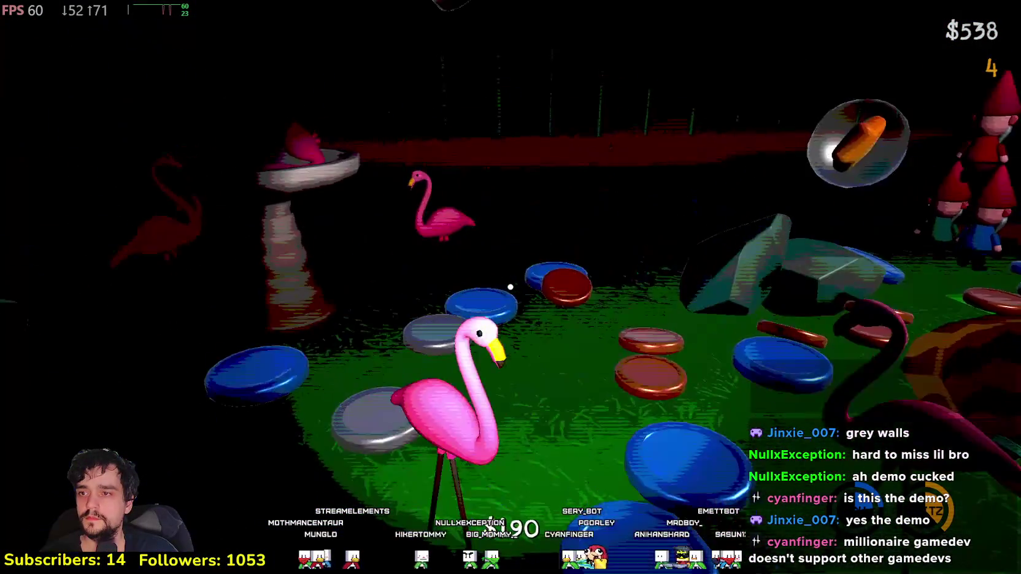
{"action": "key", "text": "w"}
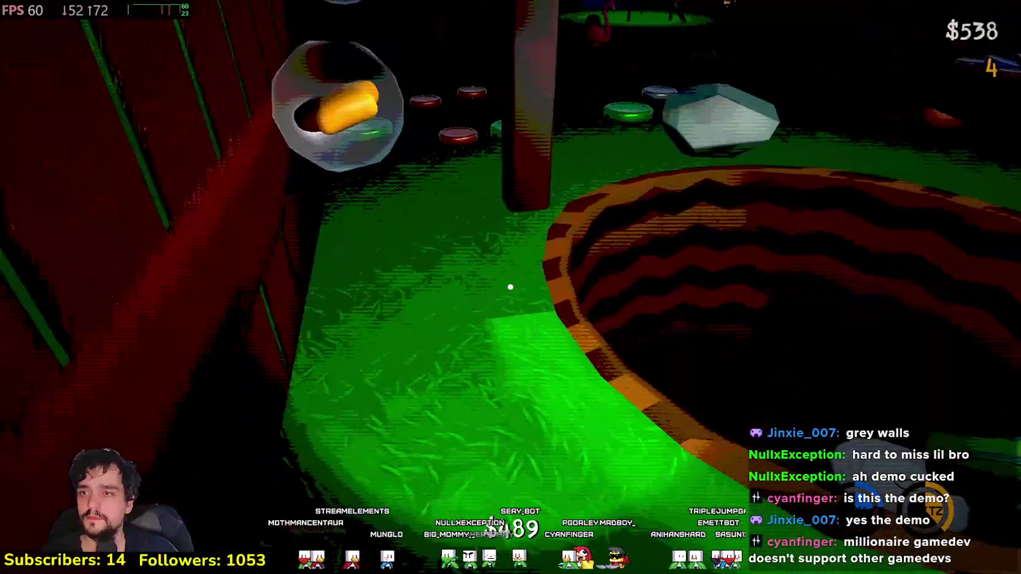
{"action": "key", "text": "w"}
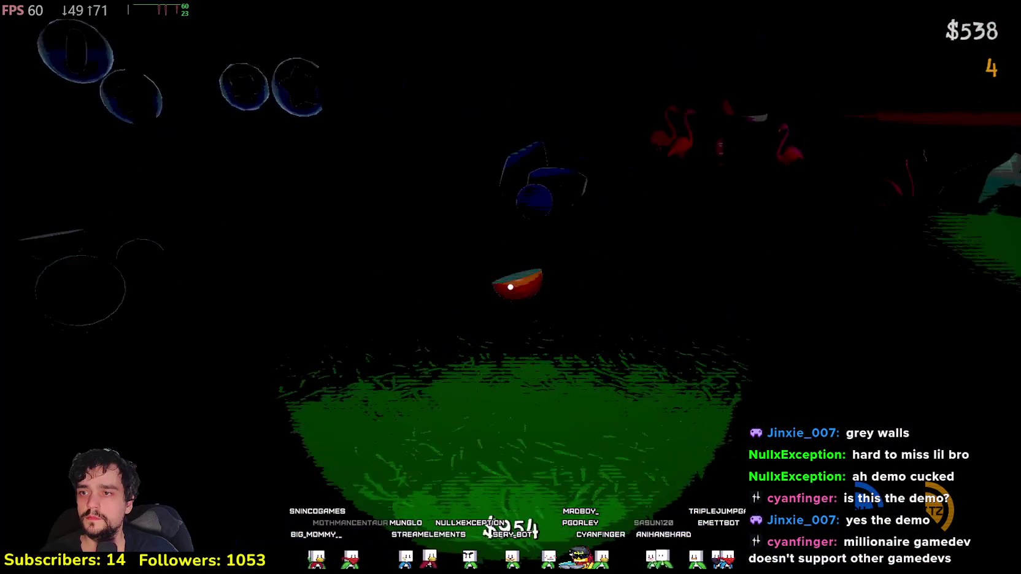
{"action": "key", "text": "w"}
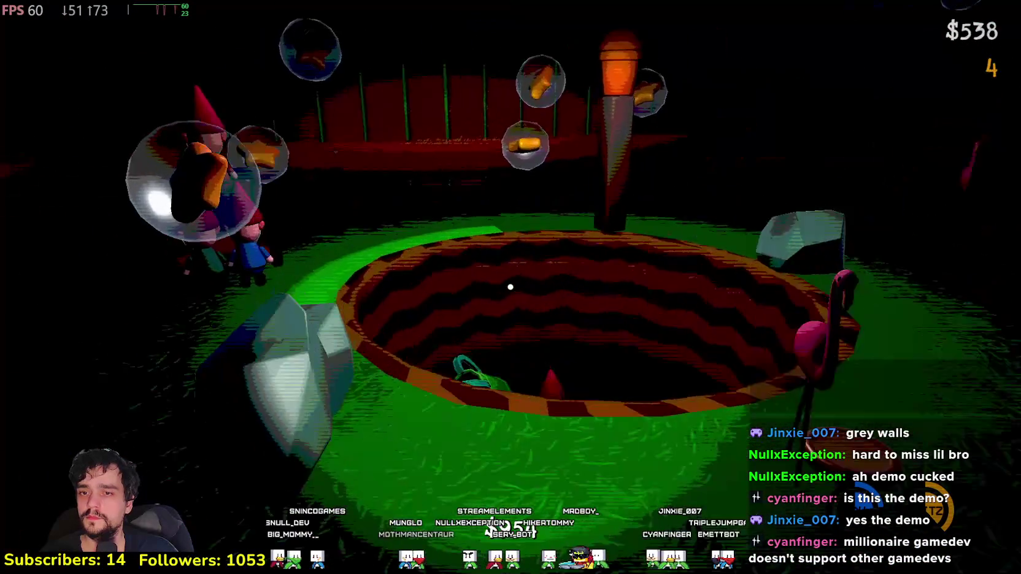
{"action": "key", "text": "w"}
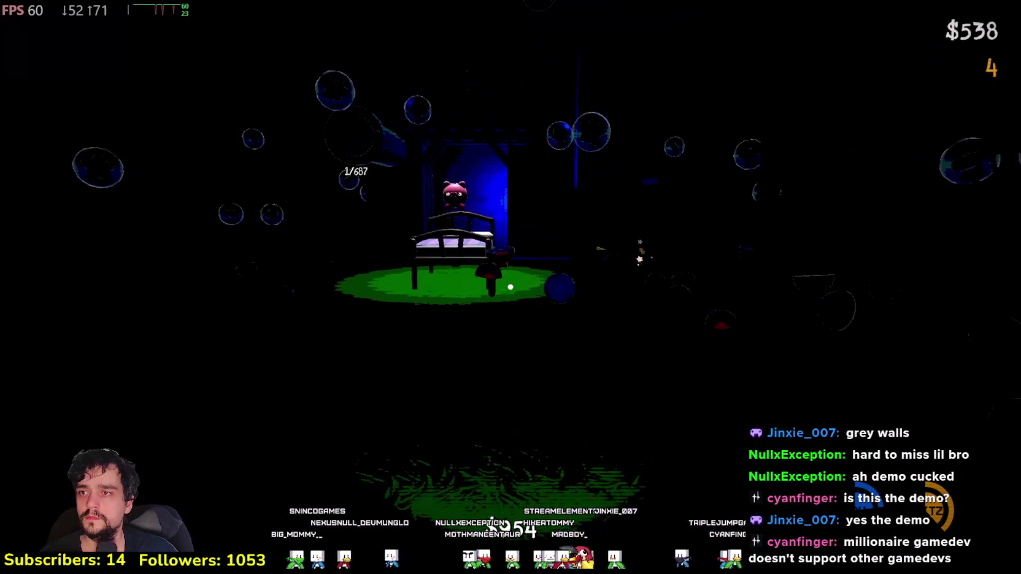
{"action": "key", "text": "w"}
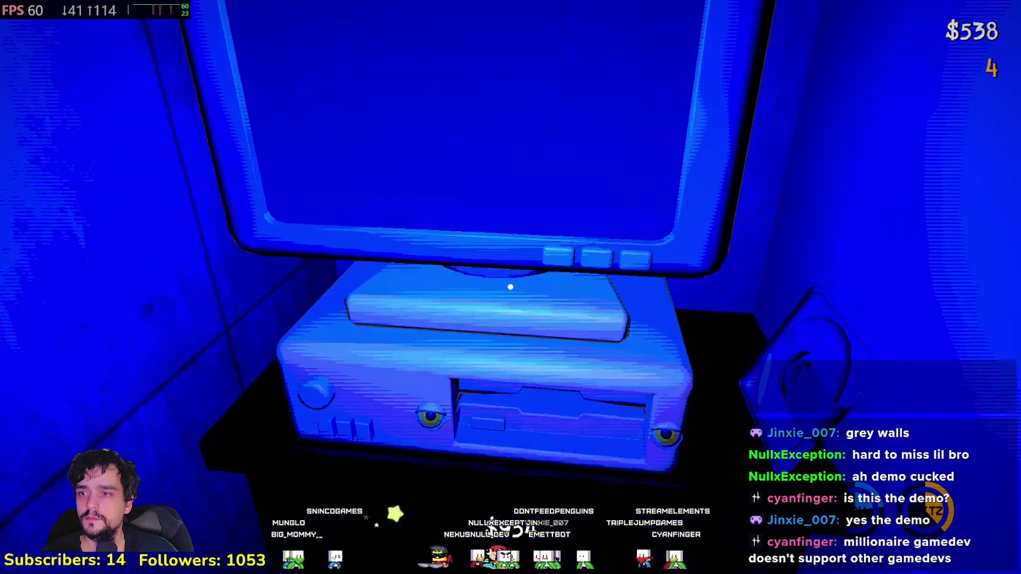
Step: Check the computer screen, then head to the bed to bring up SHOP II
{"action": "left_click", "coordinate": [510, 287]}
{"action": "key", "text": "Escape"}
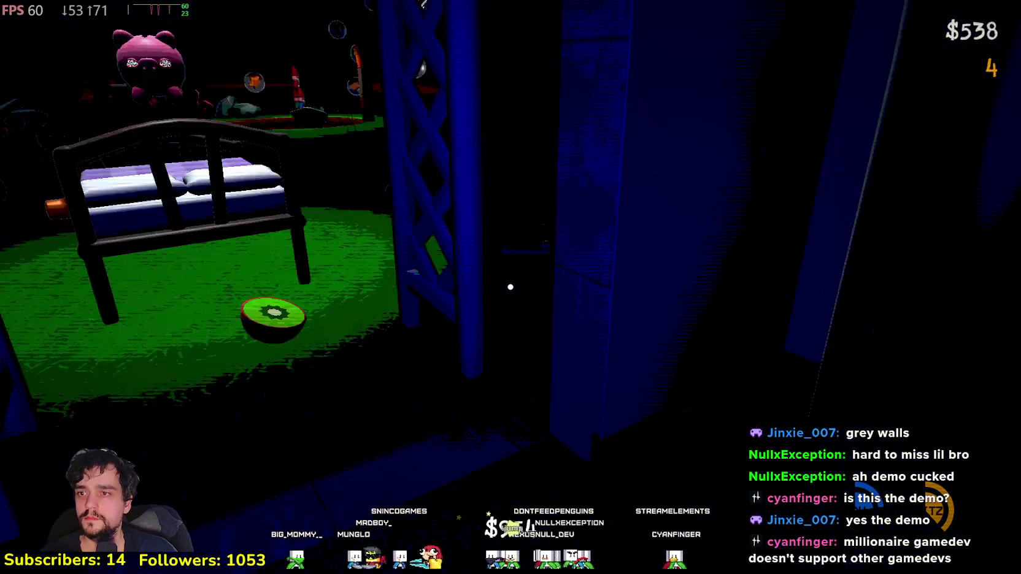
{"action": "key", "text": "Tab"}
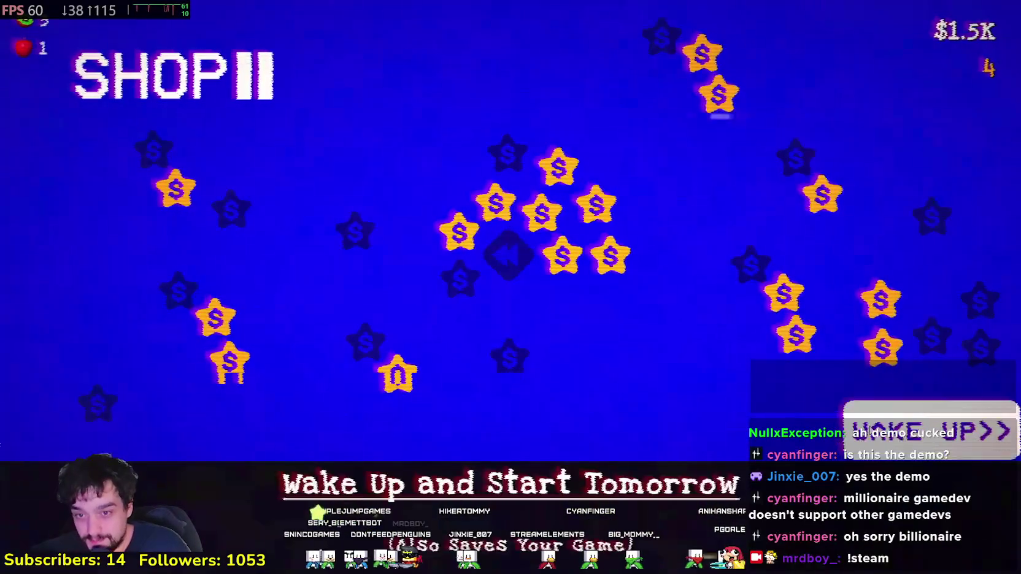
Step: Choose WAKE UP>> in the shop to begin the next sunny day
{"action": "left_click", "coordinate": [883, 429]}
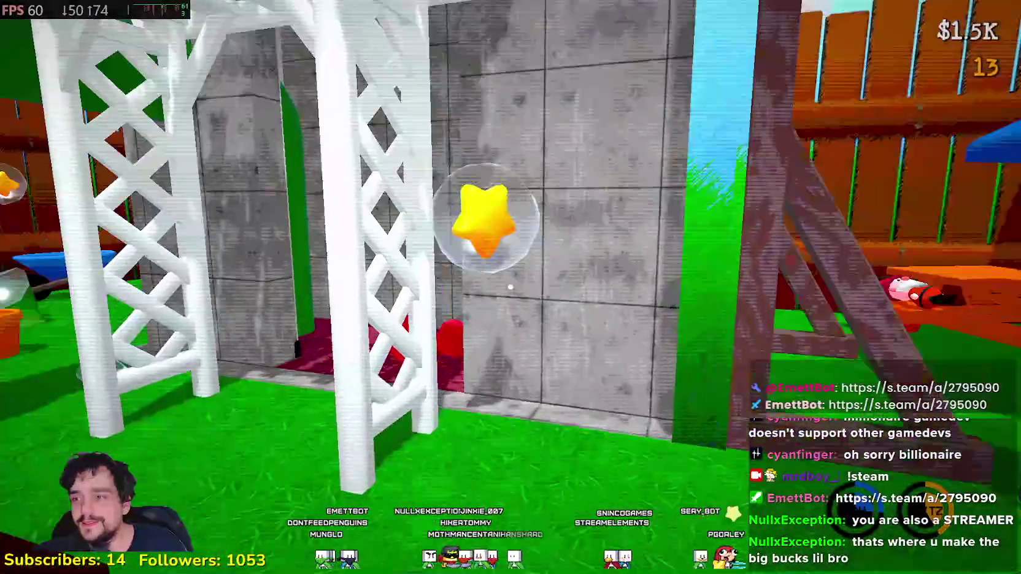
Step: Walk past the trellis and planter collecting star bubbles up to 16, throw items at the hole, then pause into Settings
{"action": "key", "text": "w"}
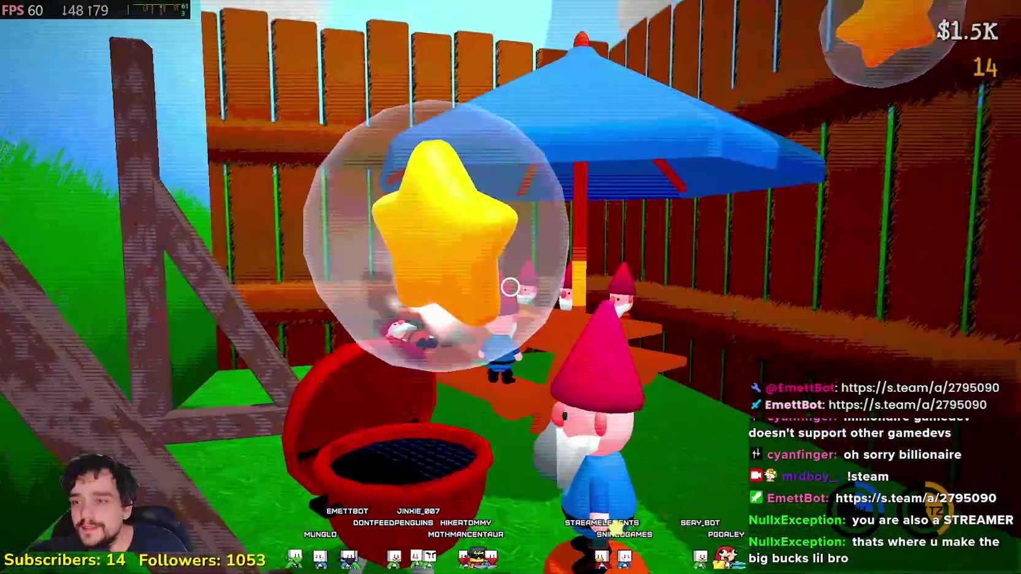
{"action": "key", "text": "w"}
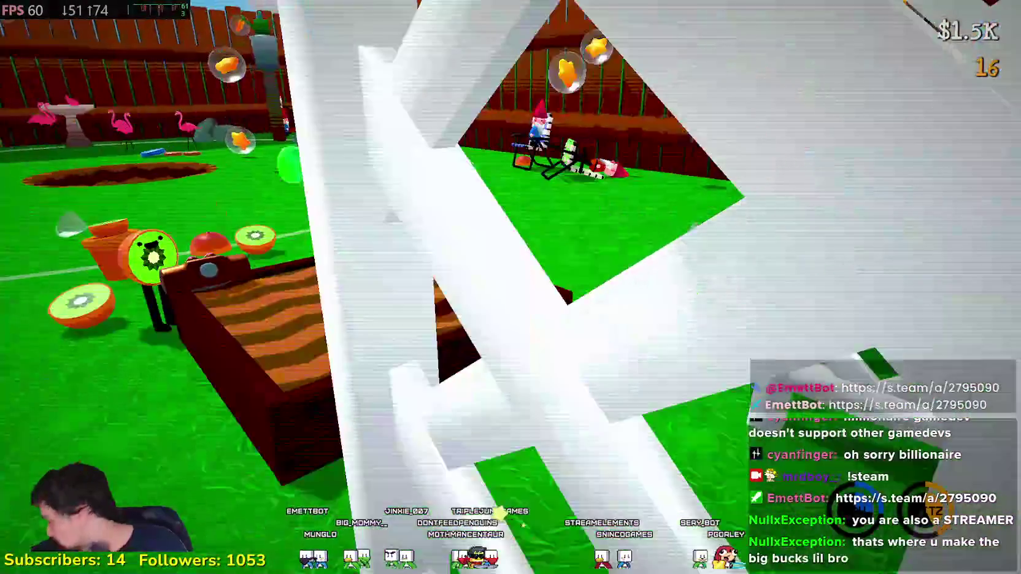
{"action": "key", "text": "w"}
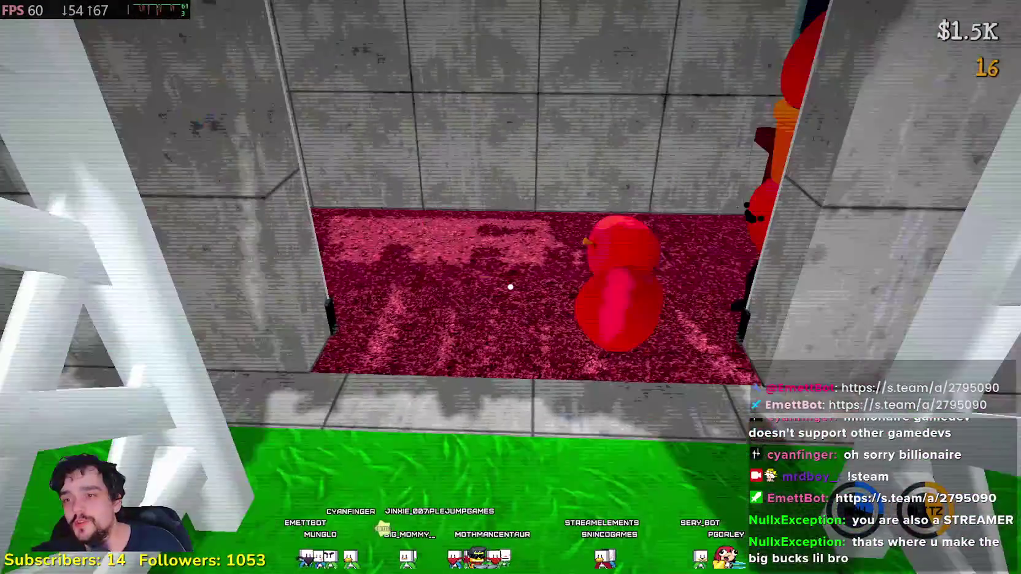
{"action": "key", "text": "w"}
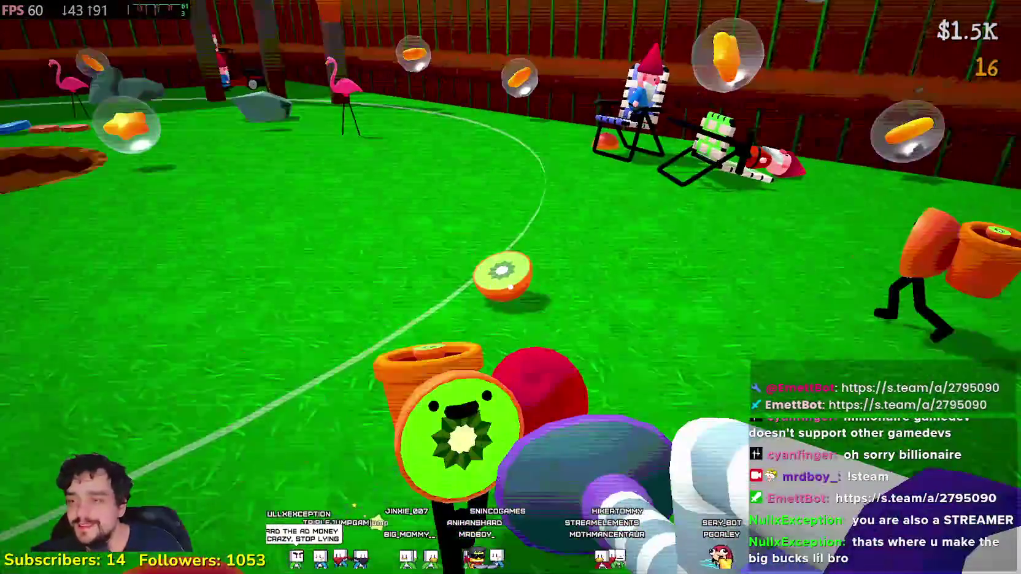
{"action": "left_click", "coordinate": [510, 286]}
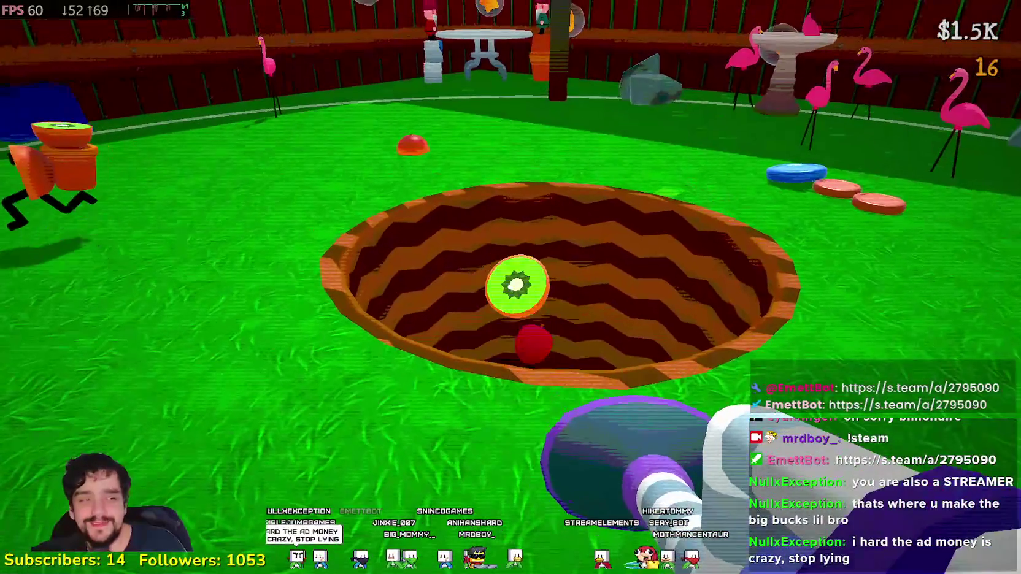
{"action": "key", "text": "w"}
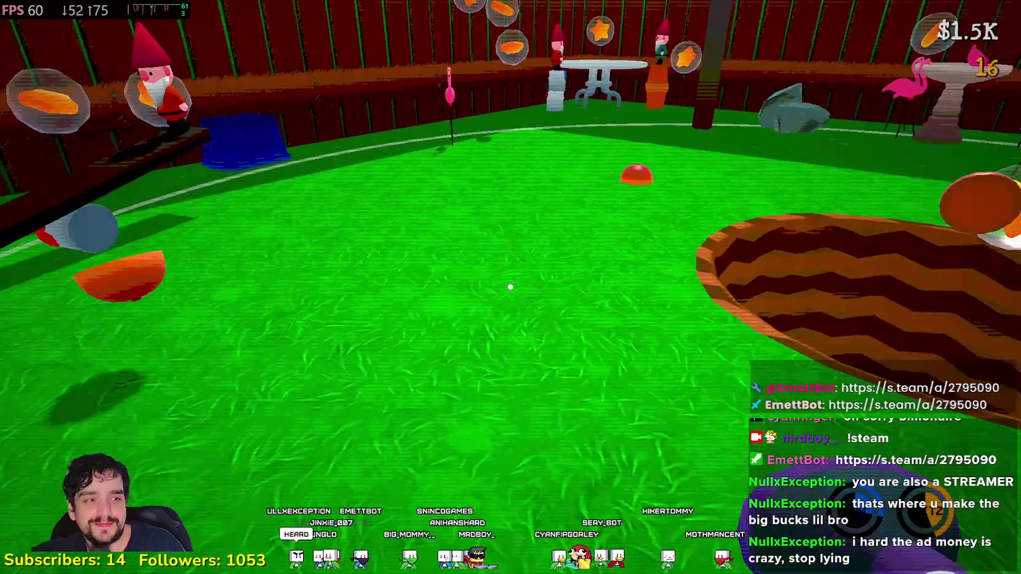
{"action": "key", "text": "Escape"}
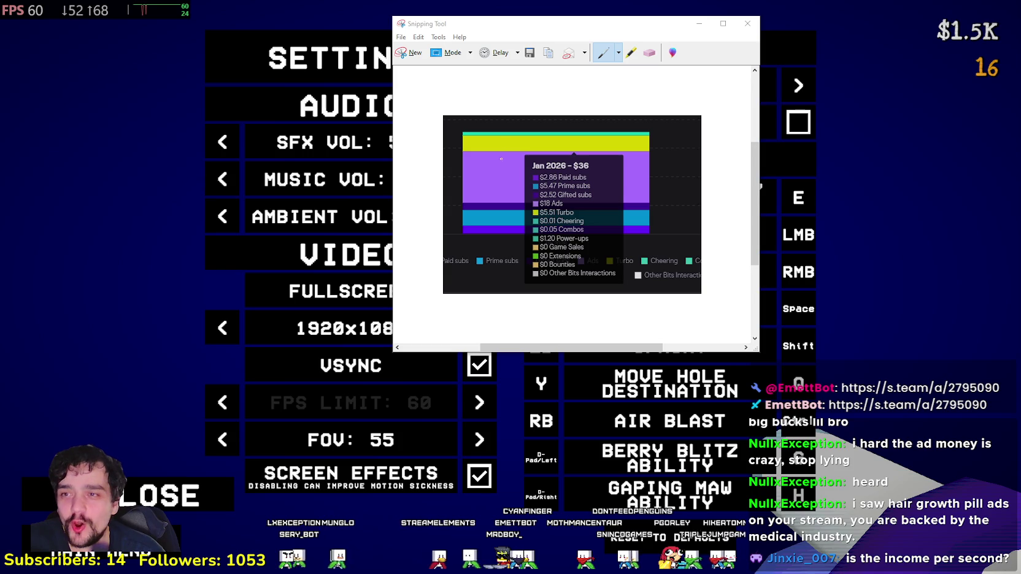
Step: Circle 'Jan 2026 – $36' in red on the earnings snip and close the snip window
{"action": "mouse_move", "coordinate": [517, 164]}
{"action": "left_mouse_down"}
{"action": "mouse_move", "coordinate": [595, 144]}
{"action": "mouse_move", "coordinate": [595, 168]}
{"action": "mouse_move", "coordinate": [515, 171]}
{"action": "mouse_move", "coordinate": [524, 154]}
{"action": "left_mouse_up"}
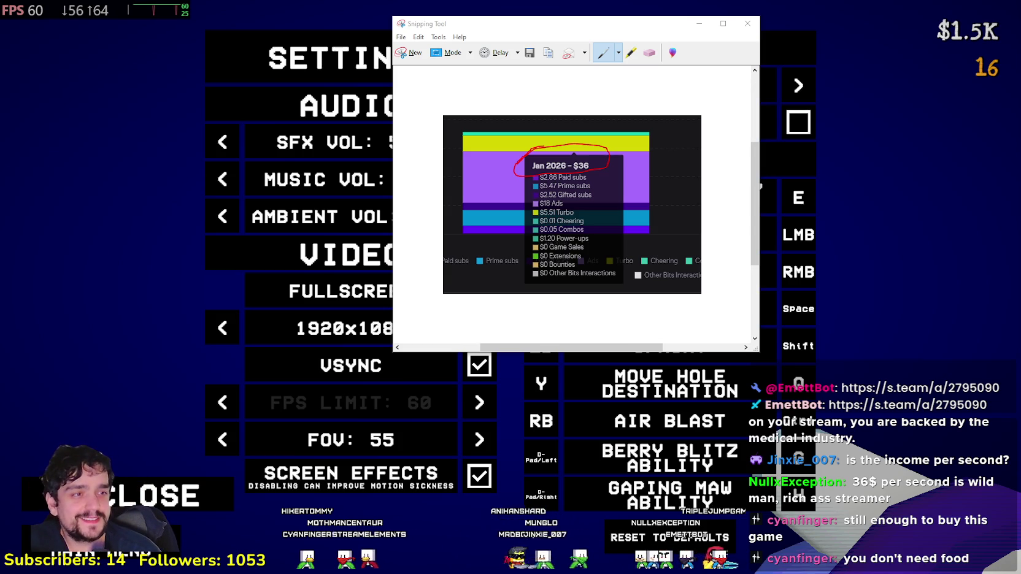
{"action": "key", "text": "alt+Tab"}
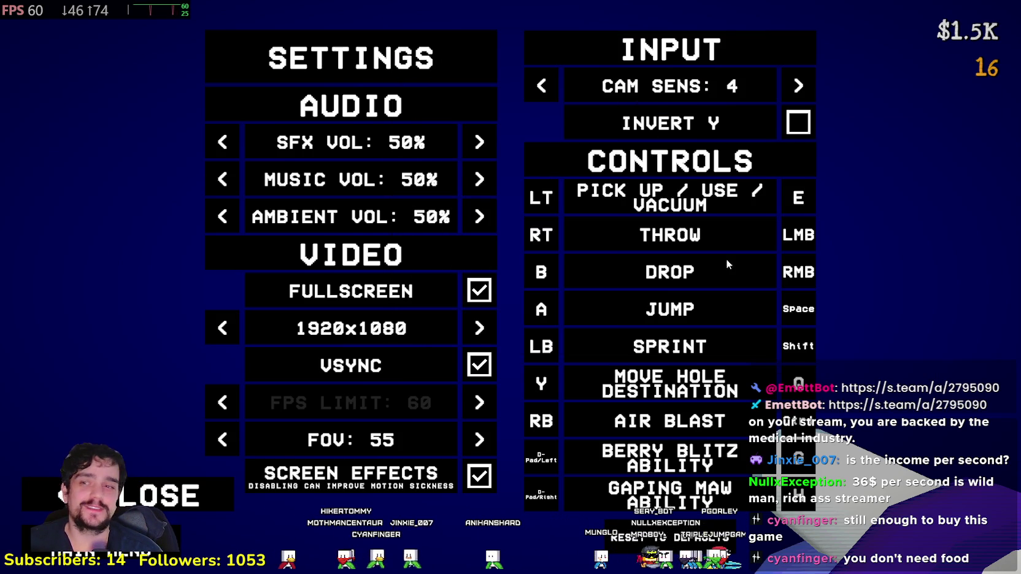
Step: Close Settings, walk toward the fence frisbees and pop a bubble for money
{"action": "left_click", "coordinate": [175, 533]}
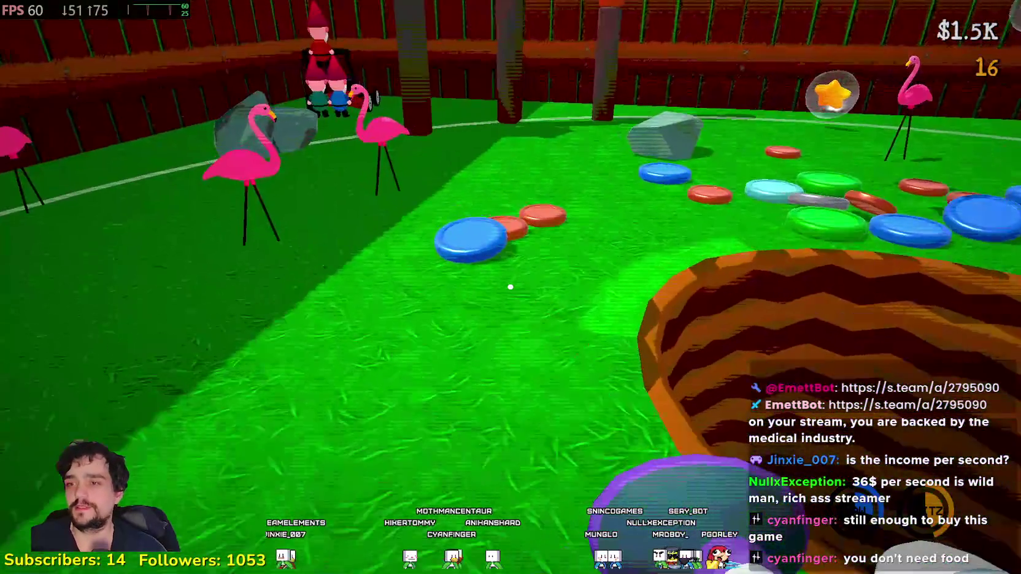
{"action": "key", "text": "w"}
{"action": "left_click", "coordinate": [510, 286]}
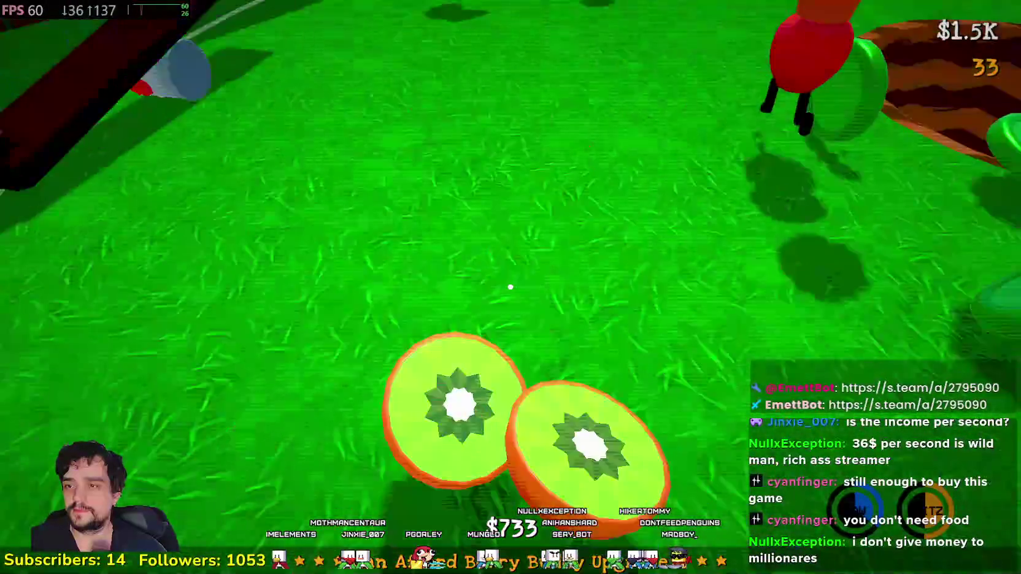
Step: Gather kiwi halves from the lawn and throw them into the pit, raising stars to 33
{"action": "left_click", "coordinate": [510, 287]}
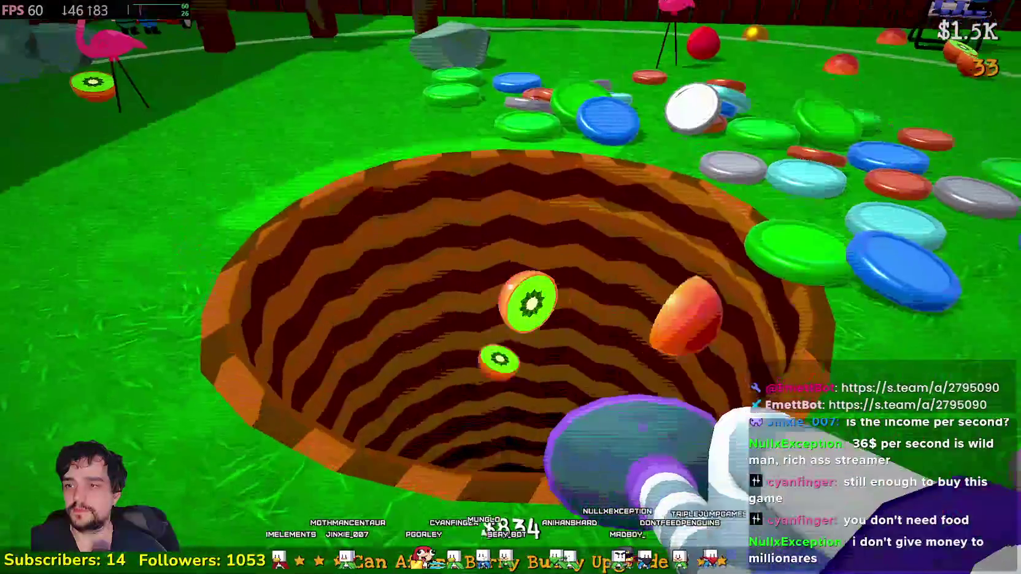
{"action": "key", "text": "w"}
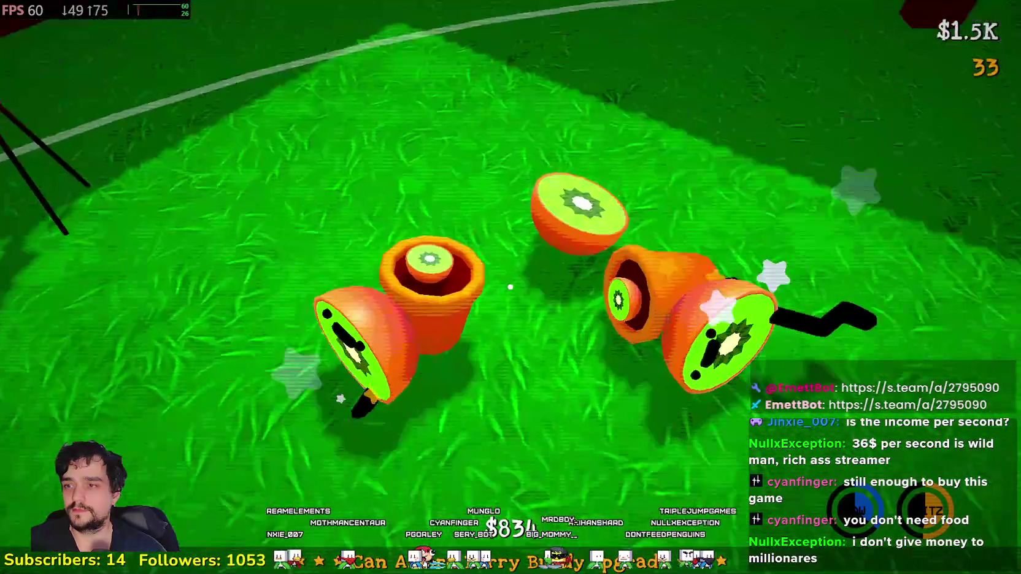
{"action": "left_click", "coordinate": [510, 287]}
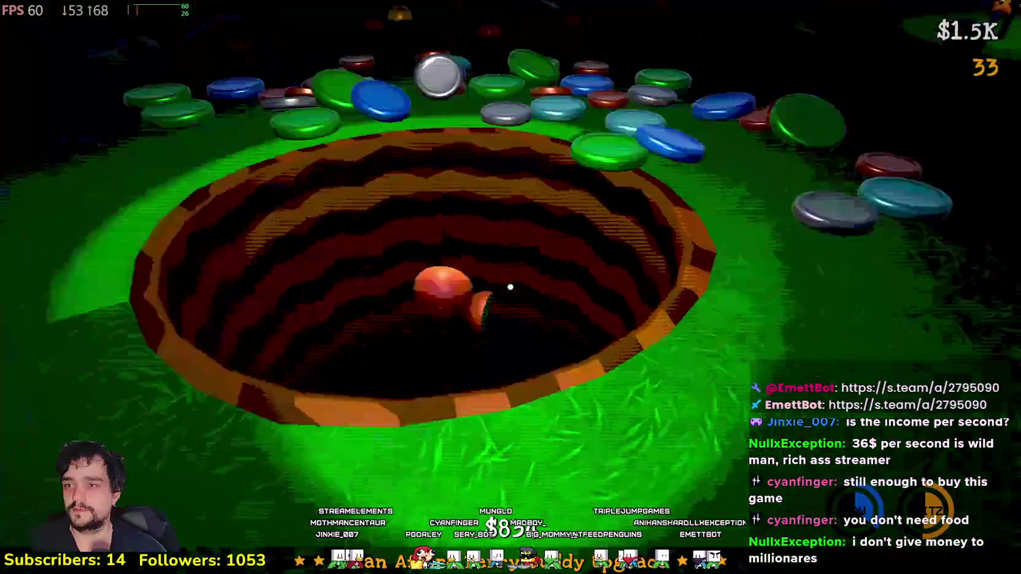
{"action": "key", "text": "w"}
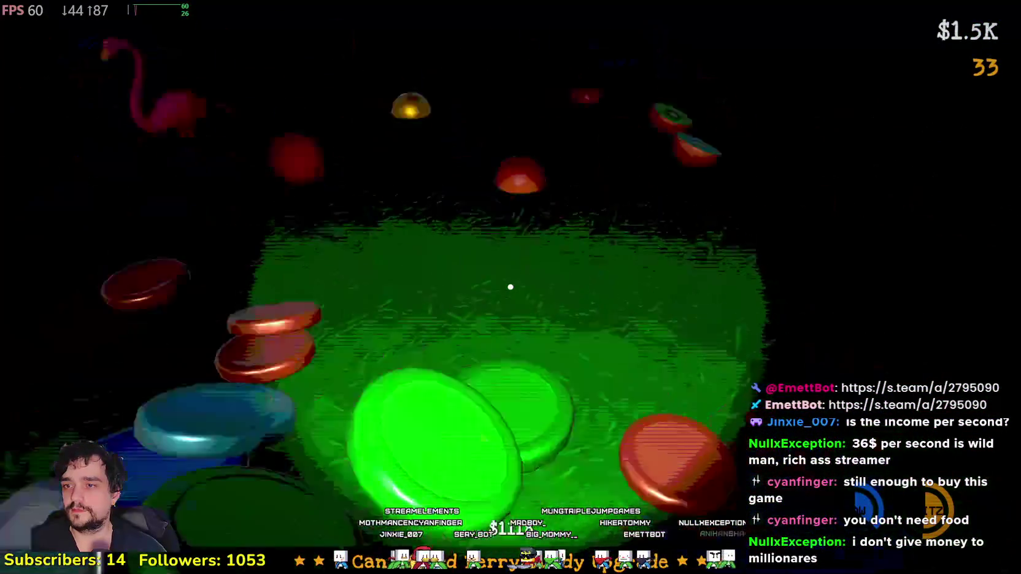
{"action": "key", "text": "w"}
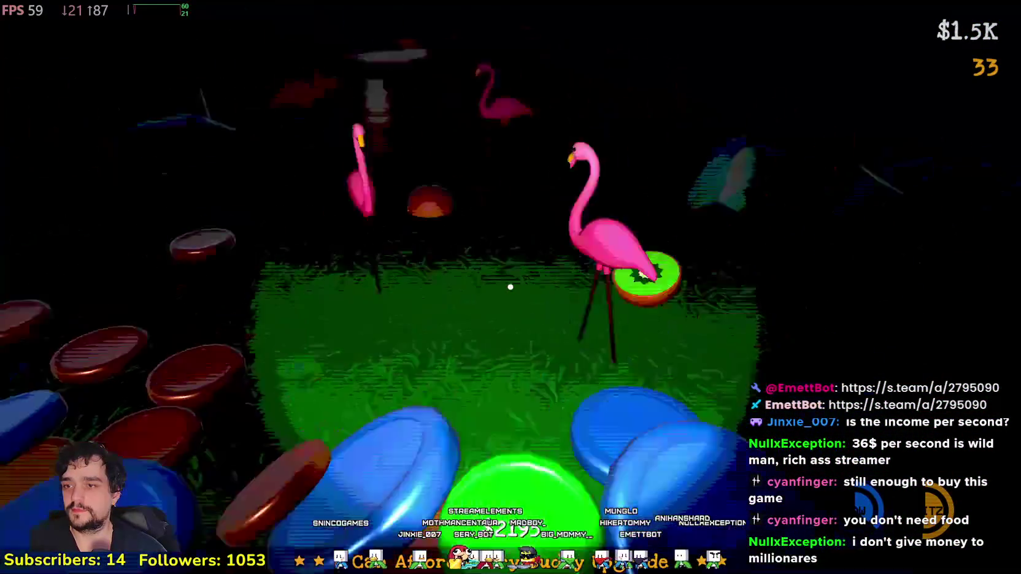
{"action": "key", "text": "w"}
{"action": "left_click", "coordinate": [509, 287]}
{"action": "key", "text": "w"}
{"action": "key", "text": "w"}
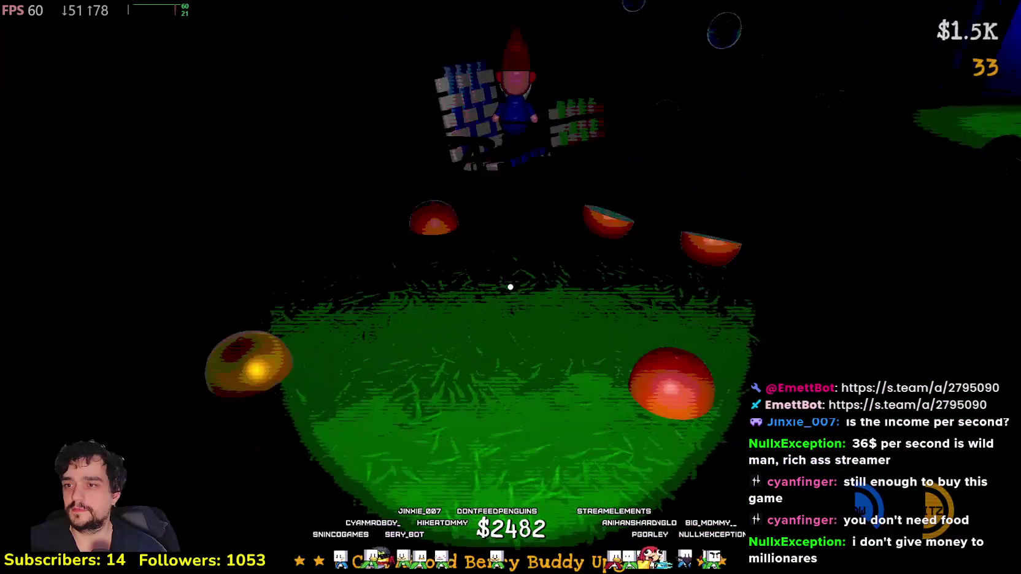
Step: End the day at the bed, buy Berry Blitz Bonus Growth (20x to 30x) for $2.5K, and wake up
{"action": "key", "text": "w"}
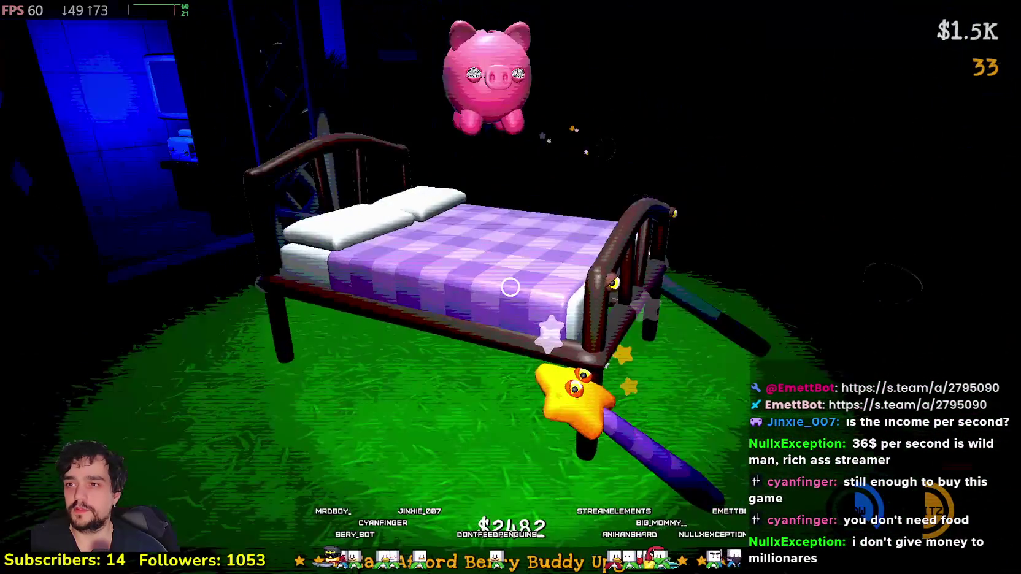
{"action": "left_click", "coordinate": [510, 287]}
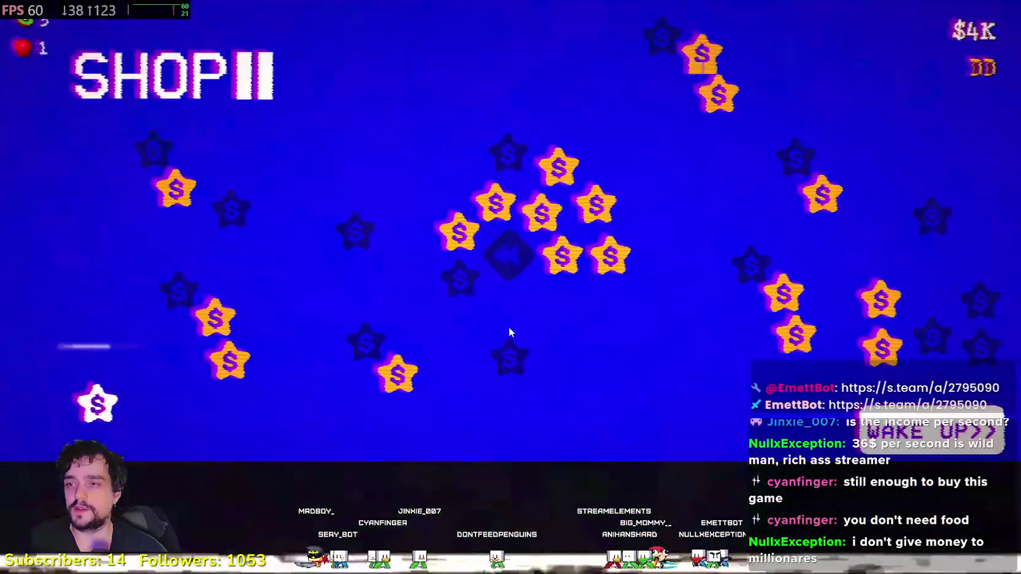
{"action": "left_click", "coordinate": [95, 408]}
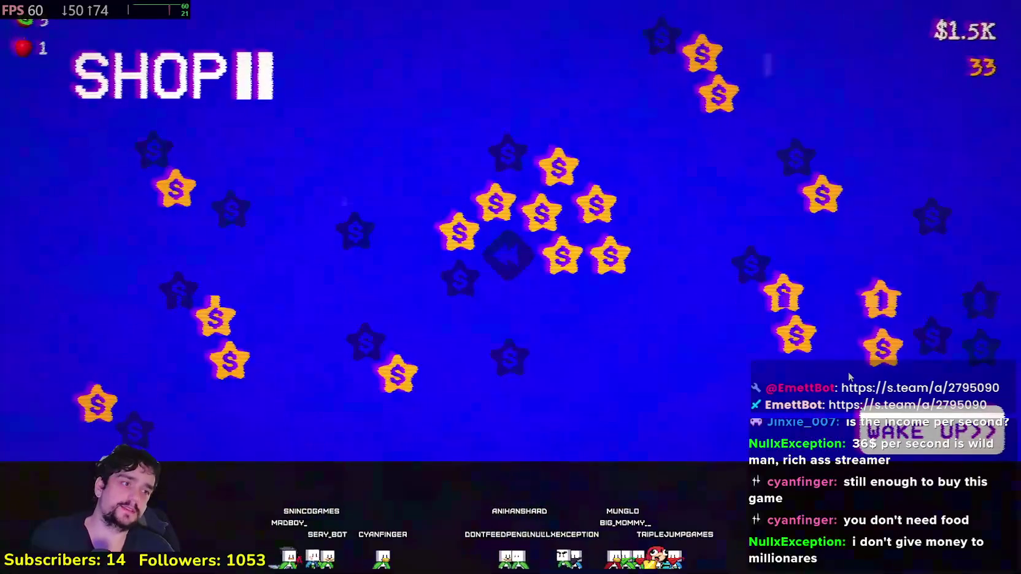
{"action": "left_click", "coordinate": [920, 431]}
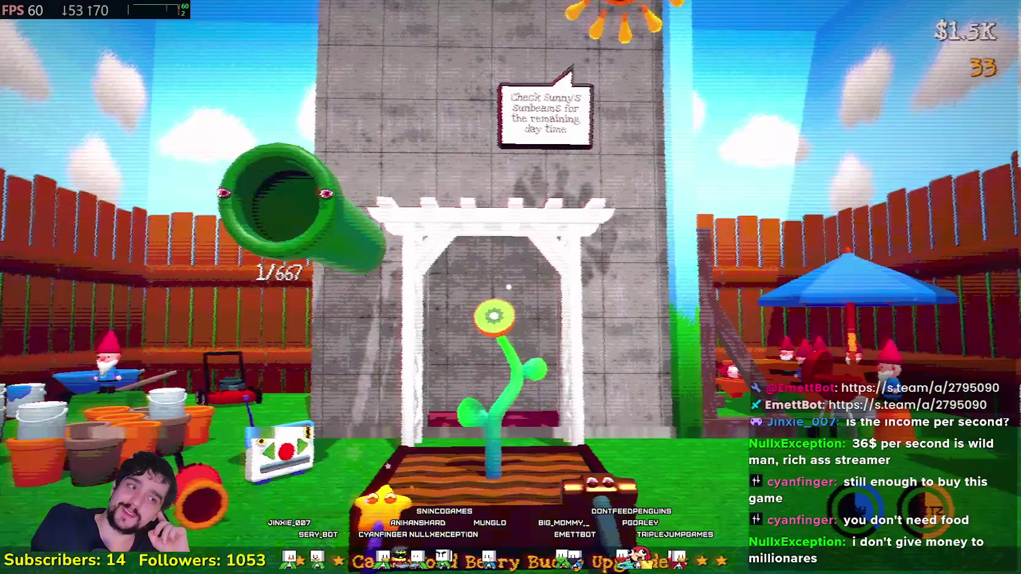
Step: Exit to the Berry Bury Berry title menu, leave Settings, and quit the game
{"action": "key", "text": "Escape"}
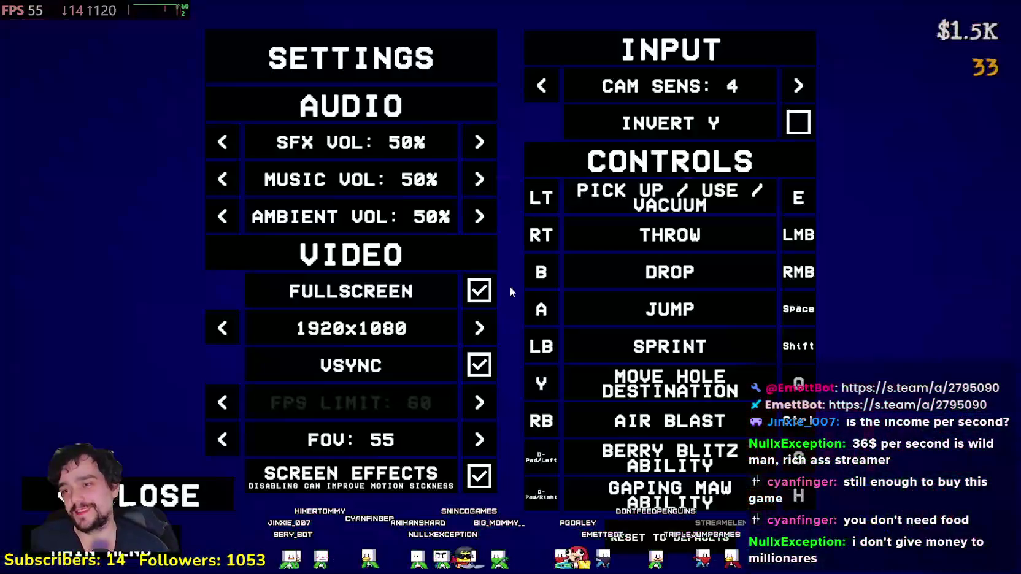
{"action": "key", "text": "Escape"}
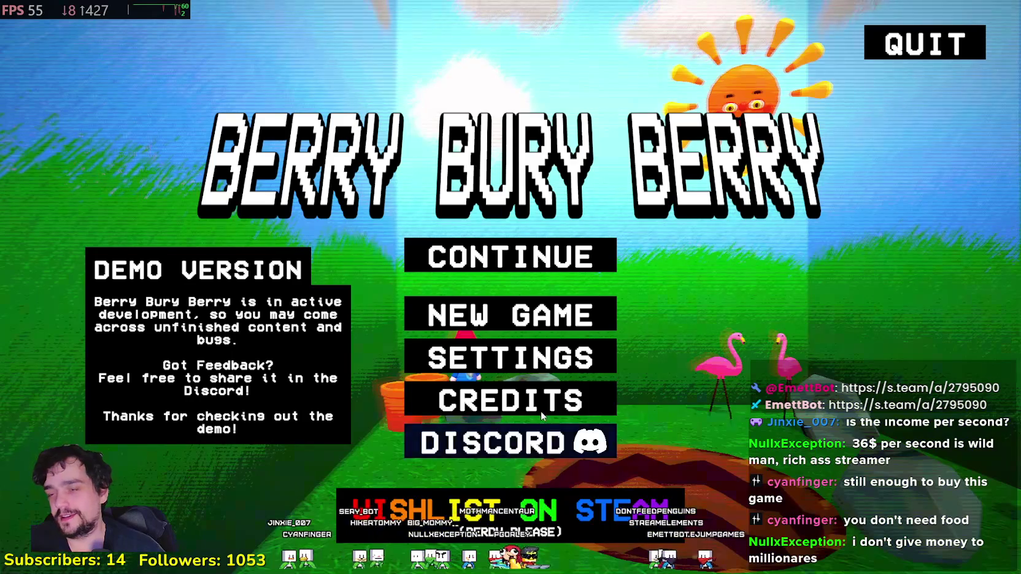
{"action": "left_click", "coordinate": [504, 359]}
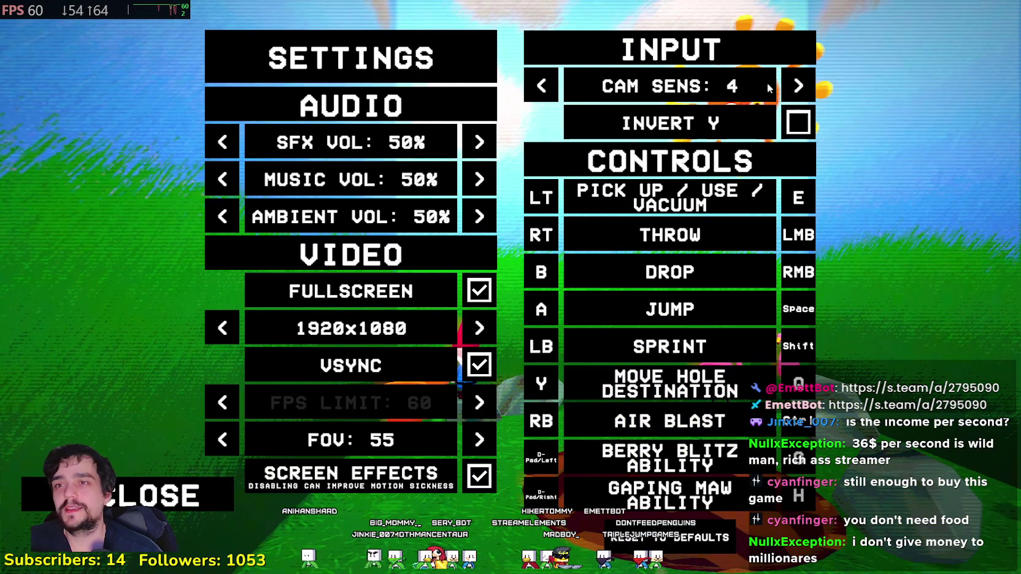
{"action": "left_click", "coordinate": [177, 494]}
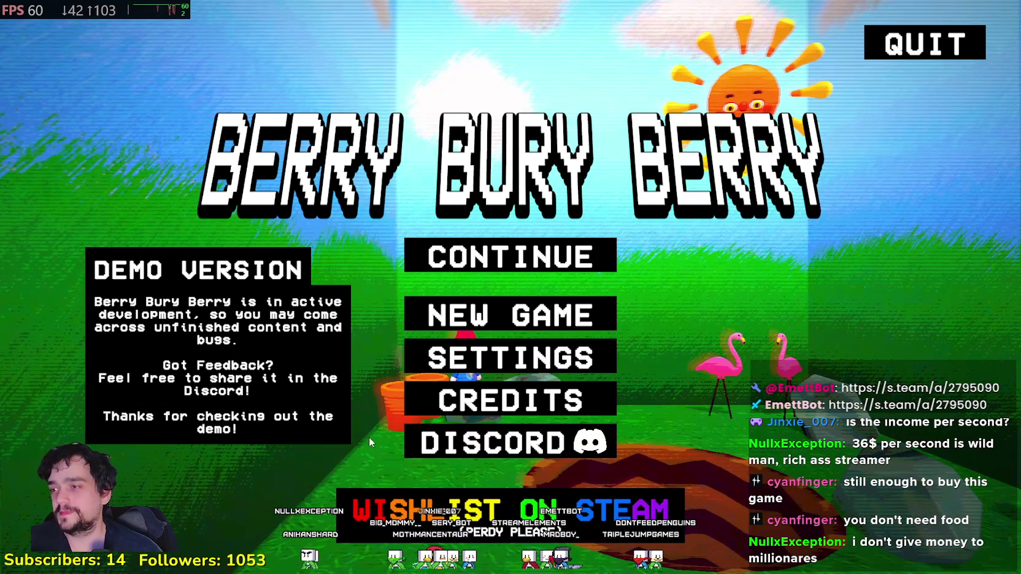
{"action": "left_click", "coordinate": [896, 58]}
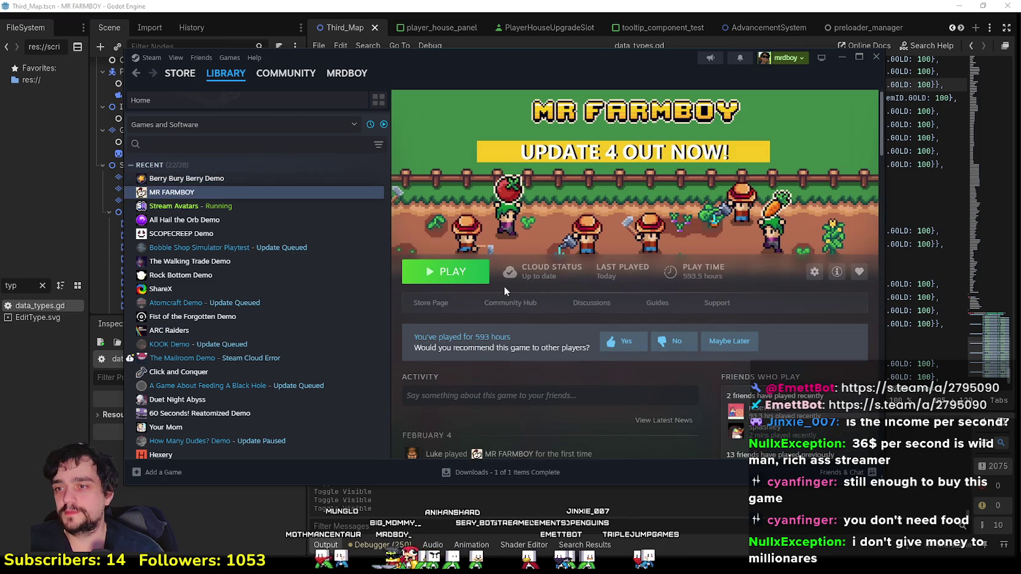
Step: Browse MR FARMBOY's community hub and store page, view the fifth screenshot, then minimize Steam
{"action": "left_click", "coordinate": [491, 302]}
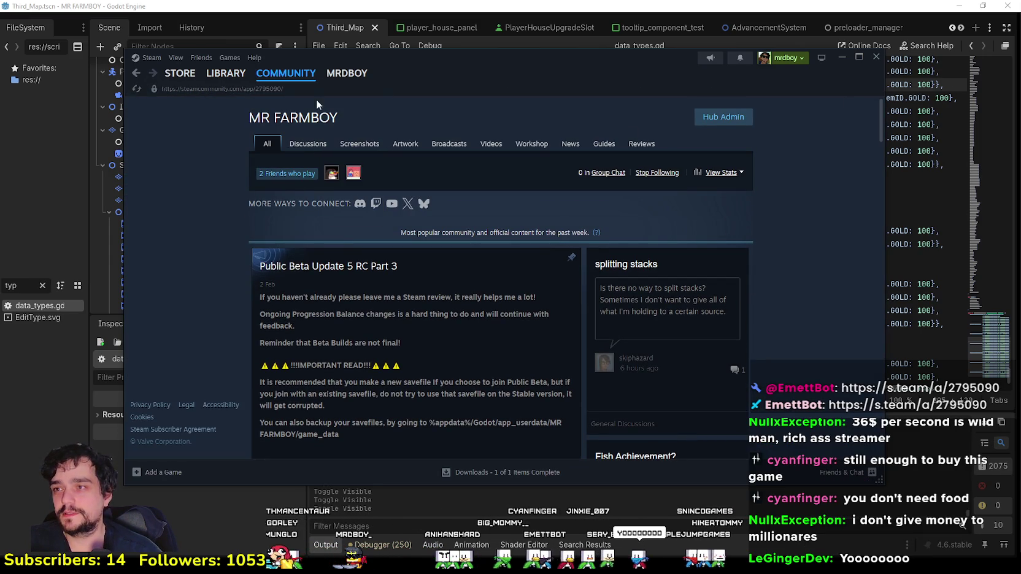
{"action": "left_click", "coordinate": [226, 73]}
{"action": "left_click", "coordinate": [443, 308]}
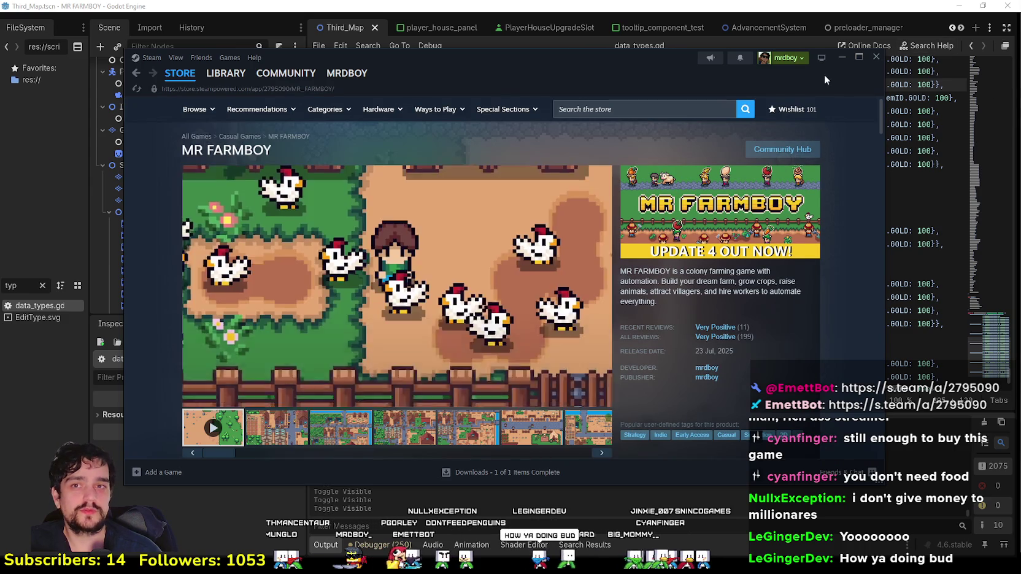
{"action": "left_click", "coordinate": [468, 428]}
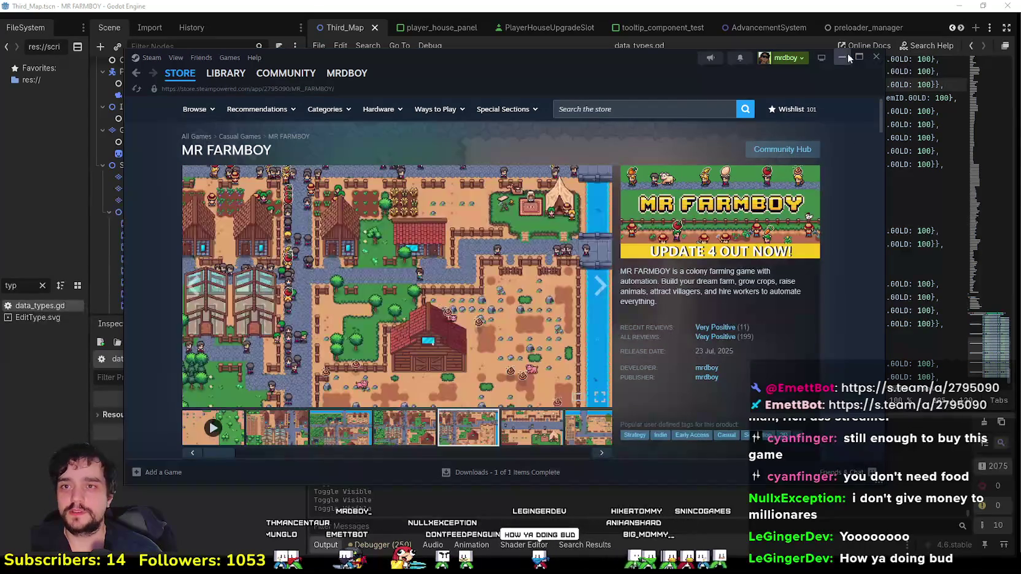
{"action": "left_click", "coordinate": [847, 54]}
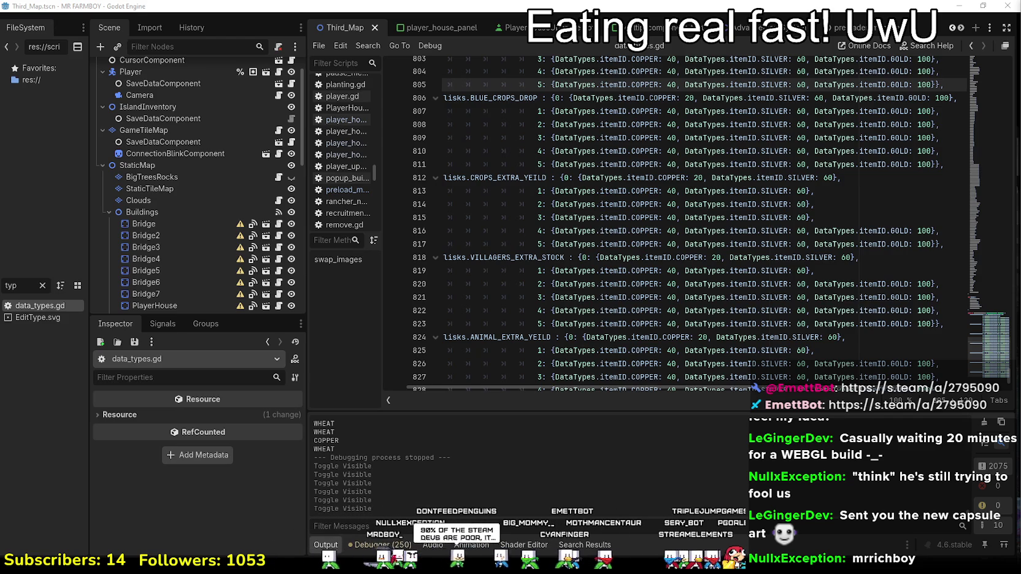
Step: Restore and re-maximize the Godot window, then reposition the All Hail the Orb image preview
{"action": "double_click", "coordinate": [681, 5]}
{"action": "double_click", "coordinate": [877, 30]}
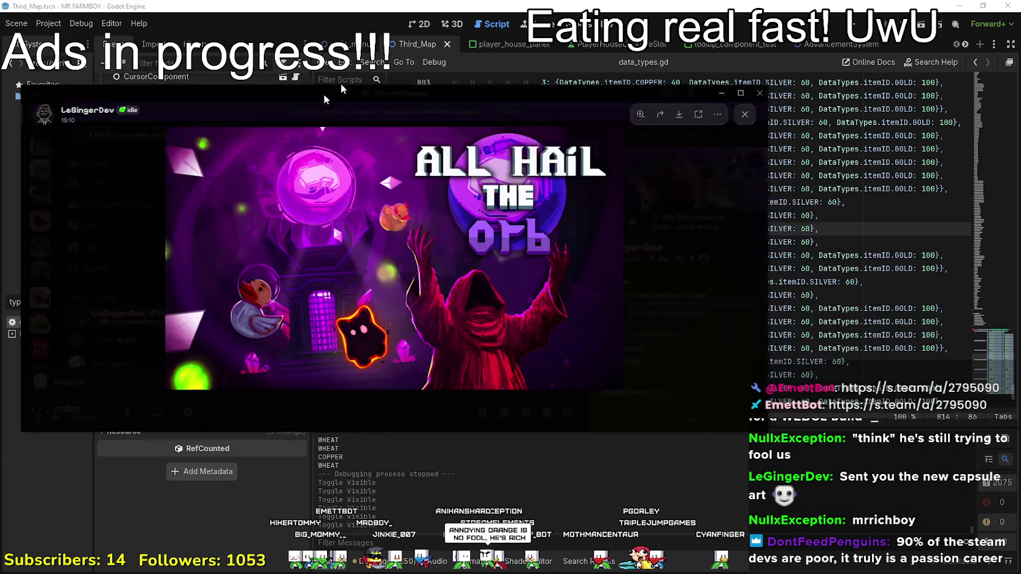
{"action": "left_click_drag", "start_coordinate": [340, 83], "coordinate": [488, 58]}
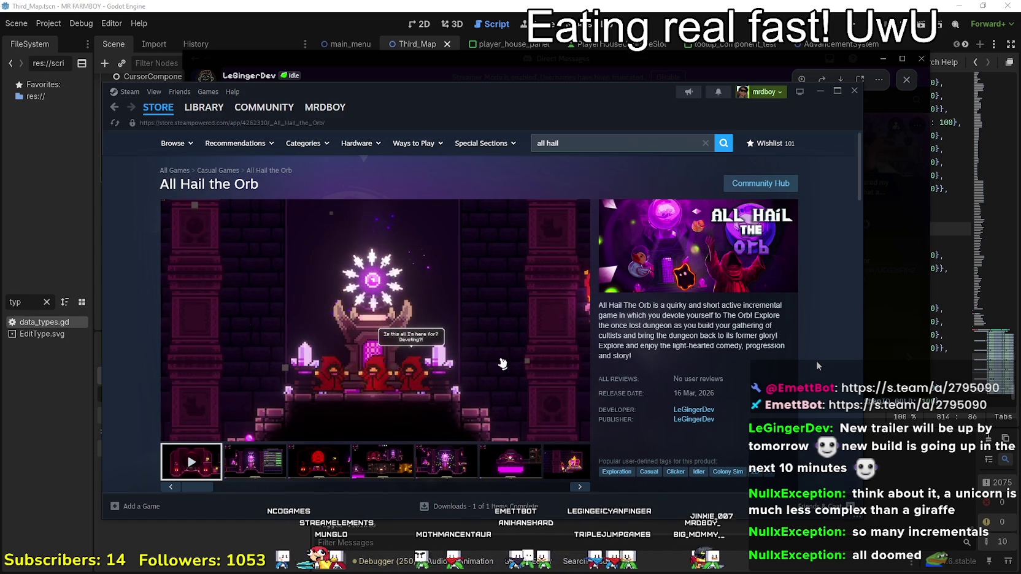
Step: Scroll the Steam page and reposition the Steam window on screen
{"action": "scroll", "coordinate": [817, 366], "scroll_direction": "down", "scroll_amount": 6}
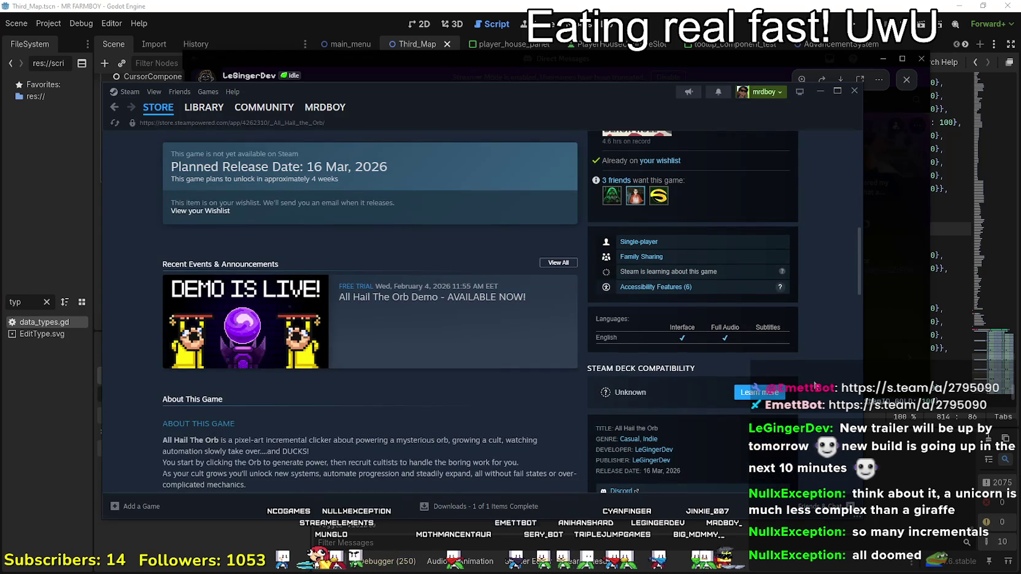
{"action": "scroll", "coordinate": [815, 386], "scroll_direction": "up", "scroll_amount": 7}
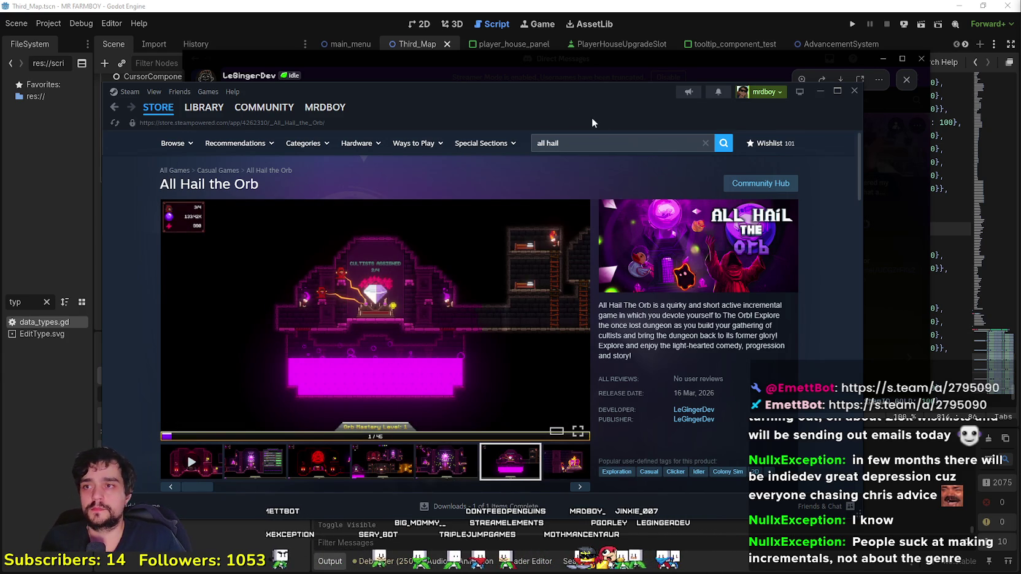
{"action": "left_click_drag", "start_coordinate": [600, 125], "coordinate": [685, 118]}
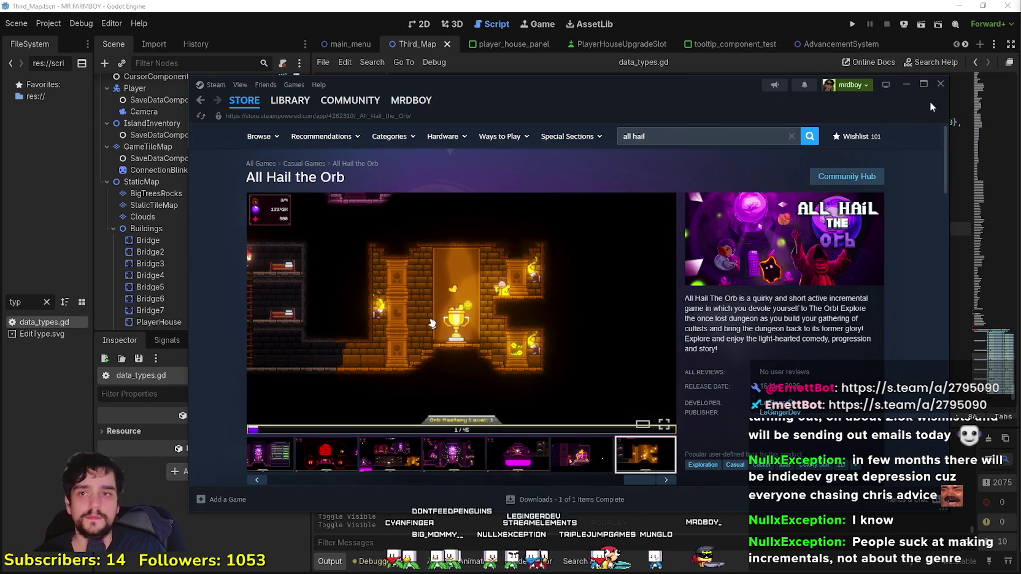
{"action": "left_click_drag", "start_coordinate": [611, 95], "coordinate": [508, 100]}
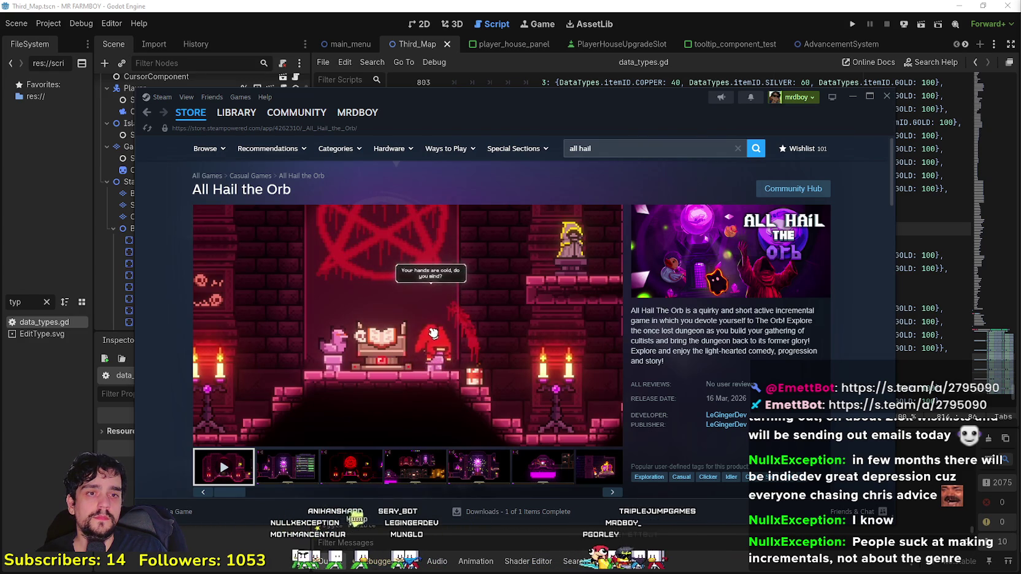
Step: Open MR FARMBOY from the library, view its store page, then return to Godot
{"action": "mouse_move", "coordinate": [227, 117]}
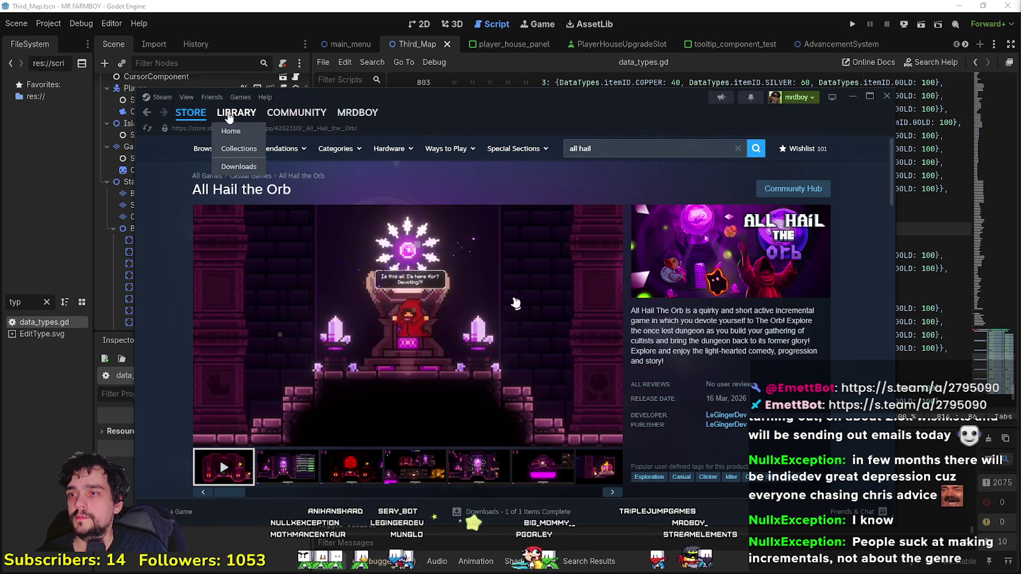
{"action": "left_click", "coordinate": [233, 127]}
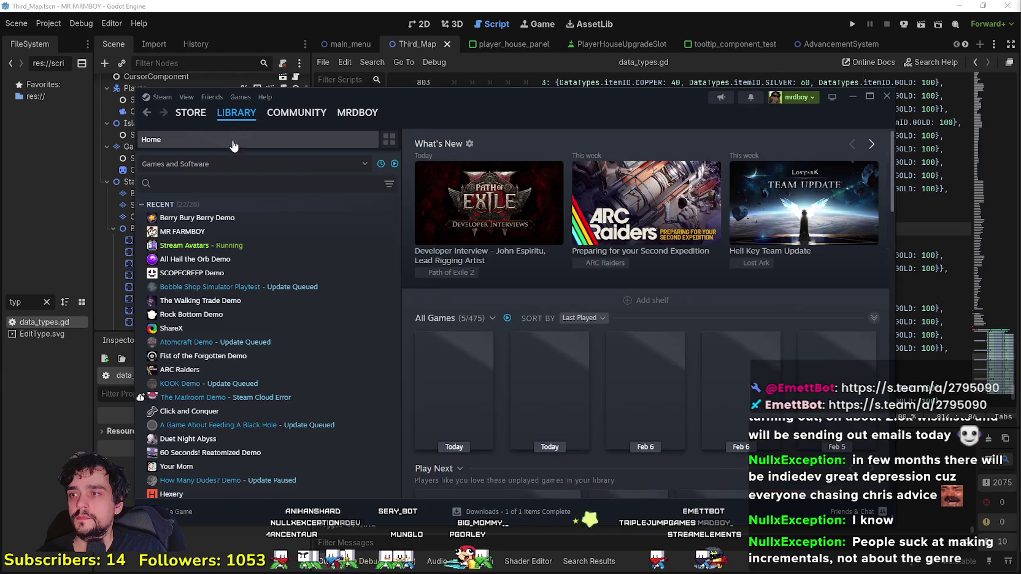
{"action": "left_click", "coordinate": [236, 233]}
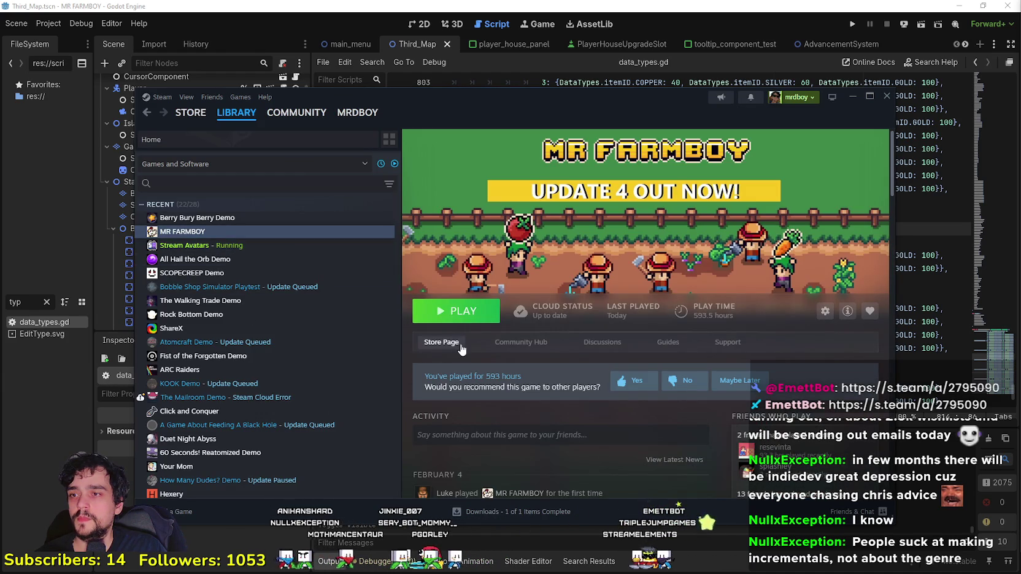
{"action": "left_click", "coordinate": [441, 342]}
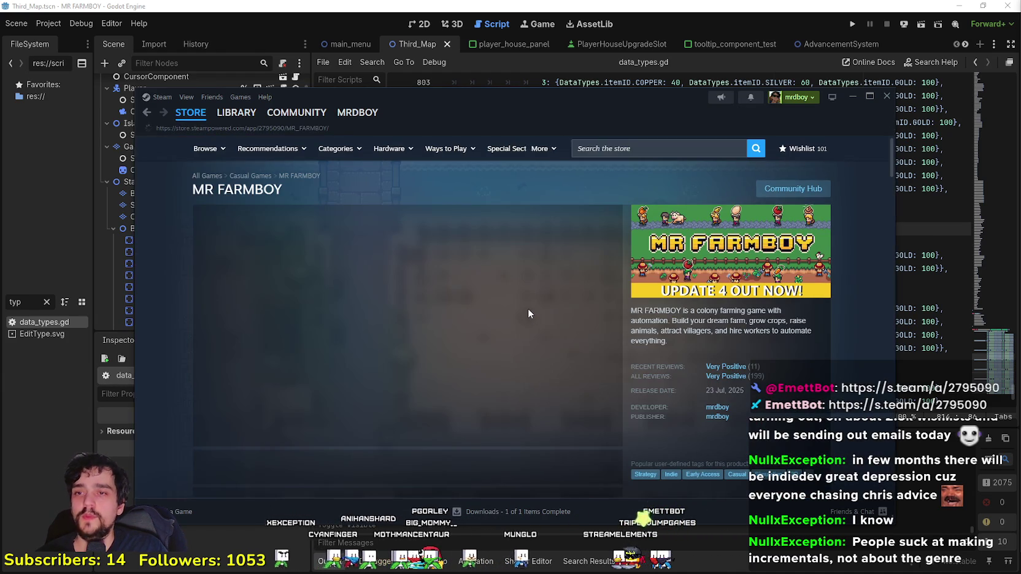
{"action": "left_click", "coordinate": [236, 111]}
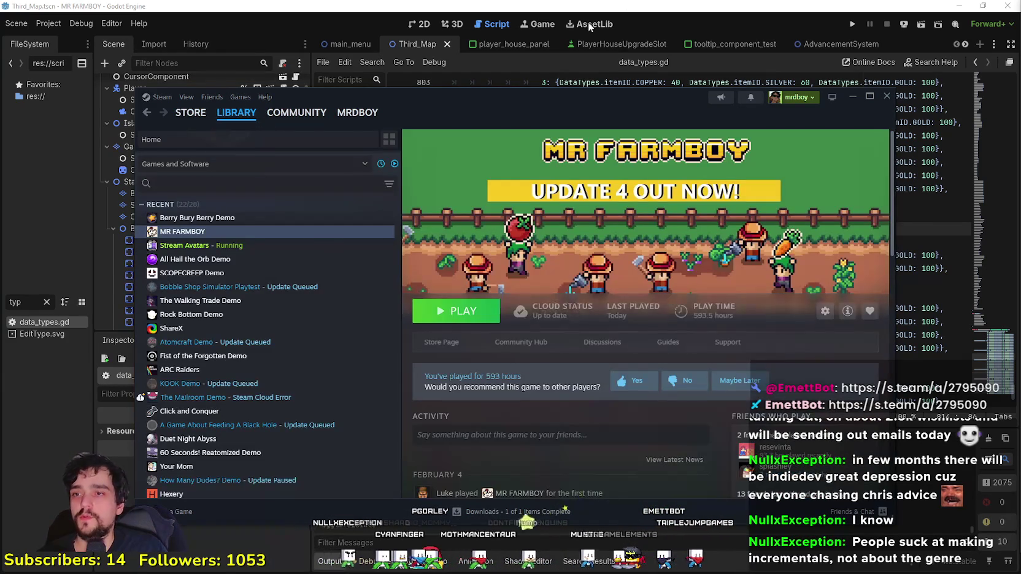
{"action": "key", "text": "alt+Tab"}
{"action": "left_click", "coordinate": [701, 322]}
{"action": "scroll", "coordinate": [701, 321], "scroll_direction": "up", "scroll_amount": 3}
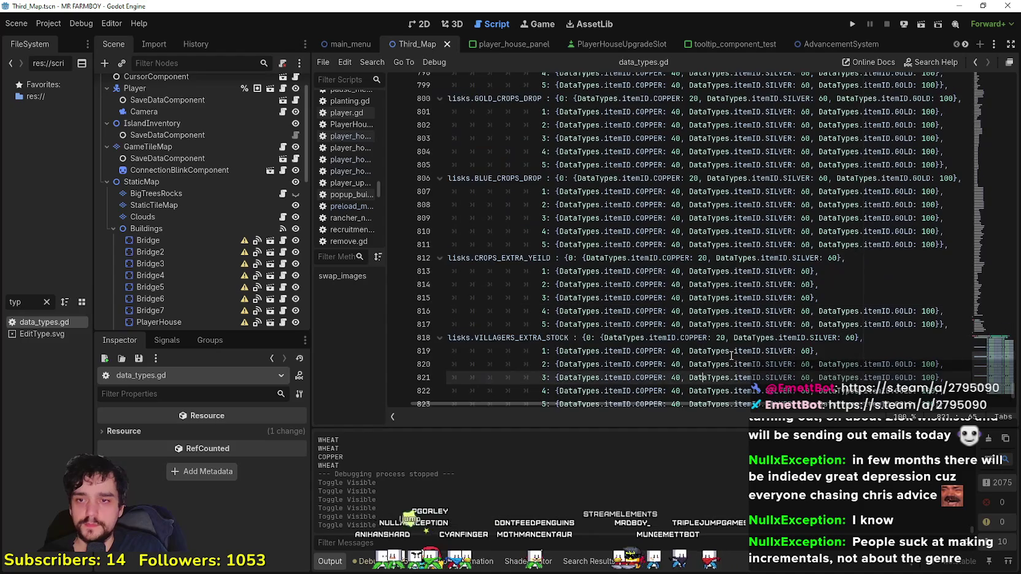
{"action": "scroll", "coordinate": [728, 349], "scroll_direction": "up", "scroll_amount": 5}
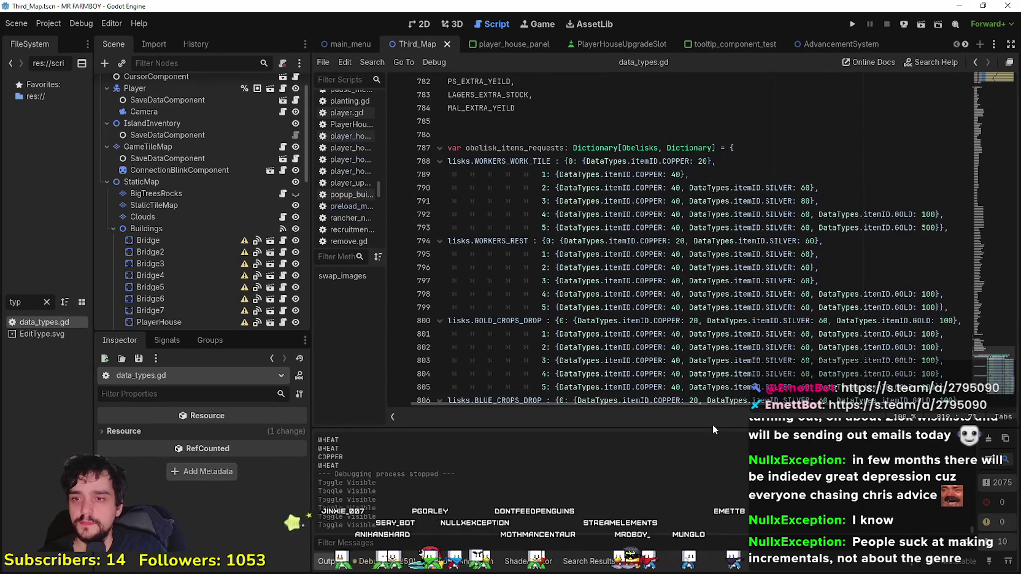
{"action": "scroll", "coordinate": [552, 338], "scroll_direction": "down", "scroll_amount": 5}
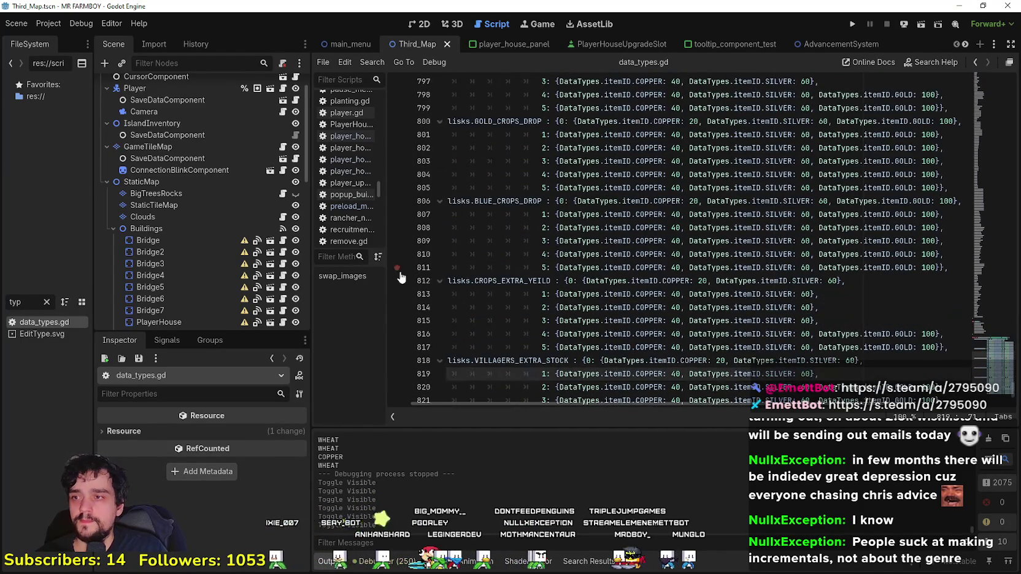
{"action": "scroll", "coordinate": [768, 305], "scroll_direction": "up", "scroll_amount": 4}
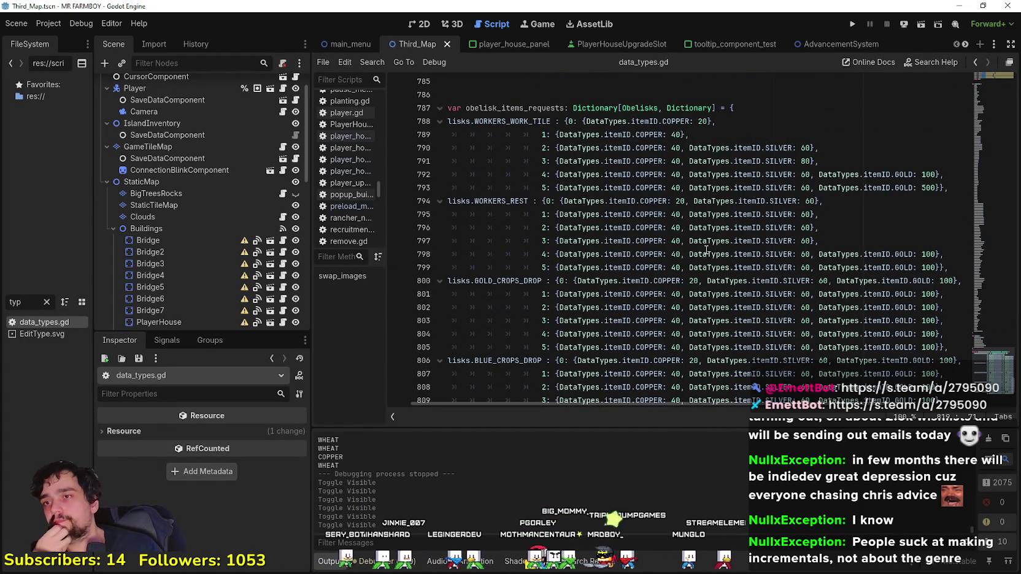
{"action": "left_click", "coordinate": [685, 173]}
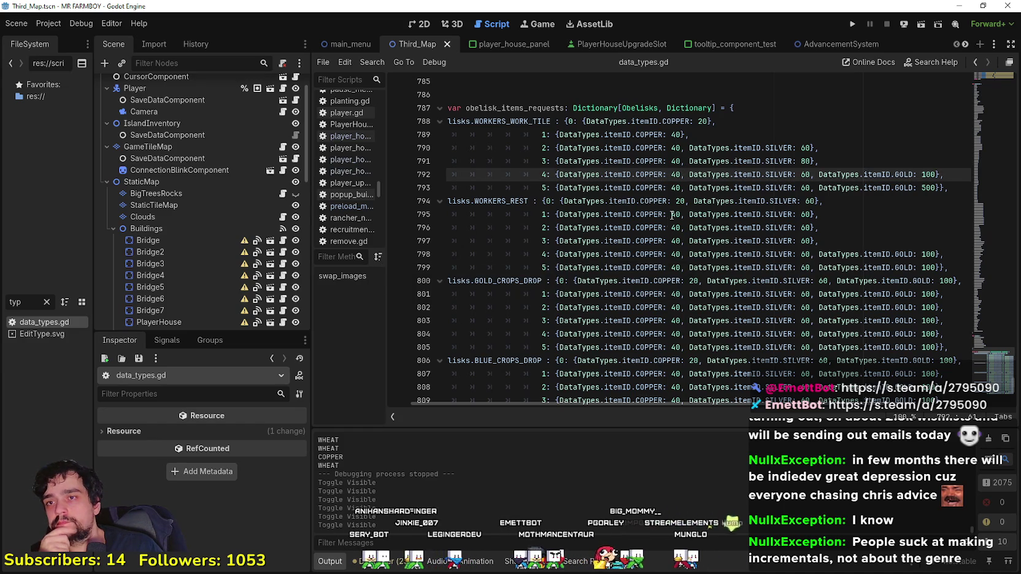
{"action": "scroll", "coordinate": [670, 202], "scroll_direction": "up", "scroll_amount": 1}
{"action": "left_click_drag", "start_coordinate": [864, 231], "coordinate": [524, 204]}
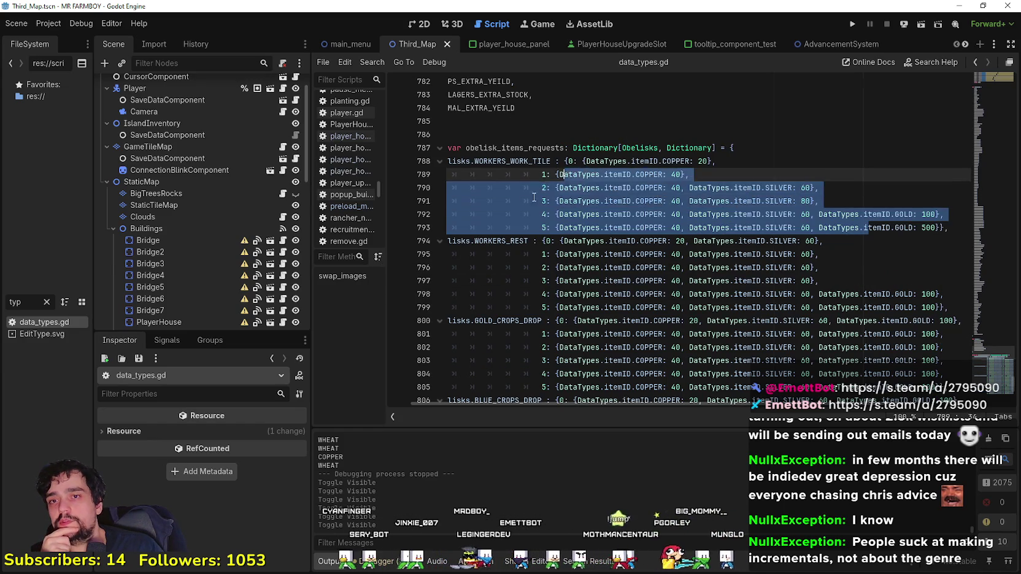
{"action": "scroll", "coordinate": [658, 243], "scroll_direction": "down", "scroll_amount": 1}
{"action": "scroll", "coordinate": [657, 243], "scroll_direction": "down", "scroll_amount": 8}
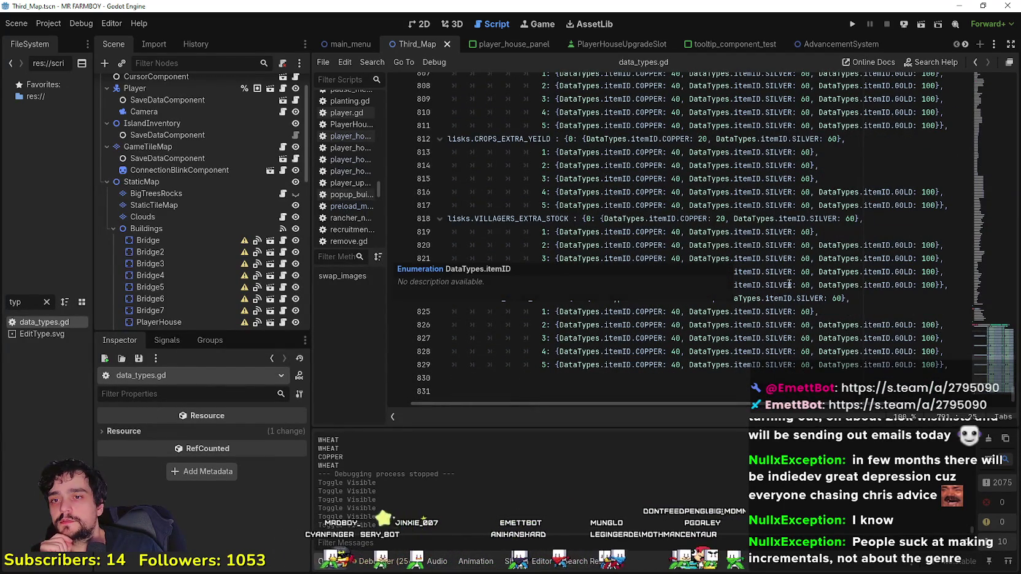
{"action": "left_click", "coordinate": [855, 311]}
{"action": "scroll", "coordinate": [855, 308], "scroll_direction": "up", "scroll_amount": 1}
{"action": "scroll", "coordinate": [854, 308], "scroll_direction": "up", "scroll_amount": 8}
{"action": "left_click", "coordinate": [831, 291]}
{"action": "left_click", "coordinate": [834, 304]}
{"action": "left_click", "coordinate": [834, 315]}
{"action": "scroll", "coordinate": [835, 310], "scroll_direction": "down", "scroll_amount": 3}
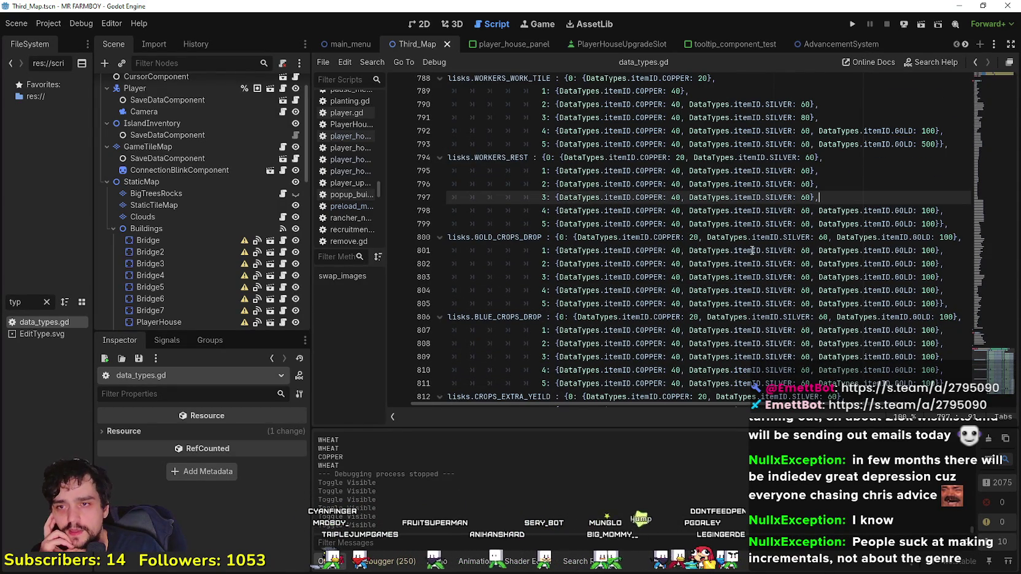
{"action": "scroll", "coordinate": [712, 230], "scroll_direction": "up", "scroll_amount": 3}
{"action": "scroll", "coordinate": [525, 210], "scroll_direction": "down", "scroll_amount": 1}
{"action": "left_click_drag", "start_coordinate": [312, 247], "coordinate": [273, 247]}
{"action": "scroll", "coordinate": [566, 252], "scroll_direction": "down", "scroll_amount": 3}
{"action": "left_click", "coordinate": [565, 252]}
{"action": "scroll", "coordinate": [565, 251], "scroll_direction": "down", "scroll_amount": 4}
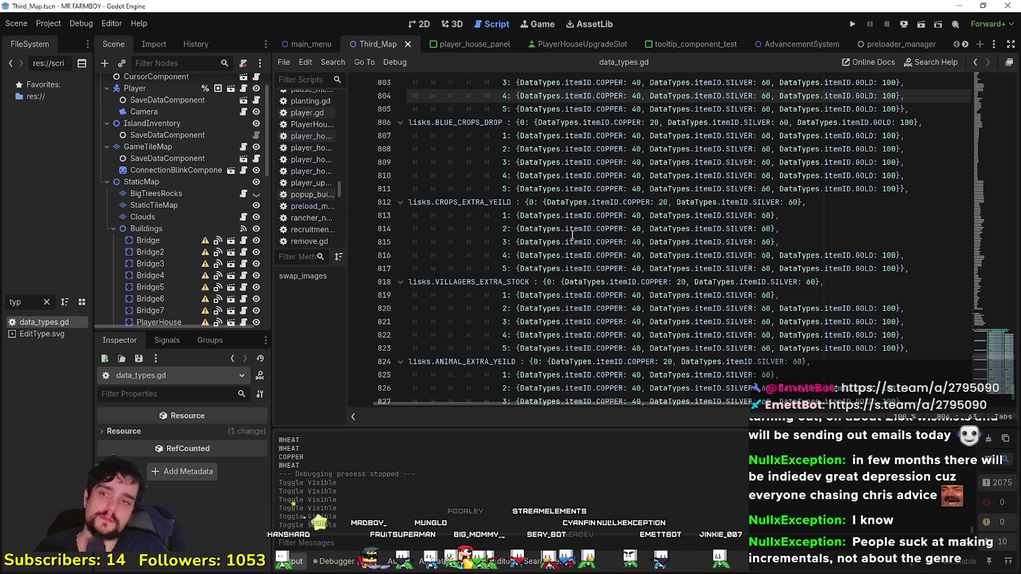
{"action": "scroll", "coordinate": [568, 209], "scroll_direction": "down", "scroll_amount": 2}
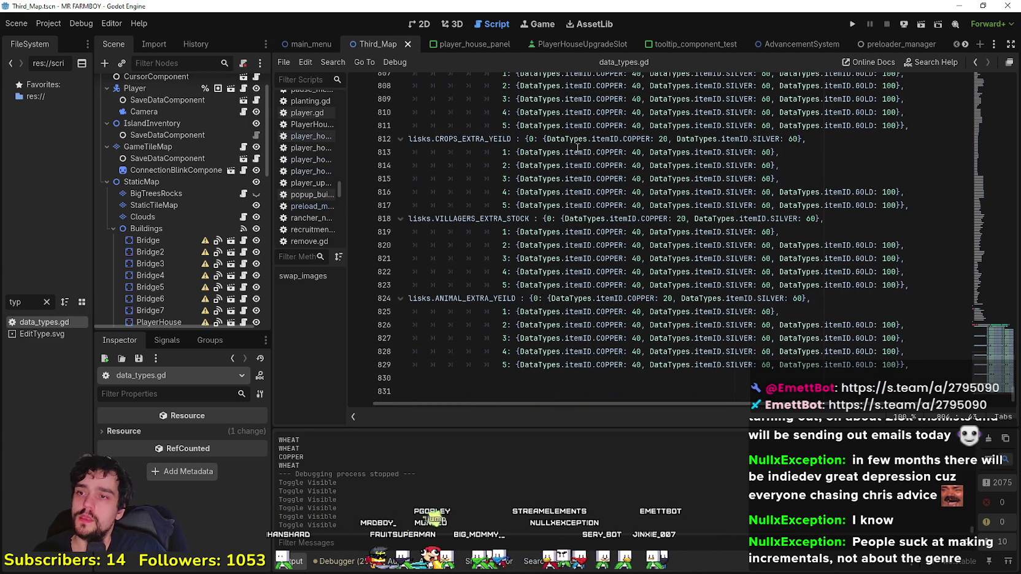
{"action": "scroll", "coordinate": [566, 183], "scroll_direction": "up", "scroll_amount": 8}
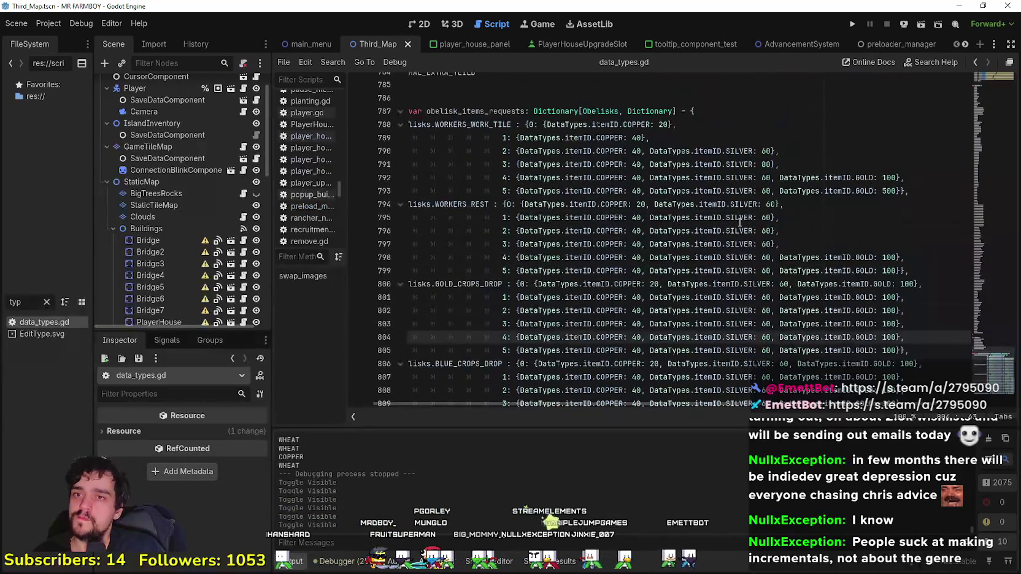
{"action": "scroll", "coordinate": [739, 211], "scroll_direction": "down", "scroll_amount": 1}
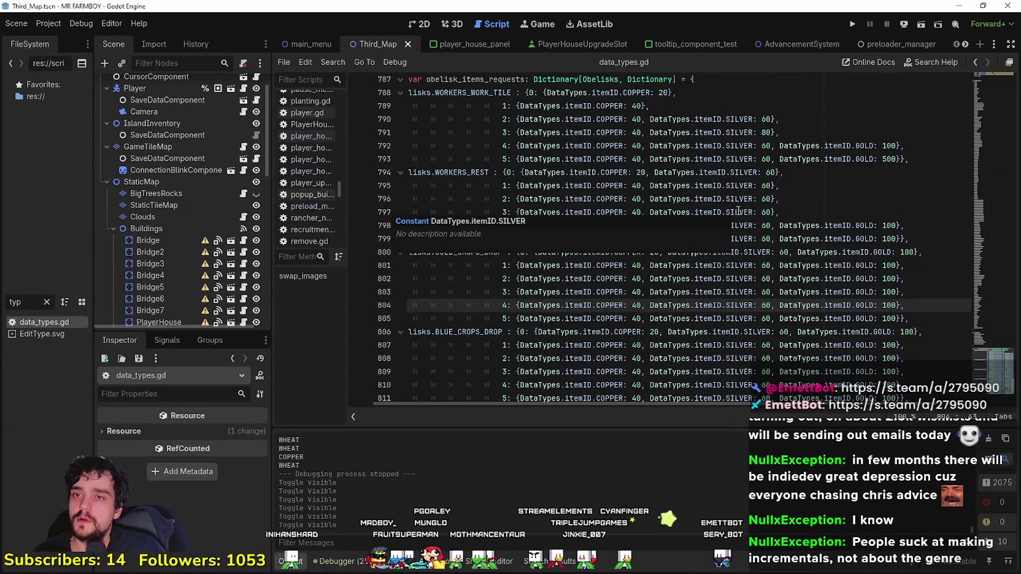
{"action": "left_click", "coordinate": [812, 194]}
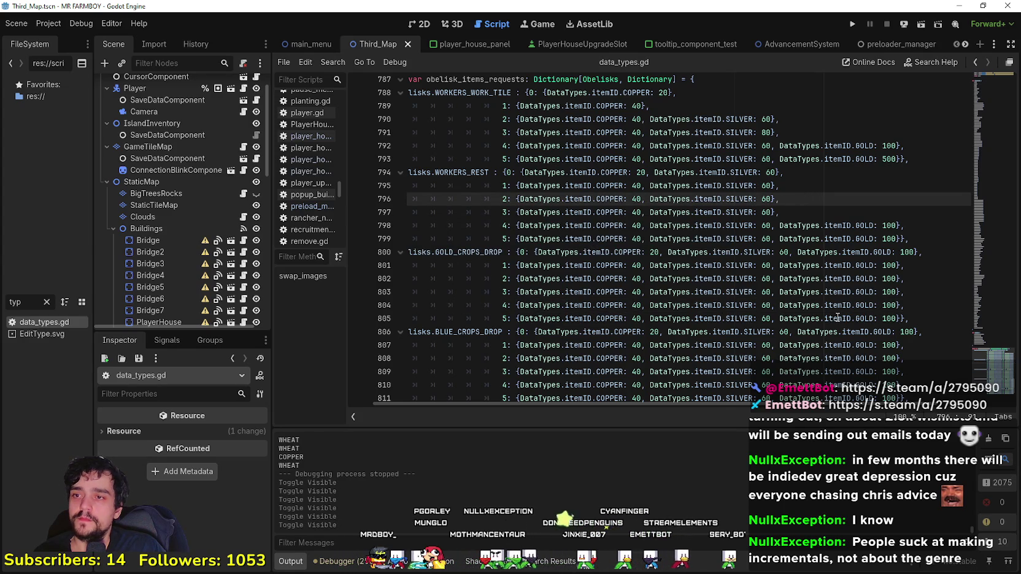
{"action": "left_click", "coordinate": [912, 291]}
{"action": "key", "text": "Down"}
{"action": "key", "text": "Down"}
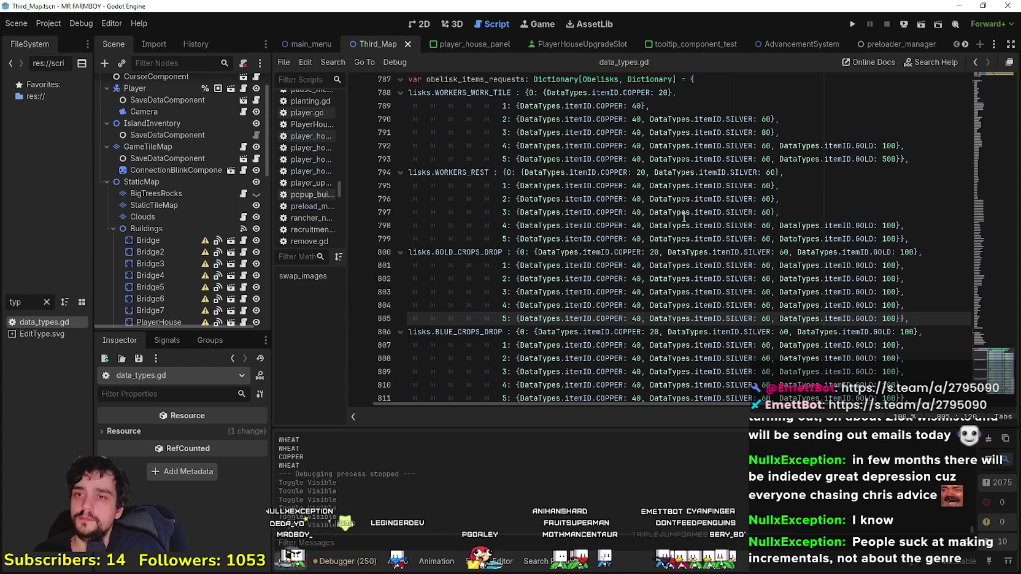
{"action": "left_click", "coordinate": [744, 212]}
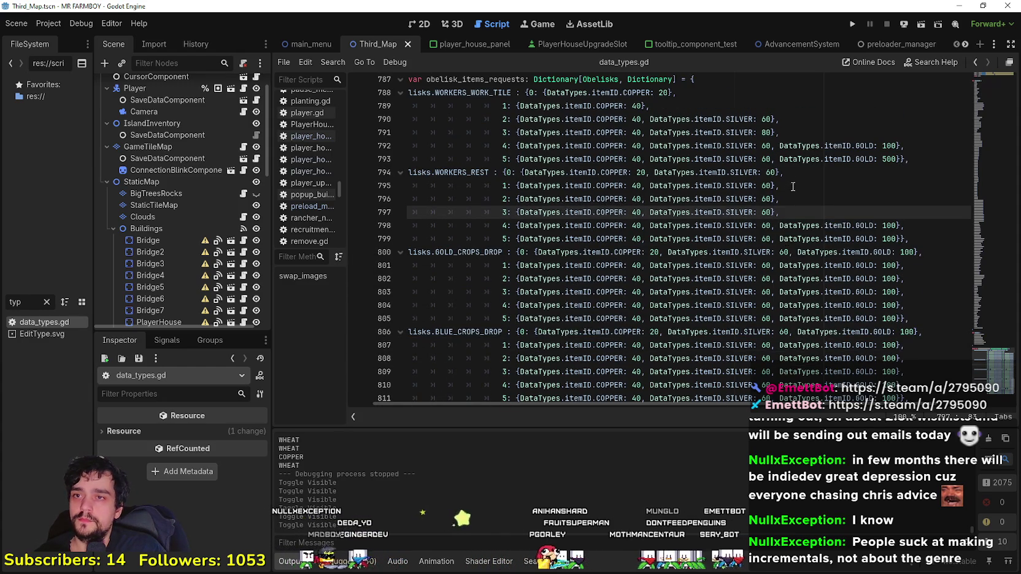
{"action": "scroll", "coordinate": [798, 182], "scroll_direction": "up", "scroll_amount": 3}
{"action": "scroll", "coordinate": [846, 208], "scroll_direction": "down", "scroll_amount": 4}
{"action": "scroll", "coordinate": [871, 221], "scroll_direction": "up", "scroll_amount": 4}
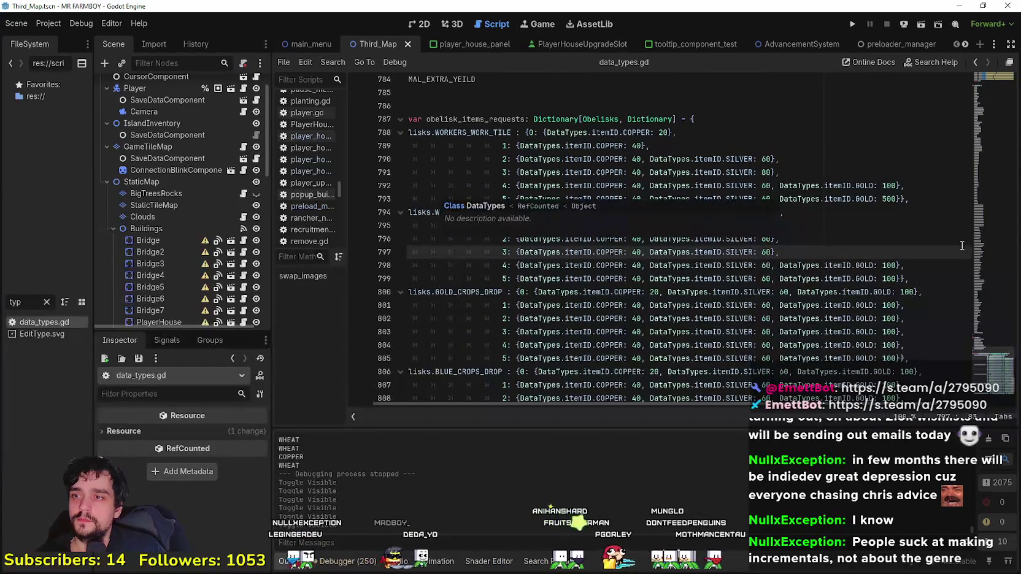
{"action": "left_click", "coordinate": [884, 198]}
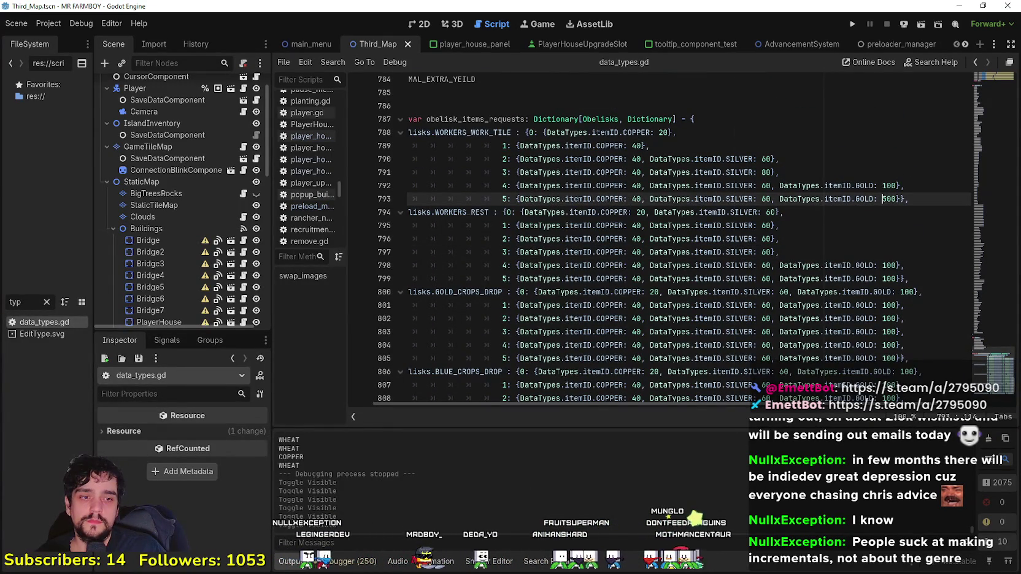
Step: Move the map notes to the screen's left edge and select the Map 1 / Workers Rest lines
{"action": "mouse_move", "coordinate": [613, 60]}
{"action": "left_mouse_down"}
{"action": "mouse_move", "coordinate": [117, 86]}
{"action": "mouse_move", "coordinate": [136, 41]}
{"action": "left_mouse_up"}
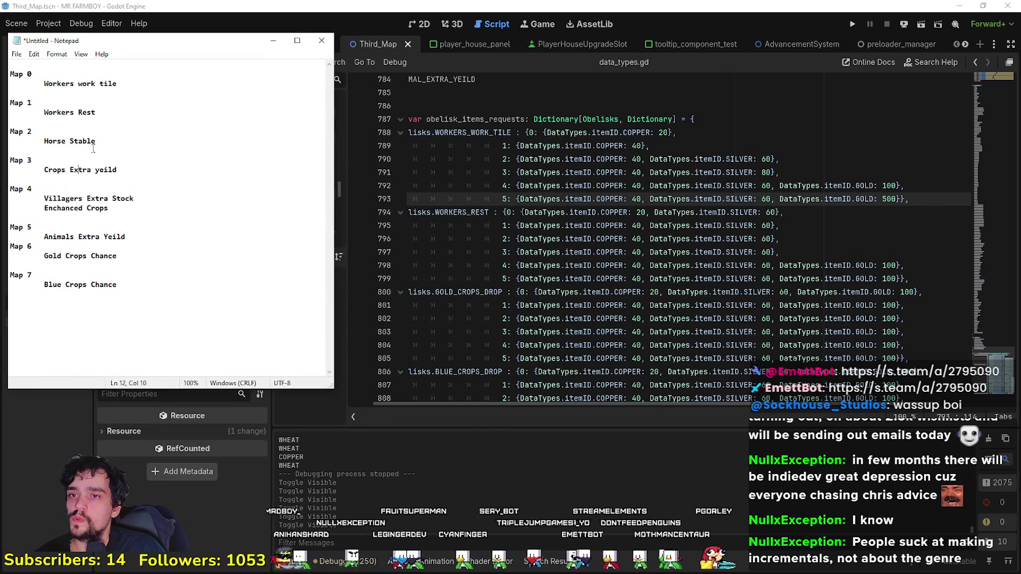
{"action": "left_click_drag", "start_coordinate": [129, 105], "coordinate": [1, 102]}
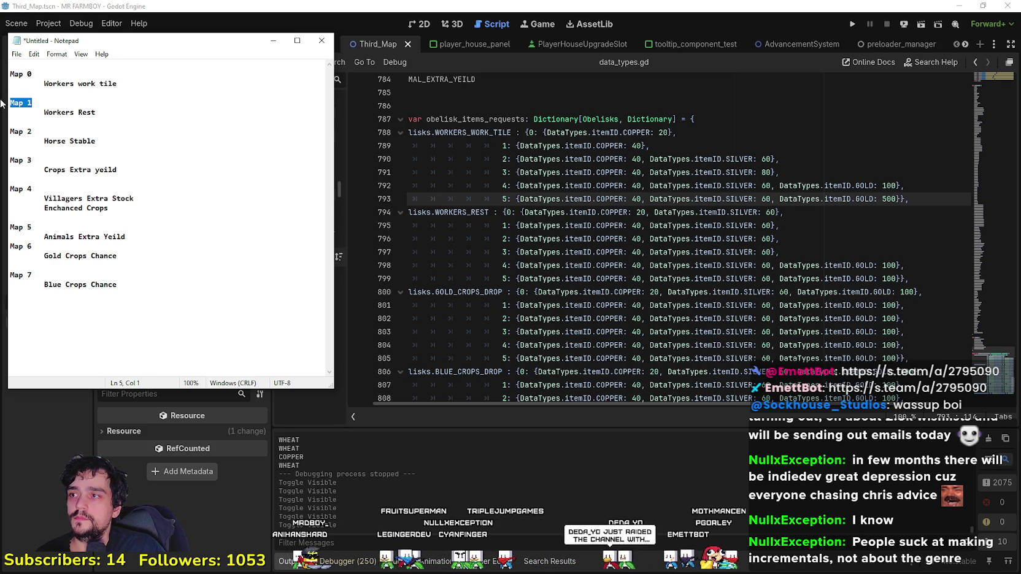
{"action": "left_click_drag", "start_coordinate": [98, 115], "coordinate": [1, 97]}
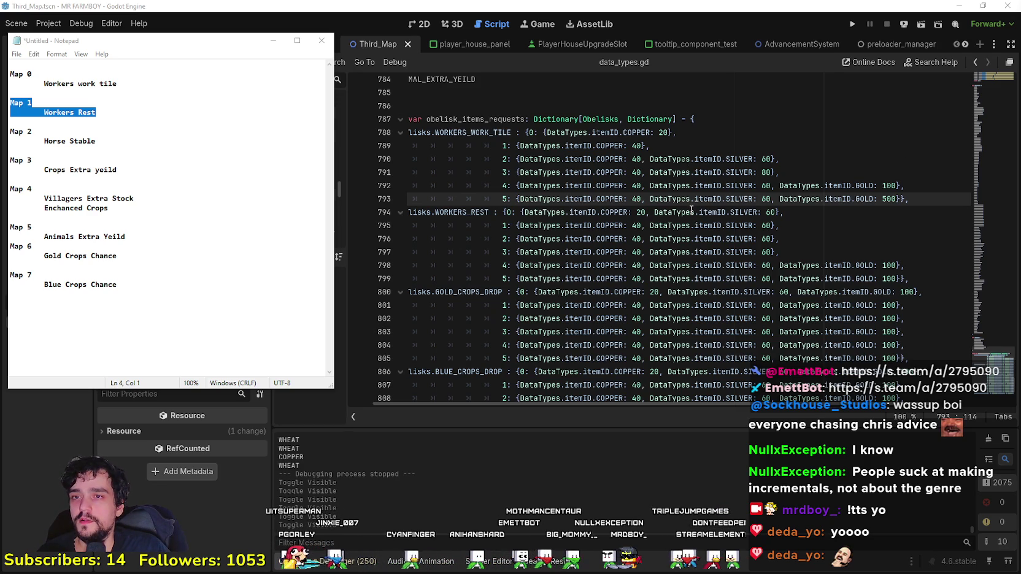
Step: Open player_house_panel in the 2D view and select the Map1 tile to show its 10000 cost
{"action": "left_click", "coordinate": [650, 198]}
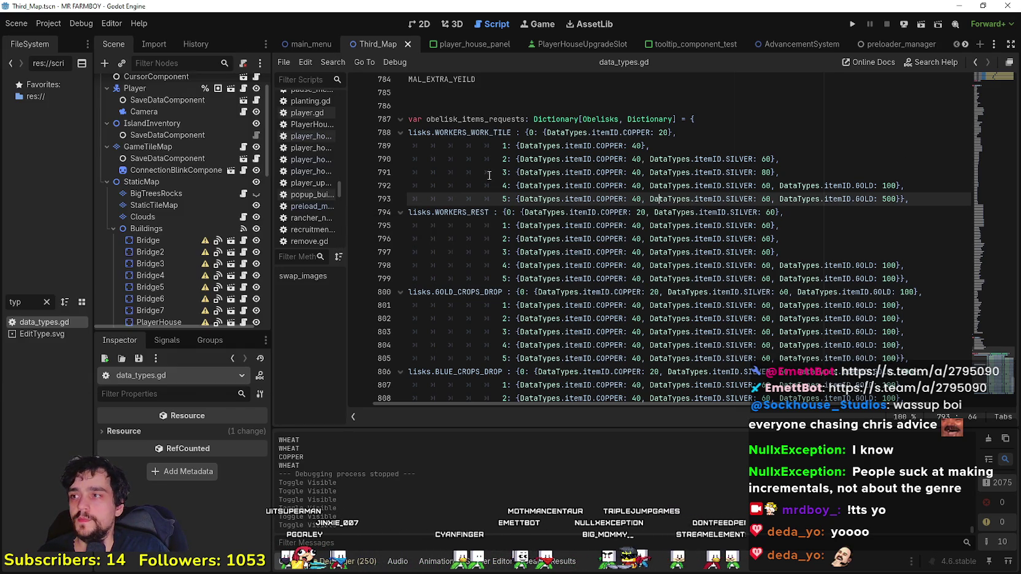
{"action": "left_click", "coordinate": [648, 226]}
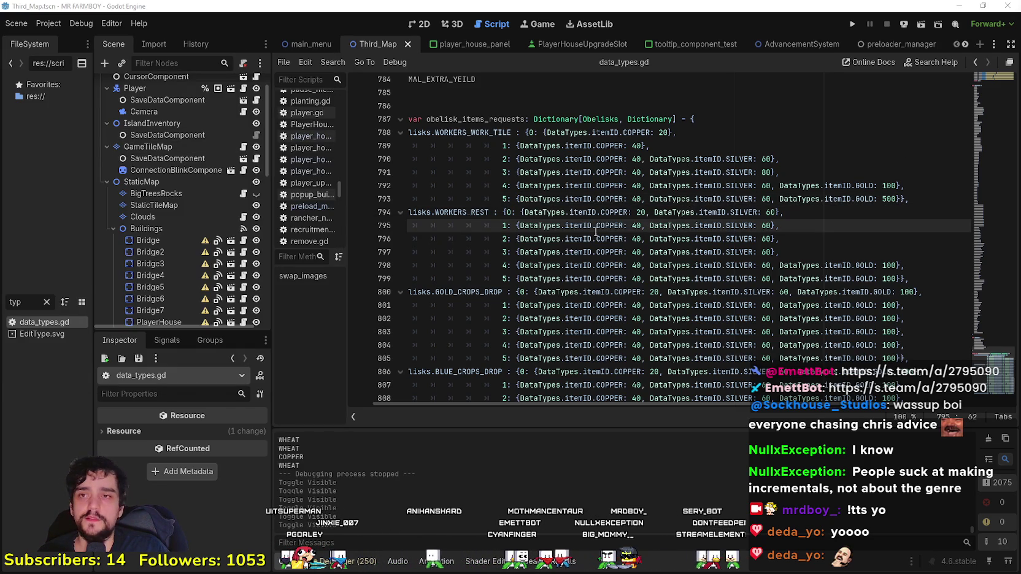
{"action": "left_click", "coordinate": [448, 44]}
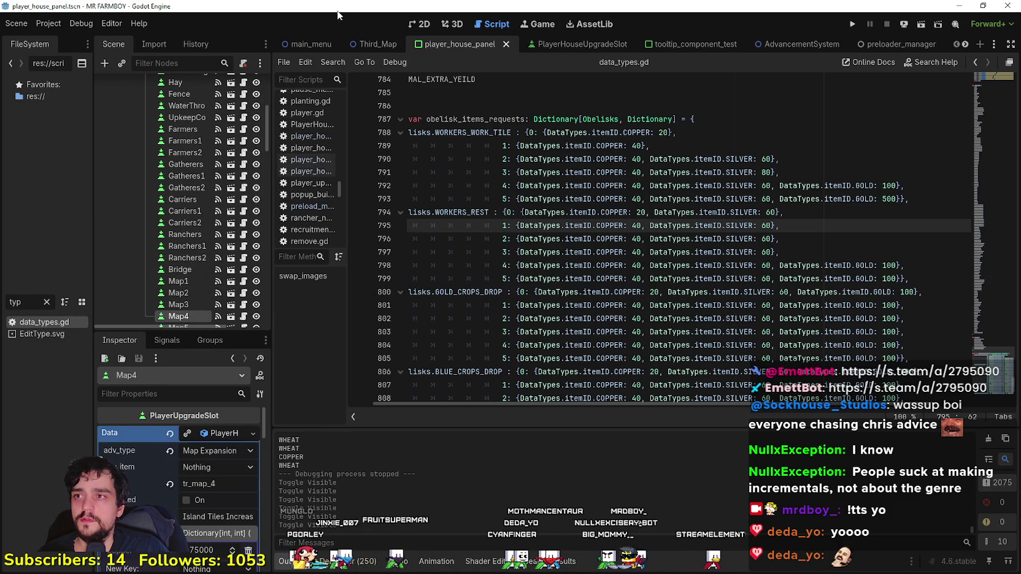
{"action": "left_click", "coordinate": [406, 24]}
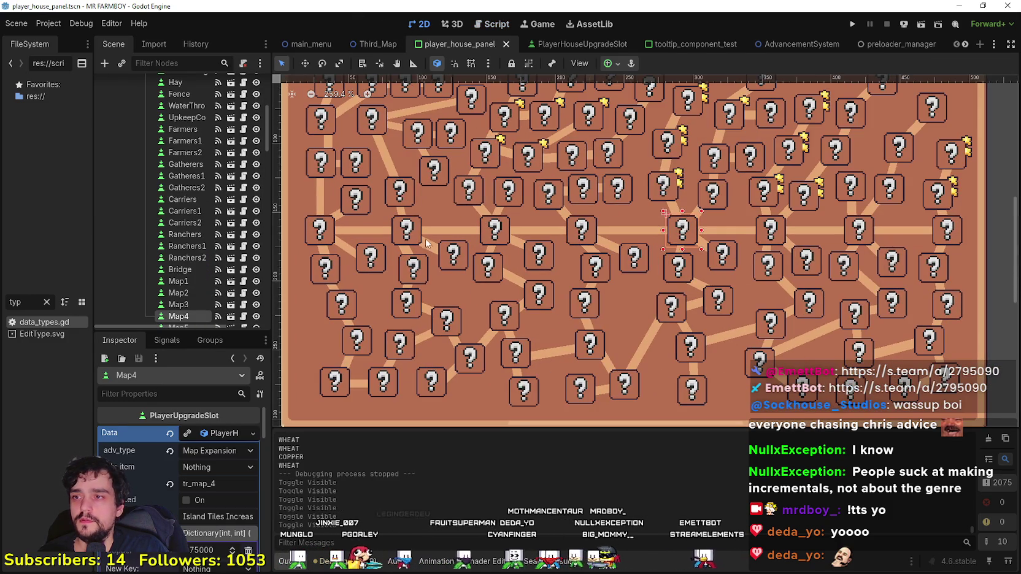
{"action": "left_click", "coordinate": [405, 240]}
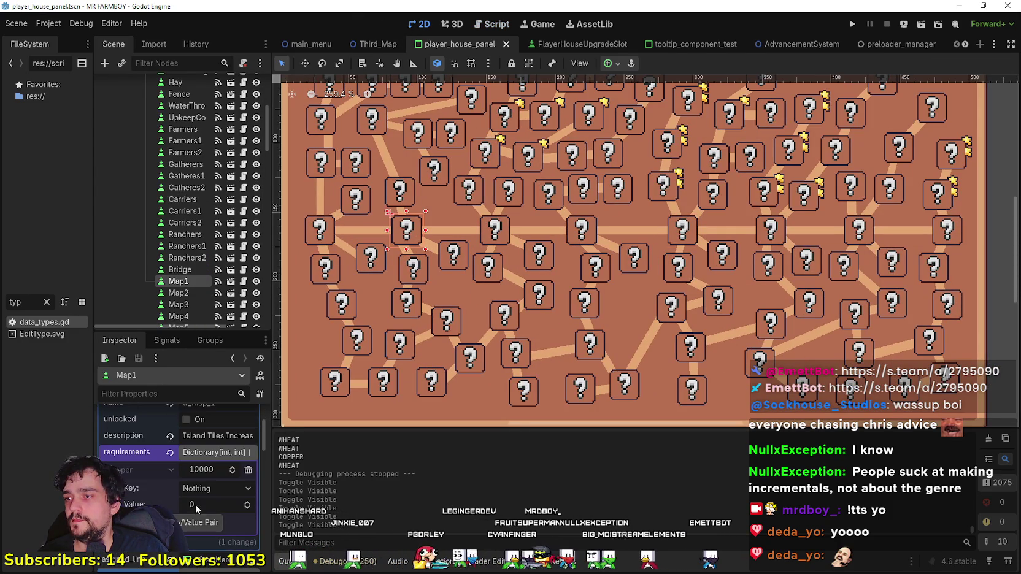
Step: Check the Map1 through Map5 tile costs in Godot against the Notepad map list
{"action": "key", "text": "alt+Tab"}
{"action": "left_click", "coordinate": [138, 106]}
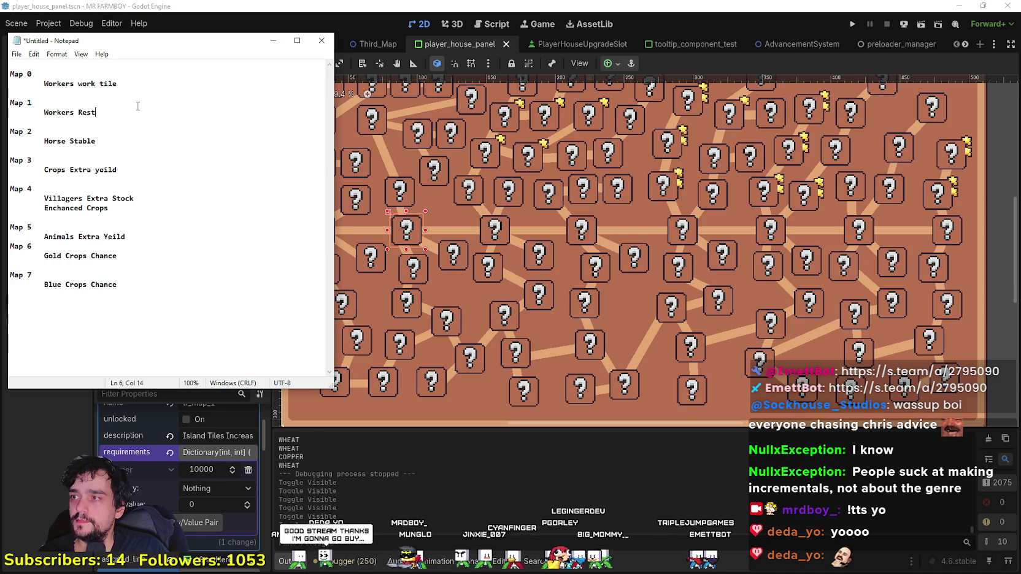
{"action": "left_click", "coordinate": [194, 100]}
{"action": "type", "text": "- 10000"}
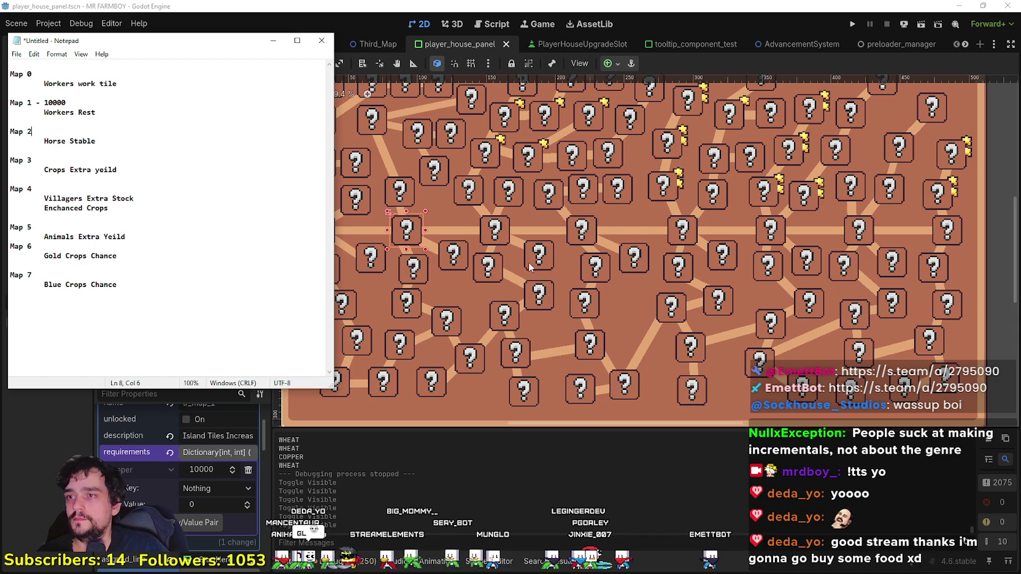
{"action": "left_click", "coordinate": [502, 233]}
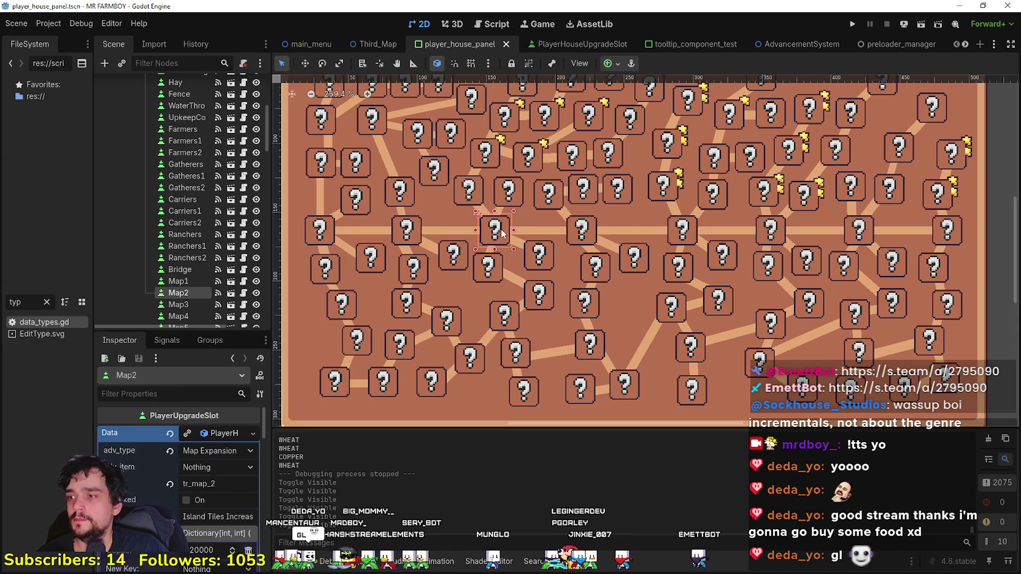
{"action": "key", "text": "alt+Tab"}
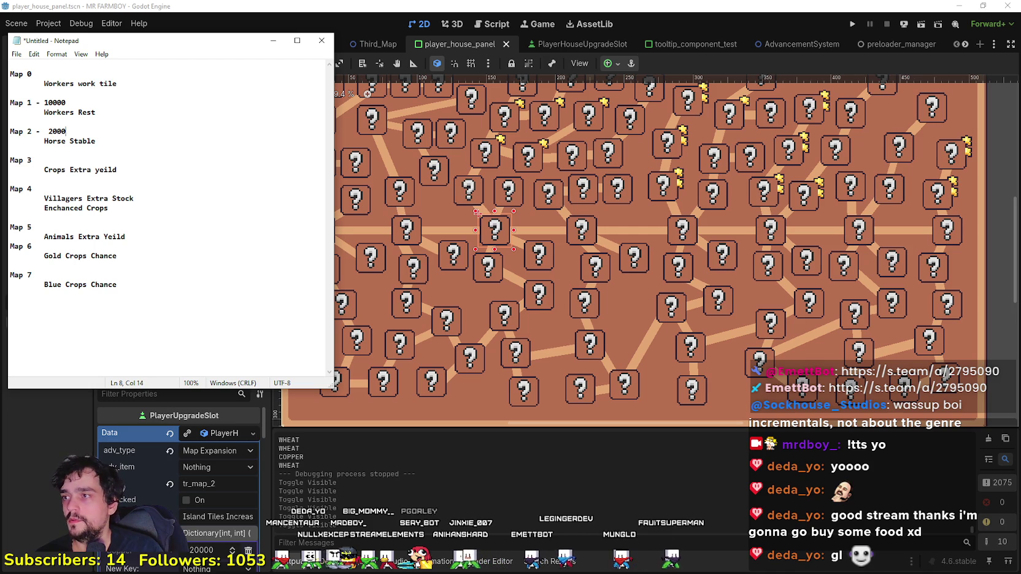
{"action": "left_click", "coordinate": [594, 242]}
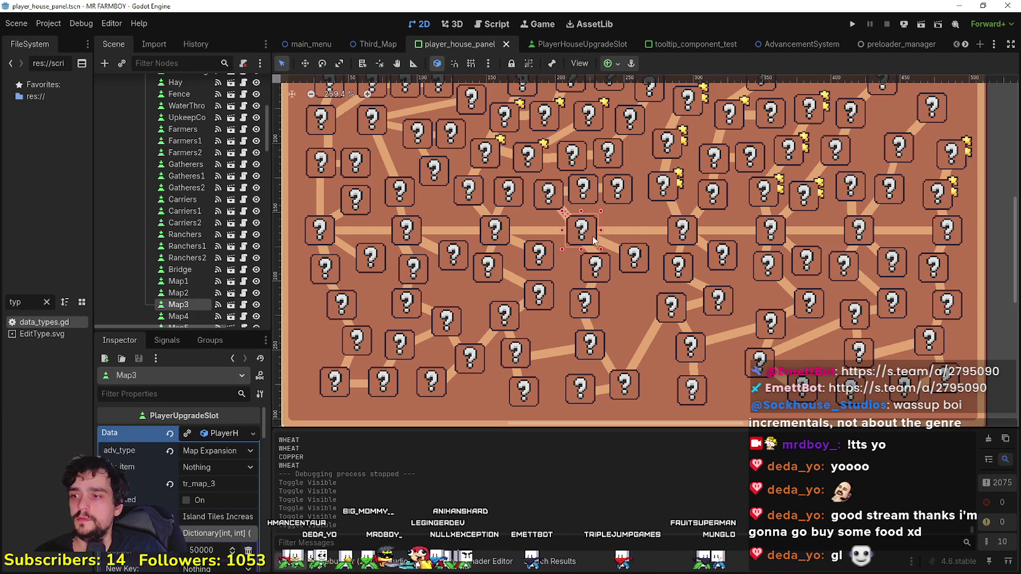
{"action": "key", "text": "alt+Tab"}
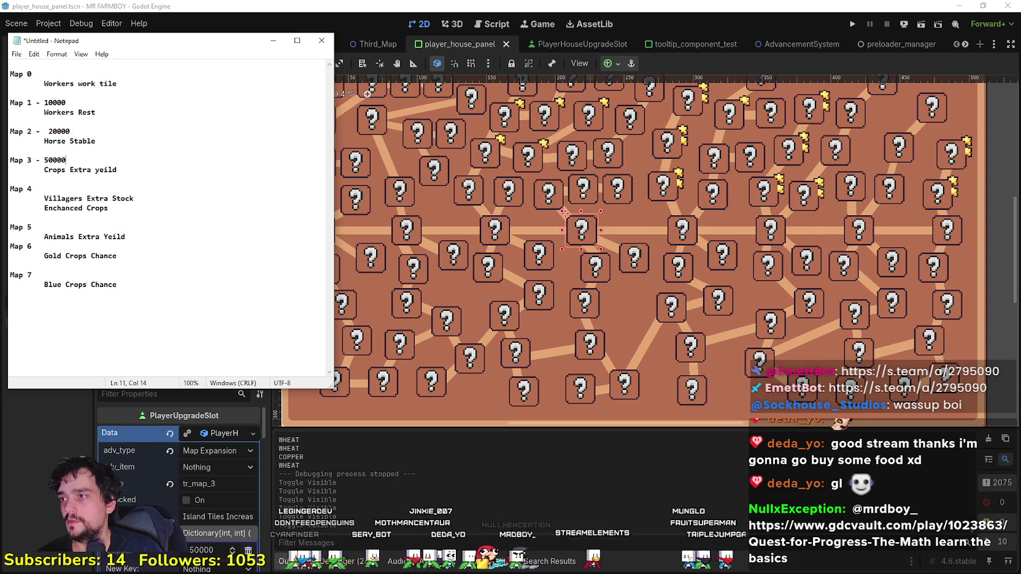
{"action": "key", "text": "alt+Tab"}
{"action": "left_click", "coordinate": [688, 227]}
{"action": "key", "text": "alt+Tab"}
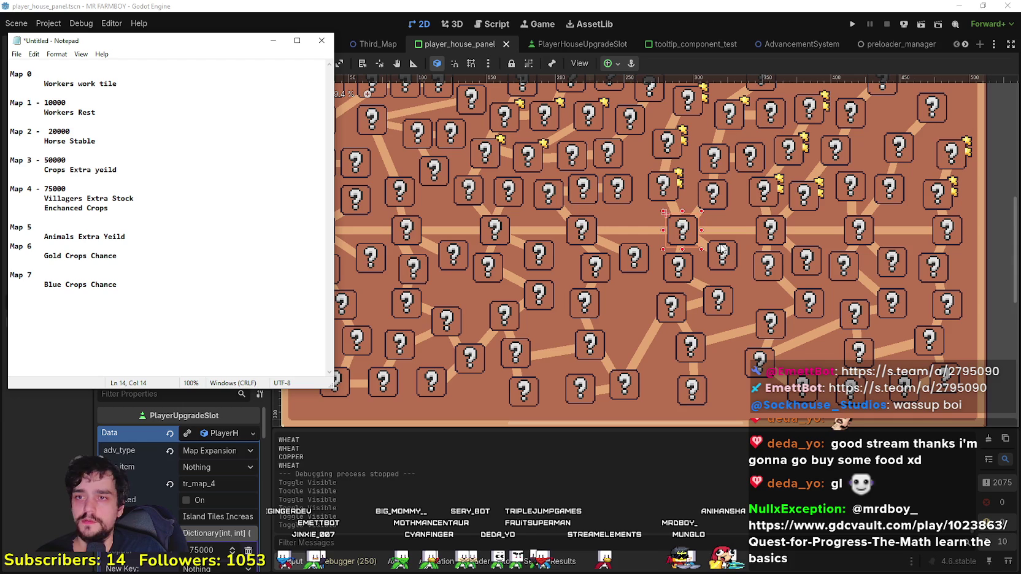
{"action": "key", "text": "alt+Tab"}
{"action": "left_click", "coordinate": [776, 231]}
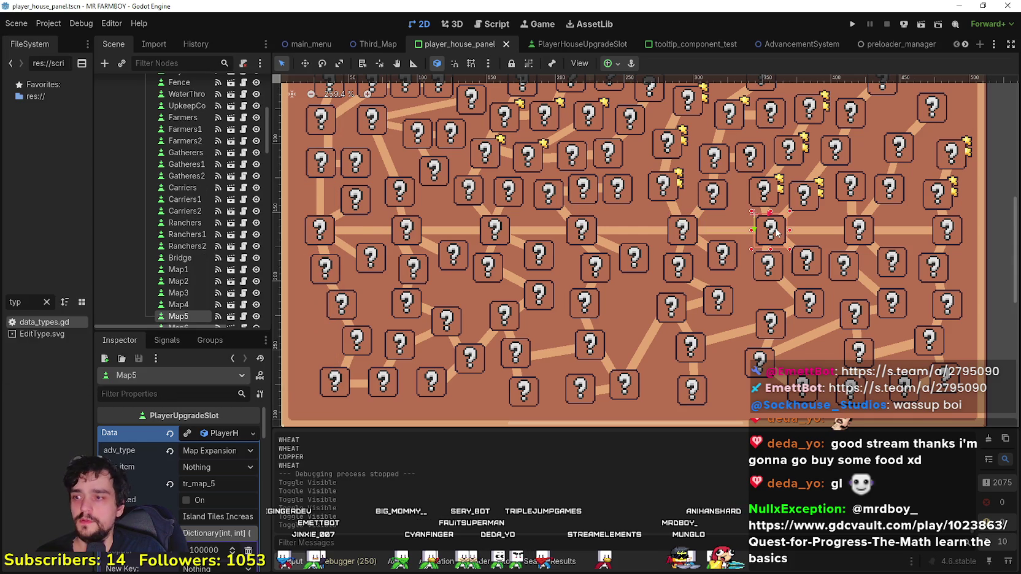
{"action": "key", "text": "alt+Tab"}
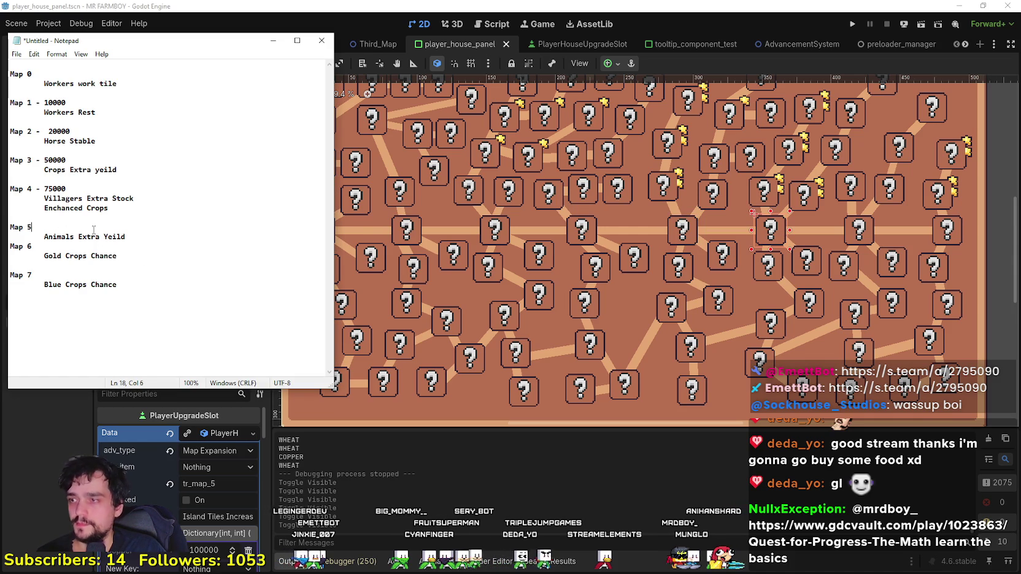
Step: Record Map 5 at 100000 and Map 6 at 125000 in the notes
{"action": "type", "text": " - 100000"}
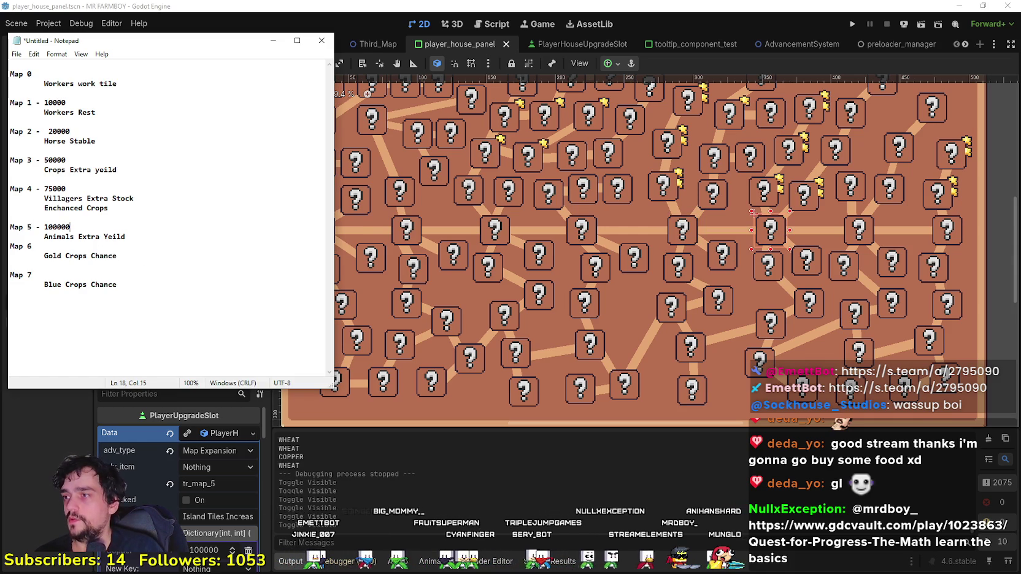
{"action": "key", "text": "alt+Tab"}
{"action": "left_click", "coordinate": [860, 231]}
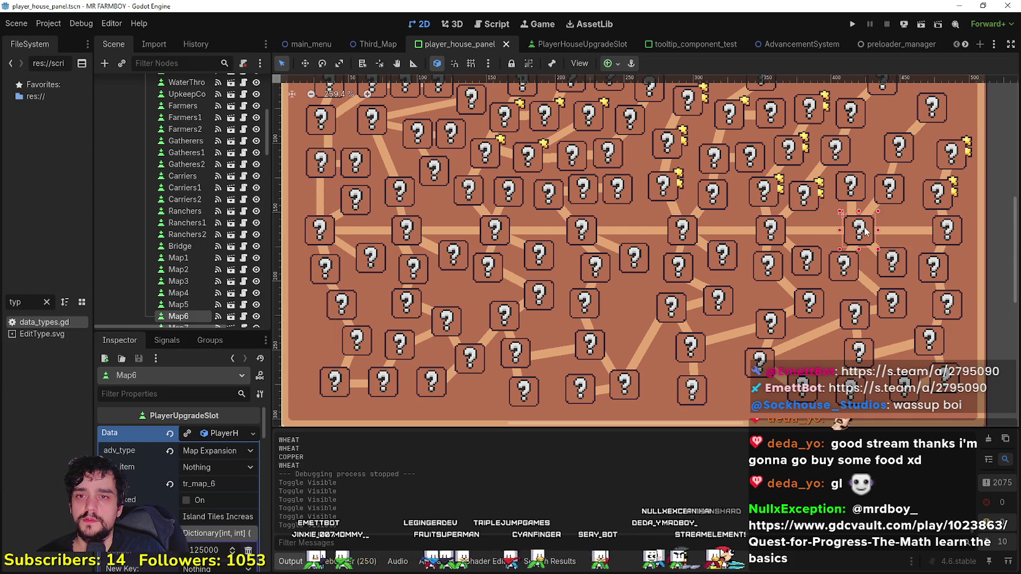
{"action": "key", "text": "alt+Tab"}
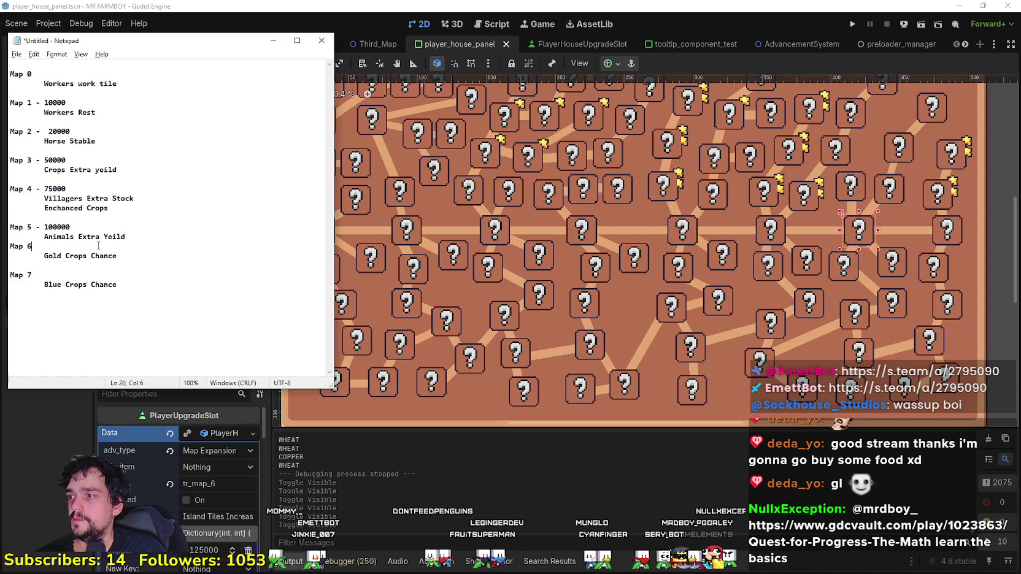
{"action": "left_click", "coordinate": [10, 246]}
{"action": "key", "text": "Return"}
{"action": "left_click", "coordinate": [34, 256]}
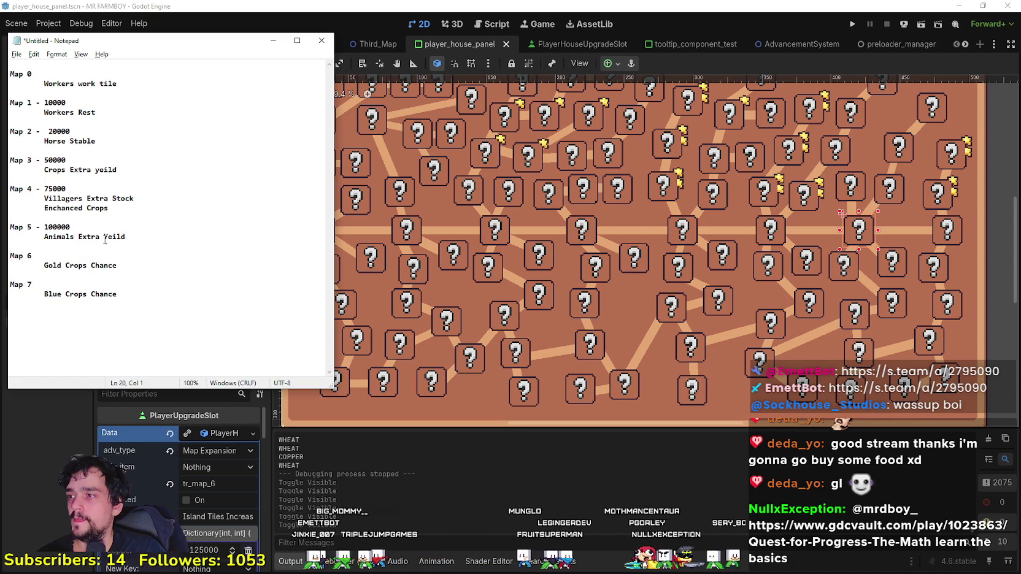
{"action": "type", "text": "- 125000"}
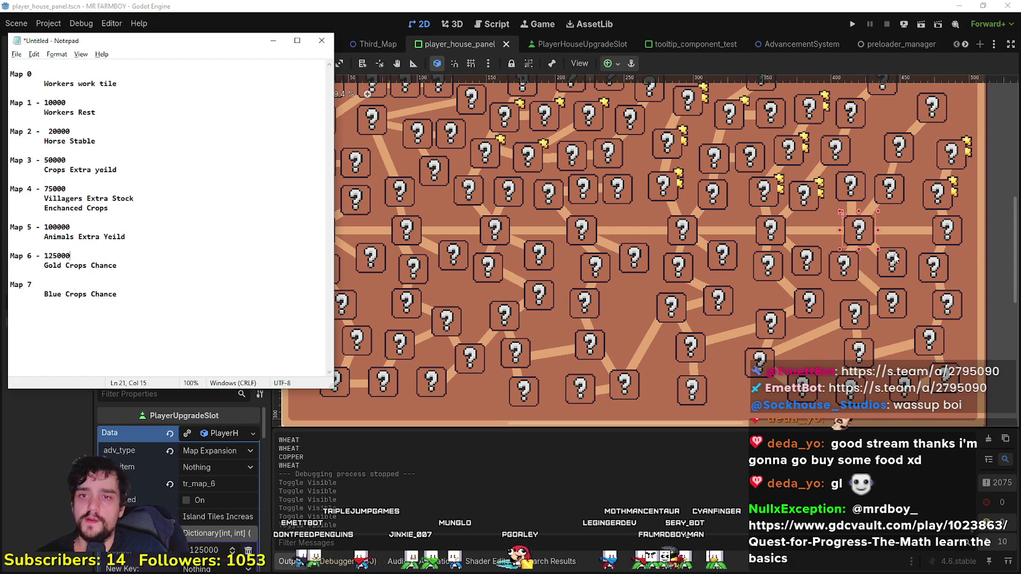
Step: Read the Map 7 tile's cost and note it as 150000
{"action": "left_click", "coordinate": [943, 231]}
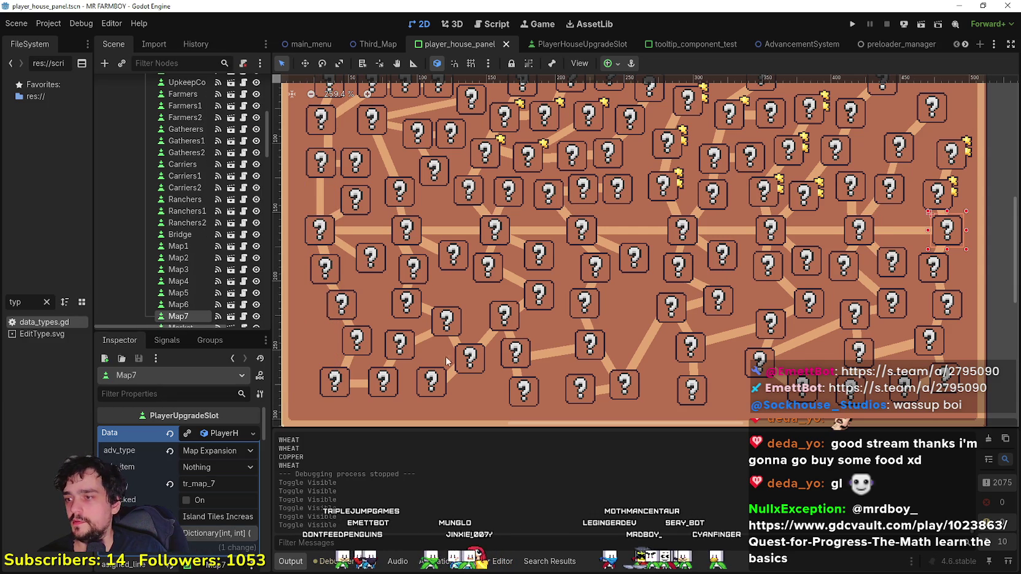
{"action": "key", "text": "alt+Tab"}
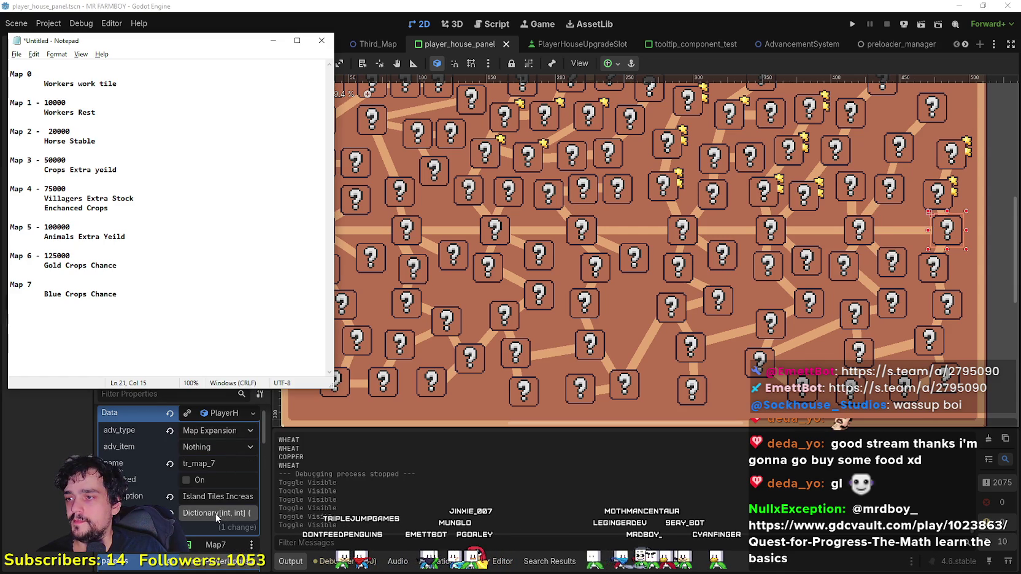
{"action": "left_click", "coordinate": [215, 515]}
{"action": "key", "text": "alt+Tab"}
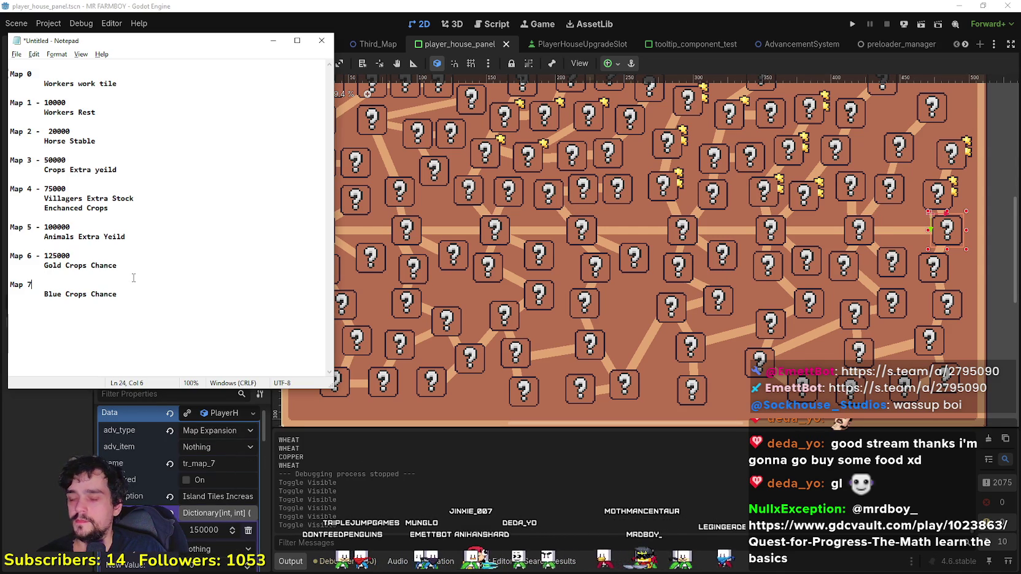
{"action": "type", "text": " - 120"}
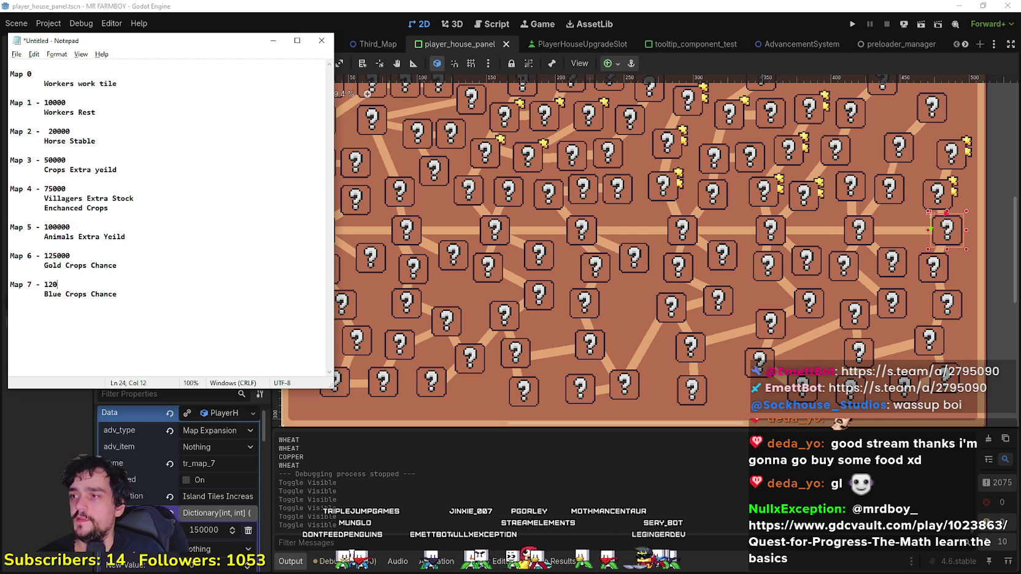
{"action": "type", "text": "0"}
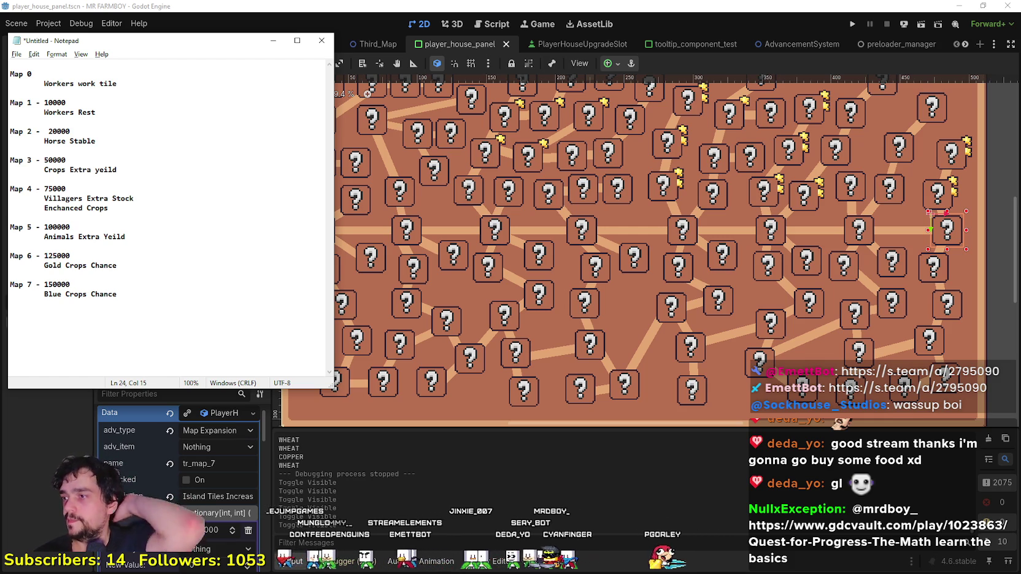
Step: Cancel saving the notes, move Notepad aside, and reopen data_types.gd at line 793
{"action": "key", "text": "ctrl+s"}
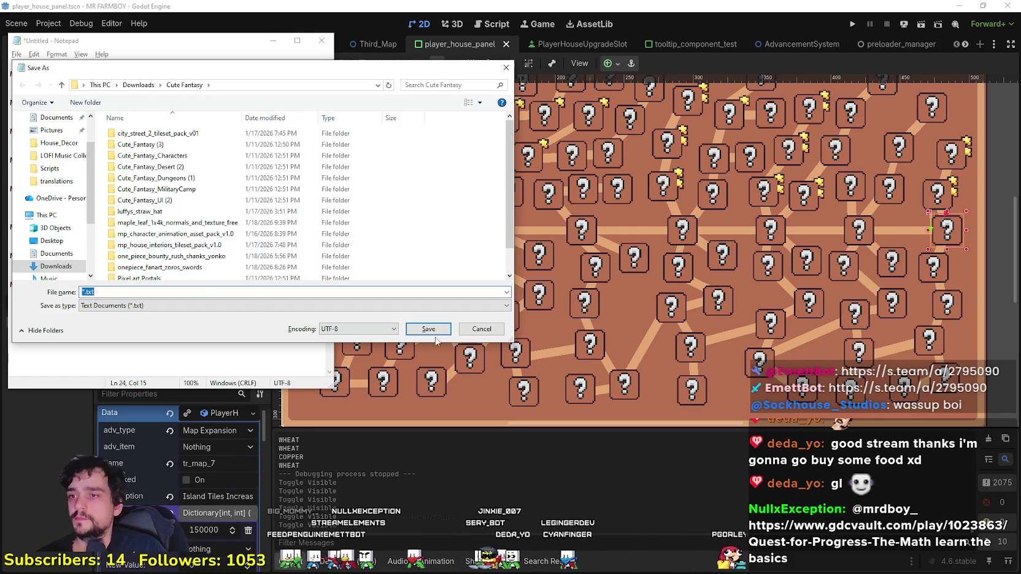
{"action": "key", "text": "Escape"}
{"action": "left_click_drag", "start_coordinate": [209, 40], "coordinate": [833, 82]}
{"action": "double_click", "coordinate": [44, 323]}
{"action": "left_click", "coordinate": [758, 205]}
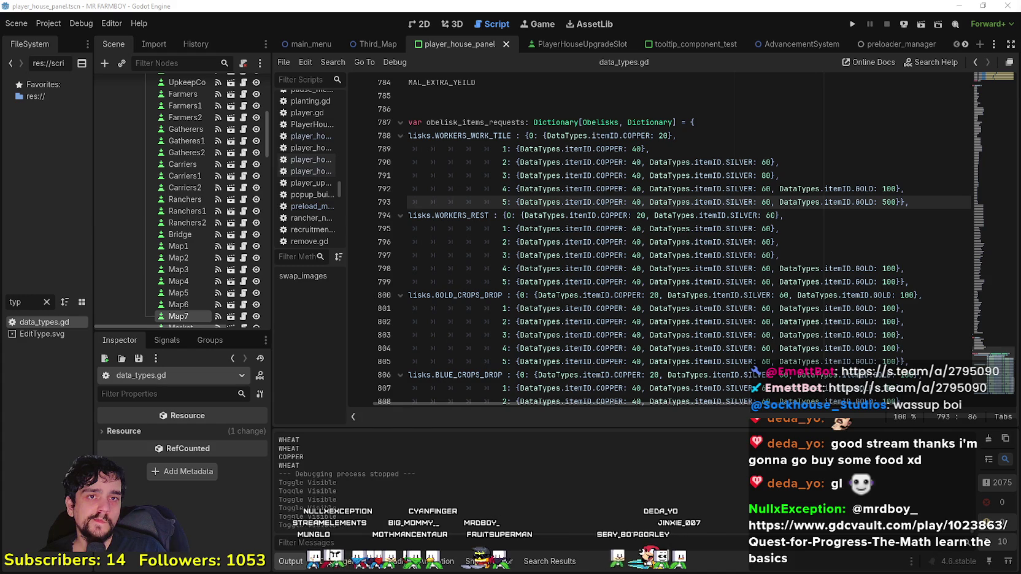
Step: Drag the GDC Vault browser window up over the Godot editor
{"action": "mouse_move", "coordinate": [353, 102]}
{"action": "left_mouse_down"}
{"action": "mouse_move", "coordinate": [353, 38]}
{"action": "mouse_move", "coordinate": [367, 26]}
{"action": "left_mouse_up"}
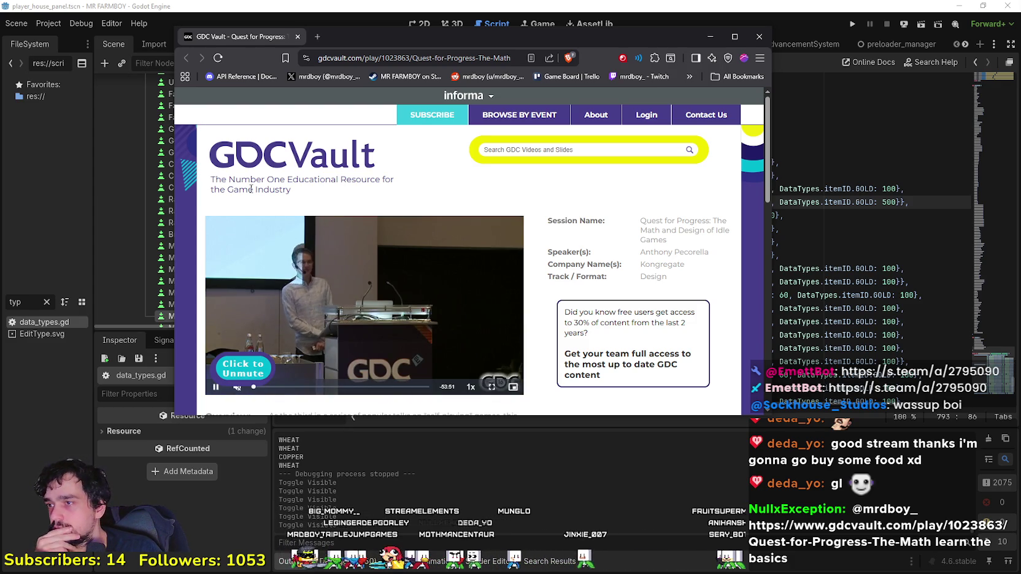
Step: Read through the talk page, highlighting its overview paragraph and session name
{"action": "scroll", "coordinate": [554, 347], "scroll_direction": "down", "scroll_amount": 3}
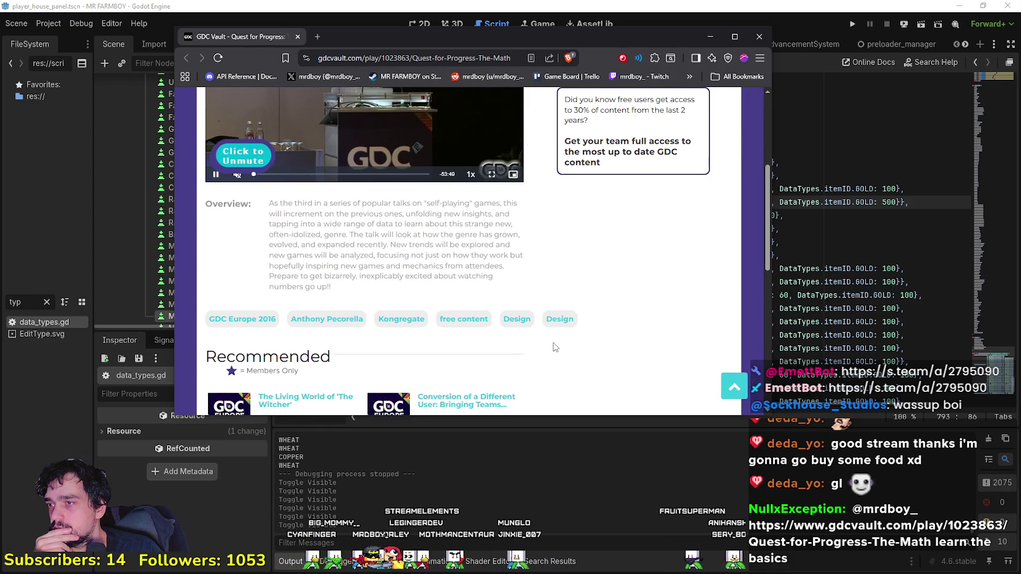
{"action": "mouse_move", "coordinate": [273, 201]}
{"action": "left_mouse_down"}
{"action": "mouse_move", "coordinate": [570, 221]}
{"action": "mouse_move", "coordinate": [522, 233]}
{"action": "mouse_move", "coordinate": [515, 218]}
{"action": "mouse_move", "coordinate": [492, 270]}
{"action": "left_mouse_up"}
{"action": "scroll", "coordinate": [492, 270], "scroll_direction": "down", "scroll_amount": 2}
{"action": "scroll", "coordinate": [417, 302], "scroll_direction": "up", "scroll_amount": 5}
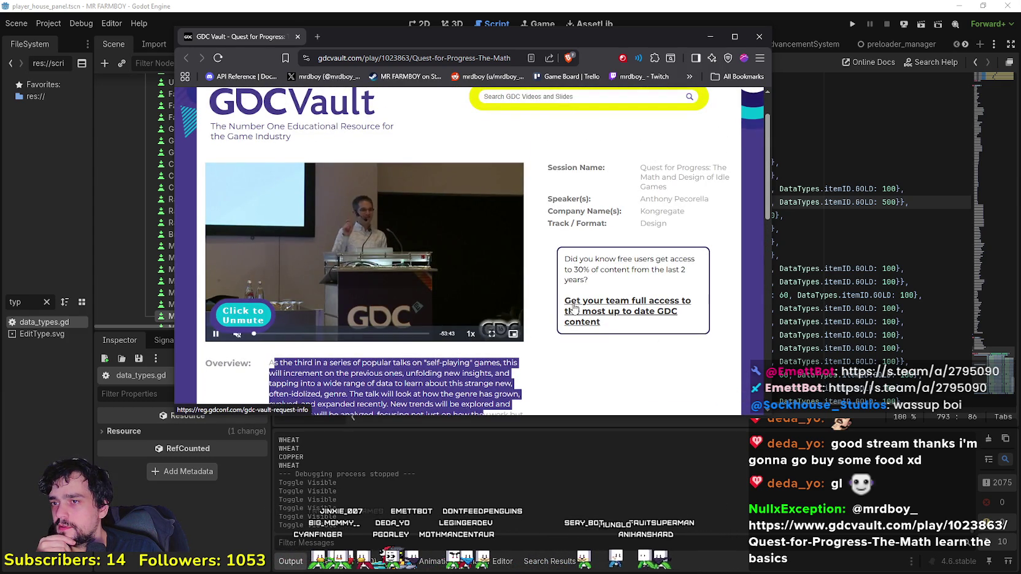
{"action": "scroll", "coordinate": [621, 260], "scroll_direction": "up", "scroll_amount": 1}
{"action": "scroll", "coordinate": [621, 261], "scroll_direction": "up", "scroll_amount": 1}
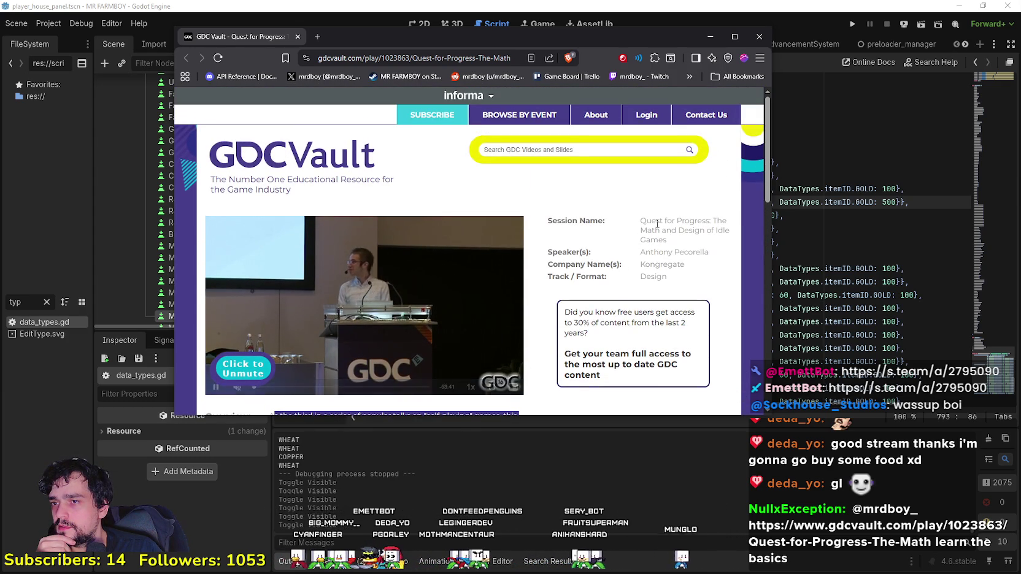
{"action": "mouse_move", "coordinate": [636, 222]}
{"action": "left_mouse_down"}
{"action": "mouse_move", "coordinate": [650, 325]}
{"action": "mouse_move", "coordinate": [705, 253]}
{"action": "mouse_move", "coordinate": [708, 228]}
{"action": "mouse_move", "coordinate": [645, 240]}
{"action": "mouse_move", "coordinate": [639, 221]}
{"action": "left_mouse_up"}
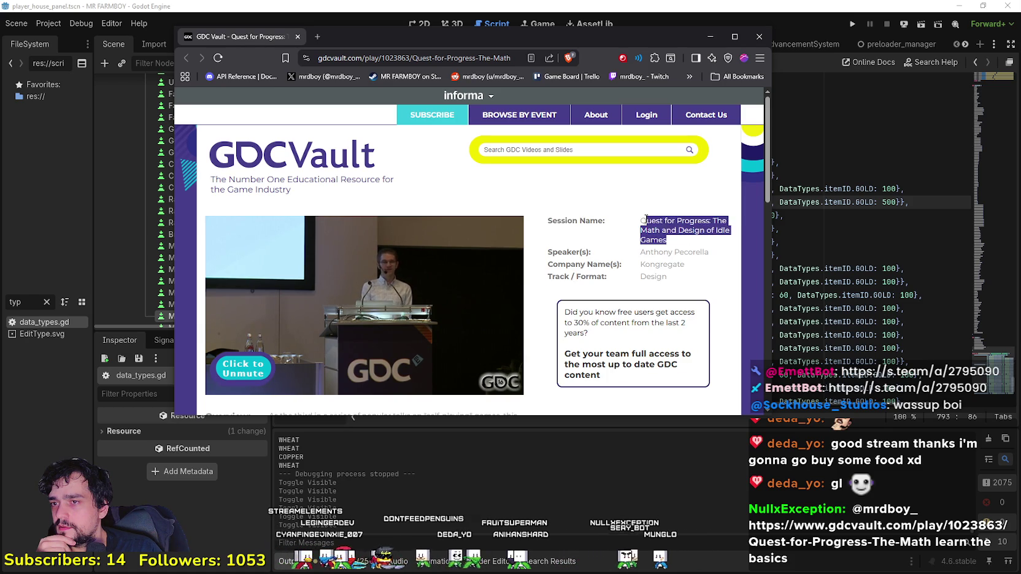
{"action": "left_click", "coordinate": [607, 288]}
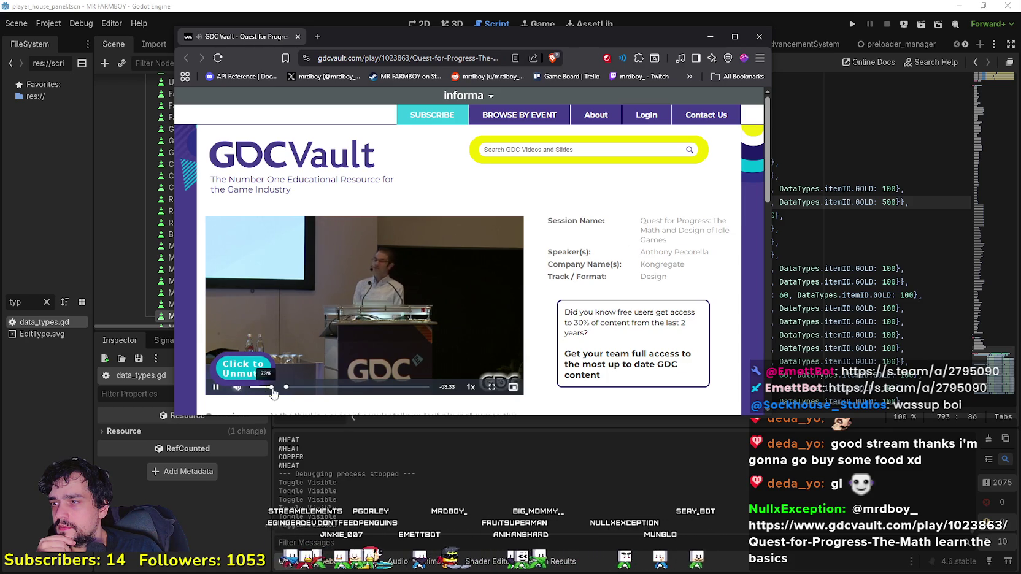
Step: Seek the talk to the Optimal Purchase Decisions slide and play it full screen
{"action": "left_click", "coordinate": [280, 387]}
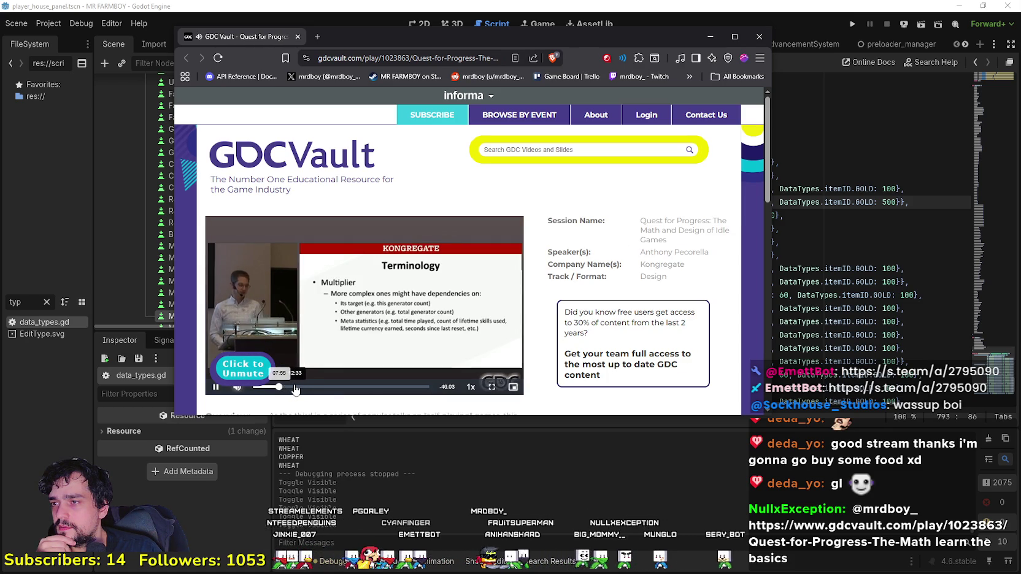
{"action": "left_click", "coordinate": [267, 387]}
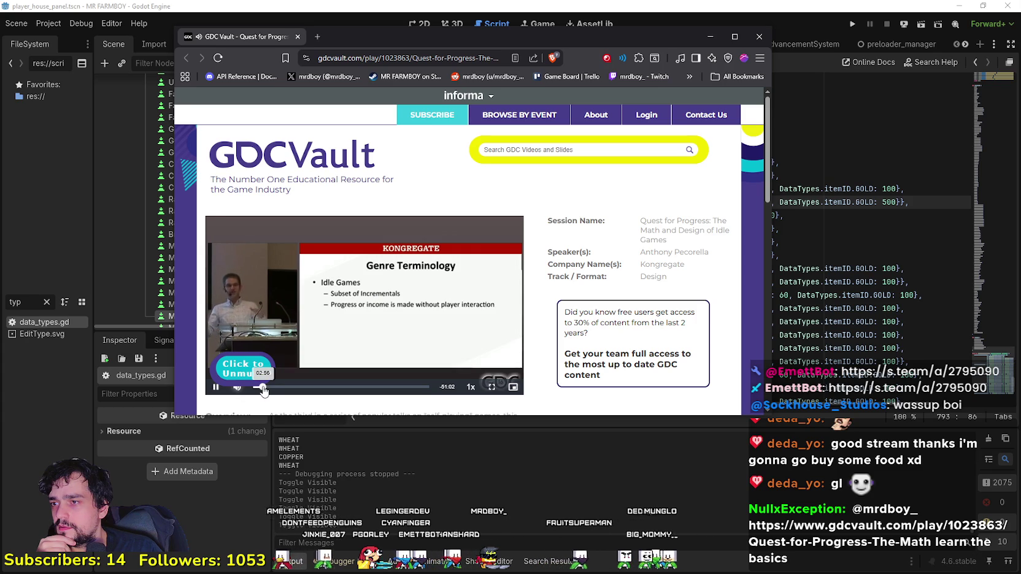
{"action": "left_click", "coordinate": [255, 388]}
{"action": "left_click_drag", "start_coordinate": [255, 388], "coordinate": [300, 388]}
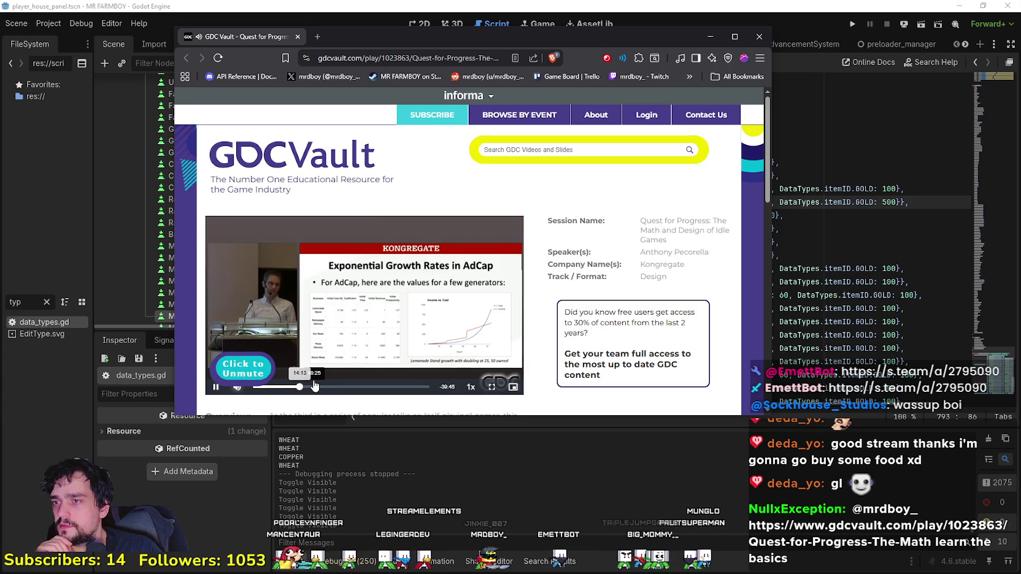
{"action": "left_click", "coordinate": [310, 388]}
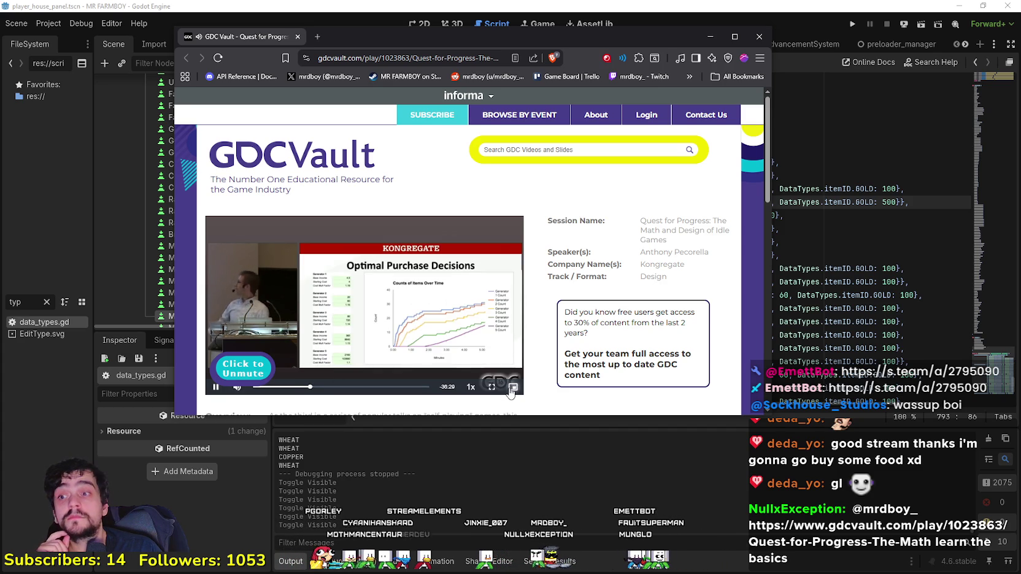
{"action": "left_click", "coordinate": [492, 387]}
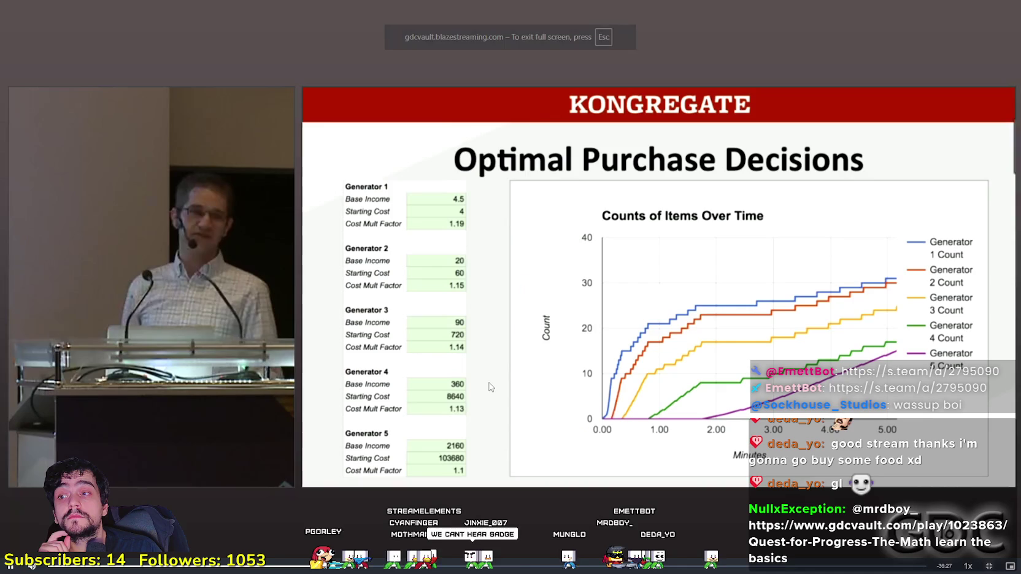
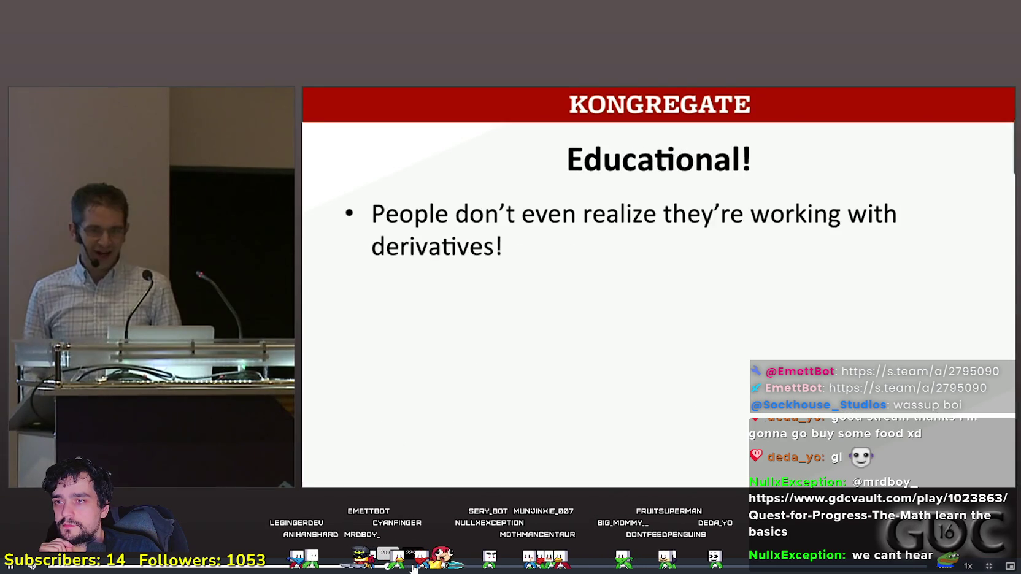
Step: Skip ahead through the Quest for Progress talk, past Prestige Cycles, to near its end
{"action": "left_click", "coordinate": [399, 565]}
{"action": "left_click", "coordinate": [413, 566]}
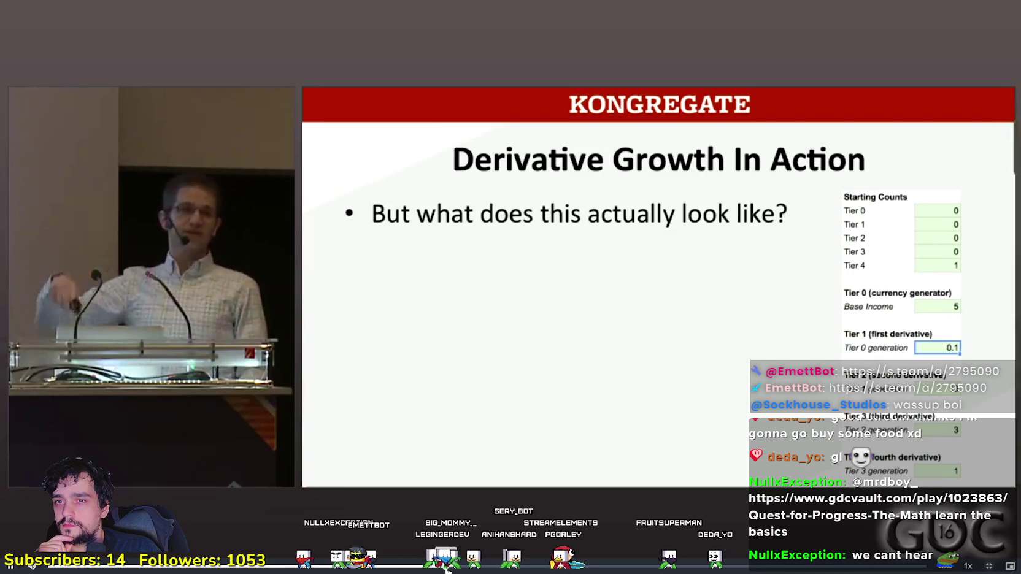
{"action": "left_click", "coordinate": [482, 565]}
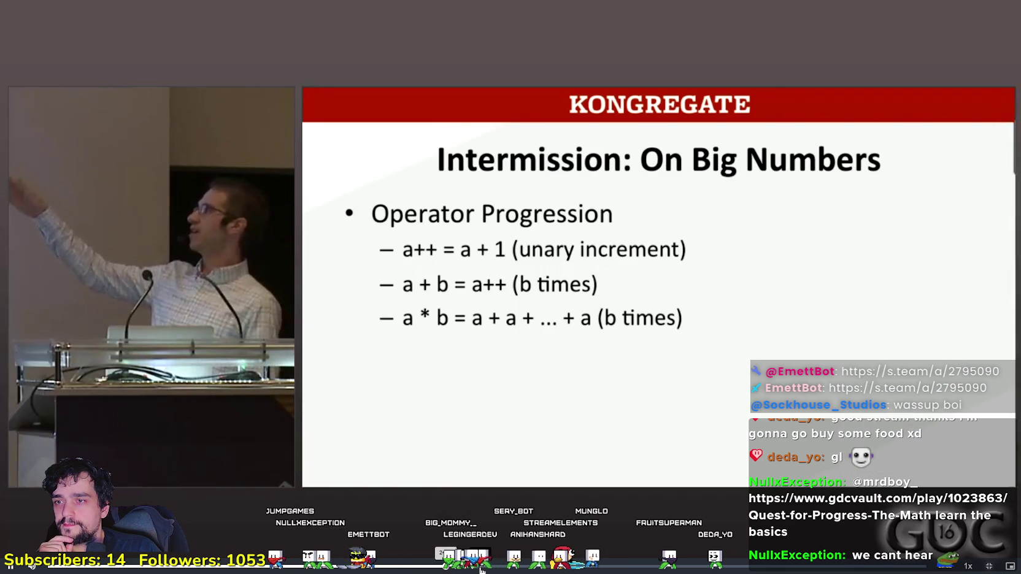
{"action": "left_click", "coordinate": [536, 565]}
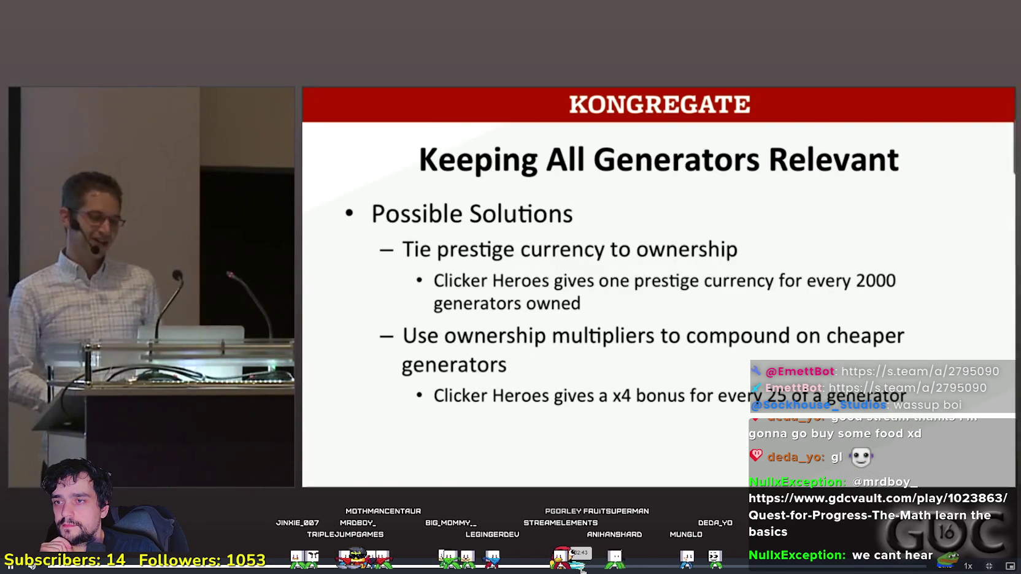
{"action": "left_click", "coordinate": [581, 567]}
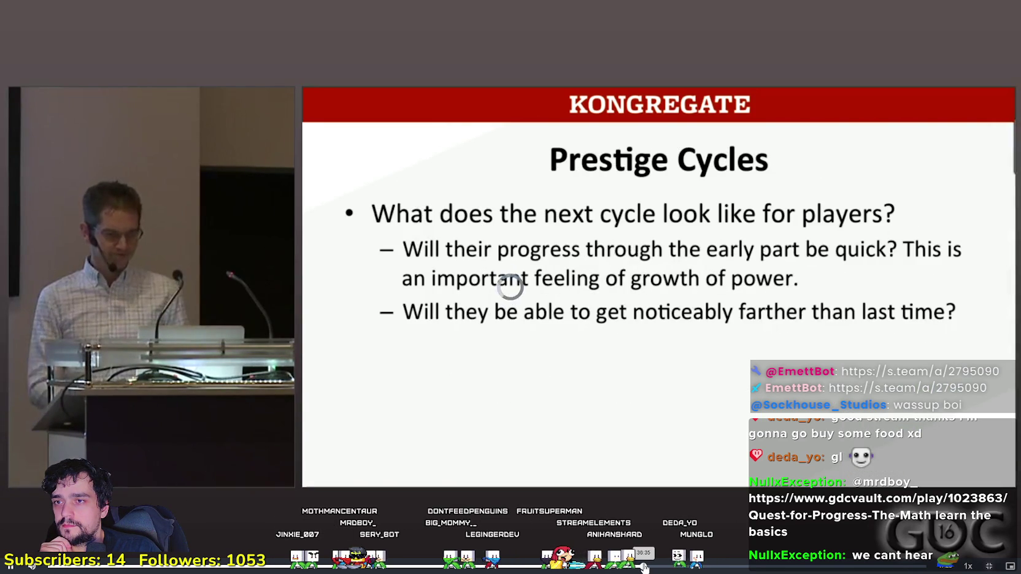
{"action": "left_click", "coordinate": [682, 567]}
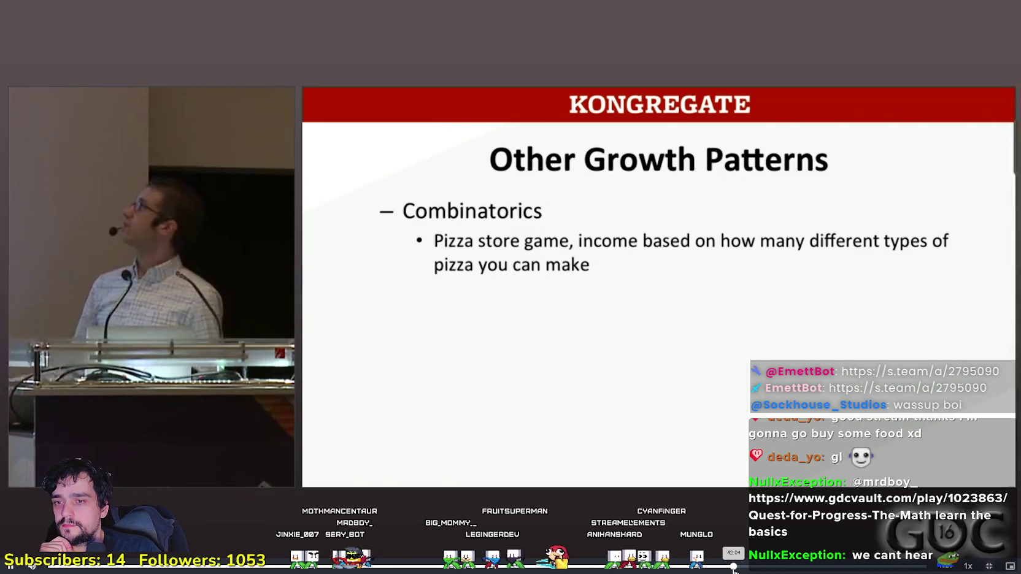
{"action": "left_click", "coordinate": [733, 567]}
{"action": "left_click", "coordinate": [789, 566]}
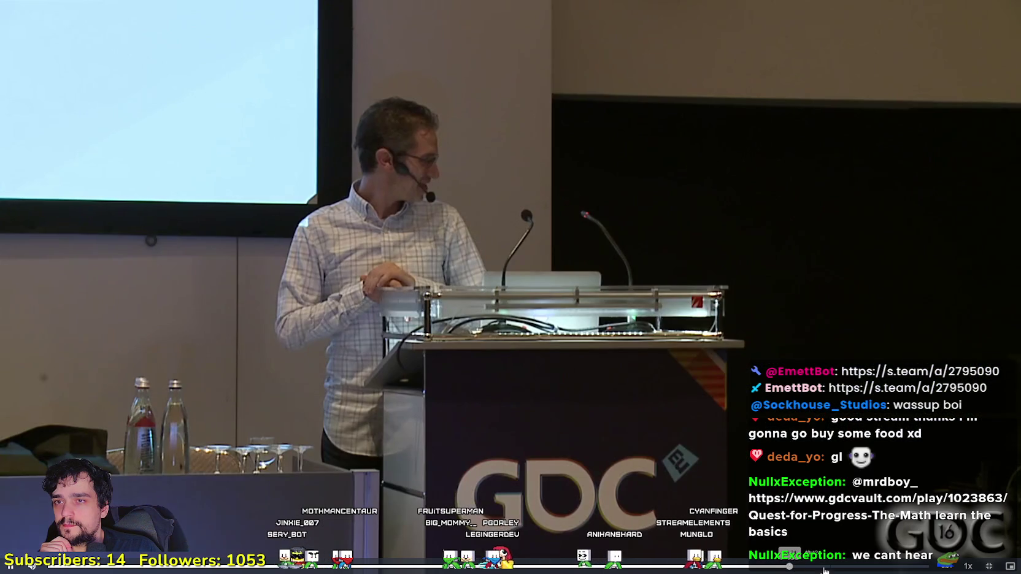
{"action": "left_click", "coordinate": [838, 567]}
{"action": "left_click", "coordinate": [886, 567]}
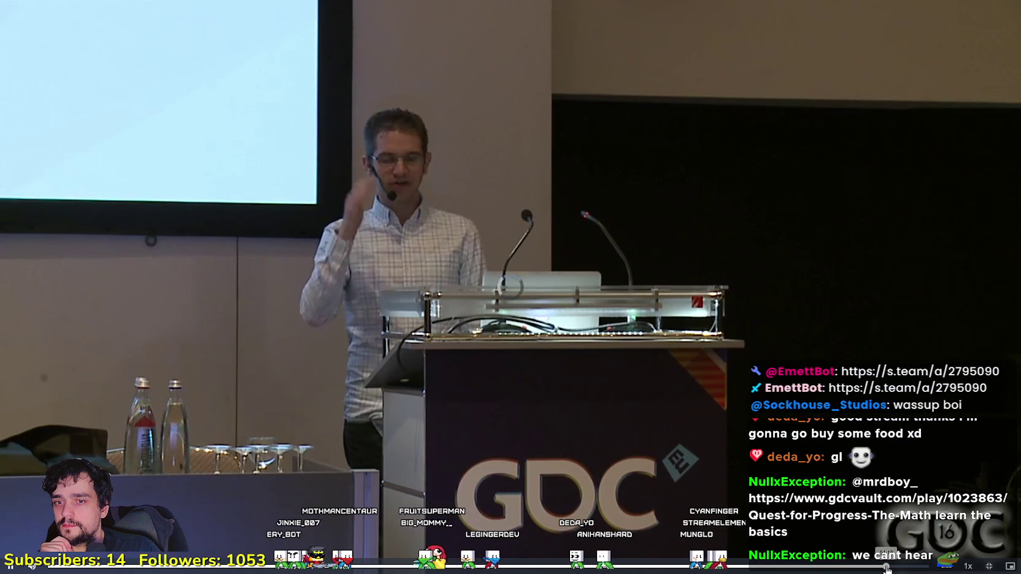
Step: Exit fullscreen, pause the talk and close the browser
{"action": "key", "text": "Escape"}
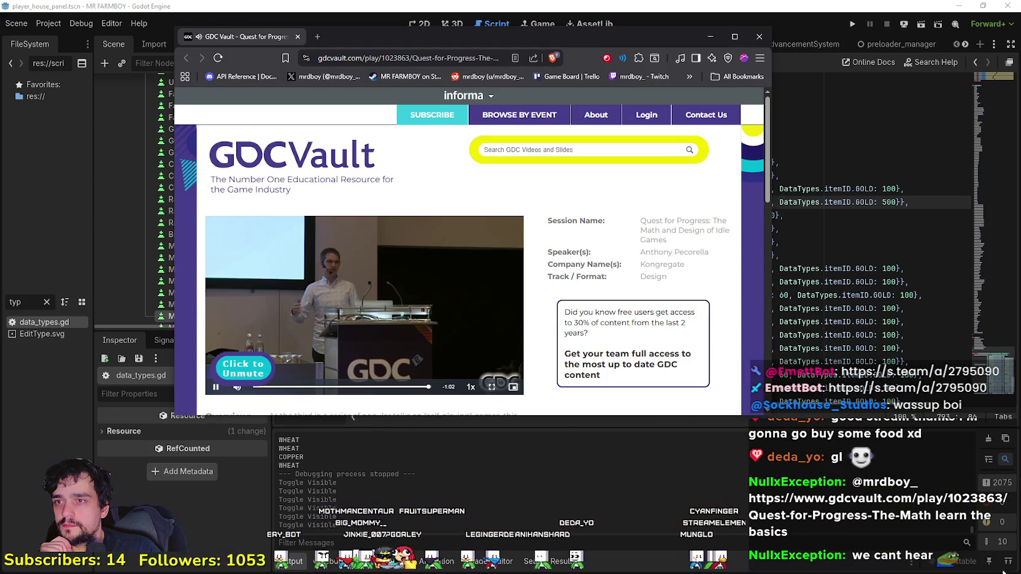
{"action": "left_click", "coordinate": [430, 277]}
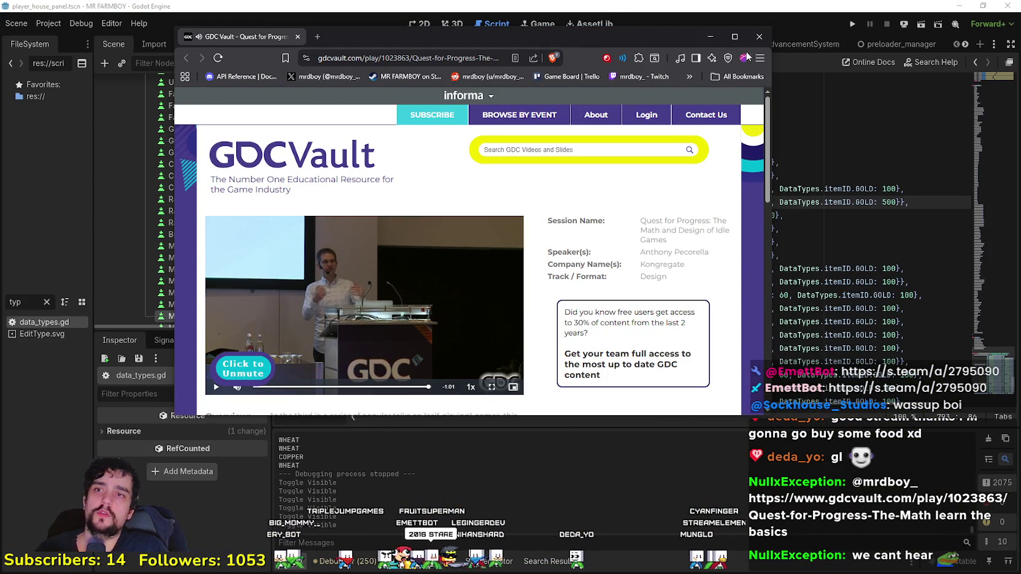
{"action": "left_click", "coordinate": [759, 36]}
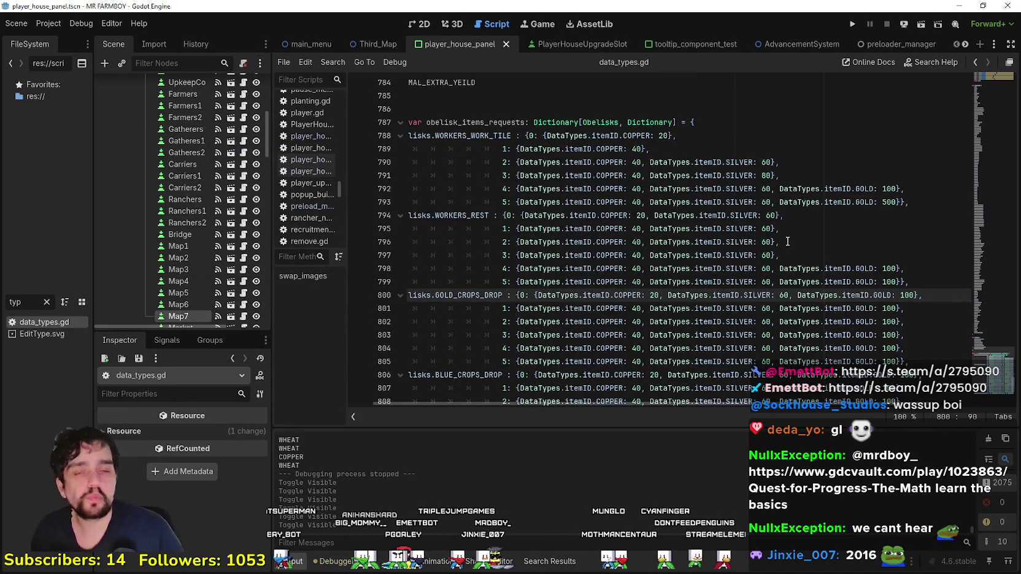
Step: After checking the cost notes, set WORKERS_REST level 0 to 5000 copper and 20 silver
{"action": "left_click", "coordinate": [801, 163]}
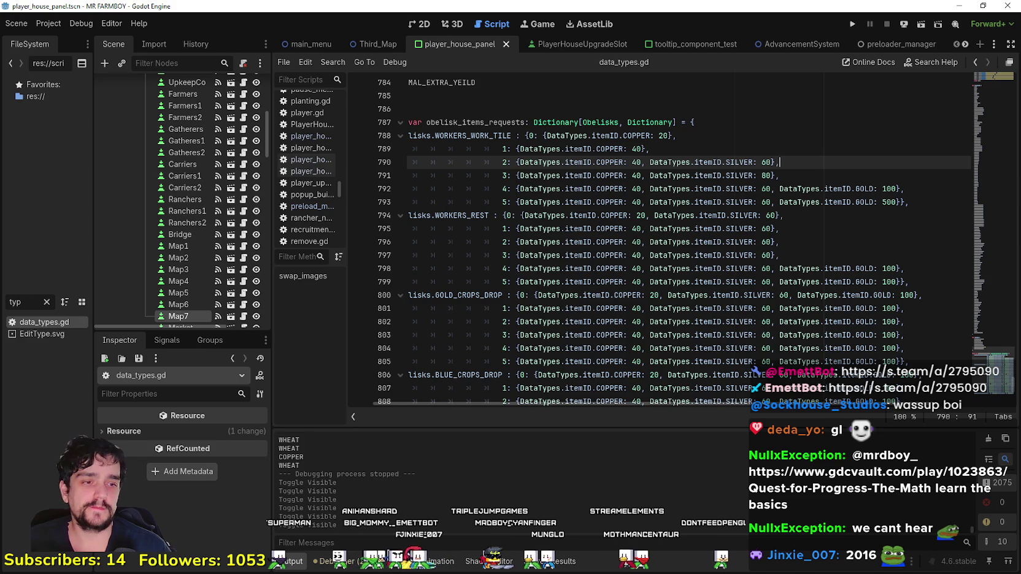
{"action": "key", "text": "alt+Tab"}
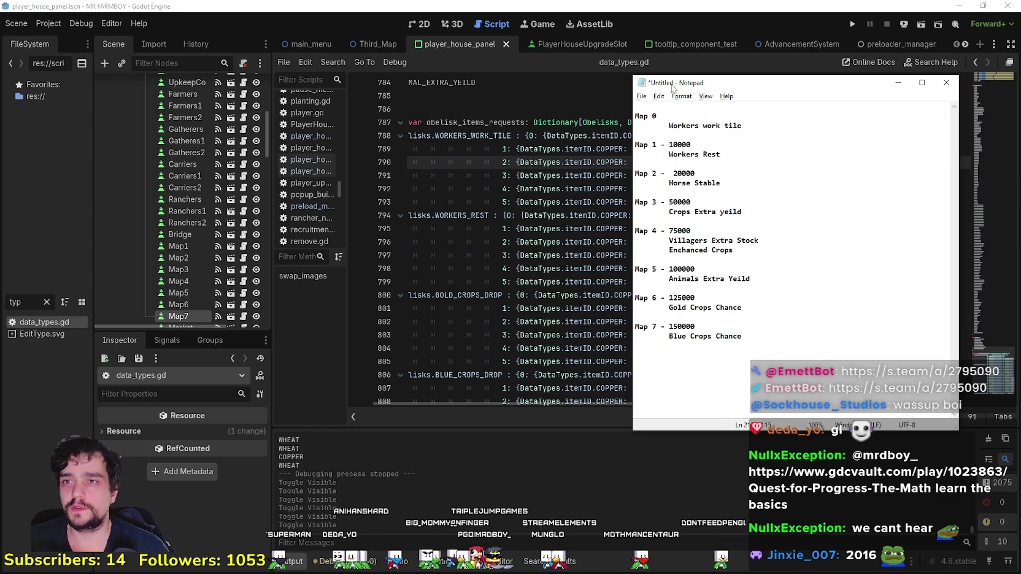
{"action": "key", "text": "alt+Tab"}
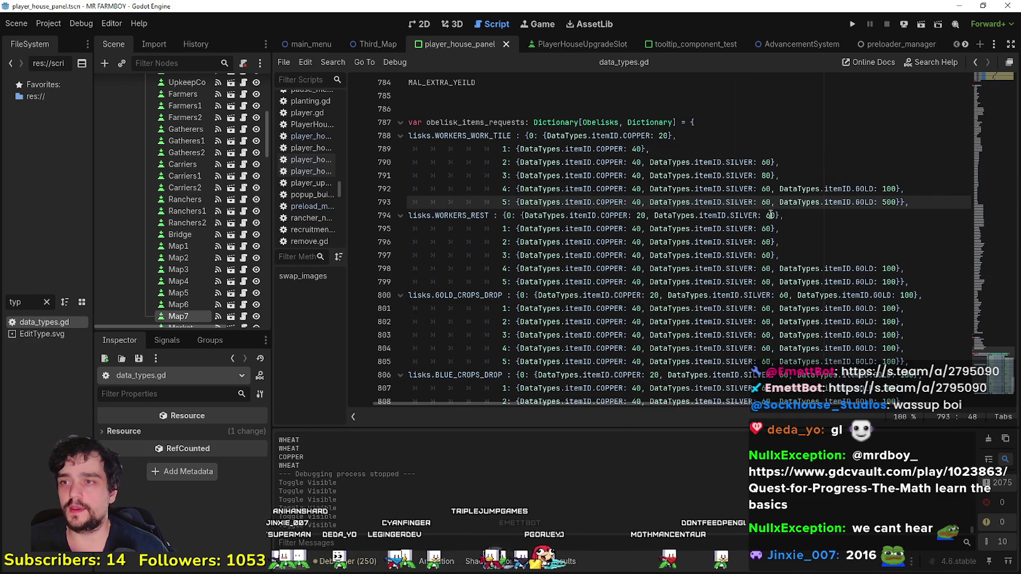
{"action": "left_click", "coordinate": [638, 149]}
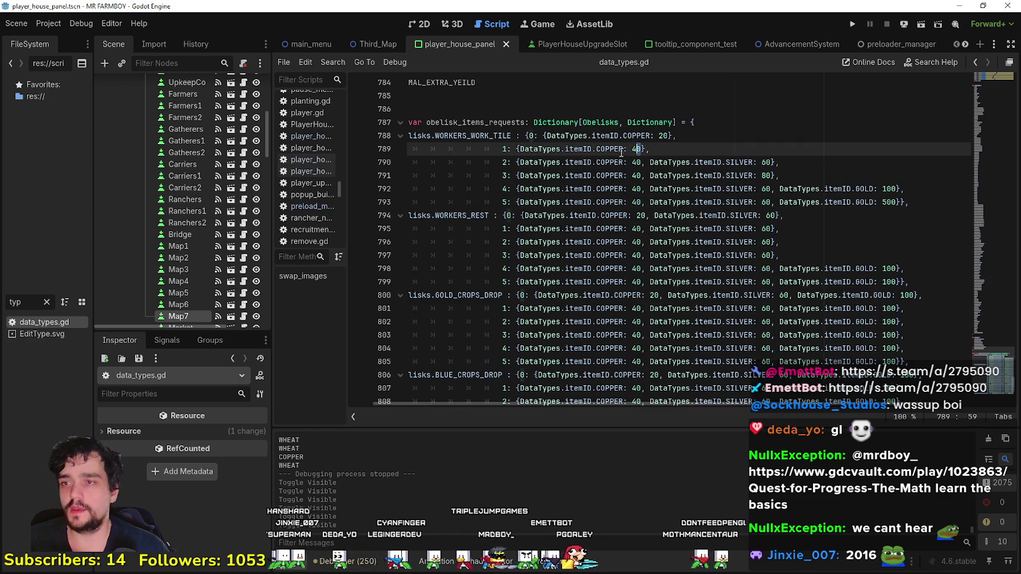
{"action": "left_click", "coordinate": [587, 228]}
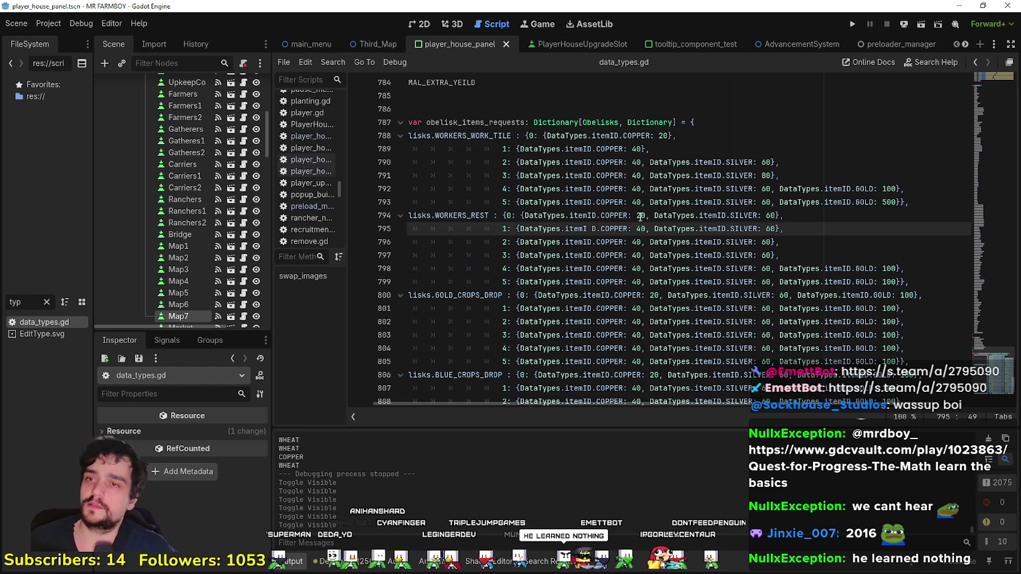
{"action": "double_click", "coordinate": [640, 217]}
{"action": "key", "text": "ctrl+z"}
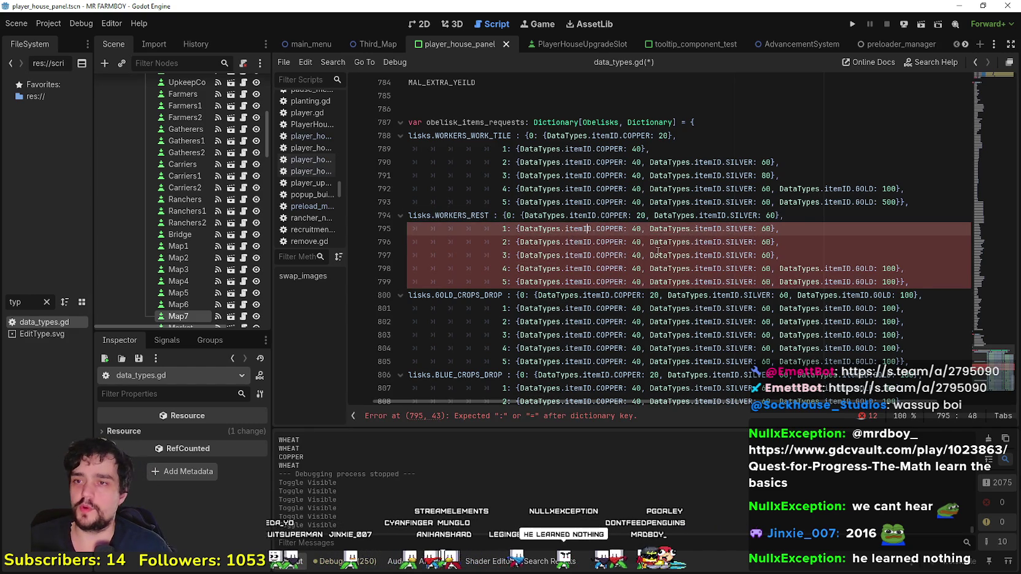
{"action": "double_click", "coordinate": [640, 216]}
{"action": "type", "text": "500"}
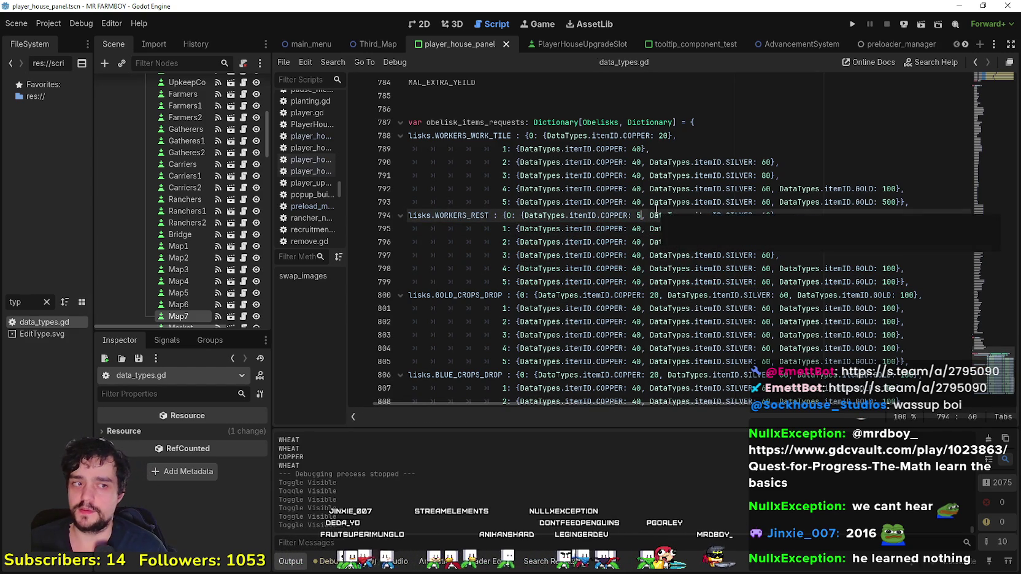
{"action": "type", "text": "0"}
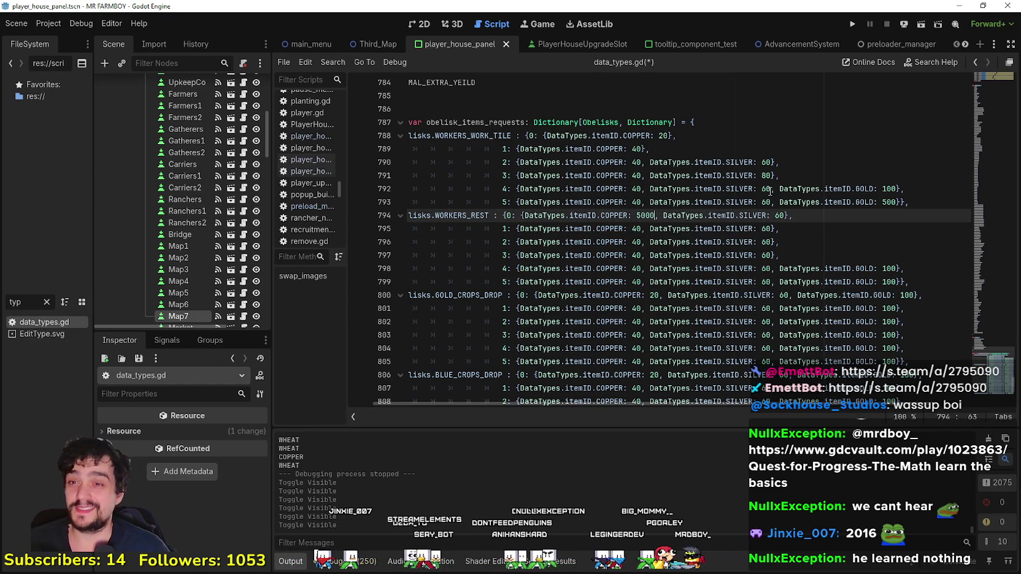
{"action": "left_click", "coordinate": [787, 241]}
{"action": "left_click", "coordinate": [780, 215]}
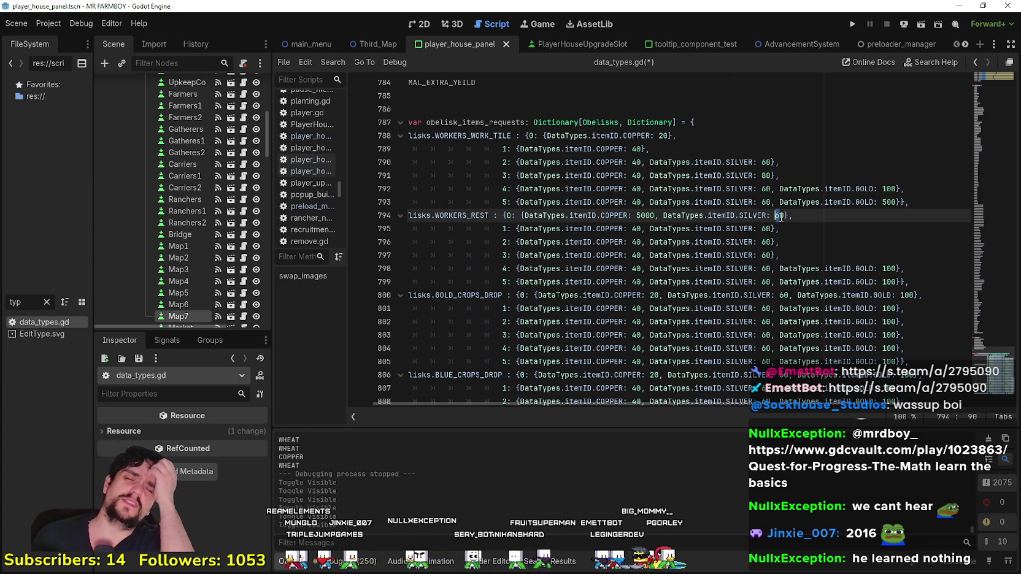
{"action": "type", "text": "2"}
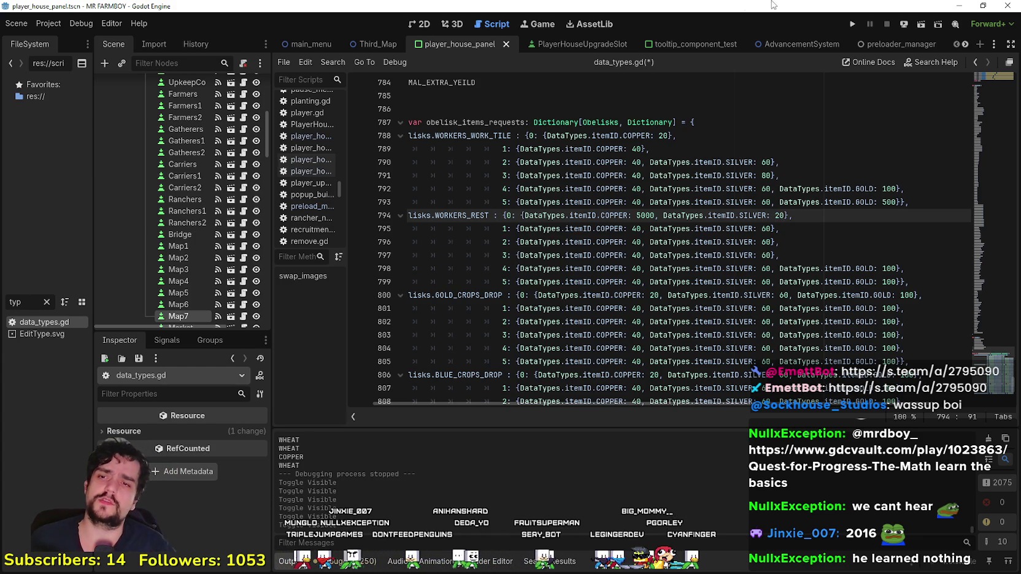
Step: Set WORKERS_REST level 1 to 10000 copper and 600 silver, and level 2 to 50000 copper
{"action": "left_click", "coordinate": [673, 230]}
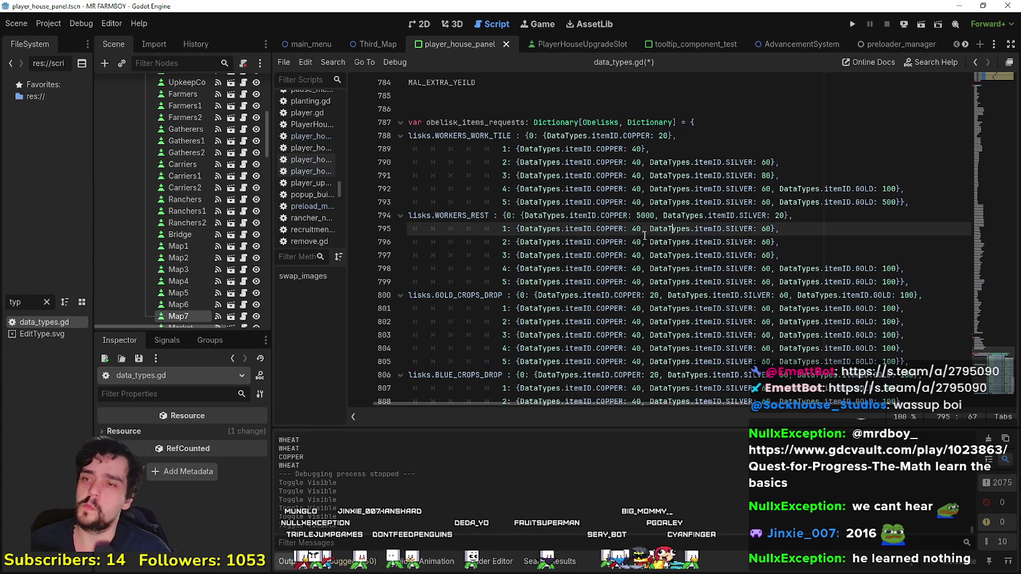
{"action": "double_click", "coordinate": [637, 229]}
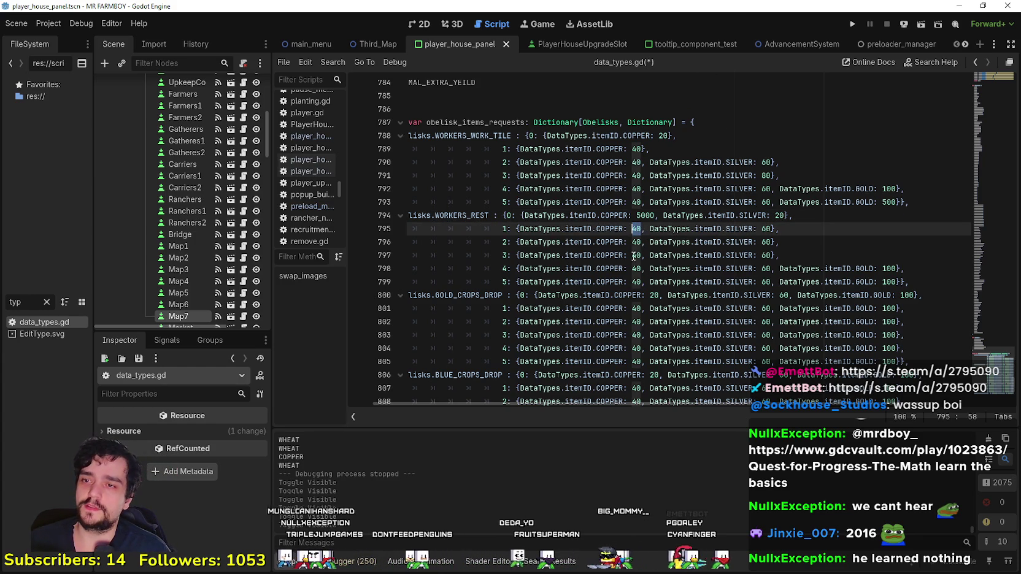
{"action": "type", "text": "10000"}
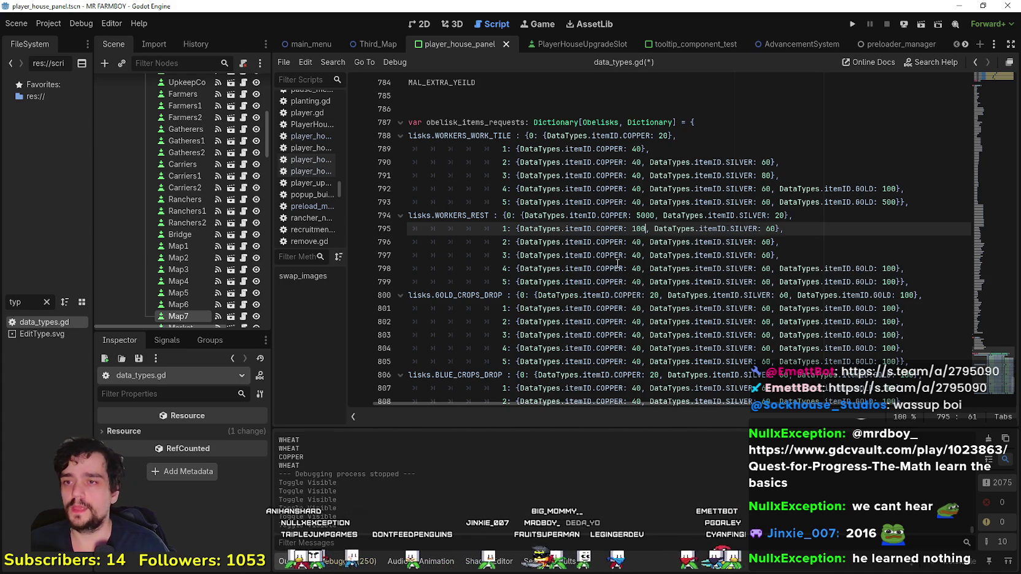
{"action": "left_click", "coordinate": [775, 229]}
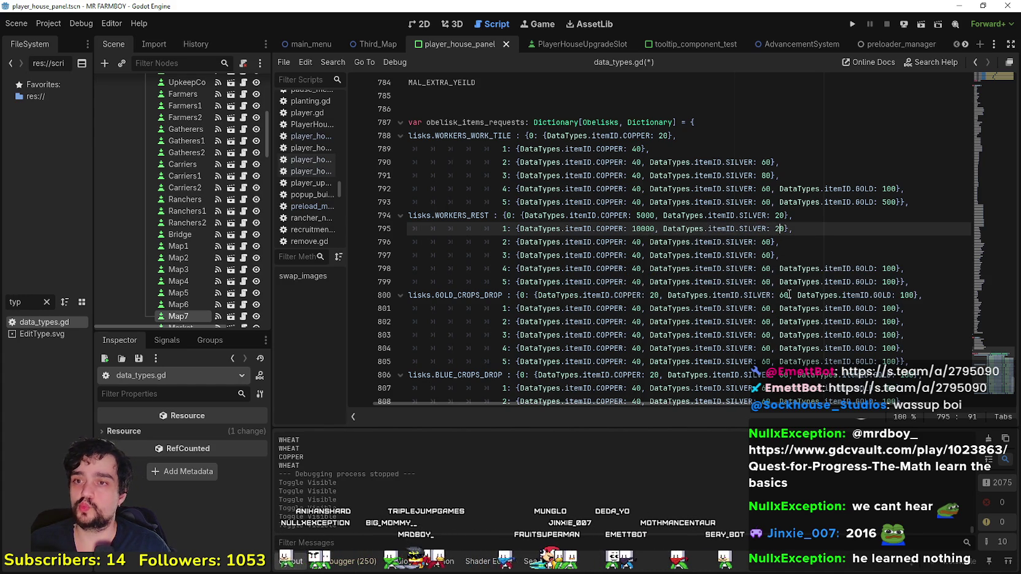
{"action": "type", "text": "0"}
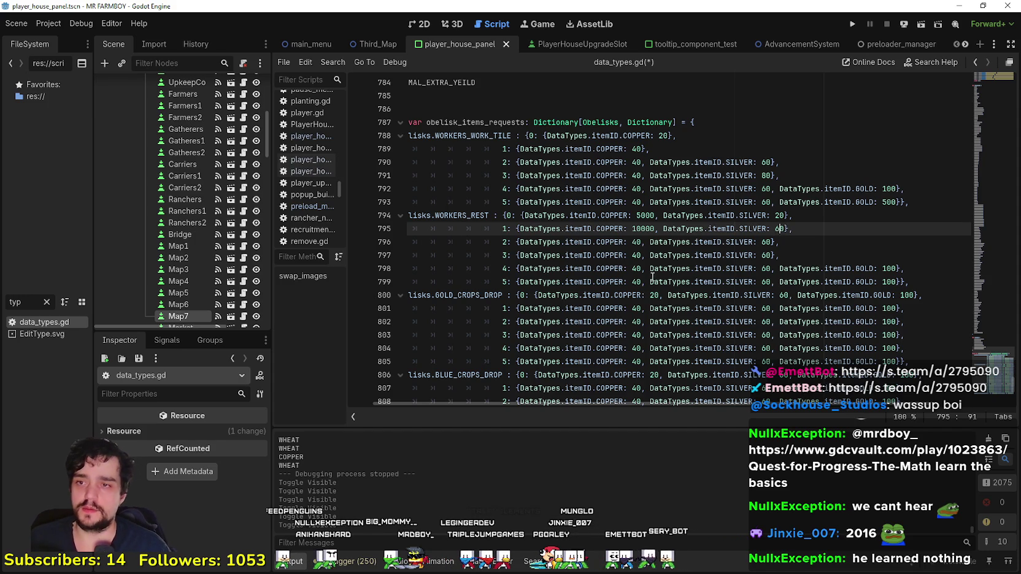
{"action": "left_click", "coordinate": [652, 269]}
{"action": "left_click", "coordinate": [775, 229]}
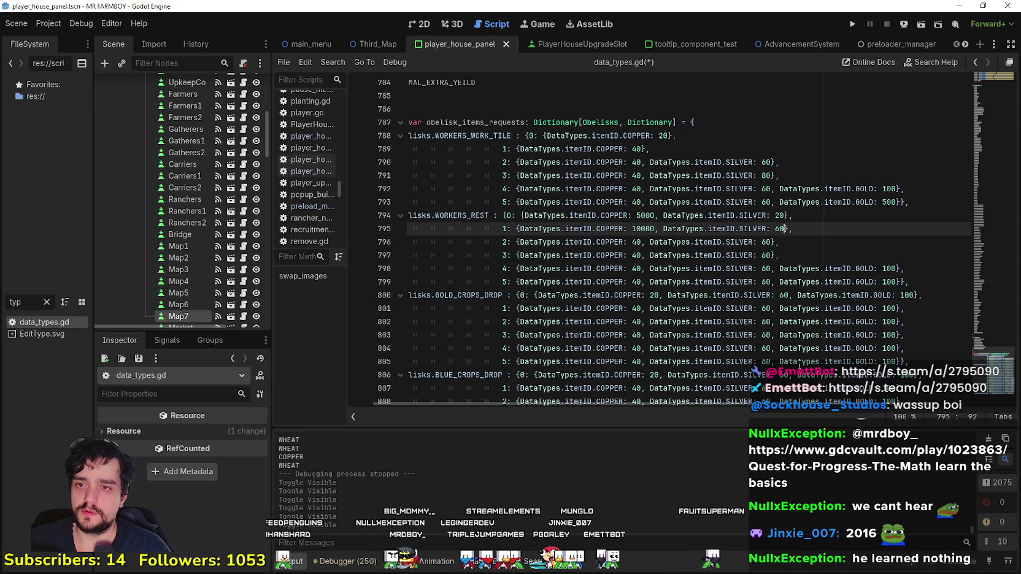
{"action": "double_click", "coordinate": [635, 242]}
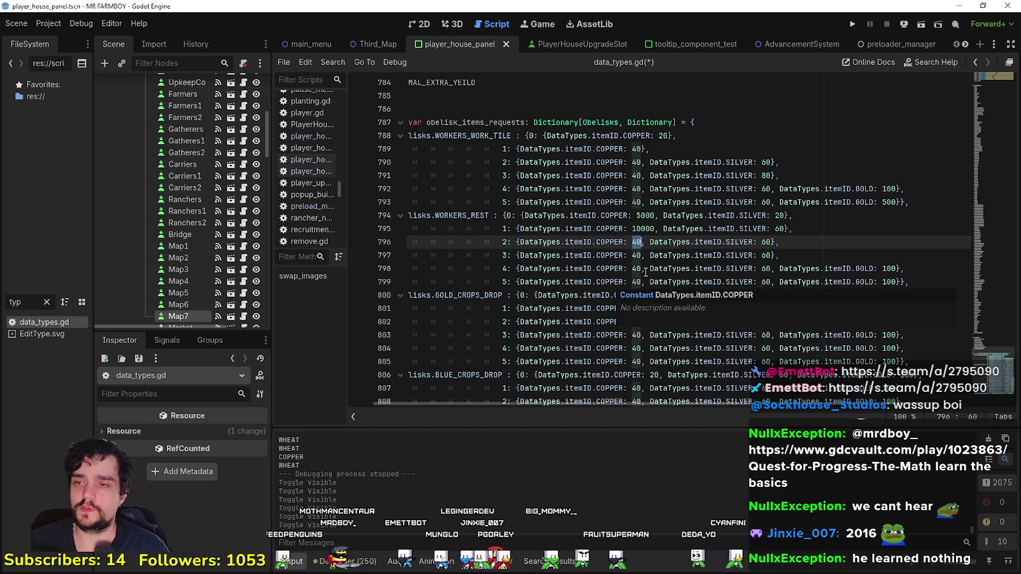
{"action": "type", "text": "50000"}
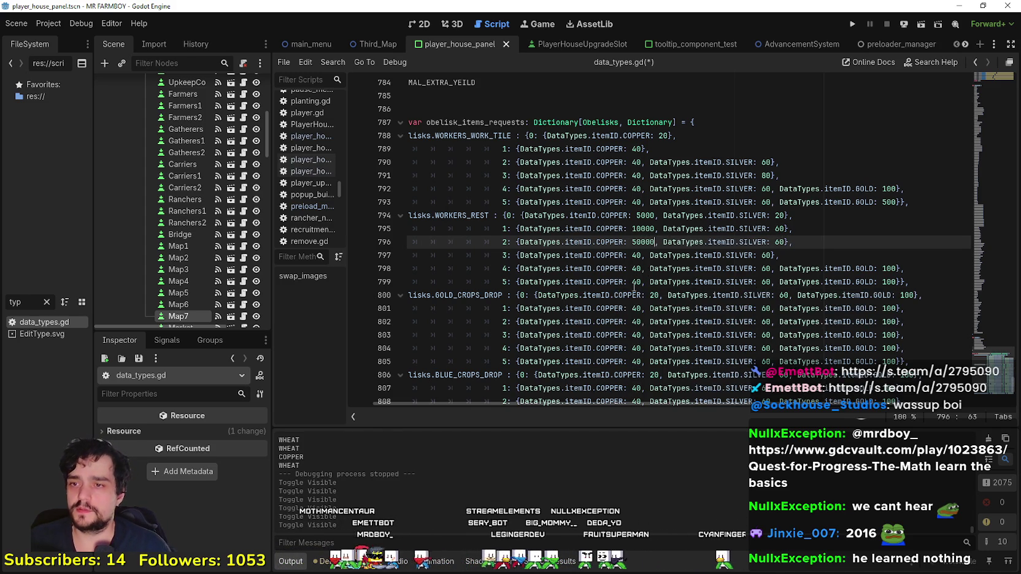
{"action": "left_click", "coordinate": [543, 304]}
{"action": "key", "text": "alt+Tab"}
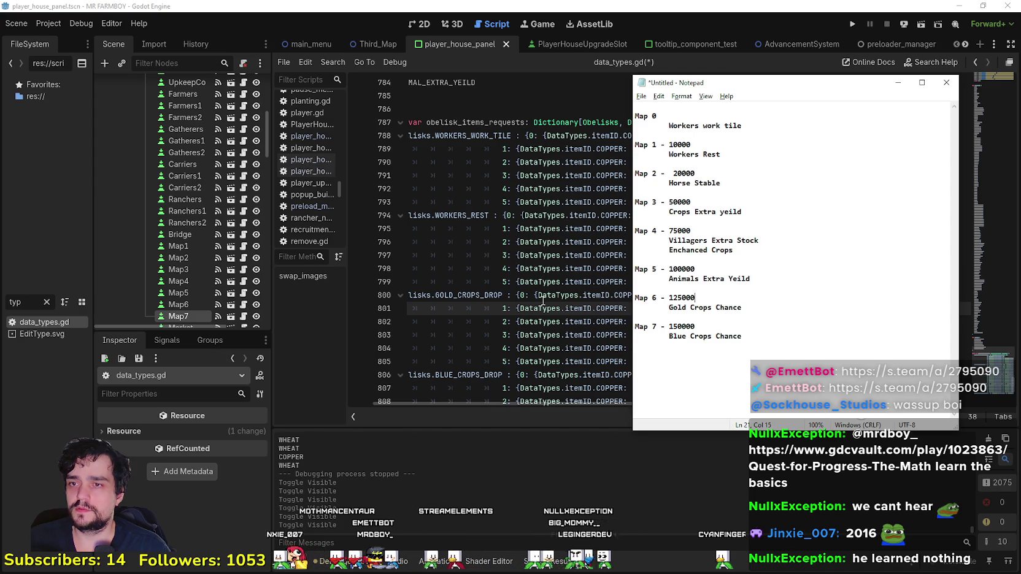
Step: Move the price notes off the code and change WORKERS_REST tier 2's silver cost to 50
{"action": "left_click_drag", "start_coordinate": [721, 184], "coordinate": [639, 175]}
{"action": "left_click_drag", "start_coordinate": [741, 211], "coordinate": [635, 202]}
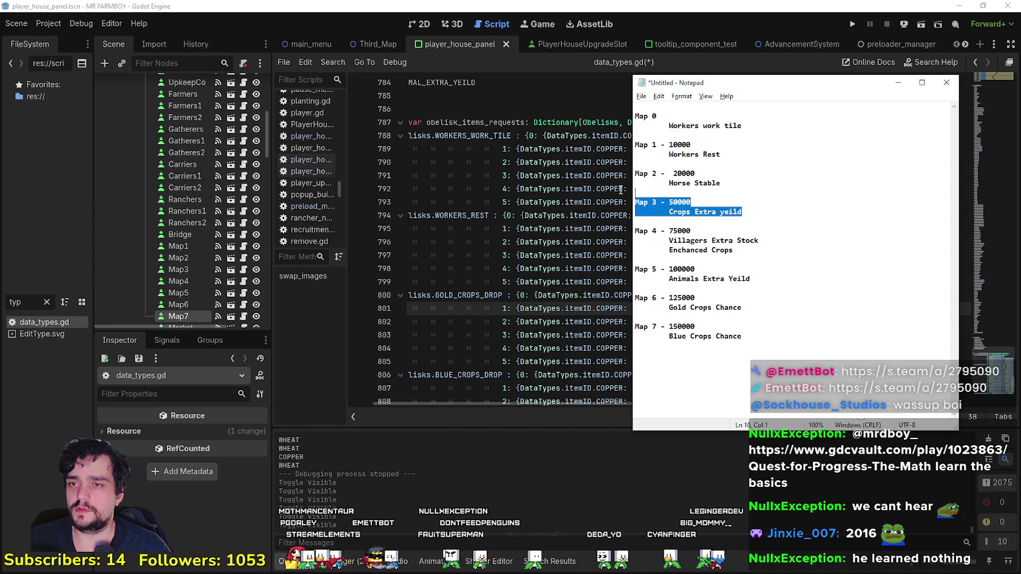
{"action": "mouse_move", "coordinate": [702, 83]}
{"action": "left_mouse_down"}
{"action": "mouse_move", "coordinate": [913, 73]}
{"action": "mouse_move", "coordinate": [904, 72]}
{"action": "left_mouse_up"}
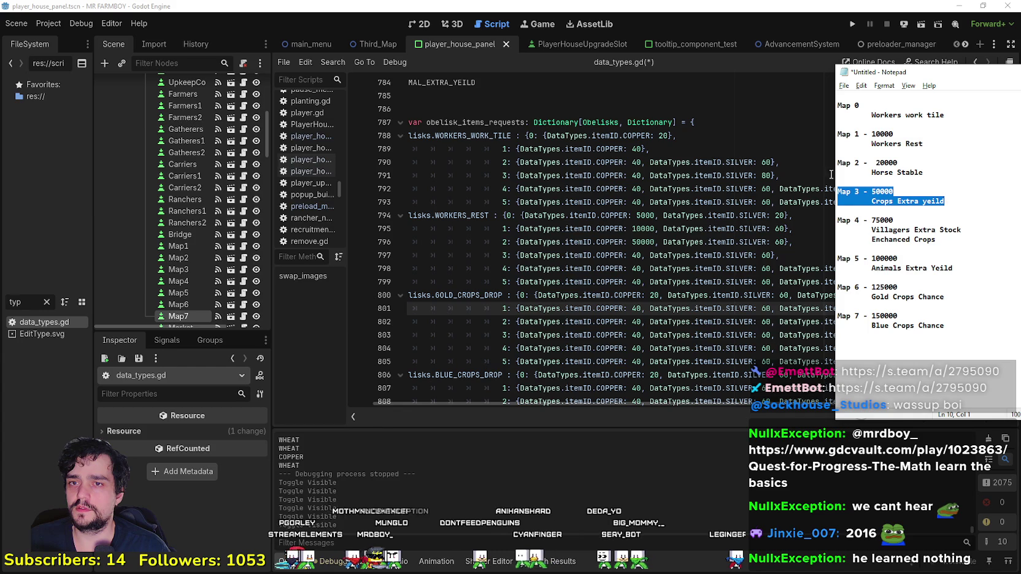
{"action": "left_click", "coordinate": [775, 242]}
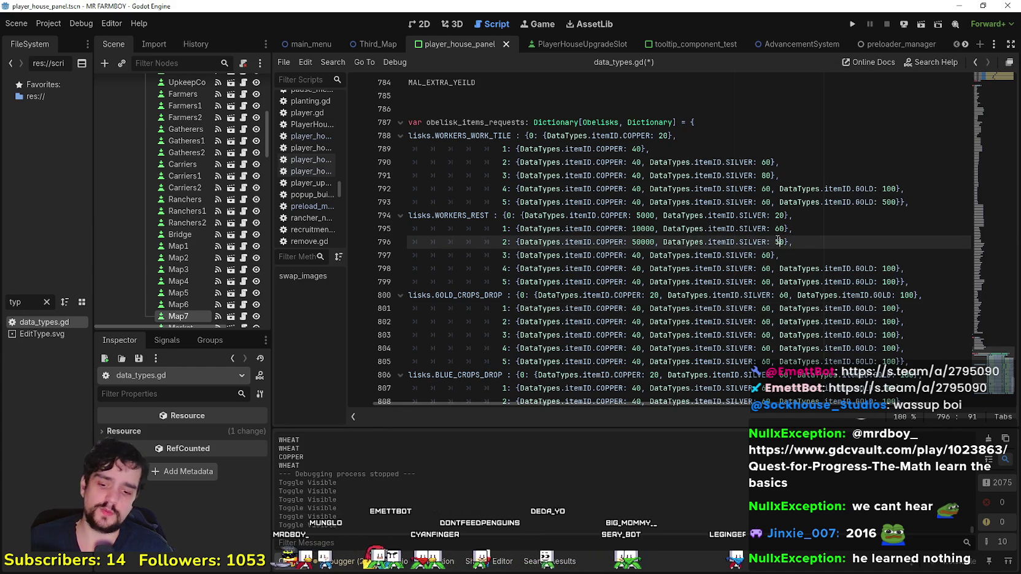
{"action": "key", "text": "Delete"}
{"action": "type", "text": "50"}
{"action": "key", "text": "Down"}
{"action": "scroll", "coordinate": [790, 268], "scroll_direction": "down", "scroll_amount": 1}
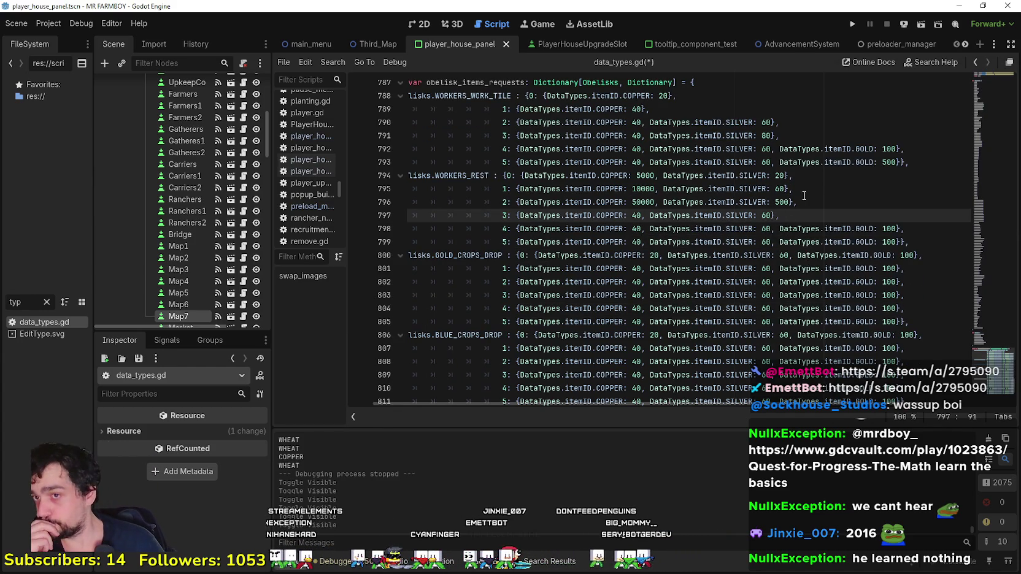
{"action": "left_click", "coordinate": [779, 189]}
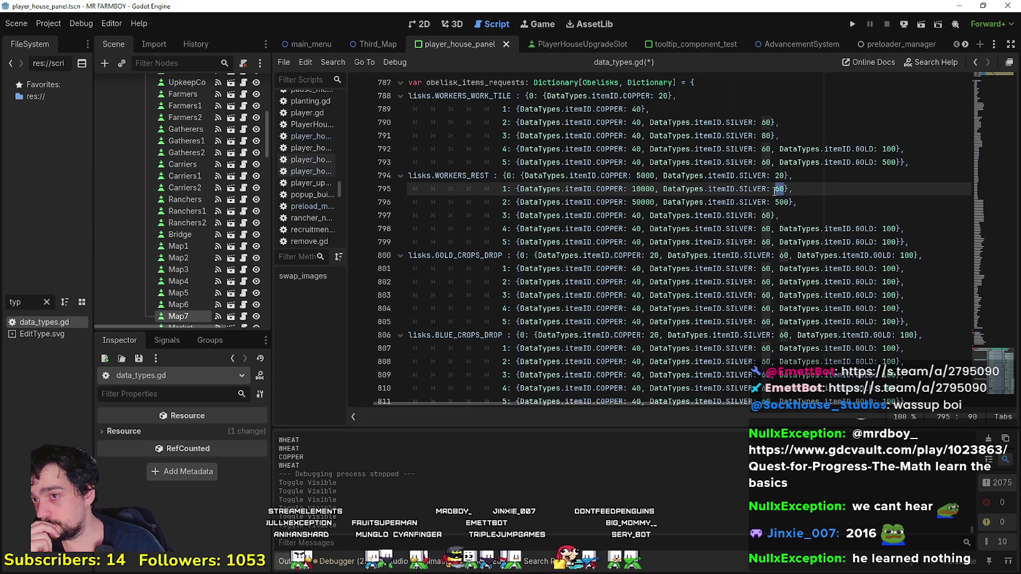
{"action": "key", "text": "Down"}
{"action": "key", "text": "Down"}
{"action": "mouse_move", "coordinate": [793, 188]}
{"action": "left_mouse_down"}
{"action": "mouse_move", "coordinate": [552, 189]}
{"action": "mouse_move", "coordinate": [449, 176]}
{"action": "left_mouse_up"}
{"action": "left_click", "coordinate": [781, 228]}
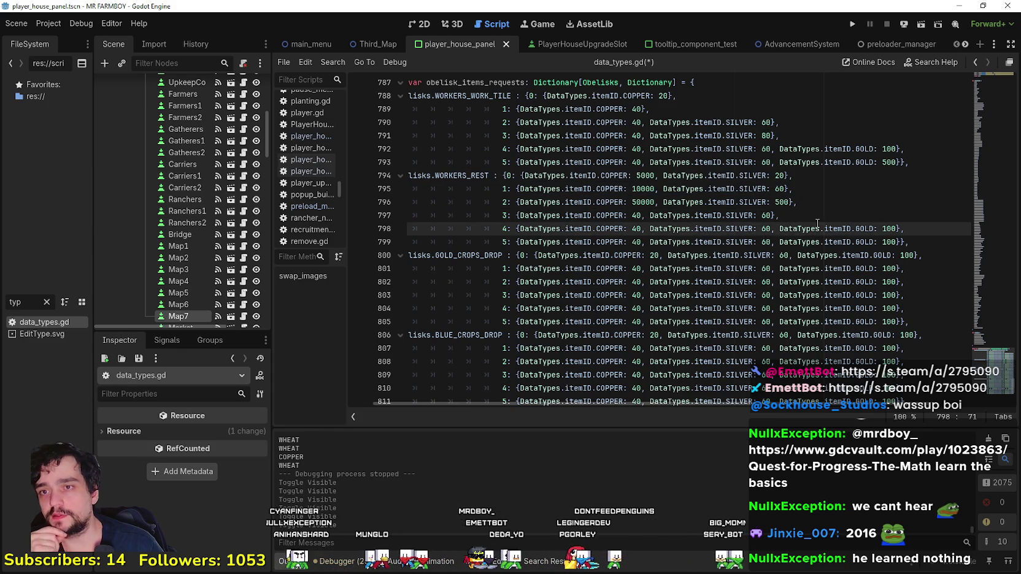
{"action": "key", "text": "Up"}
Step: Set WORKERS_REST tier 3 to 75000 copper and 1000 silver
{"action": "double_click", "coordinate": [637, 215]}
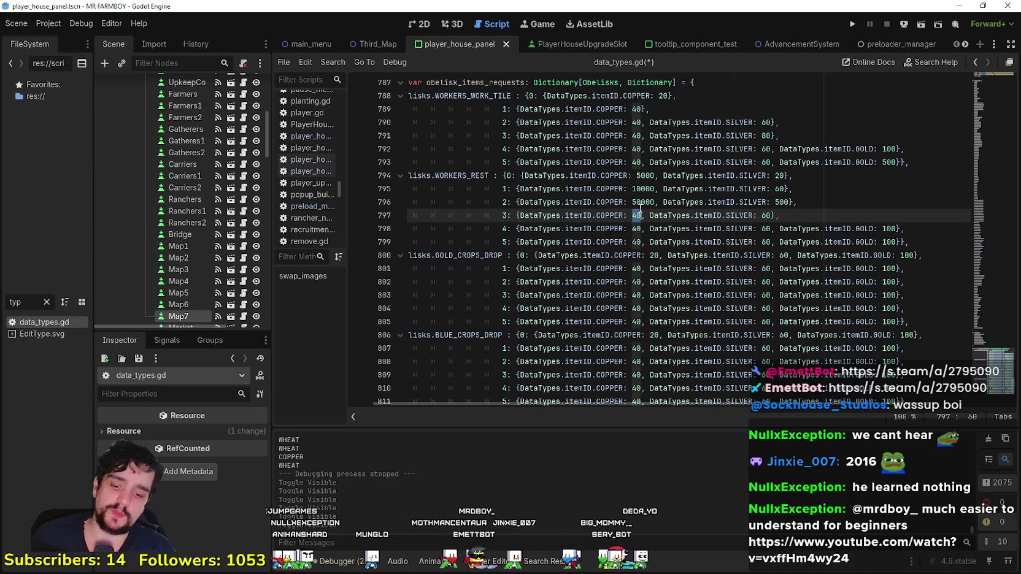
{"action": "type", "text": "75000"}
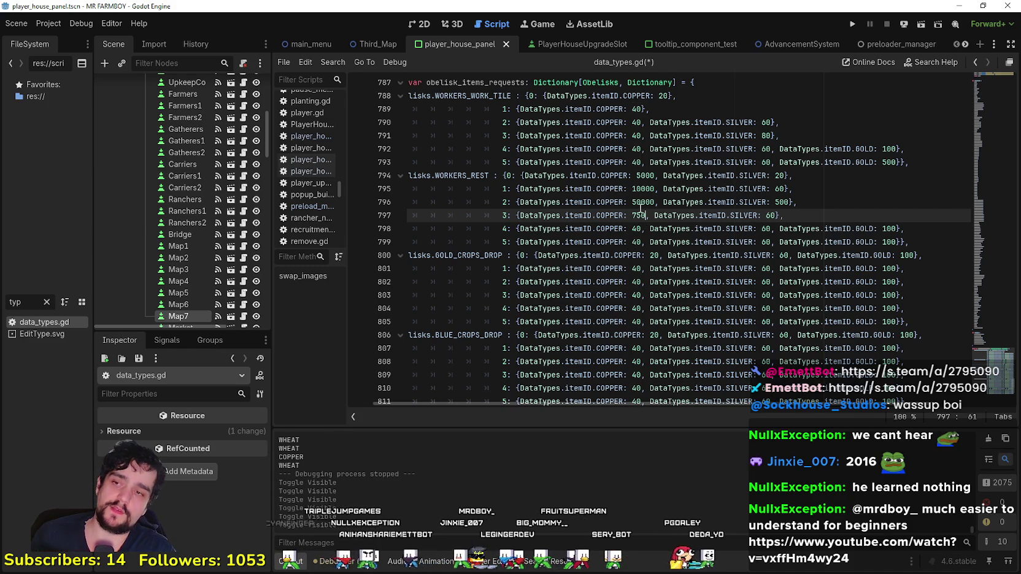
{"action": "double_click", "coordinate": [782, 216]}
{"action": "type", "text": "100"}
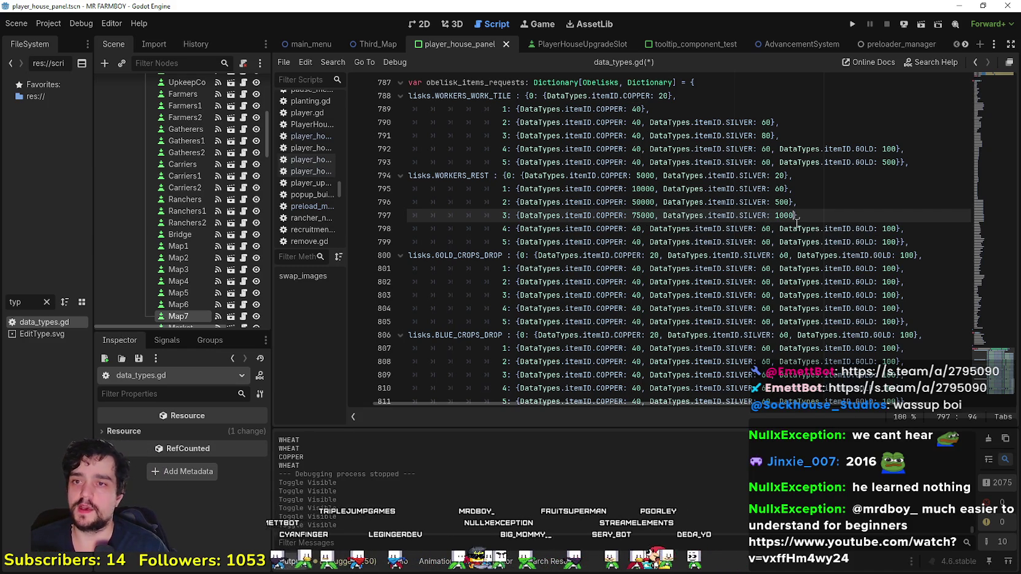
{"action": "left_click", "coordinate": [779, 230]}
Step: Set WORKERS_REST tier 4 to 100000 copper, 1000 silver and 5 gold
{"action": "double_click", "coordinate": [637, 230]}
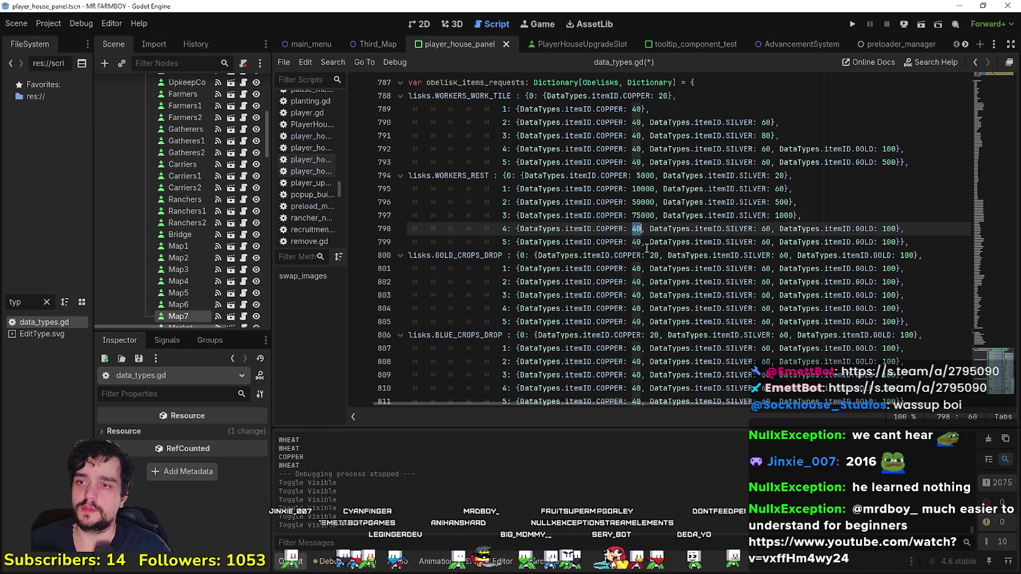
{"action": "type", "text": "1000"}
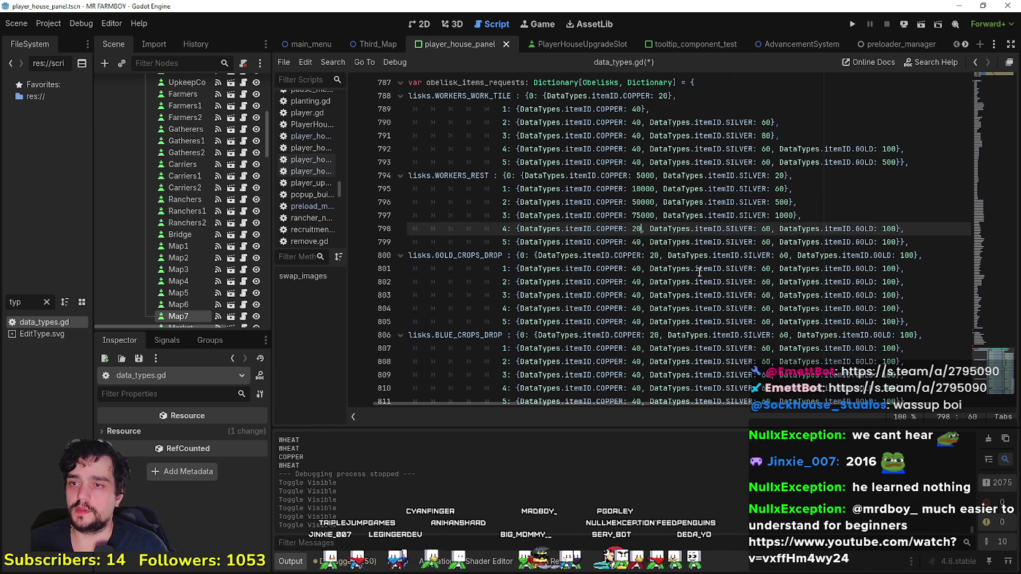
{"action": "type", "text": "00"}
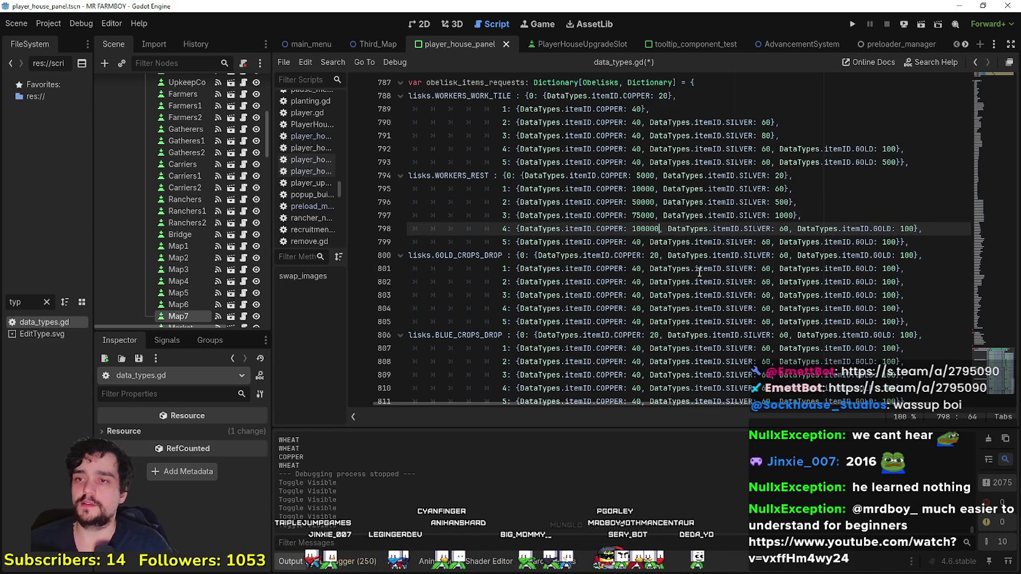
{"action": "left_click_drag", "start_coordinate": [782, 228], "coordinate": [744, 297]}
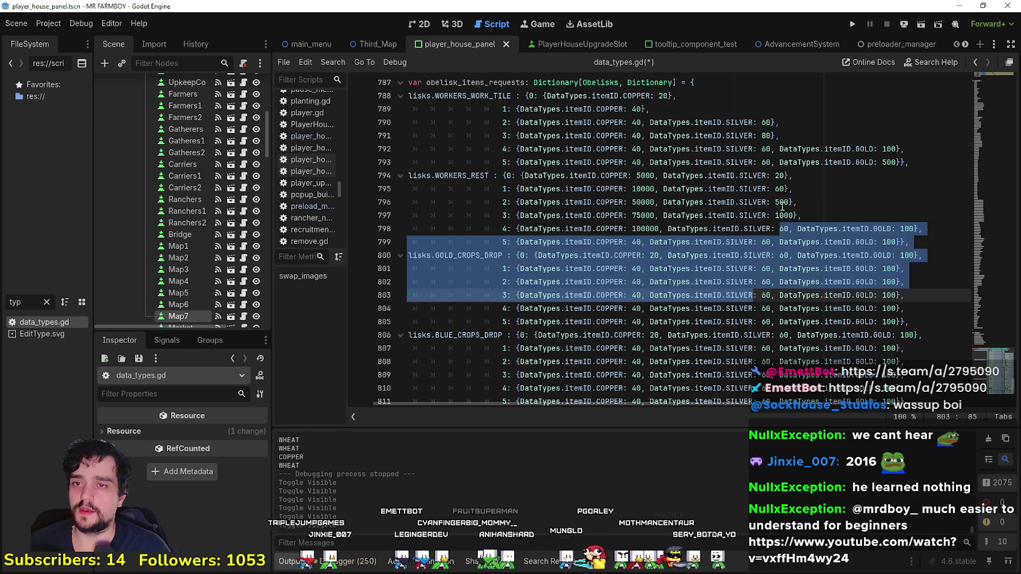
{"action": "left_click", "coordinate": [780, 228]}
{"action": "double_click", "coordinate": [784, 229]}
{"action": "type", "text": "10000"}
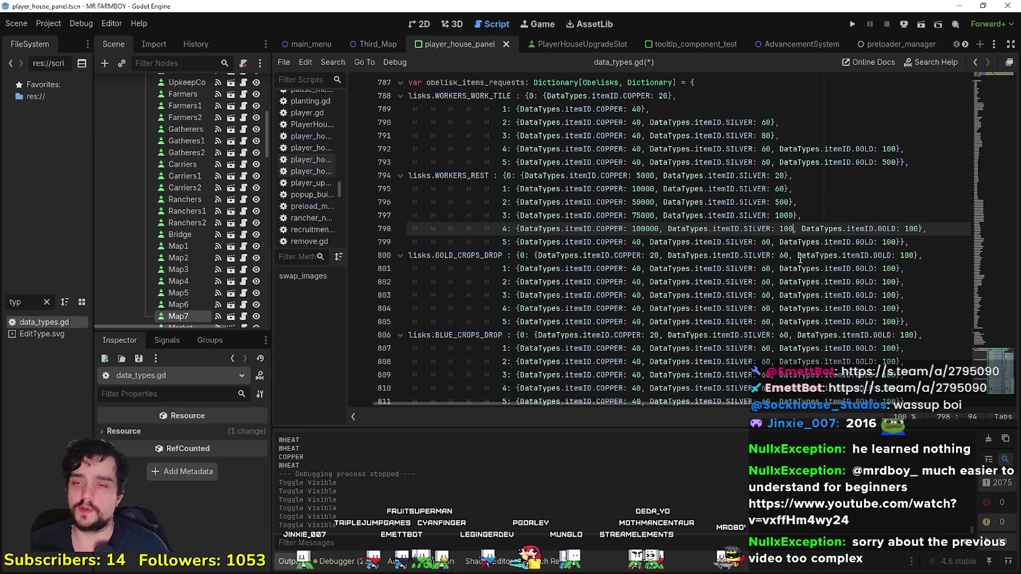
{"action": "key", "text": "BackSpace"}
{"action": "double_click", "coordinate": [911, 228]}
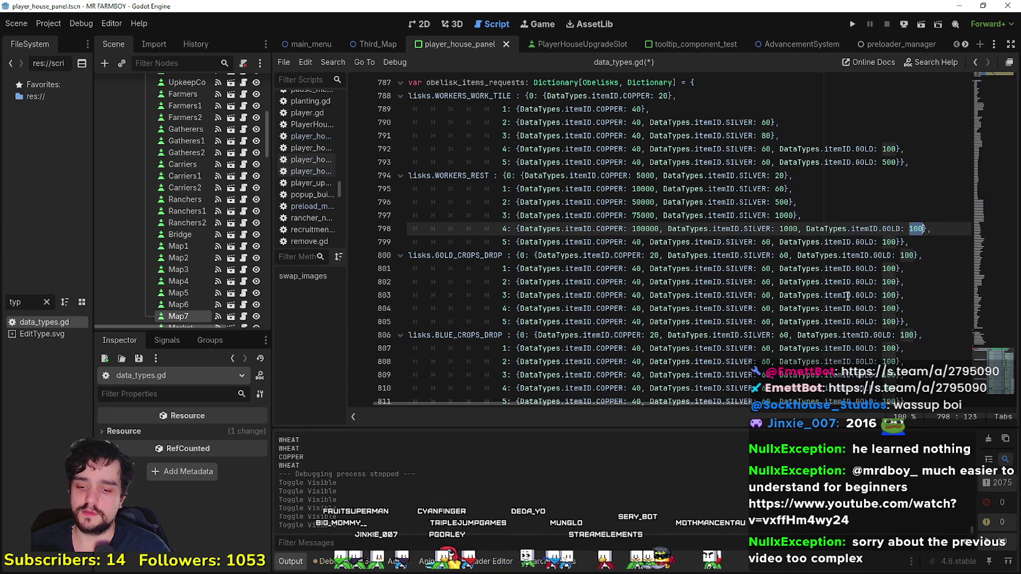
{"action": "type", "text": "5"}
Step: Set WORKERS_REST tier 5 to 200000 copper and 5000 silver
{"action": "left_click", "coordinate": [808, 242]}
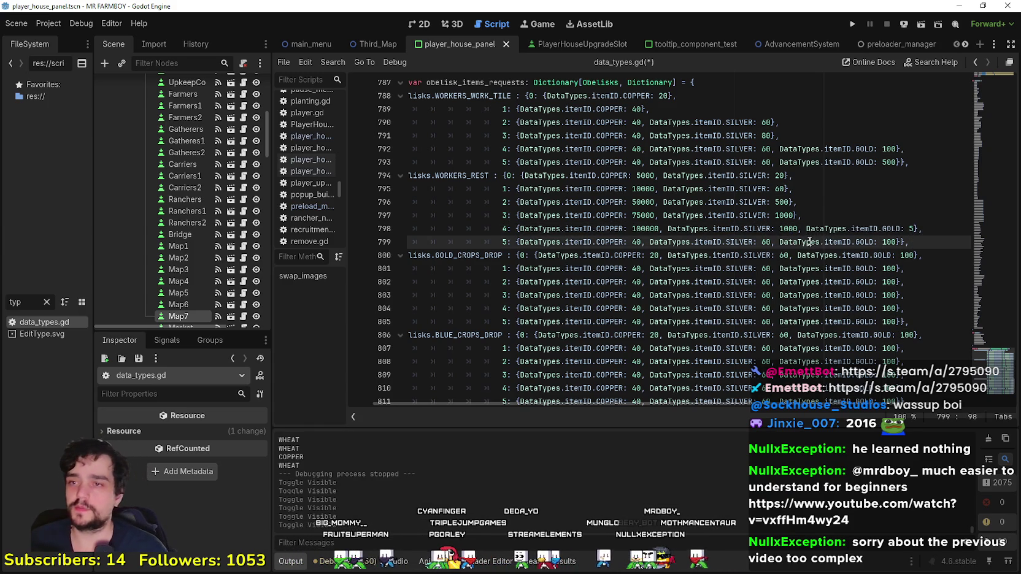
{"action": "double_click", "coordinate": [649, 228]}
{"action": "key", "text": "ctrl+c"}
{"action": "double_click", "coordinate": [638, 242]}
{"action": "key", "text": "ctrl+v"}
{"action": "left_click", "coordinate": [632, 243]}
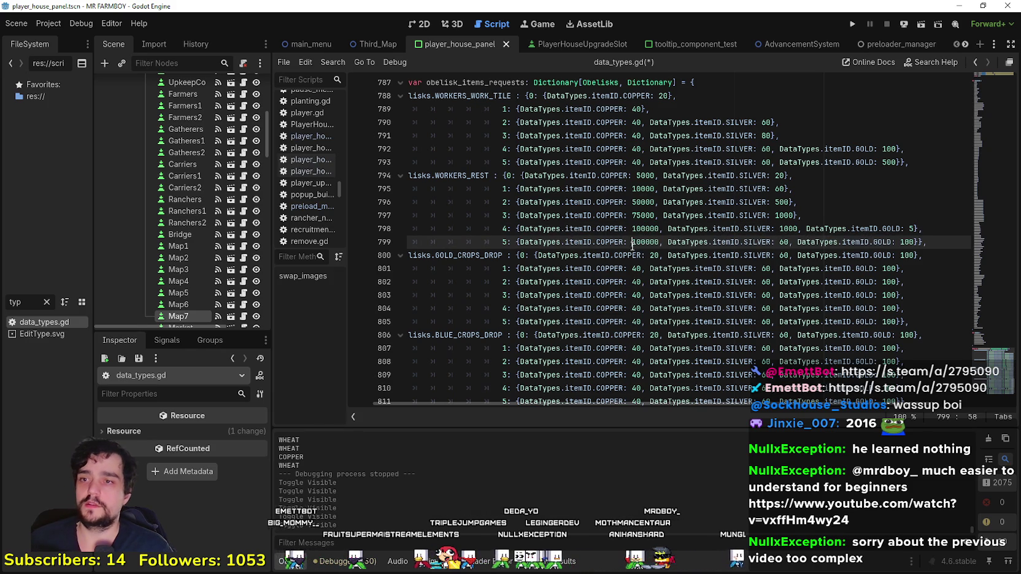
{"action": "key", "text": "BackSpace"}
{"action": "type", "text": "2"}
{"action": "left_click", "coordinate": [710, 241]}
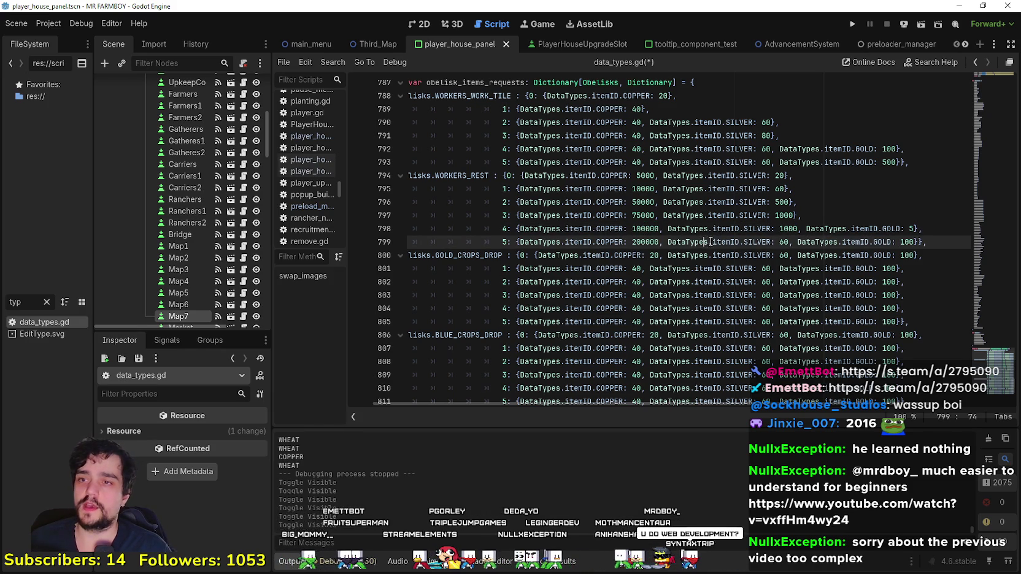
{"action": "double_click", "coordinate": [784, 241]}
{"action": "type", "text": "5000"}
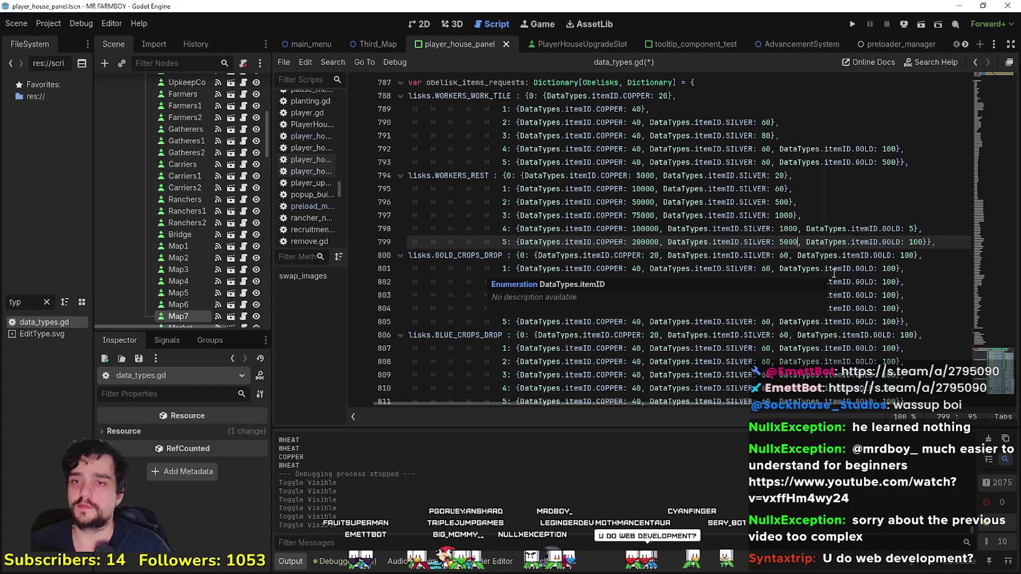
{"action": "left_click", "coordinate": [926, 241]}
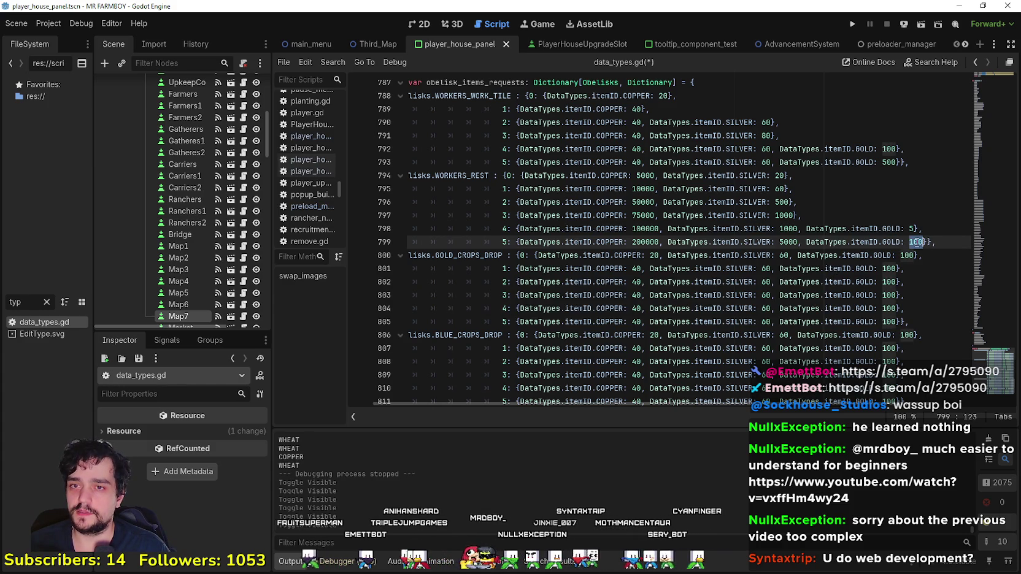
{"action": "left_click", "coordinate": [892, 268]}
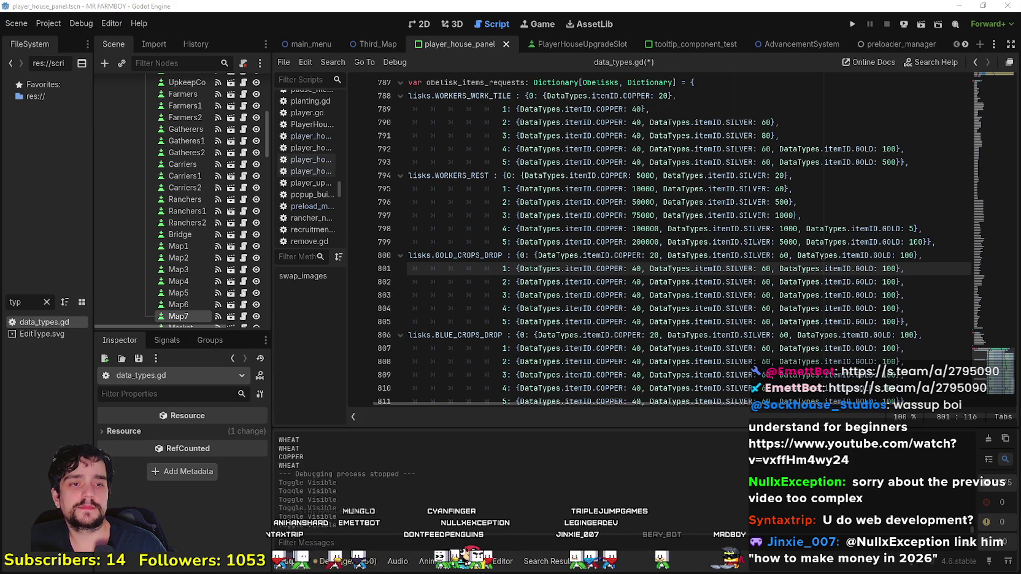
{"action": "left_click", "coordinate": [738, 281]}
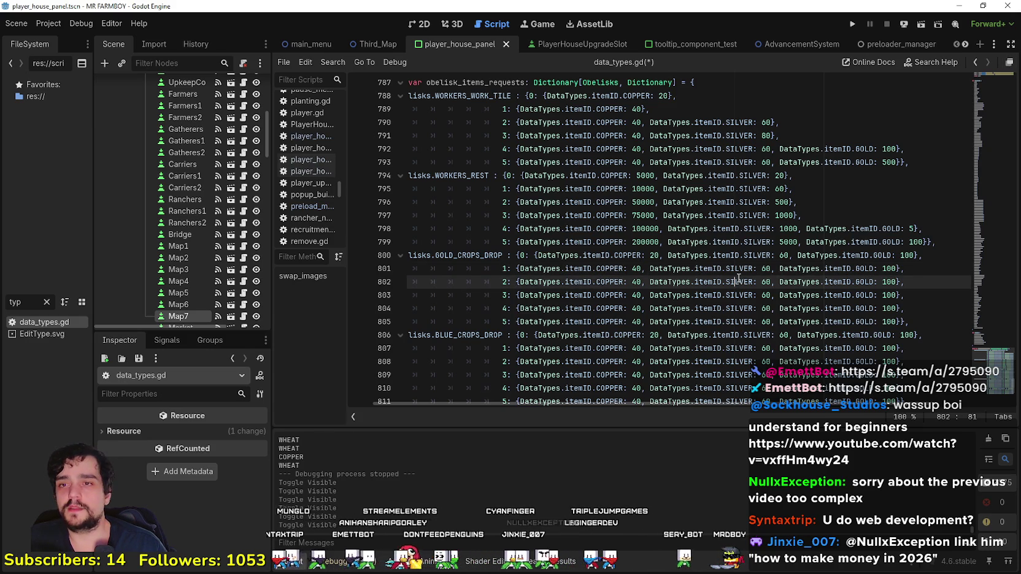
{"action": "left_click", "coordinate": [749, 242]}
Step: Set WORKERS_WORK_TILE tier 1 copper to 1000, and tier 2 to 2500 copper and 5 silver
{"action": "scroll", "coordinate": [782, 249], "scroll_direction": "up", "scroll_amount": 1}
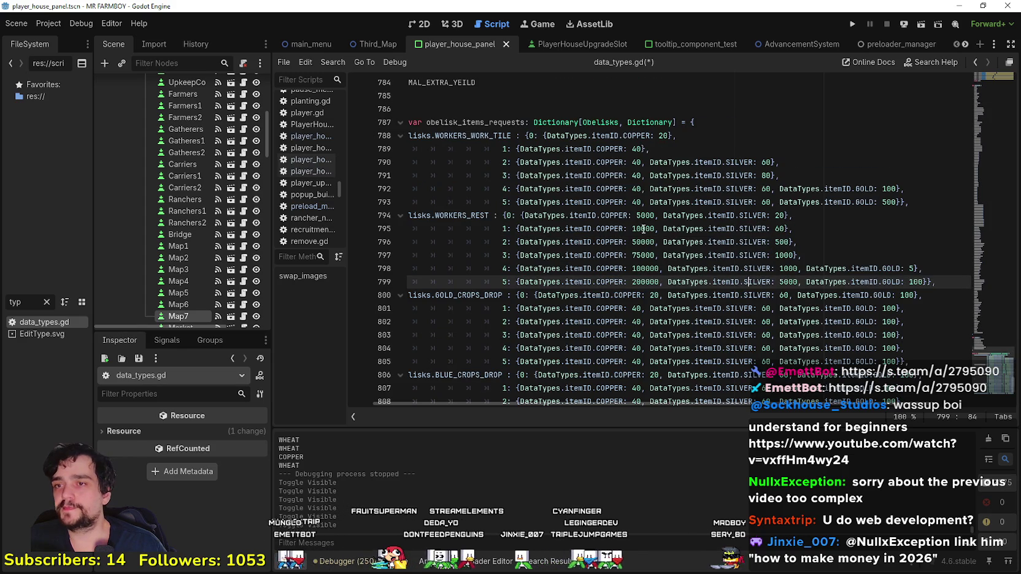
{"action": "double_click", "coordinate": [639, 148]}
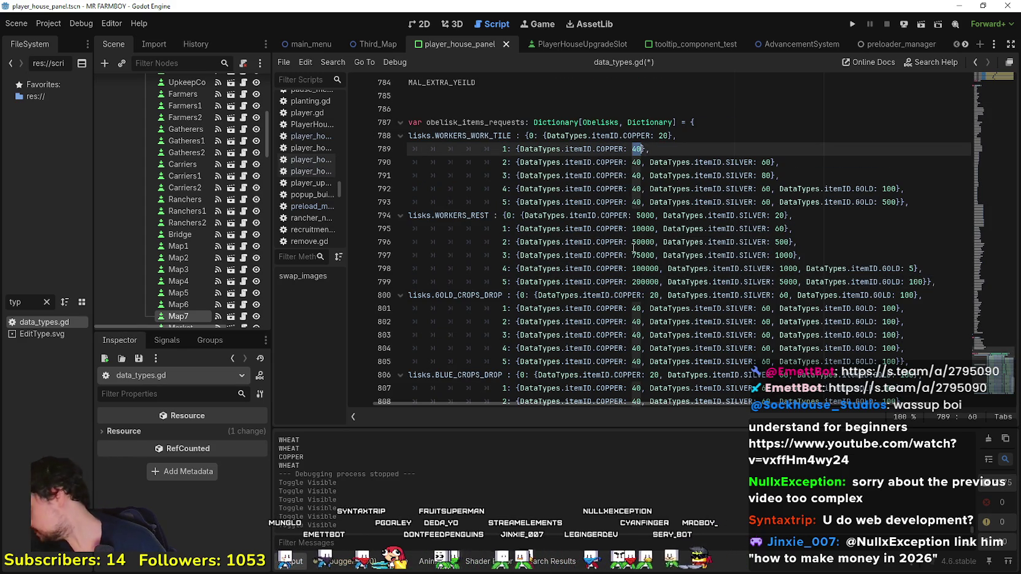
{"action": "mouse_move", "coordinate": [655, 183]}
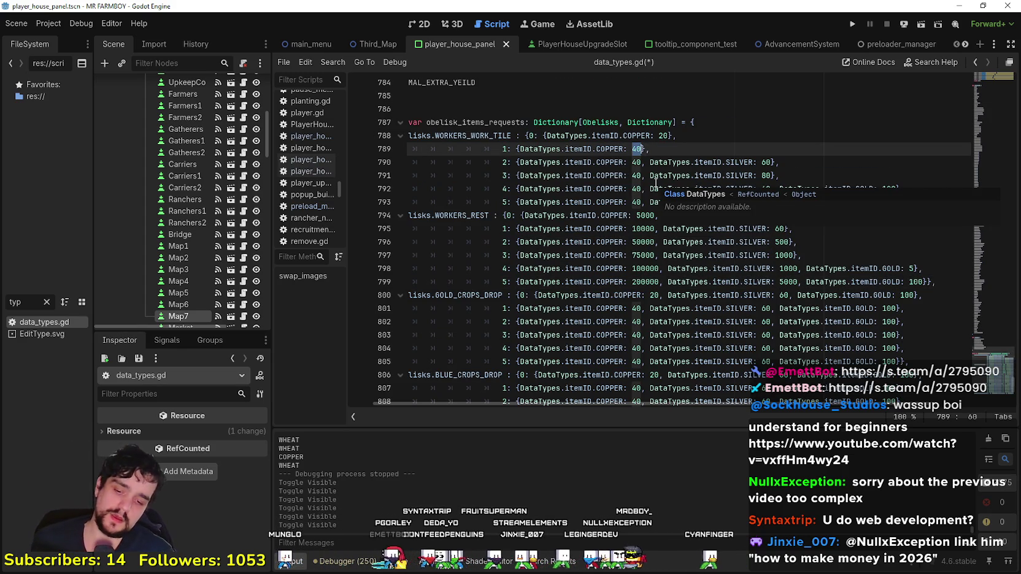
{"action": "type", "text": "1000"}
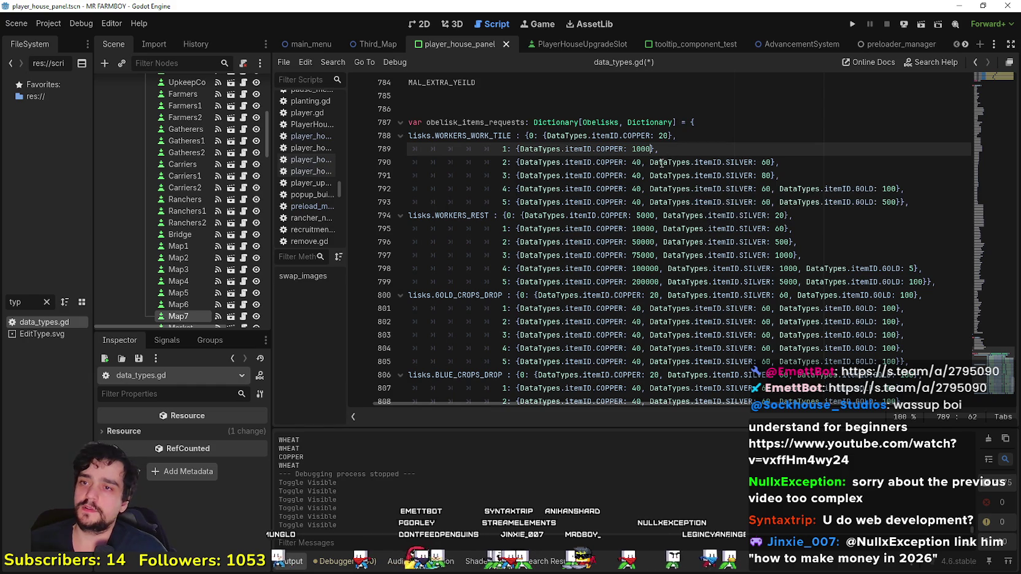
{"action": "double_click", "coordinate": [636, 162]}
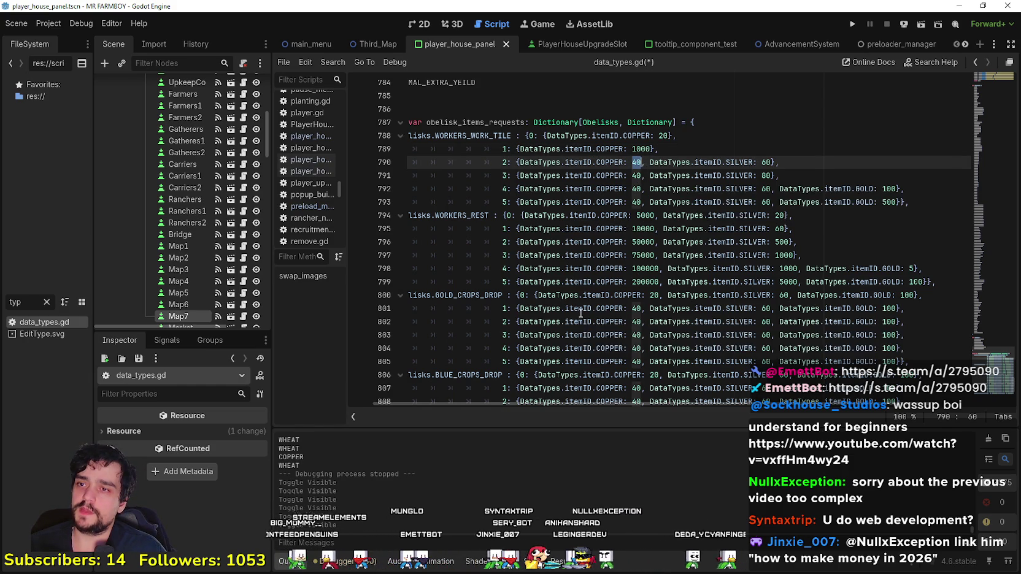
{"action": "type", "text": "2500"}
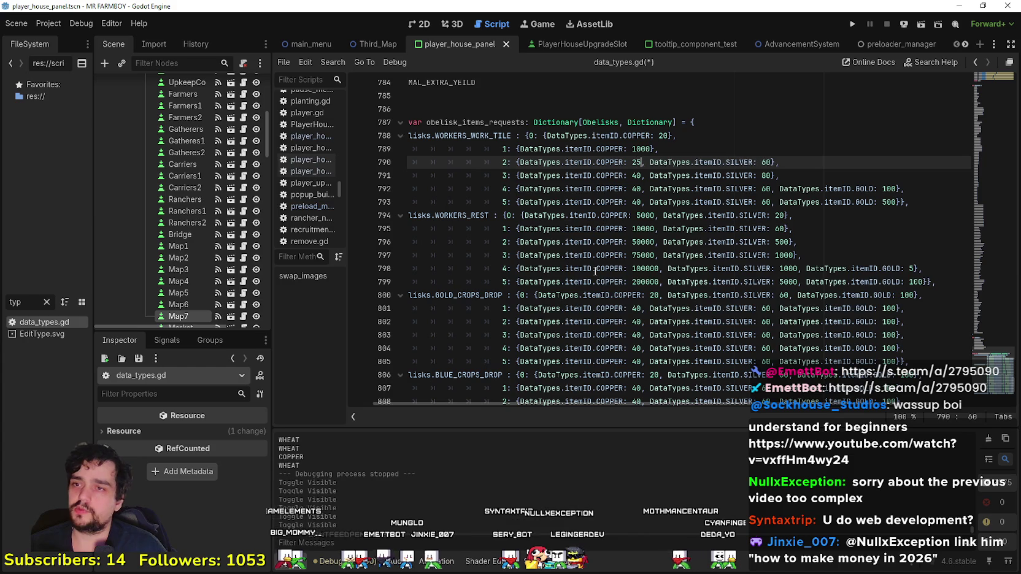
{"action": "left_click", "coordinate": [646, 200]}
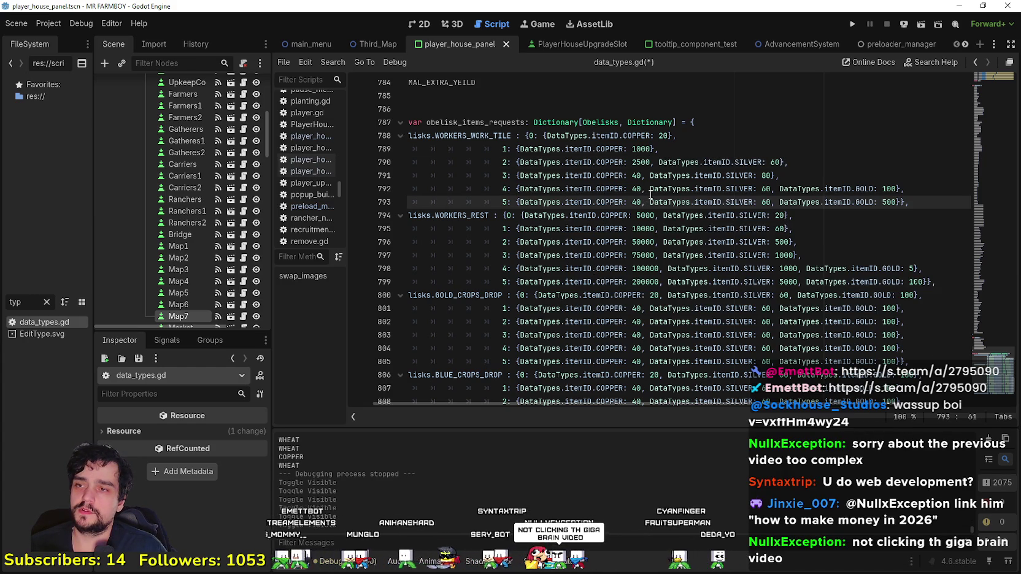
{"action": "double_click", "coordinate": [642, 163]}
{"action": "double_click", "coordinate": [774, 162]}
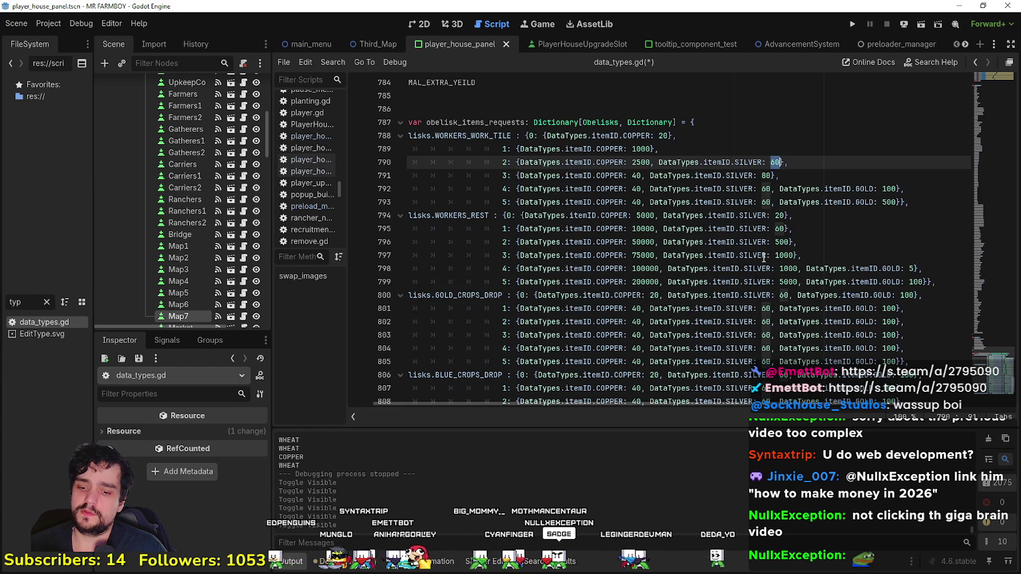
{"action": "type", "text": "5"}
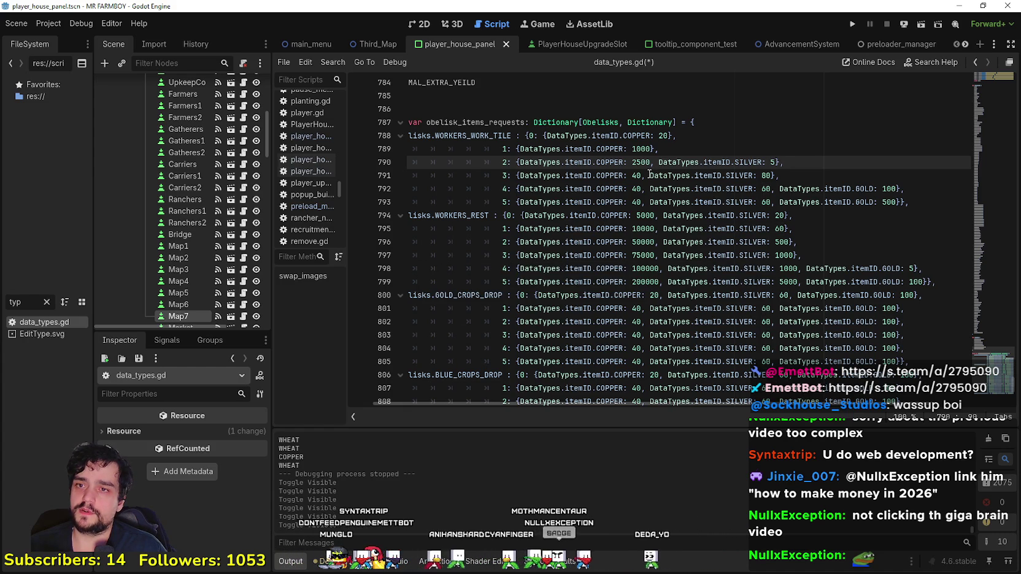
{"action": "left_click", "coordinate": [780, 215]}
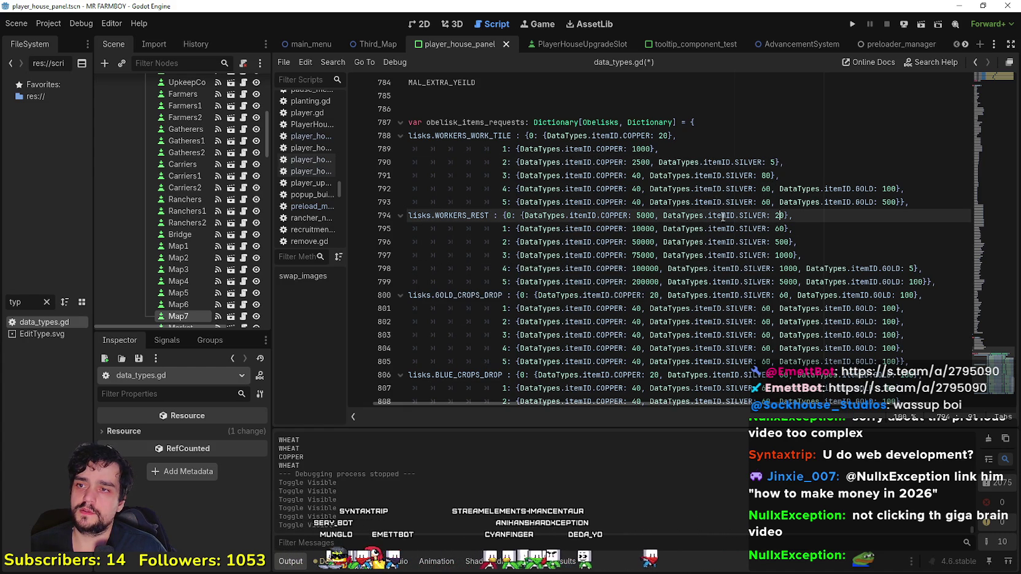
Step: Set WORKERS_WORK_TILE tier 3 to 5000 copper and 20 silver, and tier 4 to 7500 copper
{"action": "double_click", "coordinate": [636, 176]}
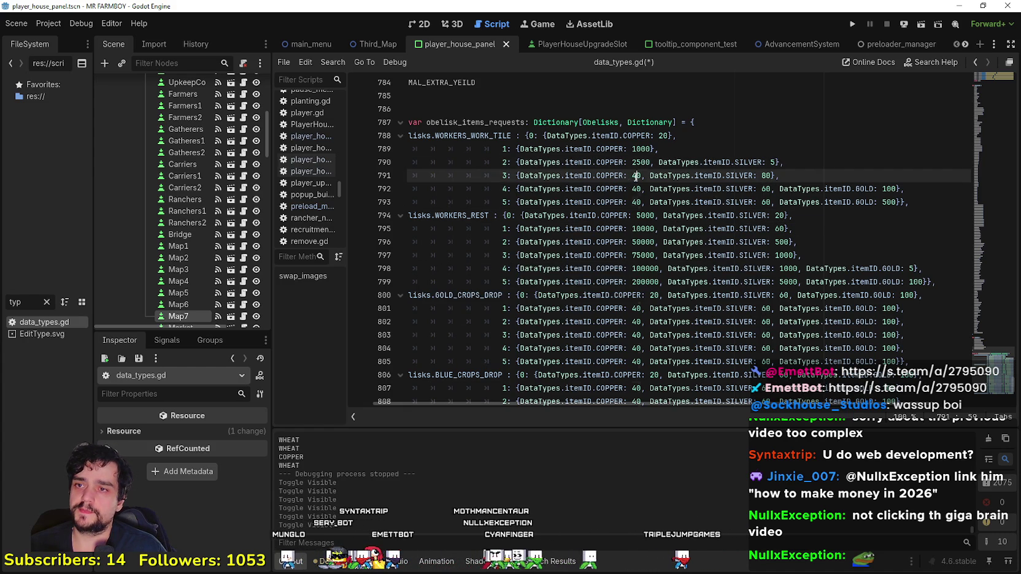
{"action": "type", "text": "5000"}
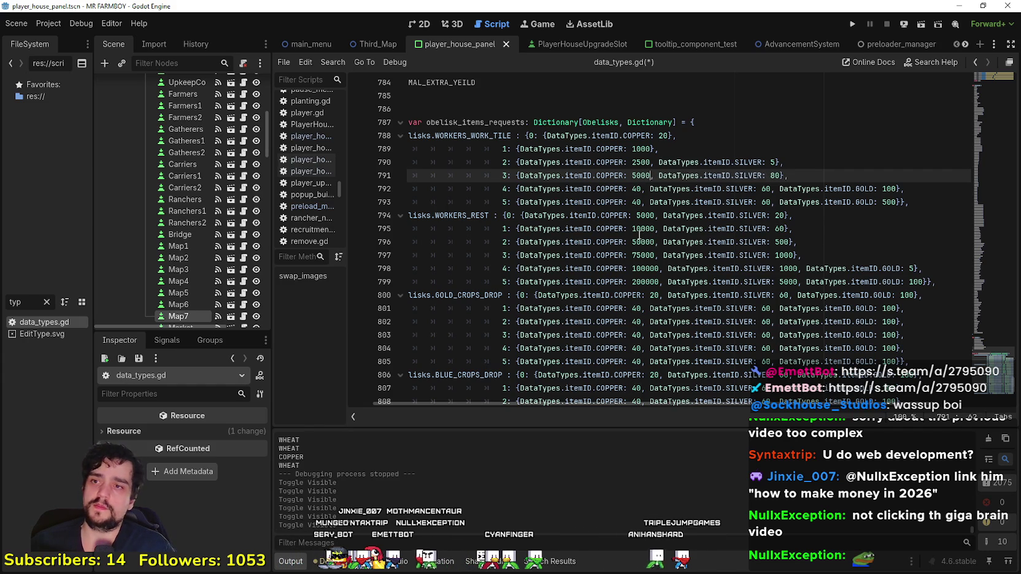
{"action": "type", "text": "20"}
{"action": "left_click", "coordinate": [668, 205]}
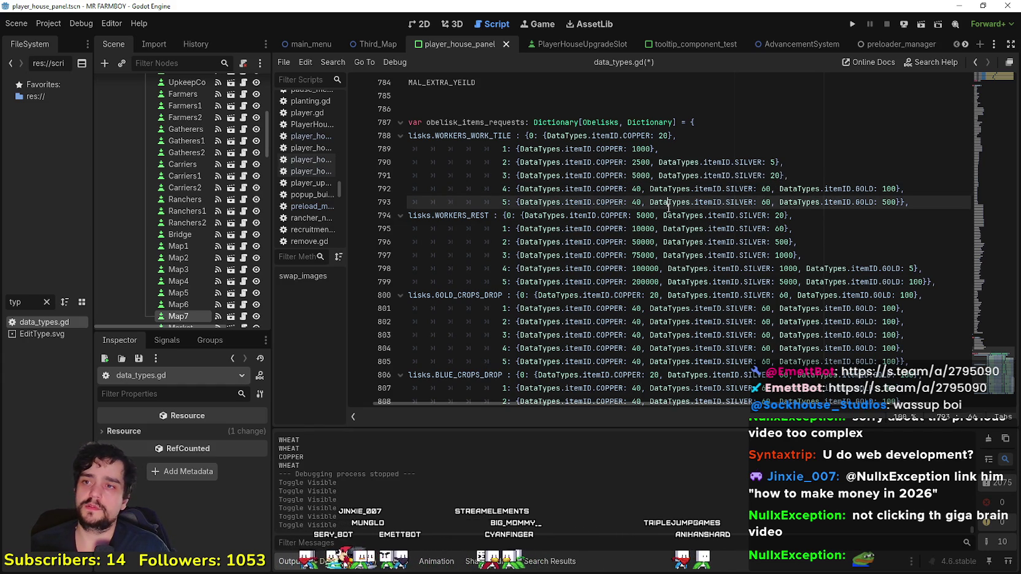
{"action": "double_click", "coordinate": [636, 189]}
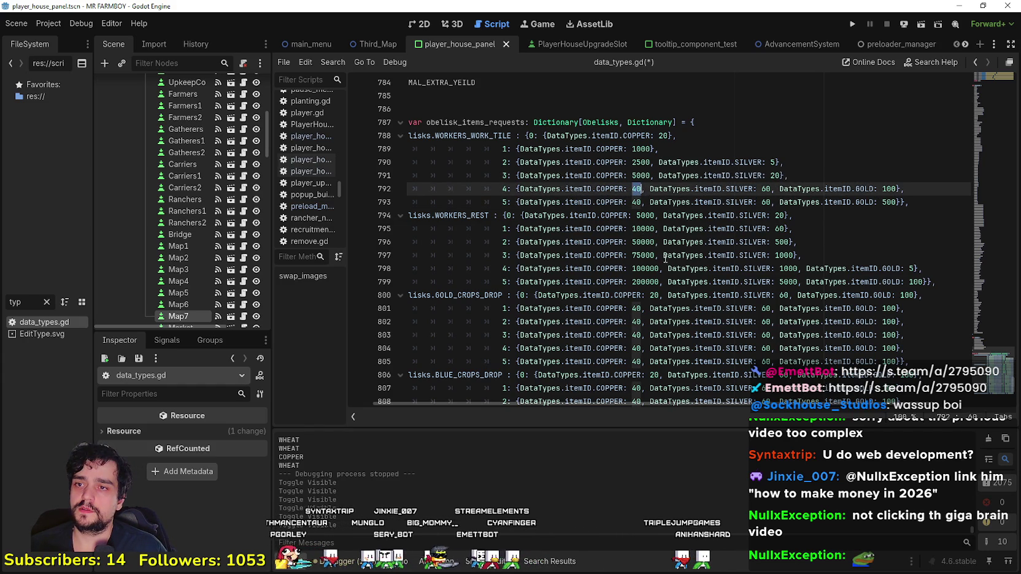
{"action": "type", "text": "7500"}
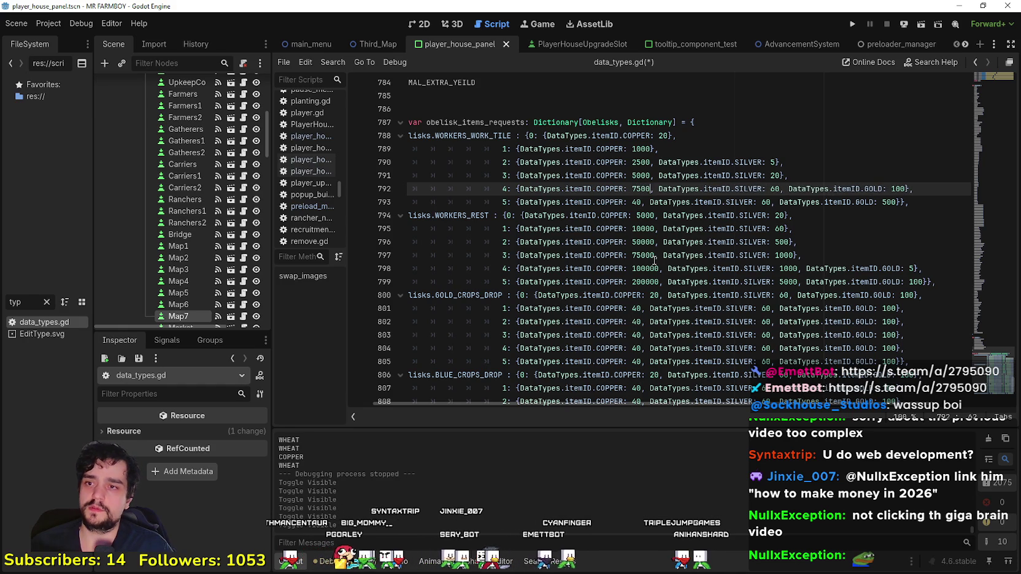
{"action": "type", "text": "0"}
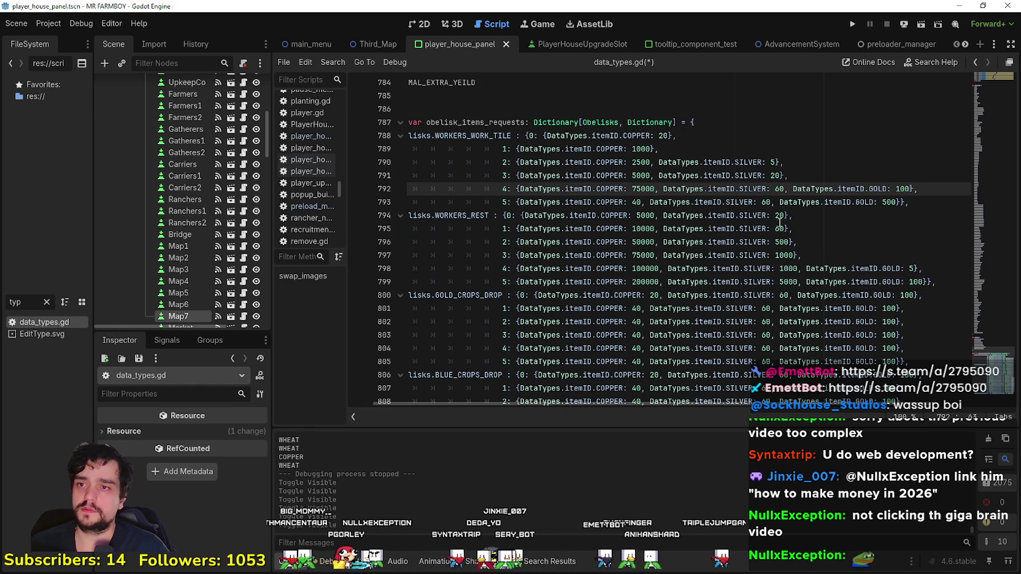
{"action": "key", "text": "BackSpace"}
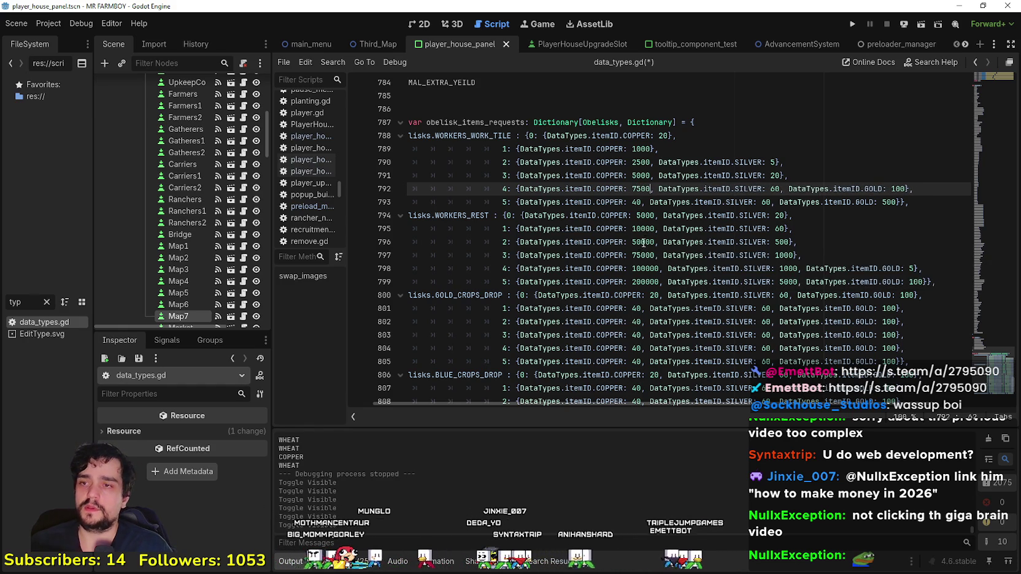
Step: Review the WORKERS_REST tier 3–5 costs and select the 200000 copper value
{"action": "left_click", "coordinate": [910, 256]}
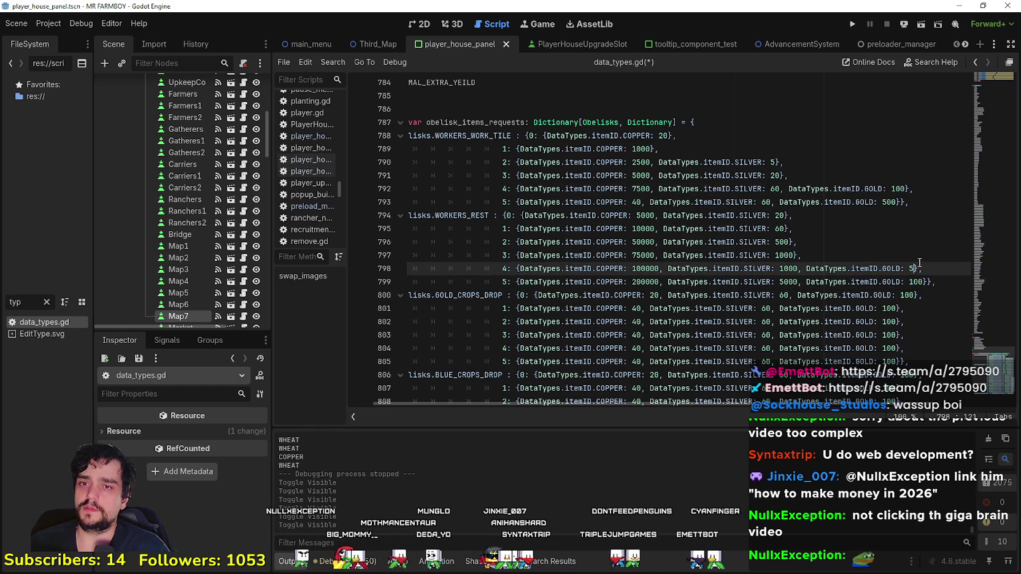
{"action": "left_click_drag", "start_coordinate": [810, 255], "coordinate": [652, 255]}
{"action": "left_click", "coordinate": [649, 255]}
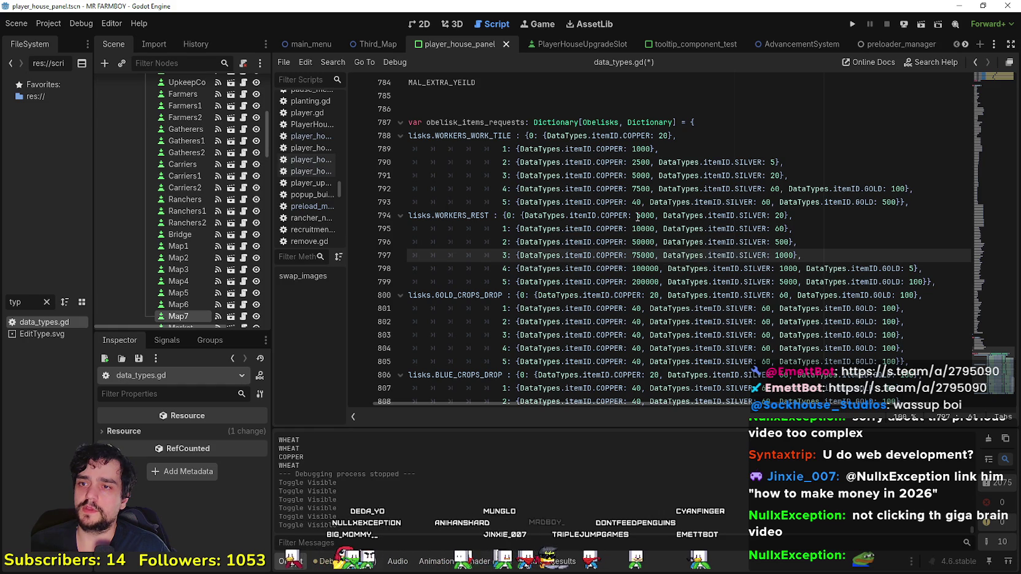
{"action": "double_click", "coordinate": [638, 272]}
{"action": "left_click", "coordinate": [953, 284]}
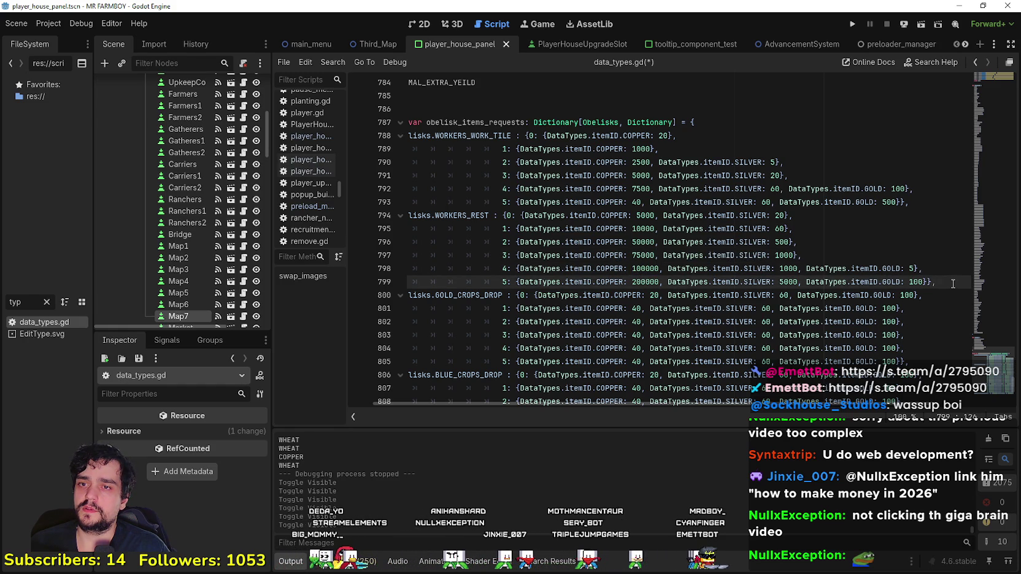
{"action": "left_click_drag", "start_coordinate": [950, 283], "coordinate": [392, 280]}
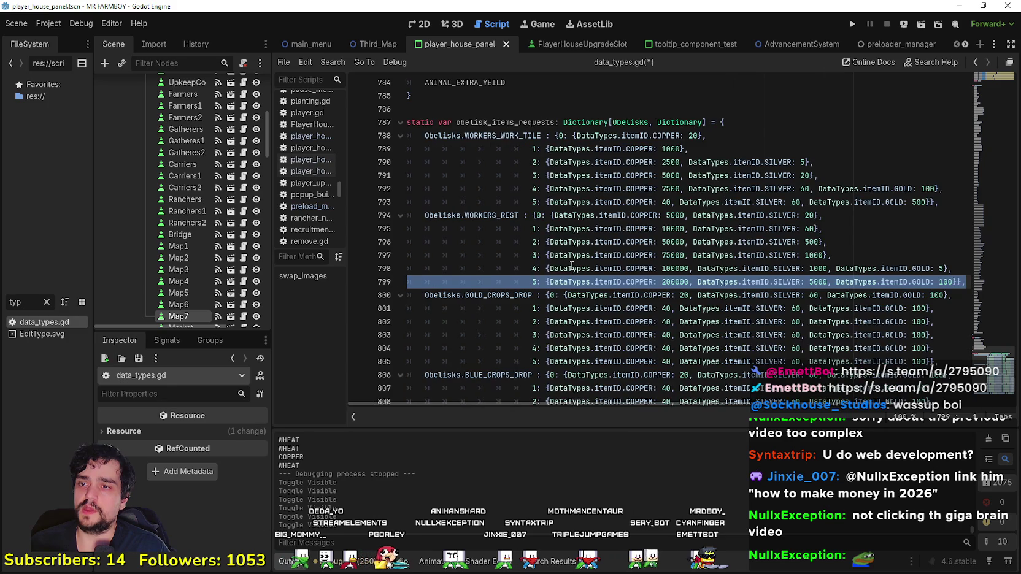
{"action": "mouse_move", "coordinate": [895, 282]}
{"action": "left_mouse_down"}
{"action": "mouse_move", "coordinate": [911, 247]}
{"action": "mouse_move", "coordinate": [978, 284]}
{"action": "left_mouse_up"}
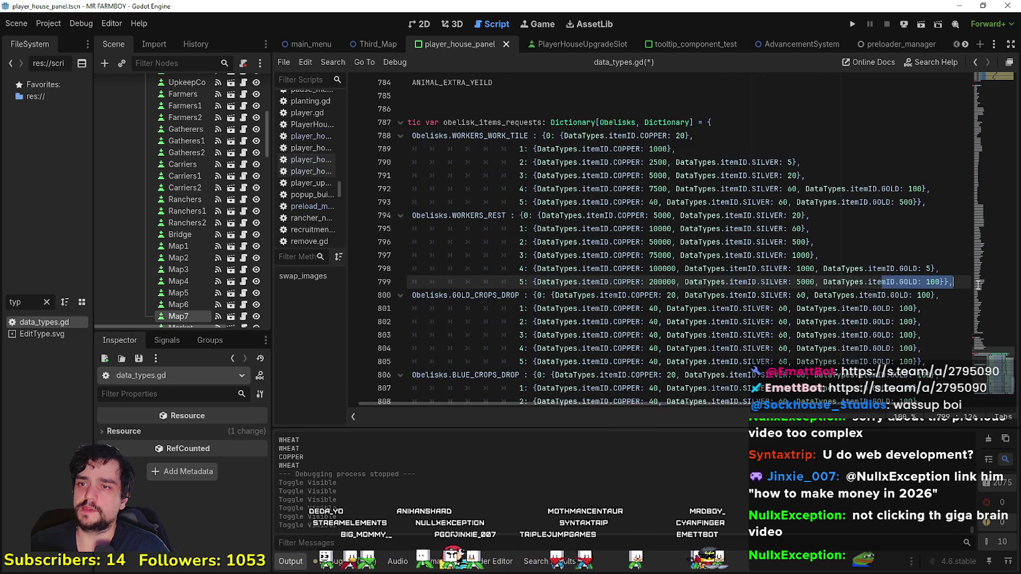
{"action": "double_click", "coordinate": [658, 189]}
{"action": "double_click", "coordinate": [662, 269]}
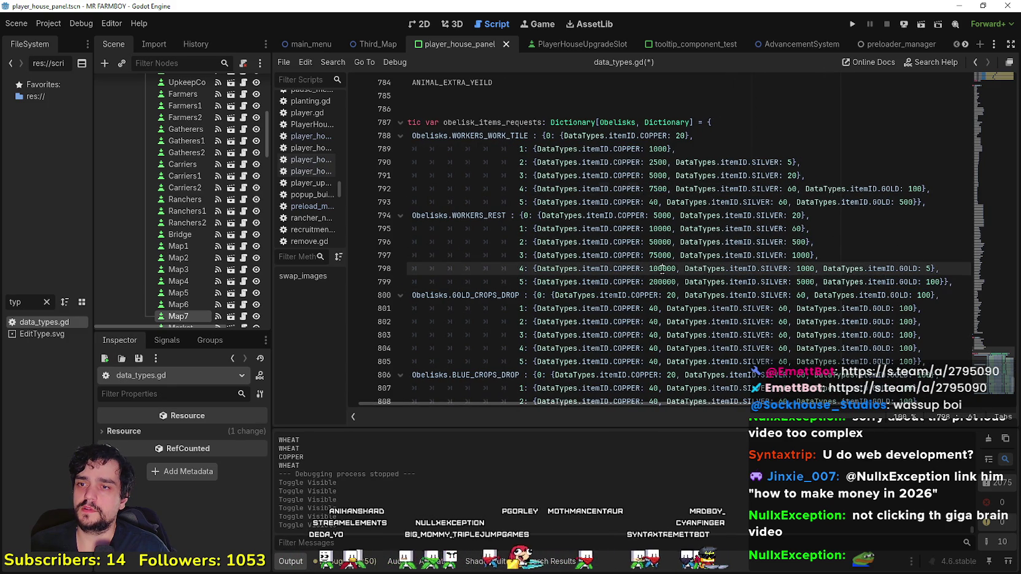
{"action": "left_click", "coordinate": [905, 269]}
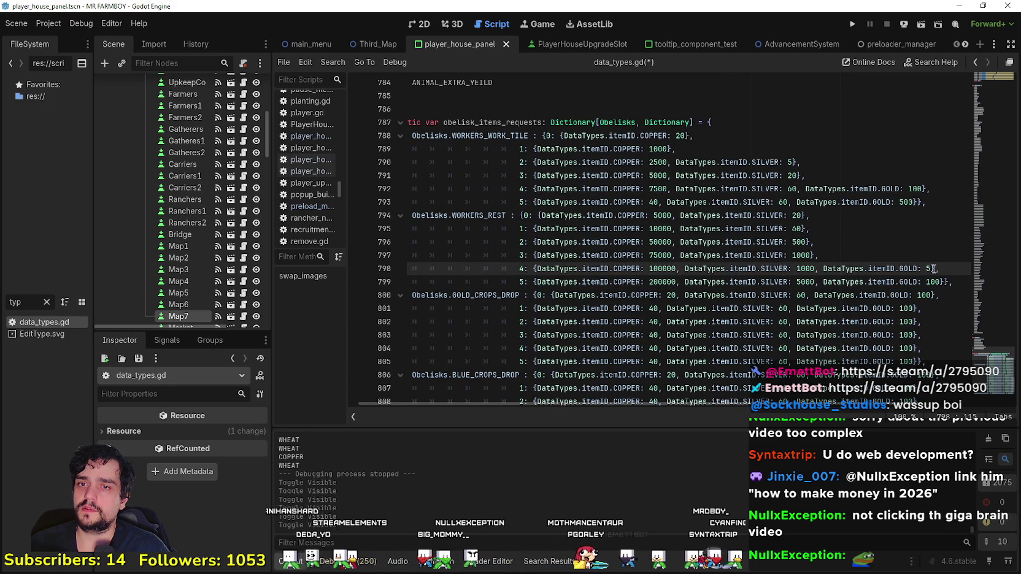
{"action": "left_click_drag", "start_coordinate": [933, 268], "coordinate": [792, 269]}
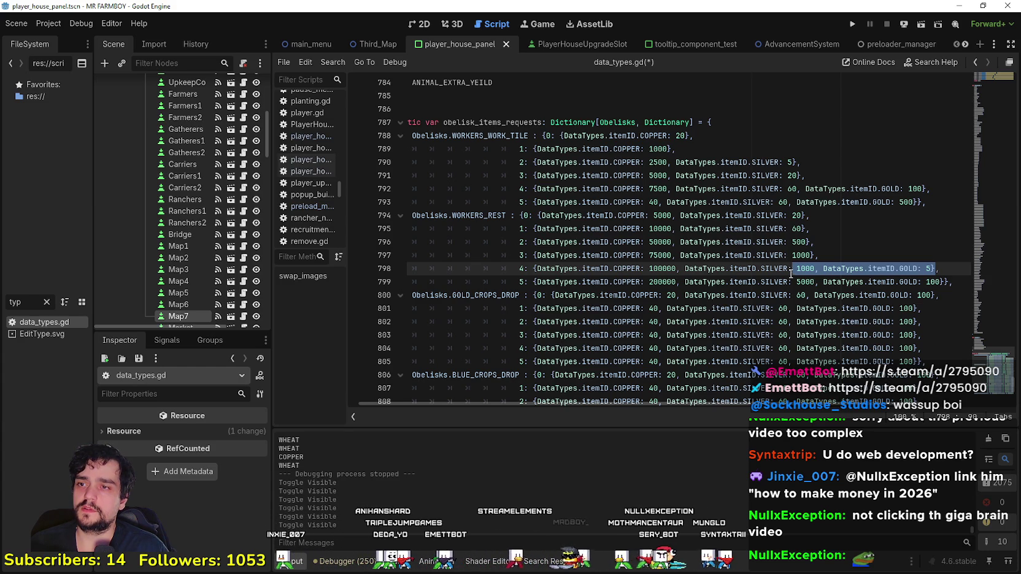
{"action": "double_click", "coordinate": [658, 268]}
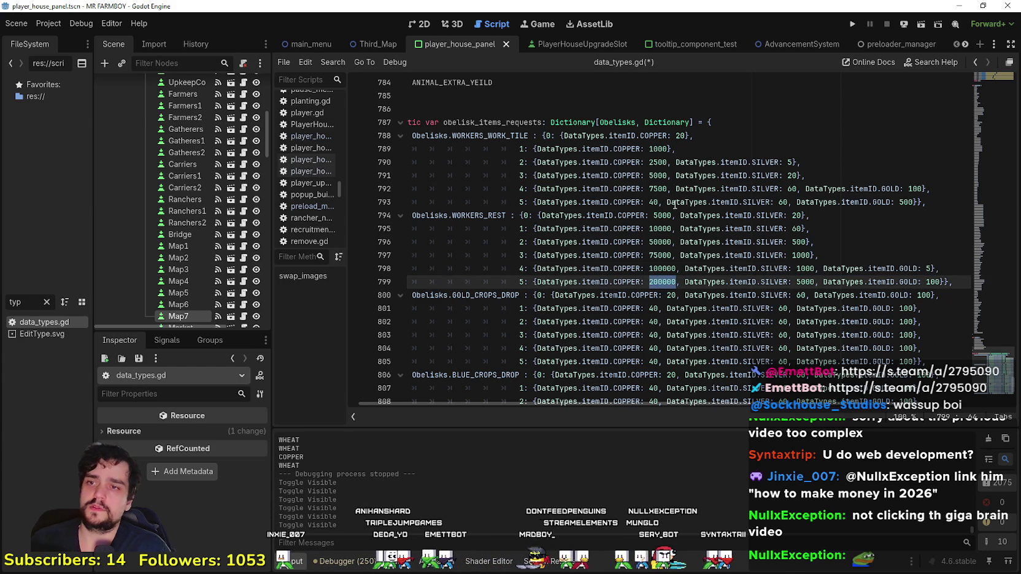
Step: Give WORKERS_WORK_TILE tier 5 200000 copper and 5000 silver
{"action": "double_click", "coordinate": [654, 202]}
{"action": "type", "text": "200000"}
{"action": "double_click", "coordinate": [801, 201]}
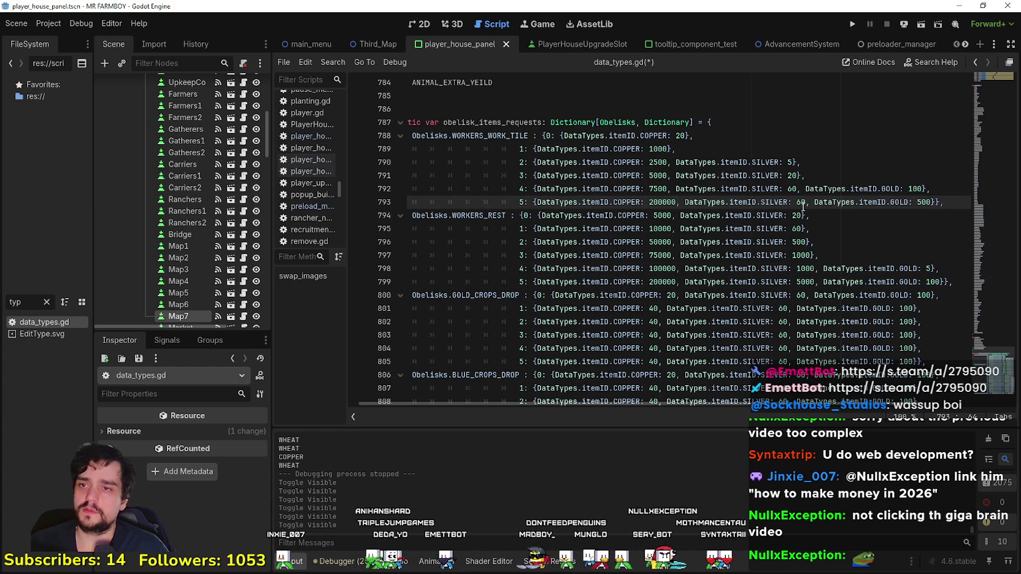
{"action": "type", "text": "5000"}
{"action": "double_click", "coordinate": [932, 202]}
{"action": "left_click", "coordinate": [931, 206]}
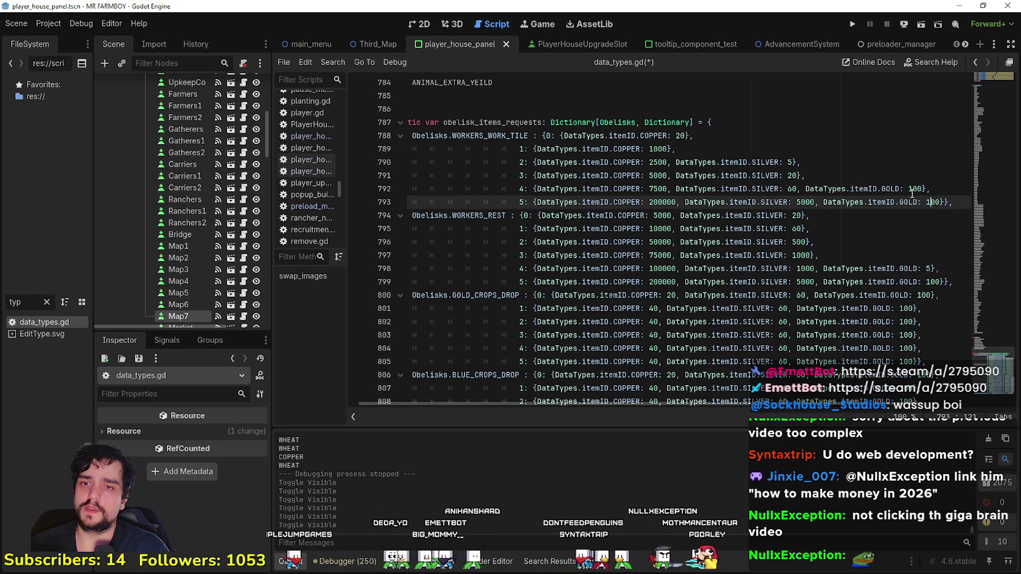
Step: Change work-tile tier 5 silver to 1000 and tier 4 to 500 silver and 5 gold
{"action": "key", "text": "Up"}
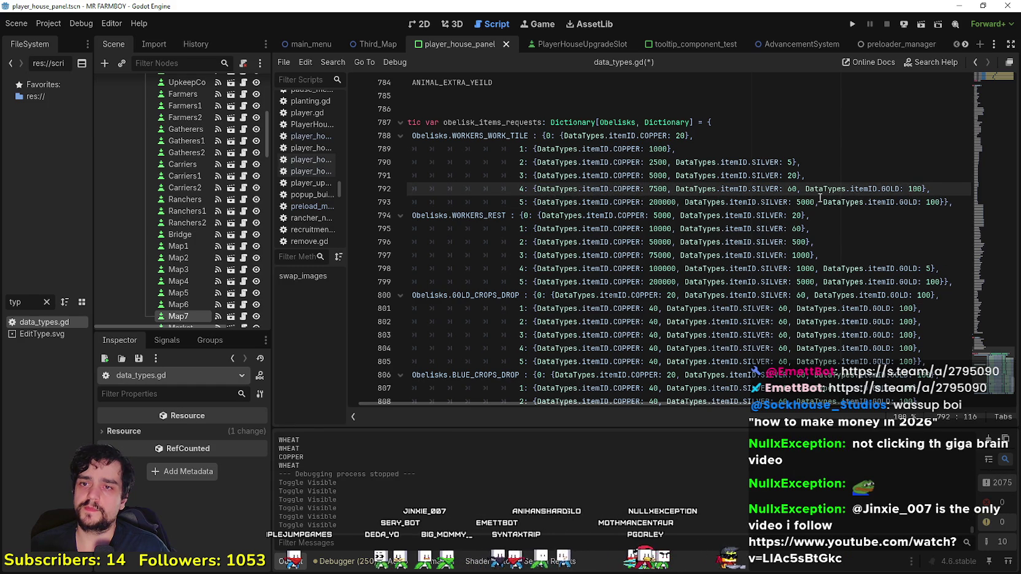
{"action": "left_click", "coordinate": [790, 189]}
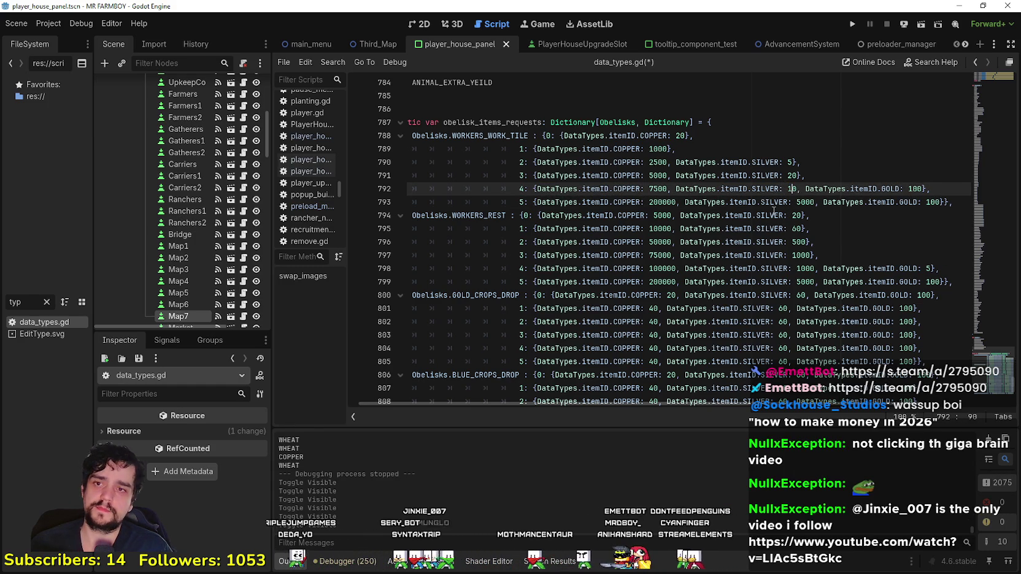
{"action": "type", "text": "00"}
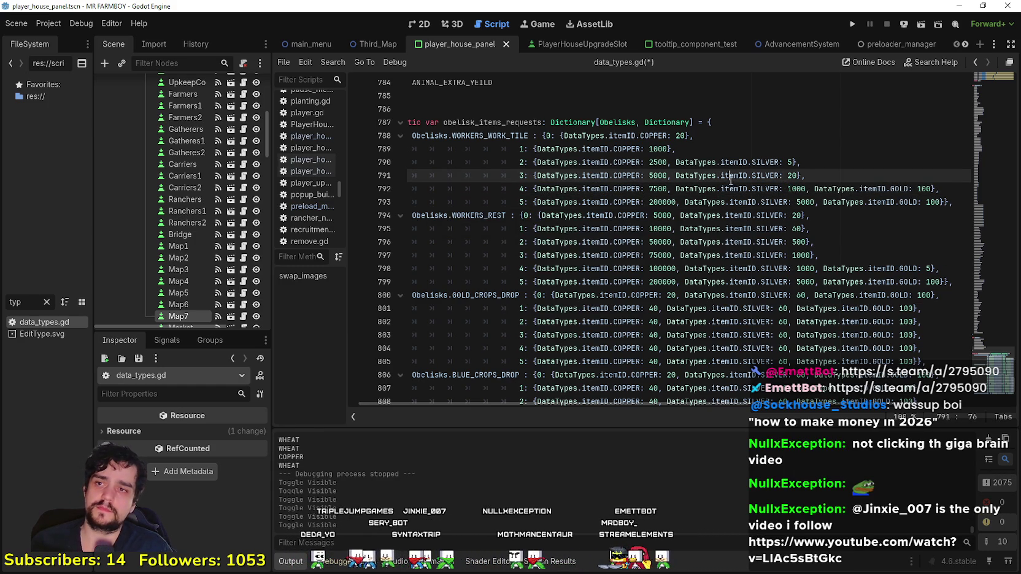
{"action": "double_click", "coordinate": [656, 188]}
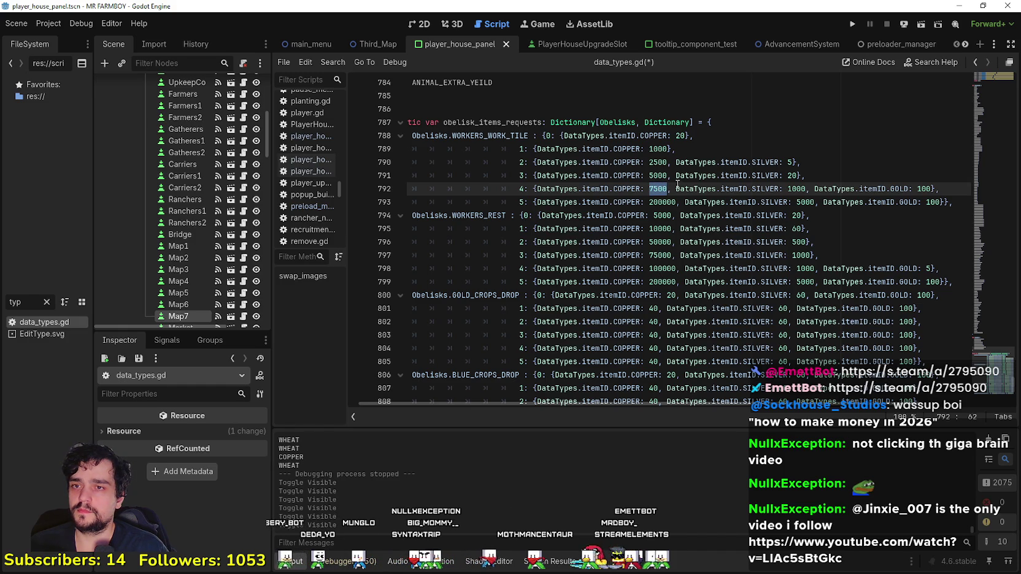
{"action": "left_click", "coordinate": [655, 202]}
{"action": "type", "text": "1"}
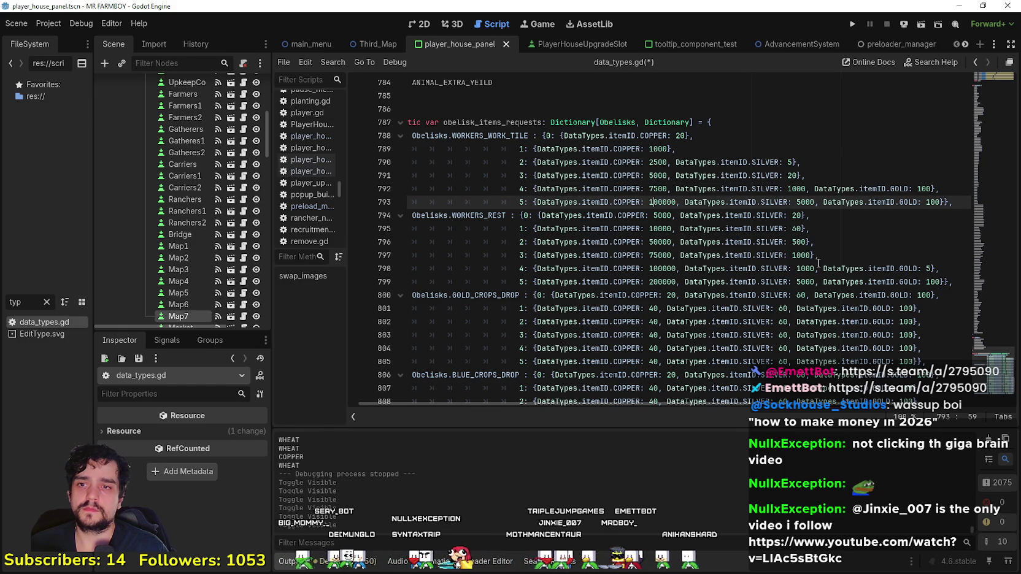
{"action": "left_click", "coordinate": [796, 201]}
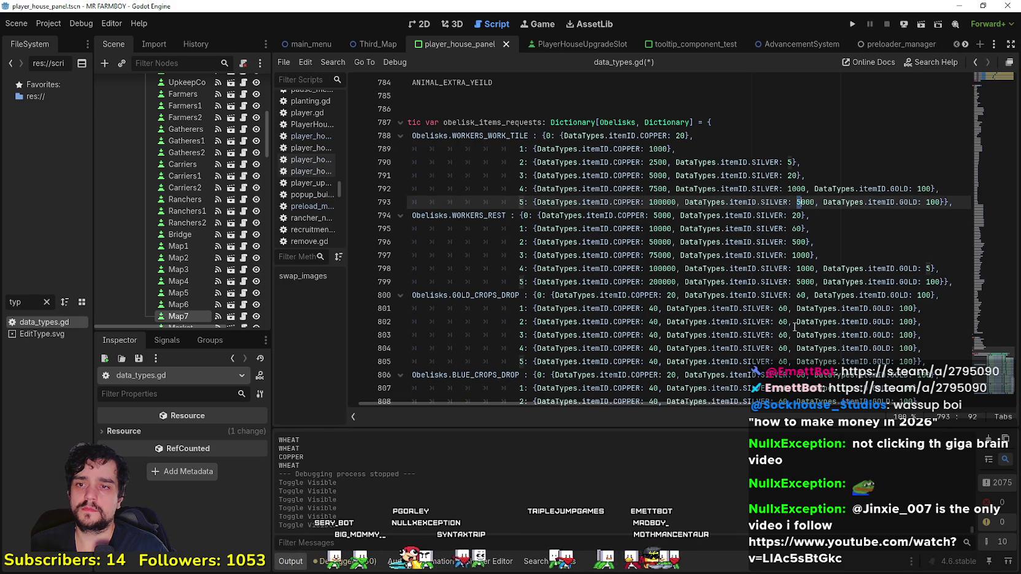
{"action": "key", "text": "Delete"}
{"action": "type", "text": "1"}
{"action": "double_click", "coordinate": [796, 189]}
{"action": "type", "text": "5"}
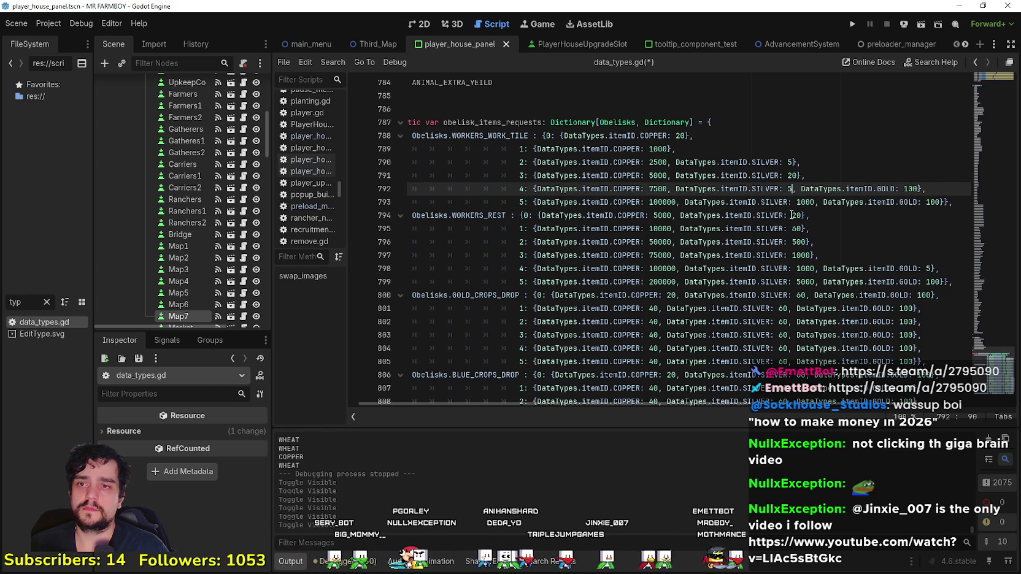
{"action": "type", "text": "0"}
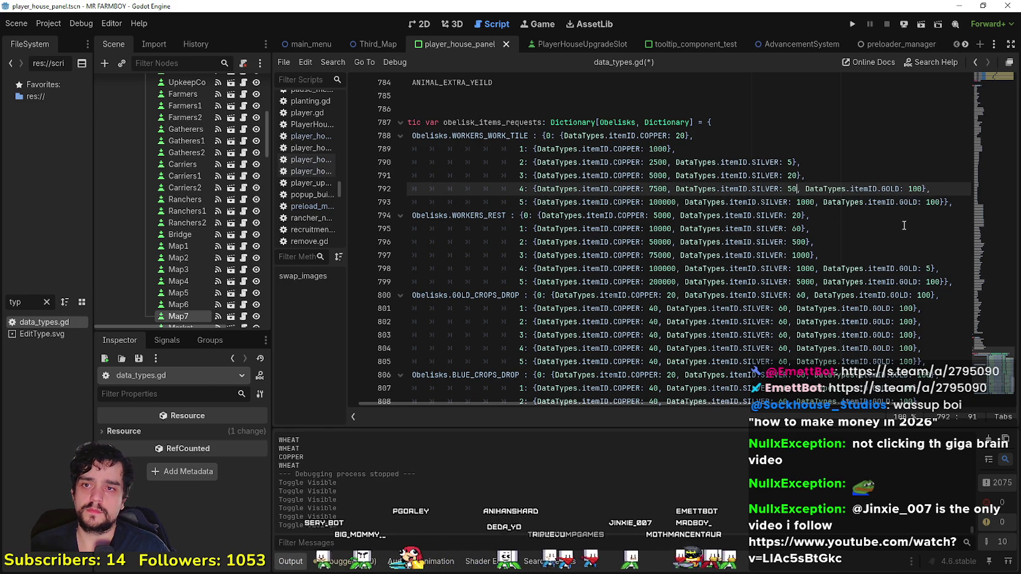
{"action": "type", "text": "0"}
{"action": "double_click", "coordinate": [923, 189]}
{"action": "type", "text": "5"}
Step: Save data_types.gd and run the game for a playtest
{"action": "left_click", "coordinate": [881, 225]}
{"action": "key", "text": "Up"}
{"action": "key", "text": "Up"}
{"action": "key", "text": "Up"}
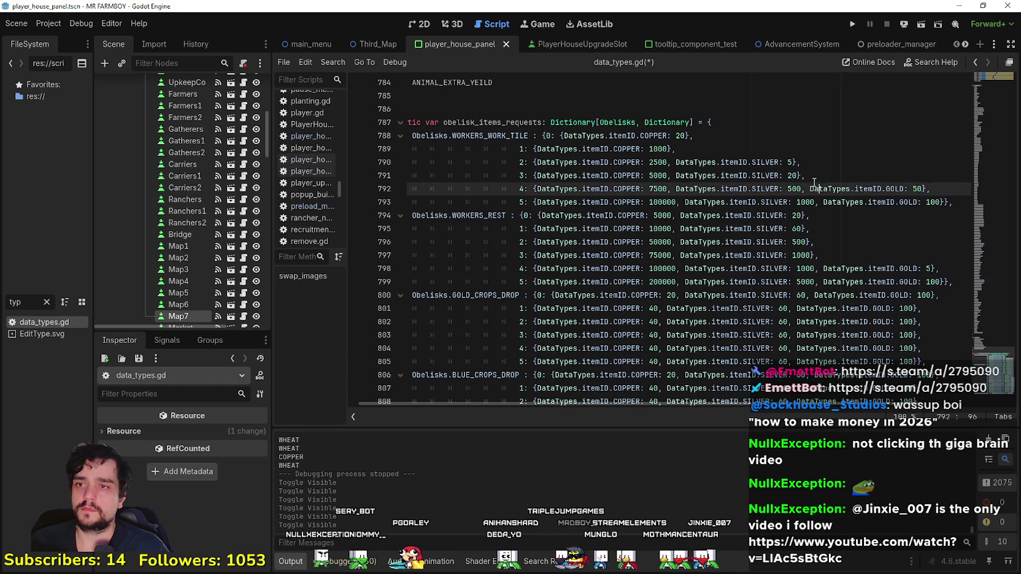
{"action": "left_click", "coordinate": [658, 188]}
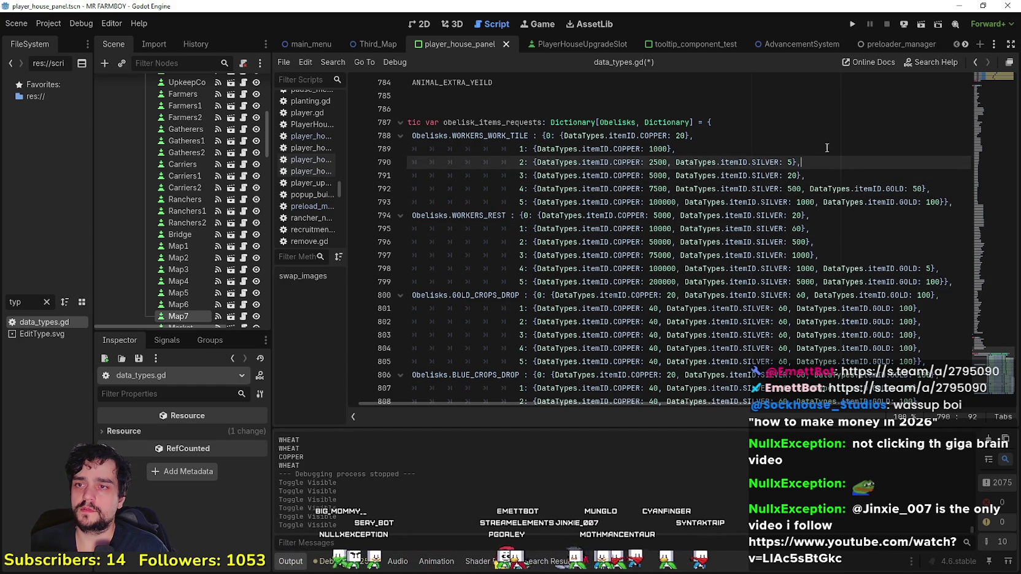
{"action": "left_click", "coordinate": [797, 268]}
{"action": "key", "text": "ctrl+s"}
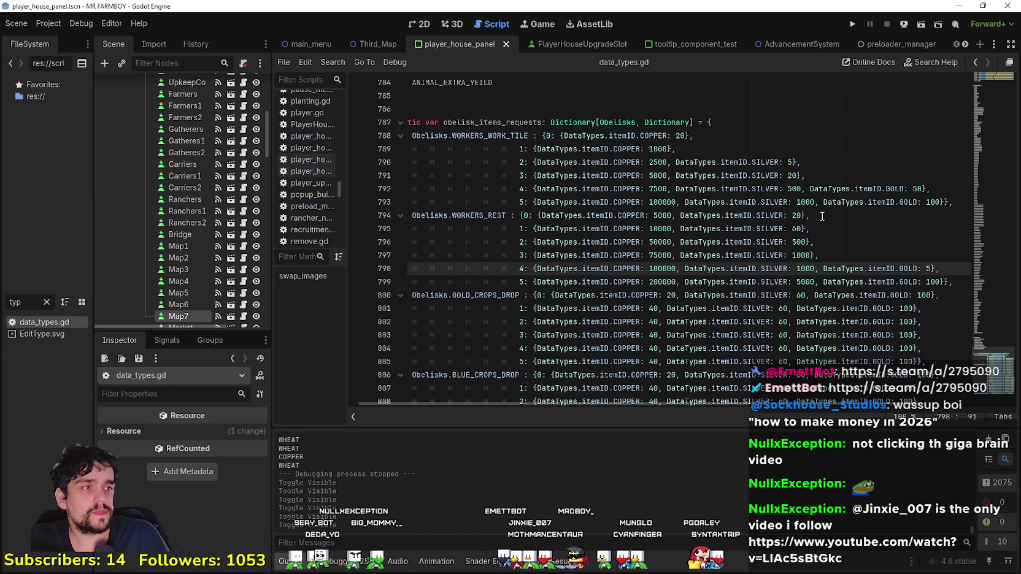
{"action": "left_click", "coordinate": [767, 188]}
{"action": "scroll", "coordinate": [767, 189], "scroll_direction": "down", "scroll_amount": 2}
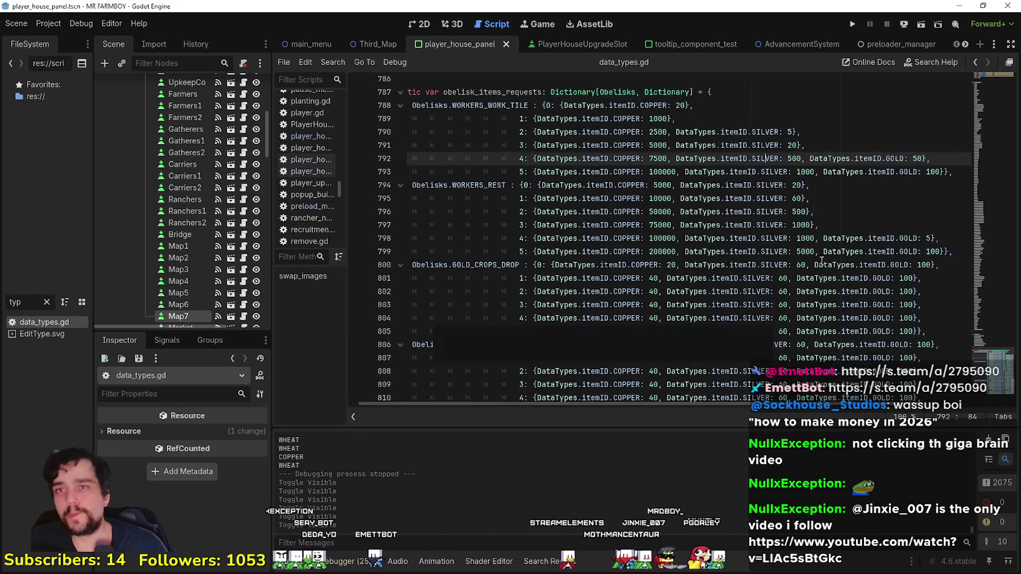
{"action": "left_click", "coordinate": [852, 24]}
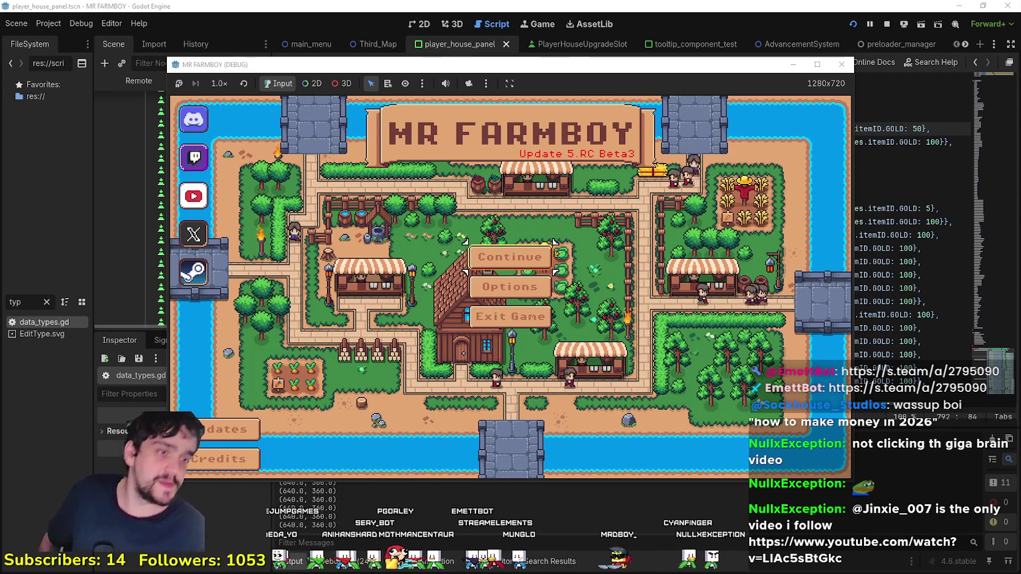
Step: Maximize the game window, create a new save and dismiss the intro letter
{"action": "left_click", "coordinate": [510, 257]}
{"action": "scroll", "coordinate": [587, 359], "scroll_direction": "down", "scroll_amount": 3}
{"action": "scroll", "coordinate": [587, 360], "scroll_direction": "up", "scroll_amount": 1}
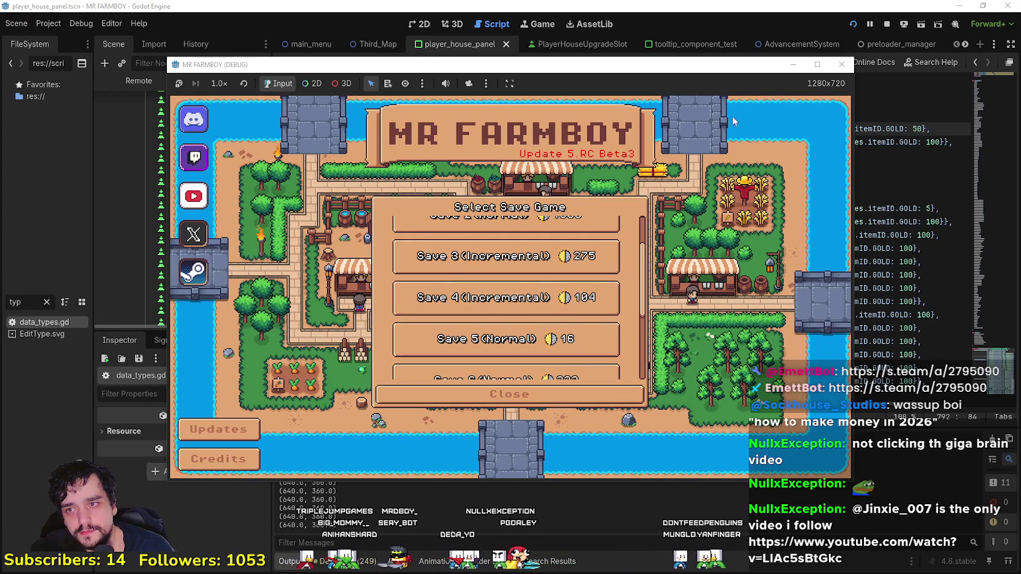
{"action": "double_click", "coordinate": [731, 64]}
{"action": "scroll", "coordinate": [491, 380], "scroll_direction": "down", "scroll_amount": 5}
{"action": "left_click", "coordinate": [506, 347]}
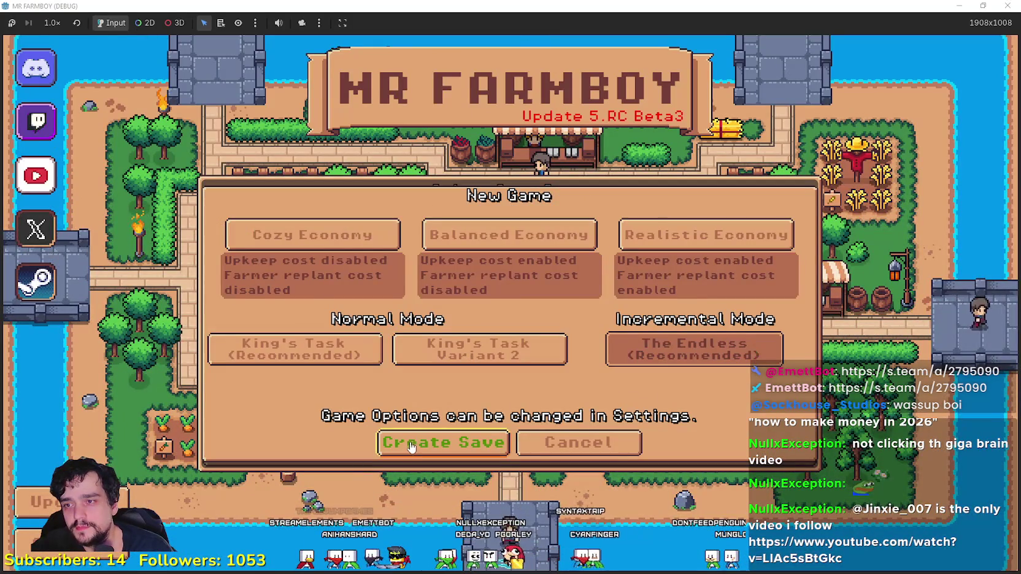
{"action": "left_click", "coordinate": [421, 436]}
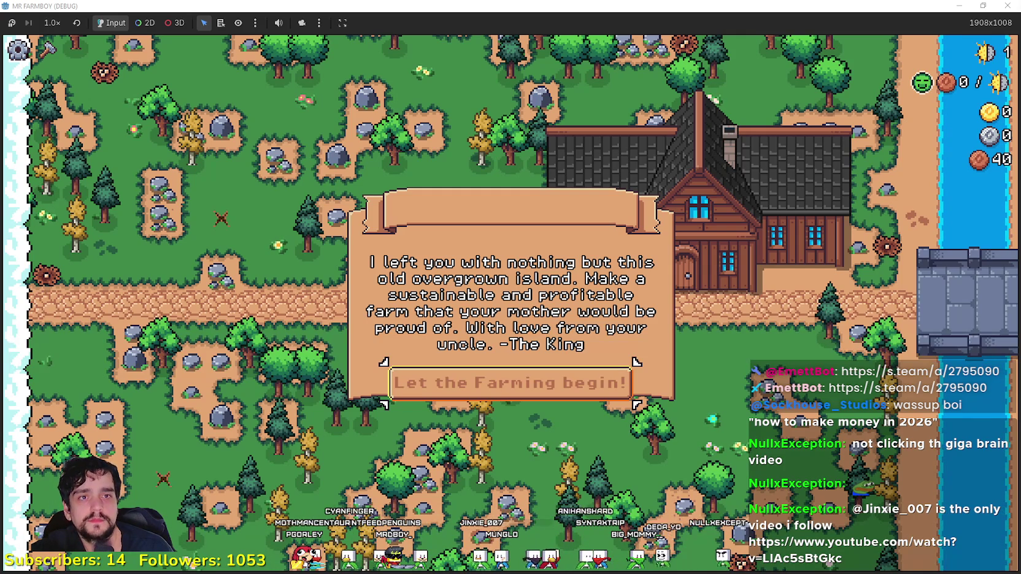
{"action": "left_click", "coordinate": [619, 383]}
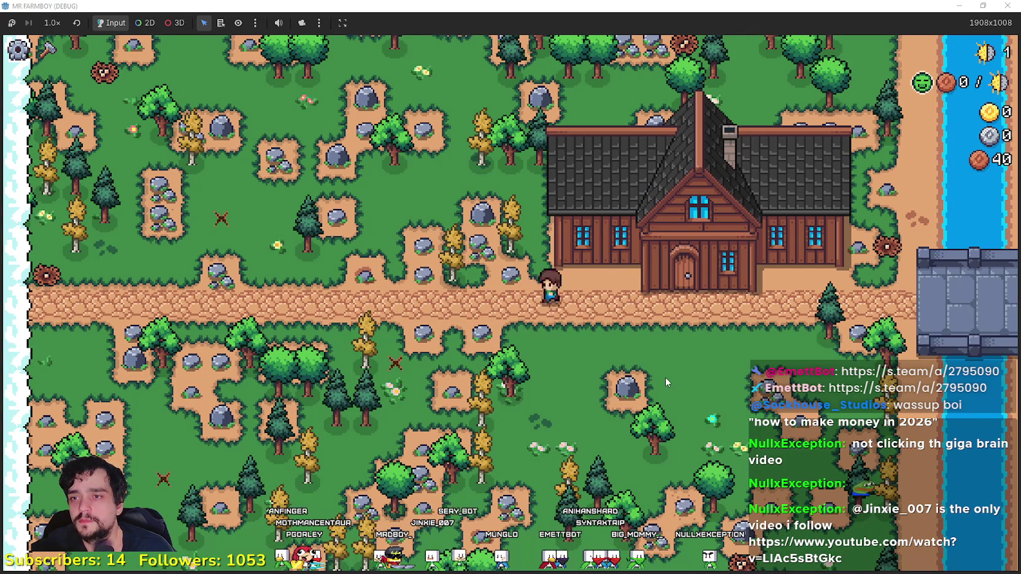
Step: Walk the farmer around the paths, chopping wood and picking up acorns
{"action": "key", "text": "a"}
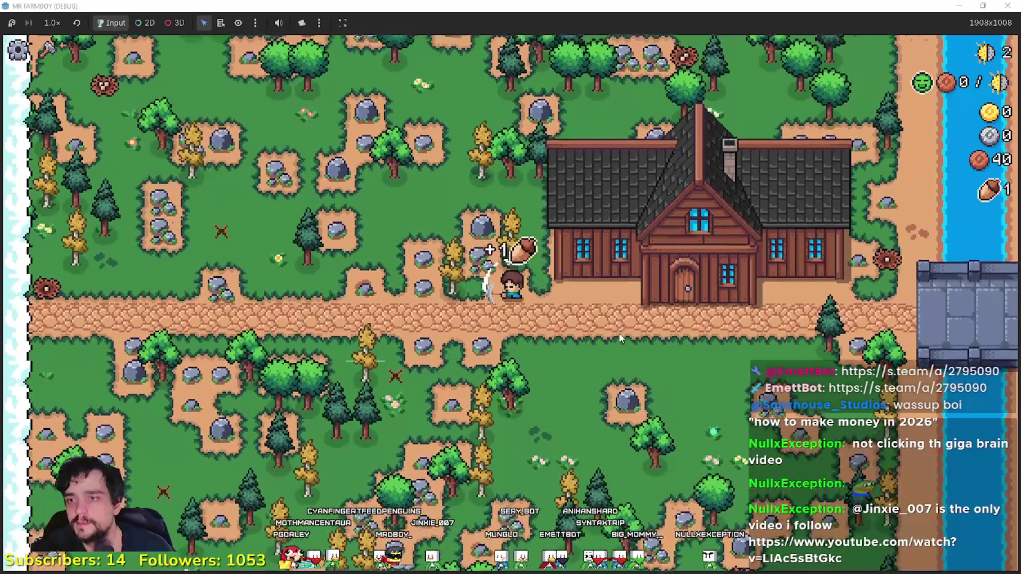
{"action": "key", "text": "a"}
{"action": "key", "text": "w"}
{"action": "key", "text": "d"}
{"action": "key", "text": "w"}
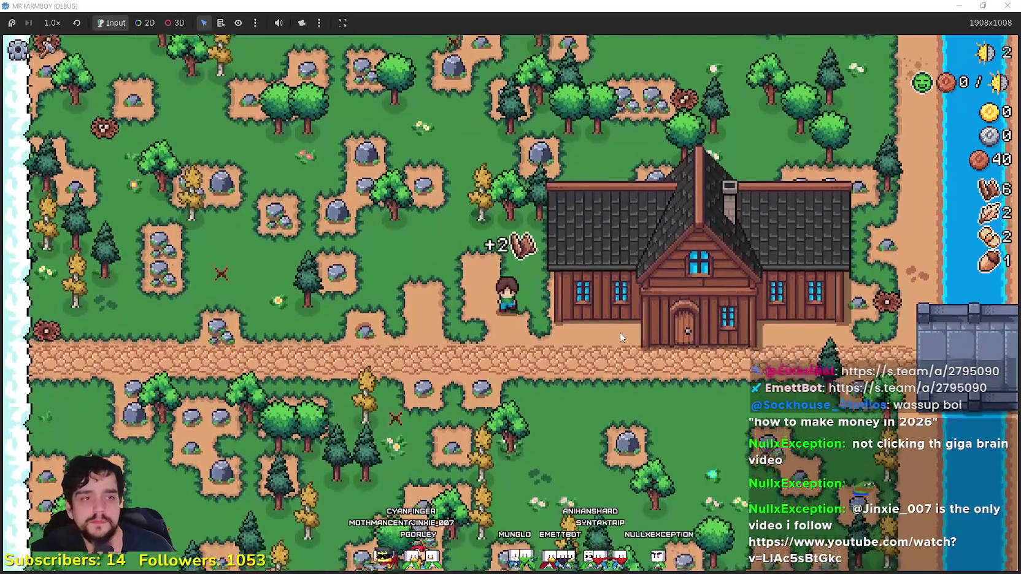
{"action": "key", "text": "s"}
{"action": "key", "text": "d"}
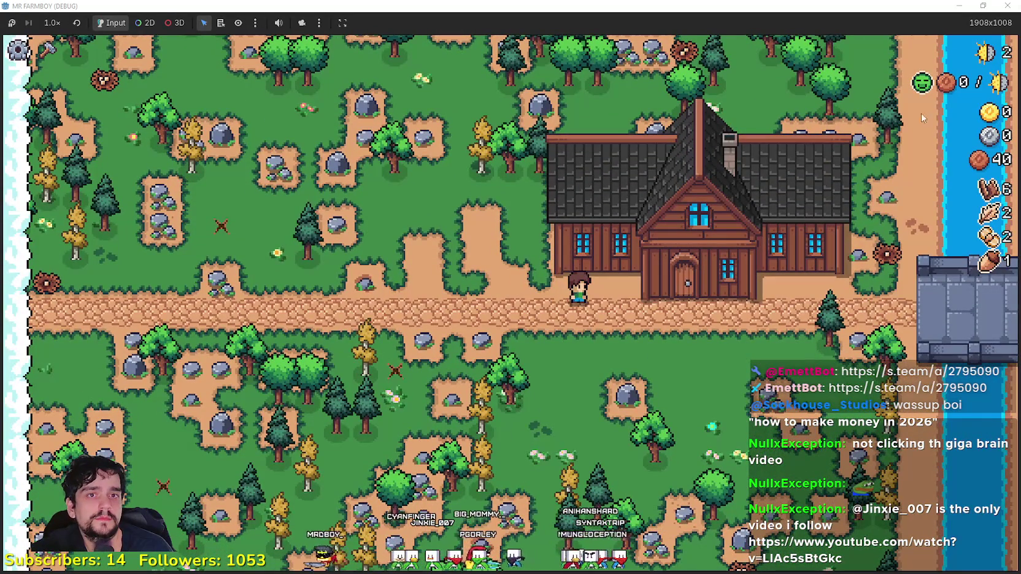
{"action": "key", "text": "d"}
{"action": "key", "text": "s"}
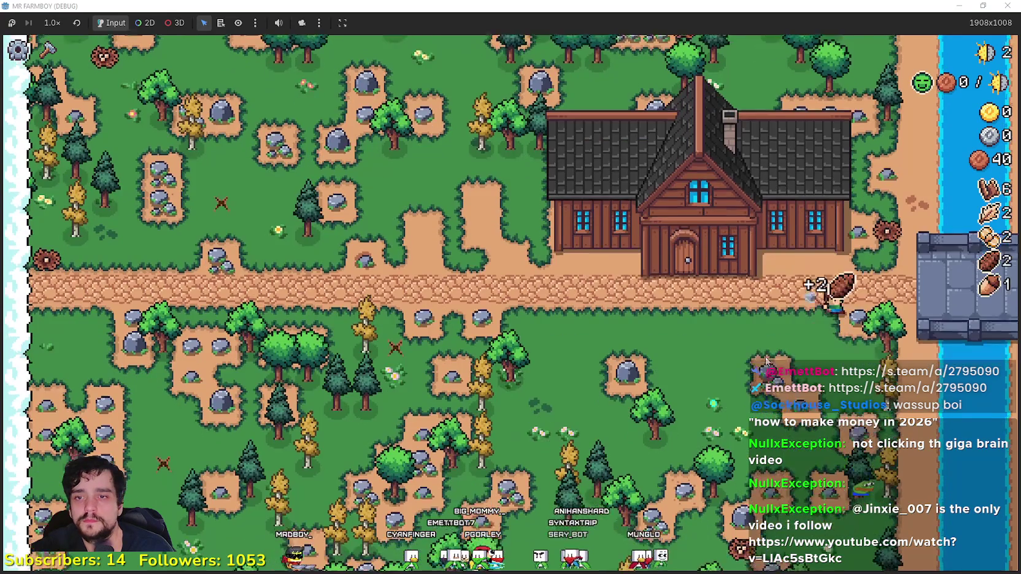
{"action": "key", "text": "d"}
{"action": "key", "text": "w"}
{"action": "key", "text": "w"}
{"action": "key", "text": "d"}
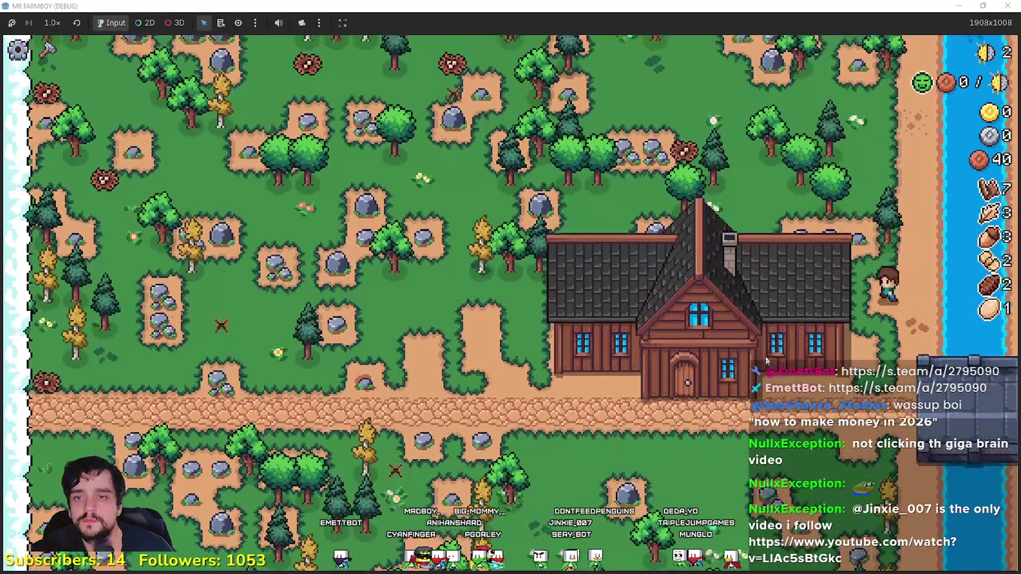
{"action": "key", "text": "s"}
{"action": "key", "text": "a"}
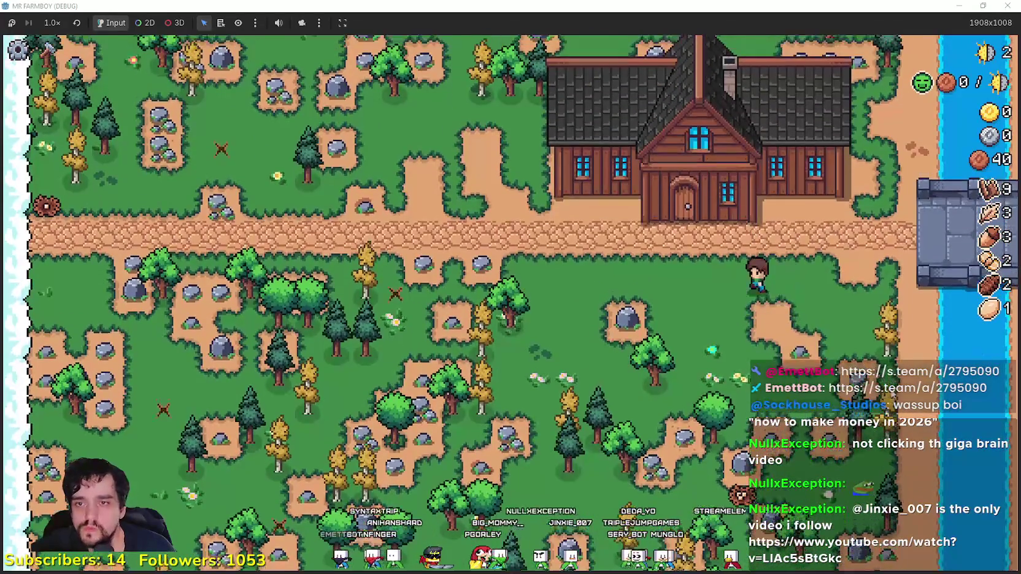
{"action": "key", "text": "a"}
Step: At the Player House, unlock the Farm Tile and Wheat advancements, then close the panel
{"action": "key", "text": "e"}
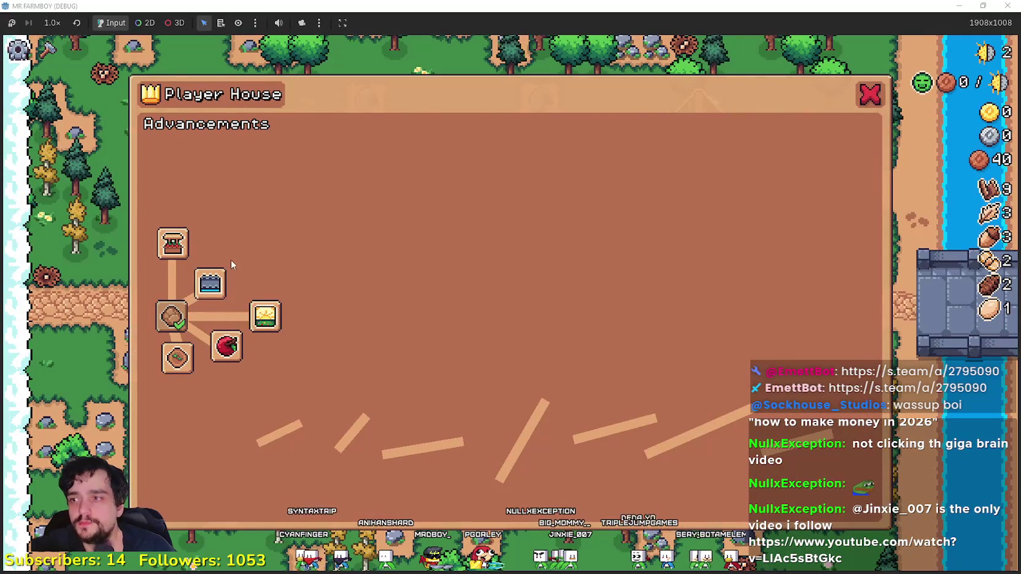
{"action": "left_click", "coordinate": [185, 364]}
{"action": "left_click", "coordinate": [195, 398]}
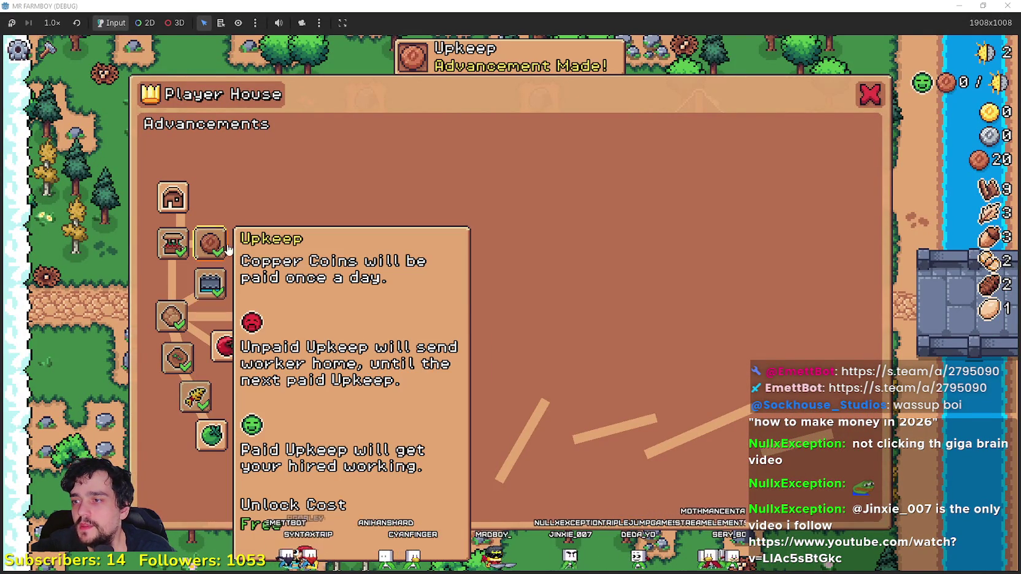
{"action": "key", "text": "Escape"}
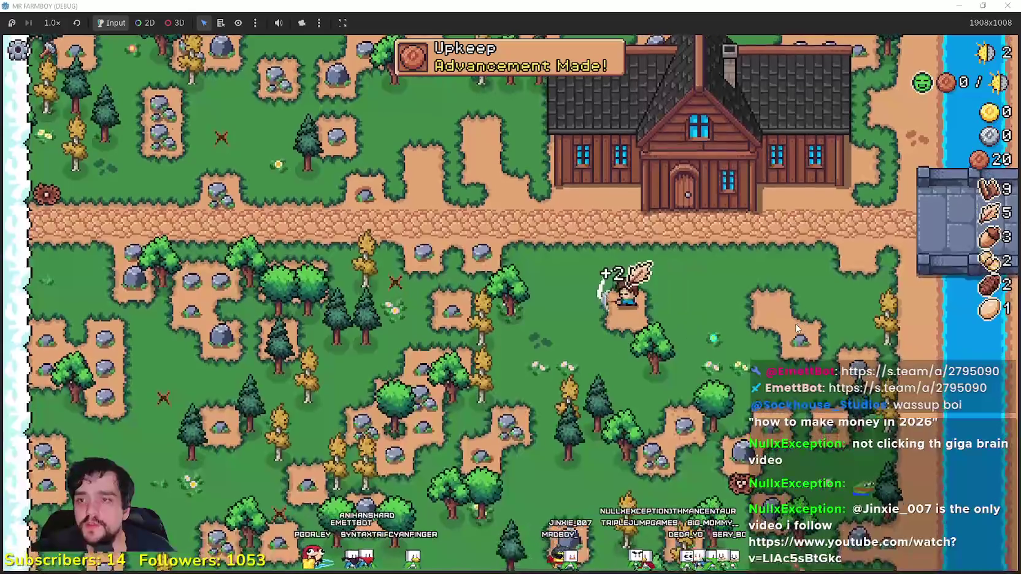
Step: Chop down the nearby tree for wood and collect the acorns around it
{"action": "key", "text": "d"}
{"action": "key", "text": "s"}
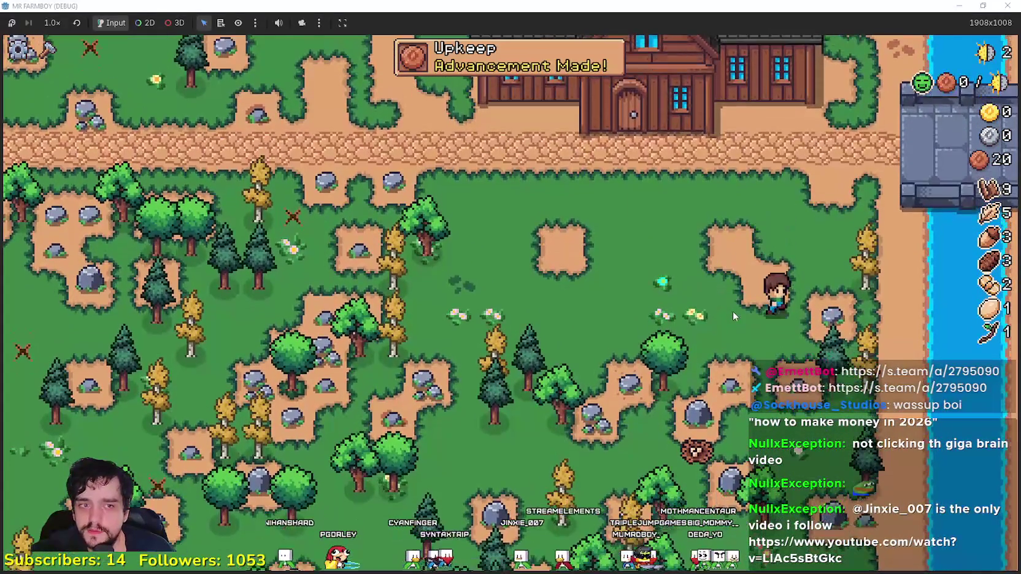
{"action": "key", "text": "d"}
{"action": "key", "text": "s"}
{"action": "left_click", "coordinate": [732, 311]}
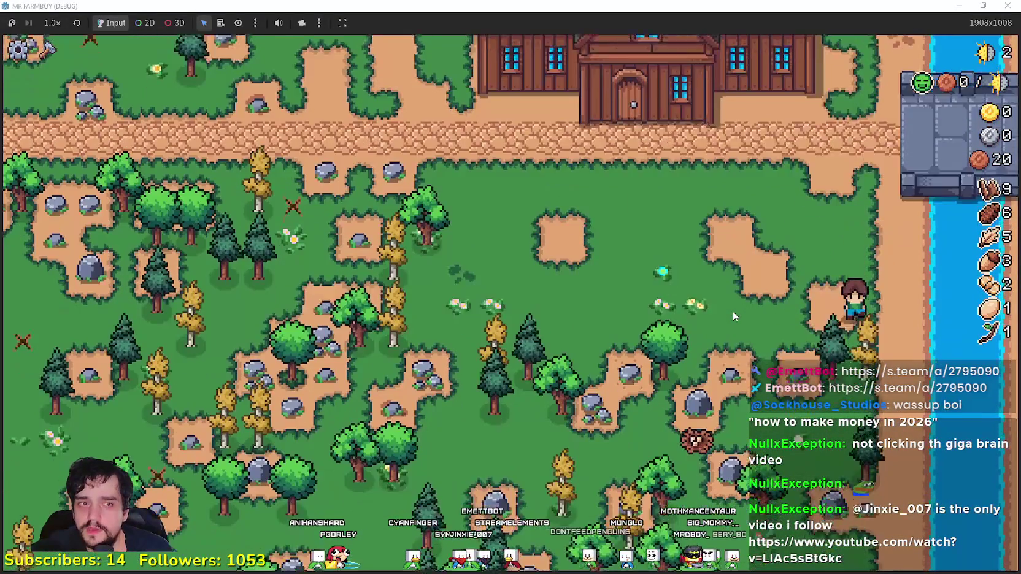
{"action": "key", "text": "a"}
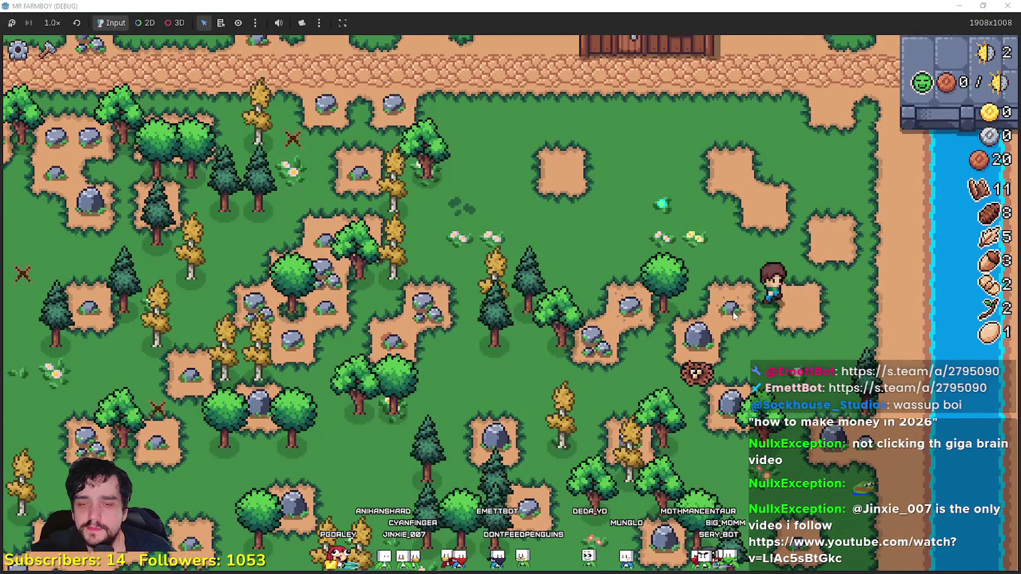
{"action": "key", "text": "s"}
{"action": "key", "text": "d"}
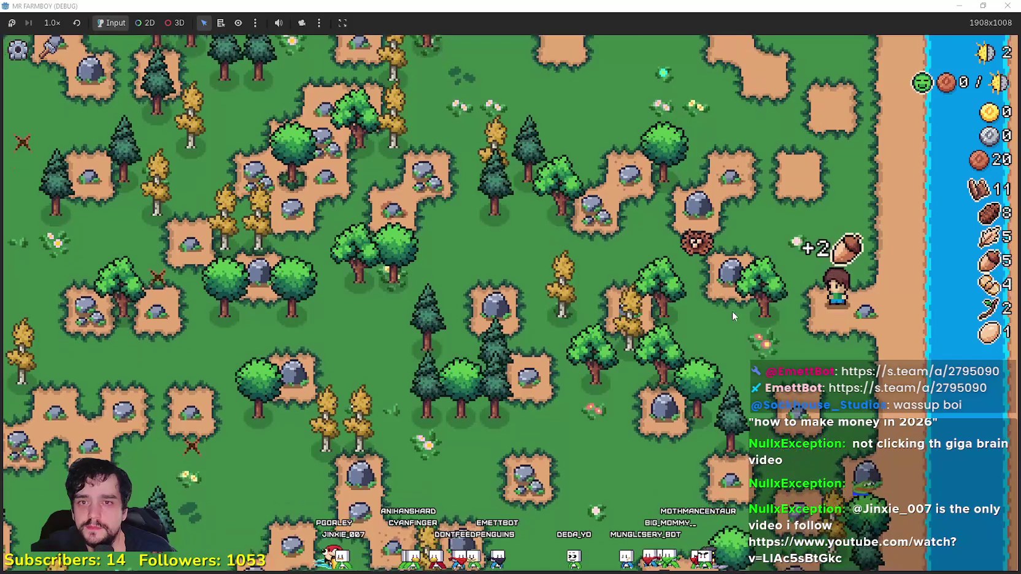
{"action": "key", "text": "a"}
{"action": "key", "text": "w"}
{"action": "key", "text": "s"}
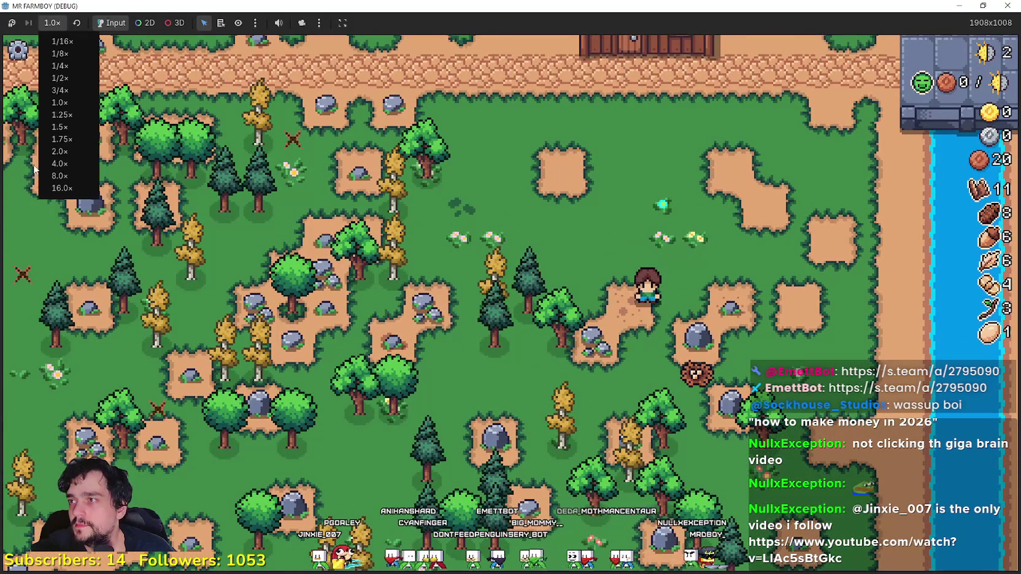
Step: Gather more wood and acorns near the farmhouse, then bring up the Crafting menu
{"action": "key", "text": "s"}
{"action": "key", "text": "d"}
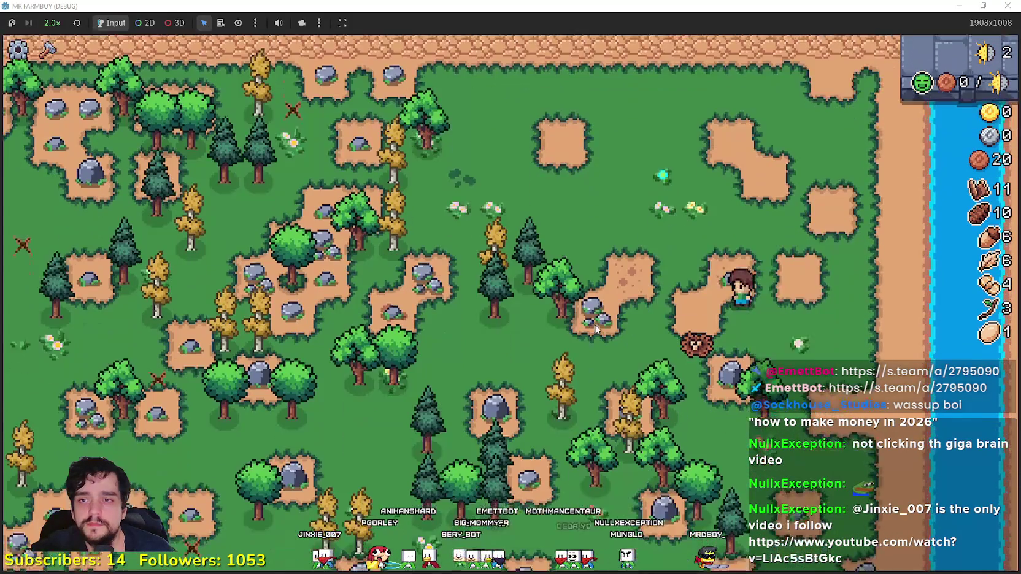
{"action": "key", "text": "a"}
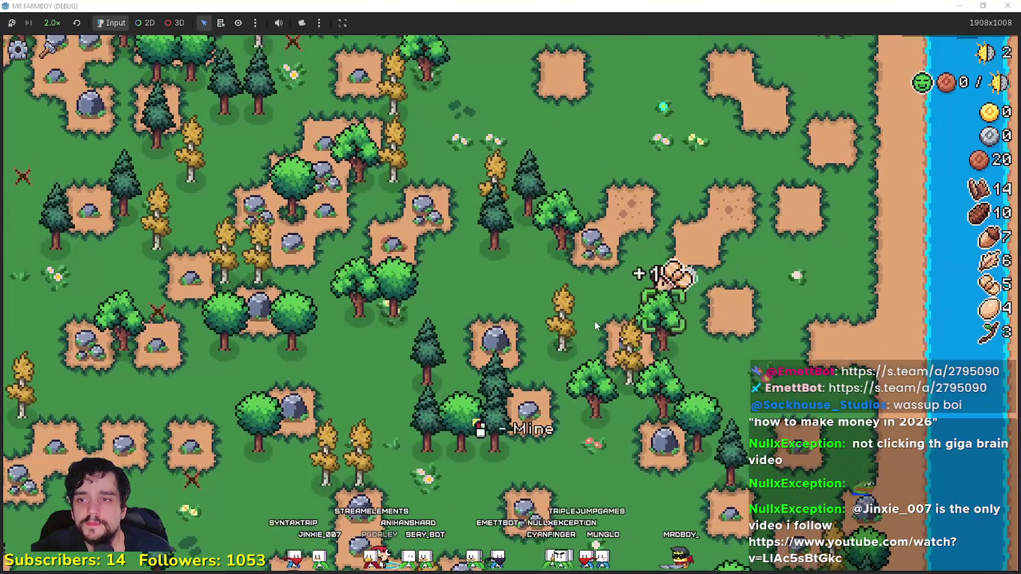
{"action": "key", "text": "w"}
{"action": "key", "text": "w"}
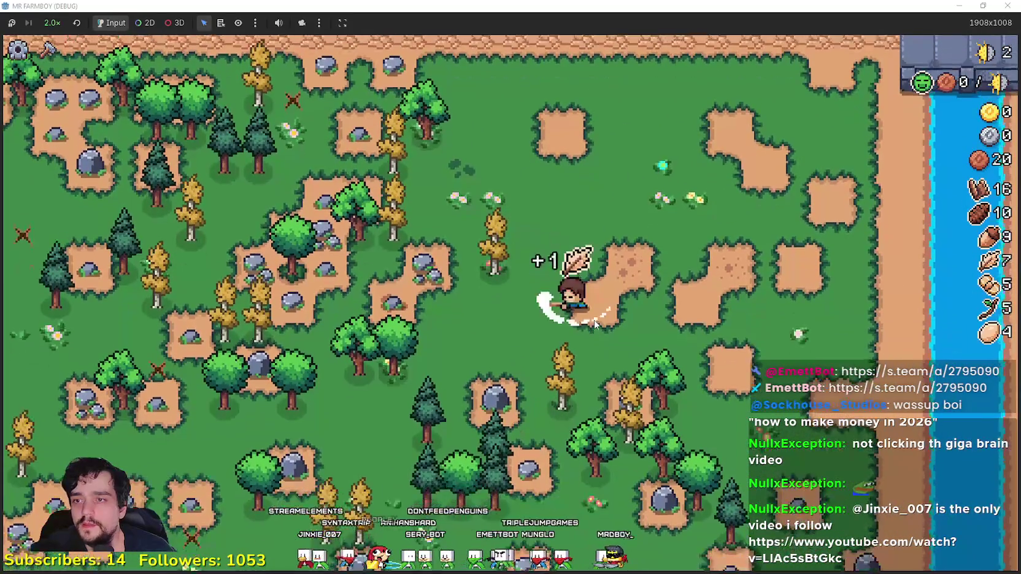
{"action": "key", "text": "a"}
{"action": "key", "text": "w"}
{"action": "key", "text": "s"}
{"action": "key", "text": "w"}
{"action": "key", "text": "a"}
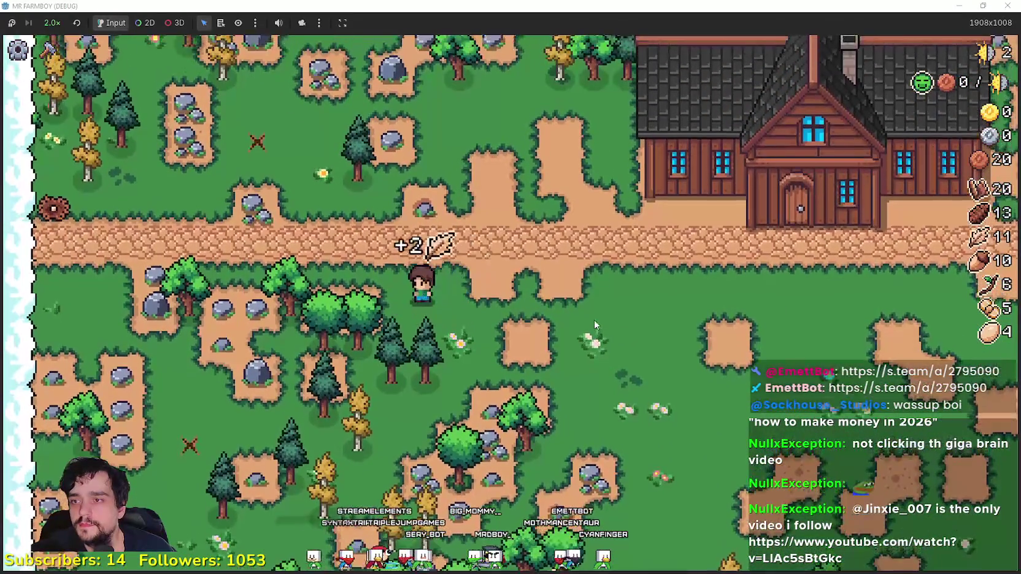
{"action": "key", "text": "w"}
{"action": "key", "text": "d"}
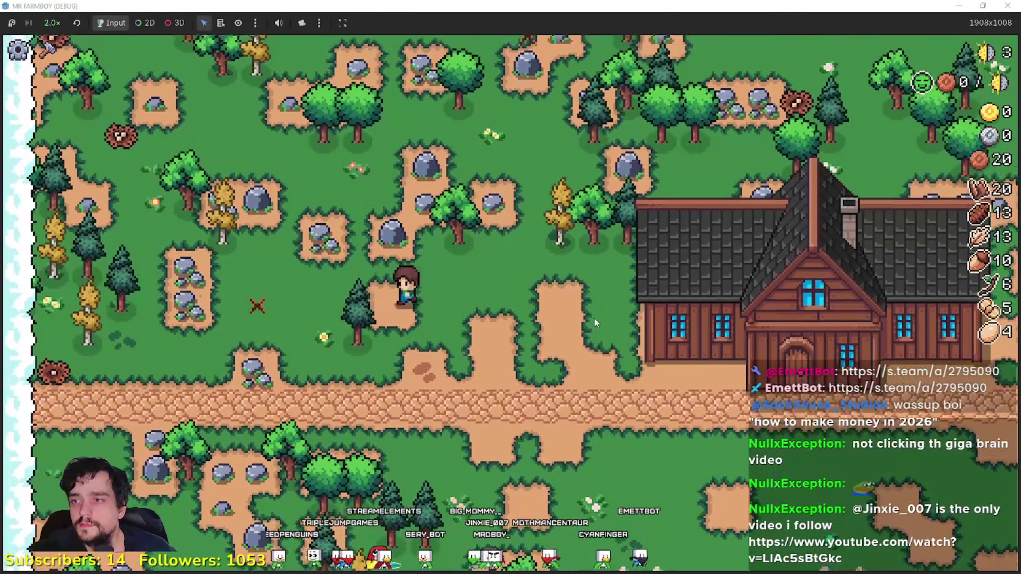
{"action": "key", "text": "s"}
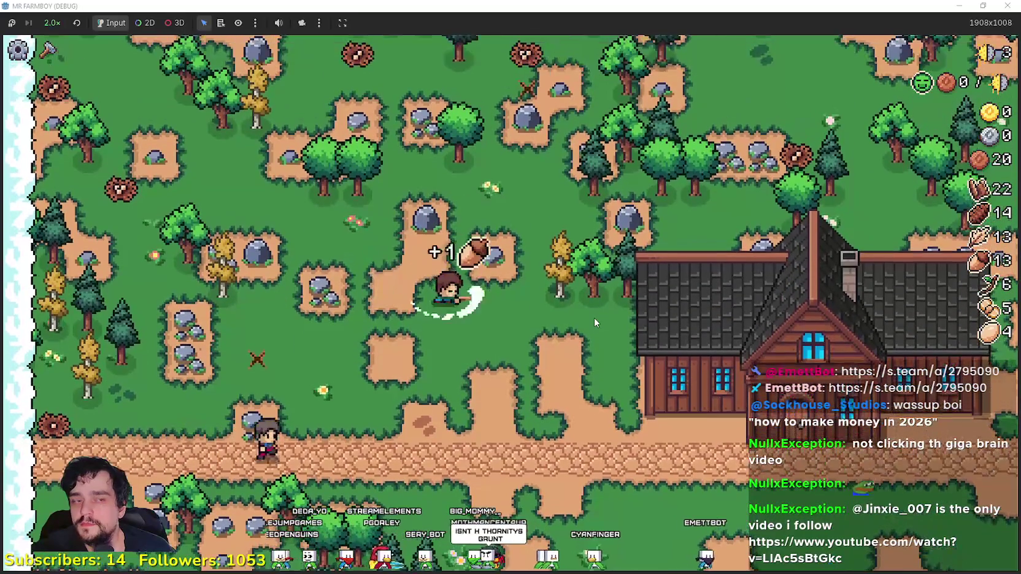
{"action": "key", "text": "d"}
{"action": "key", "text": "w"}
{"action": "key", "text": "c"}
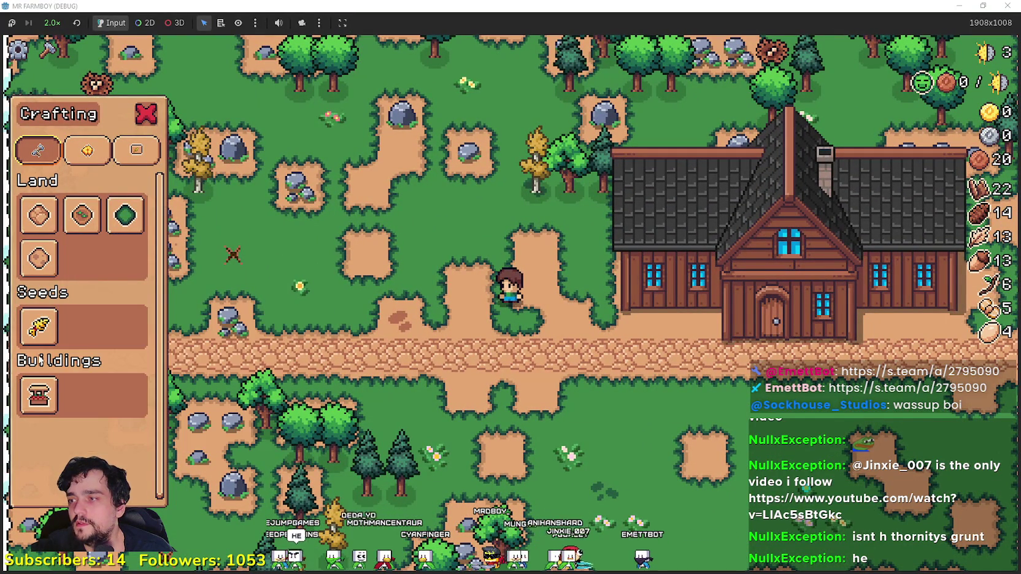
Step: Build a Market beside the cobblestone path
{"action": "key", "text": "s"}
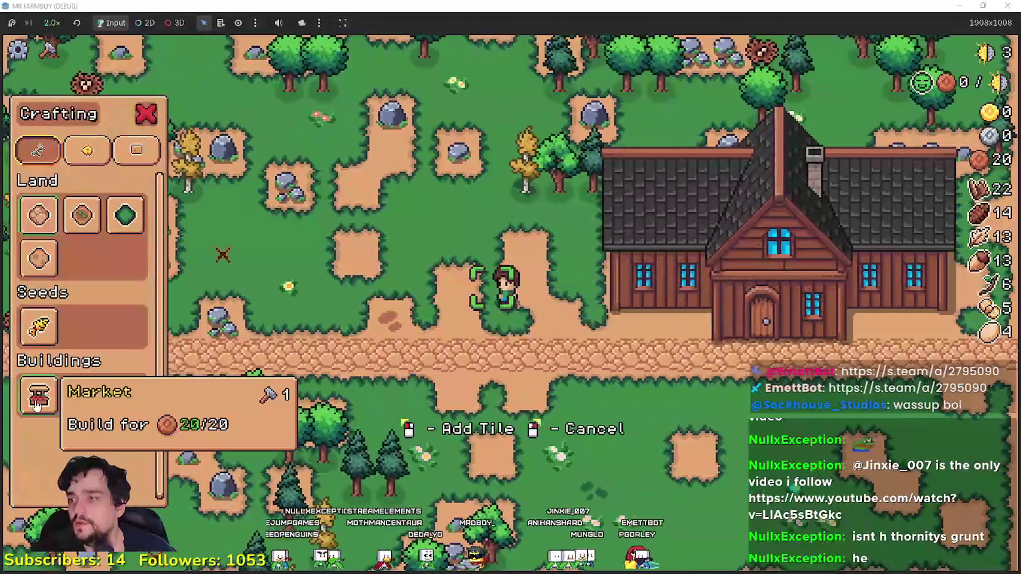
{"action": "left_click", "coordinate": [38, 396]}
{"action": "left_click", "coordinate": [668, 402]}
Step: Till a rectangular plot of farm tiles below the house beside the path
{"action": "left_click", "coordinate": [86, 212]}
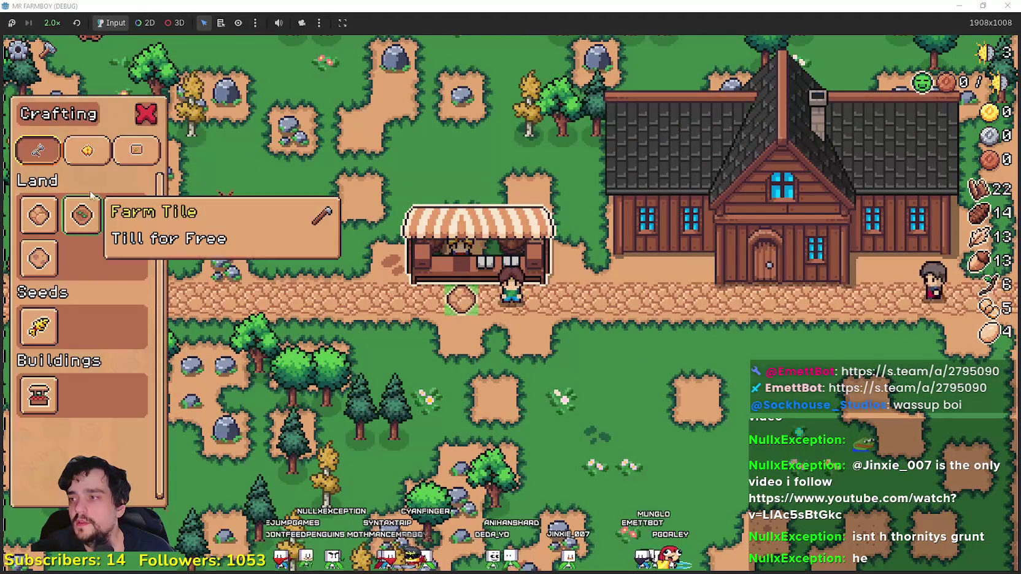
{"action": "key", "text": "d"}
{"action": "key", "text": "s"}
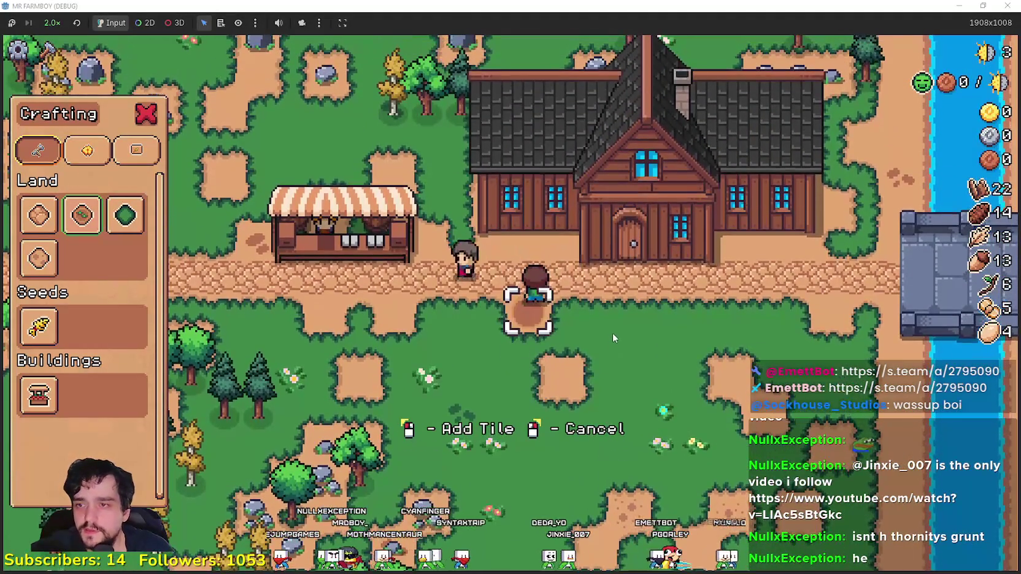
{"action": "left_click", "coordinate": [612, 332]}
{"action": "key", "text": "d"}
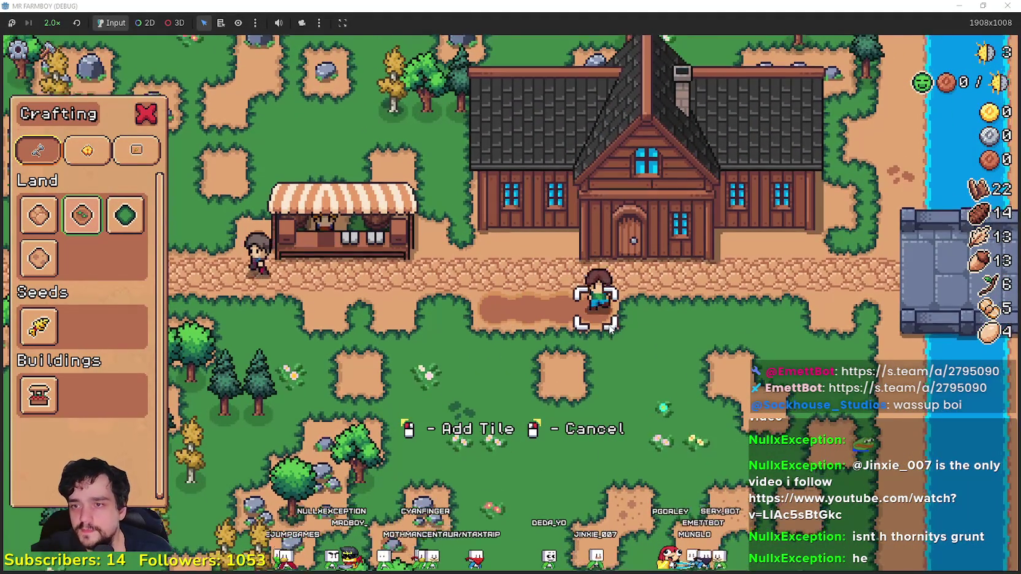
{"action": "key", "text": "s"}
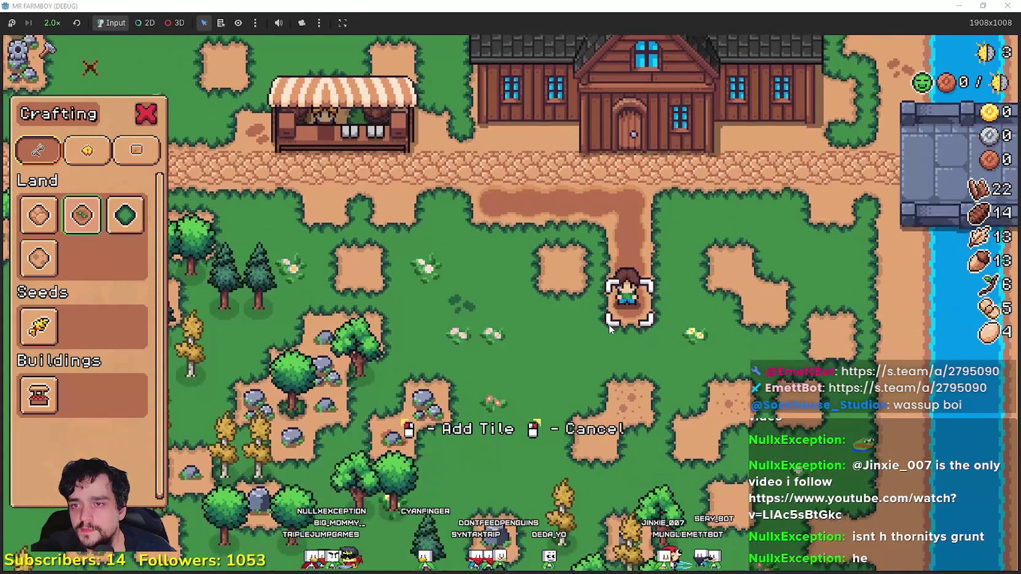
{"action": "key", "text": "s"}
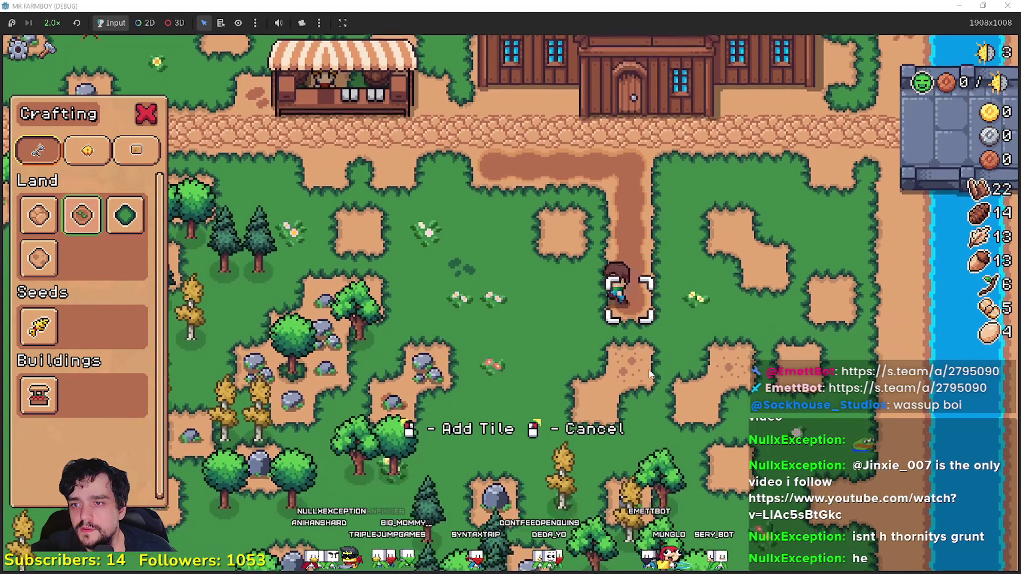
{"action": "key", "text": "a"}
{"action": "key", "text": "w"}
{"action": "key", "text": "d"}
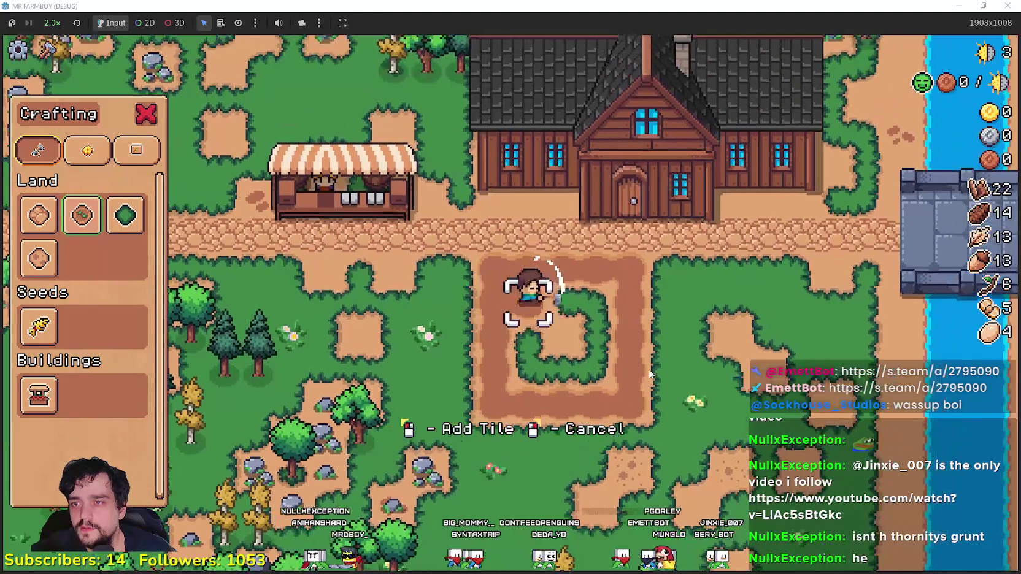
{"action": "key", "text": "s"}
{"action": "key", "text": "a"}
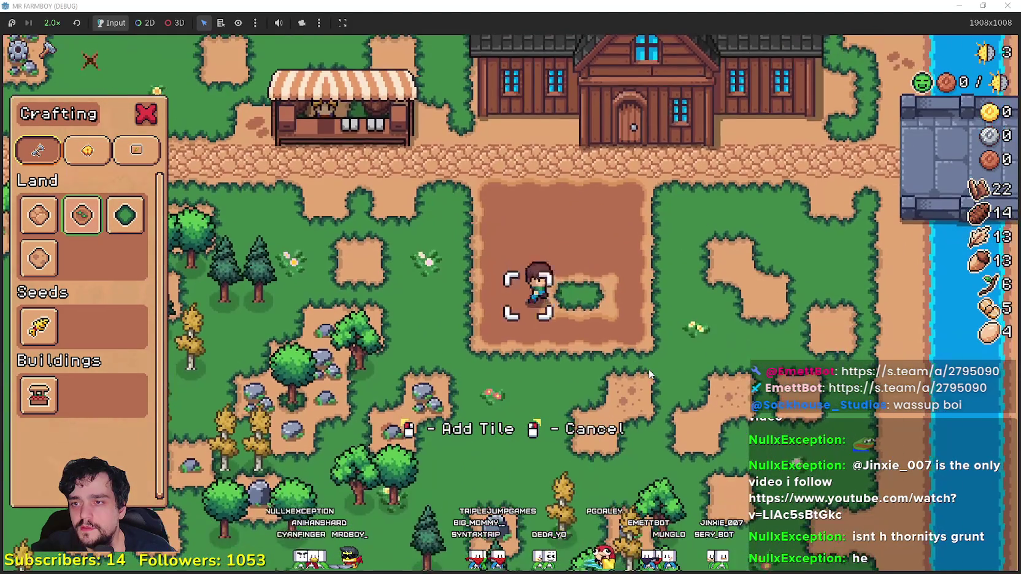
{"action": "key", "text": "w"}
Step: Plant and water wheat across the first rows of the plot
{"action": "left_click", "coordinate": [657, 338]}
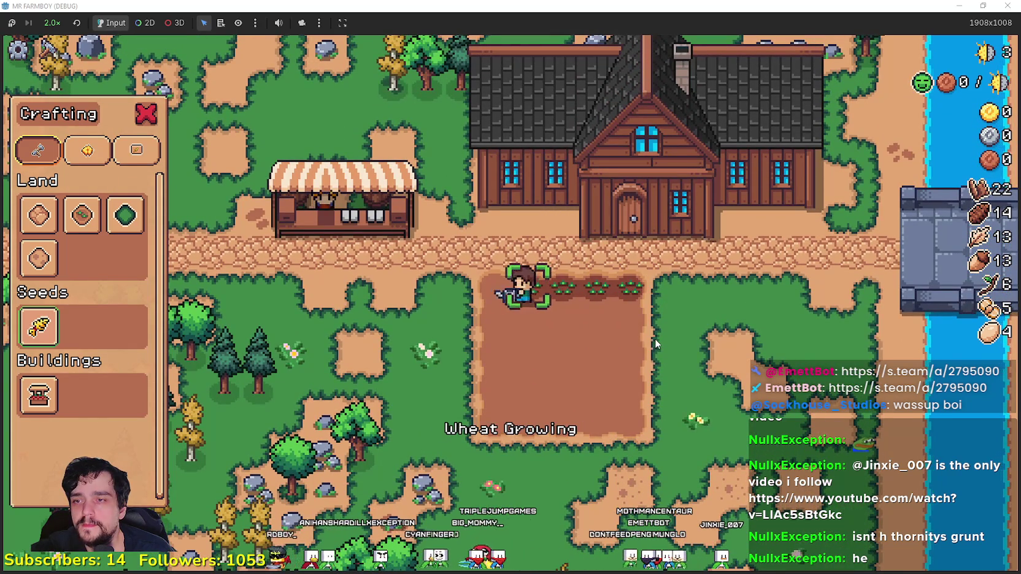
{"action": "scroll", "coordinate": [655, 344], "scroll_direction": "up", "scroll_amount": 3}
{"action": "key", "text": "a"}
{"action": "key", "text": "s"}
{"action": "key", "text": "d"}
{"action": "left_click", "coordinate": [537, 258]}
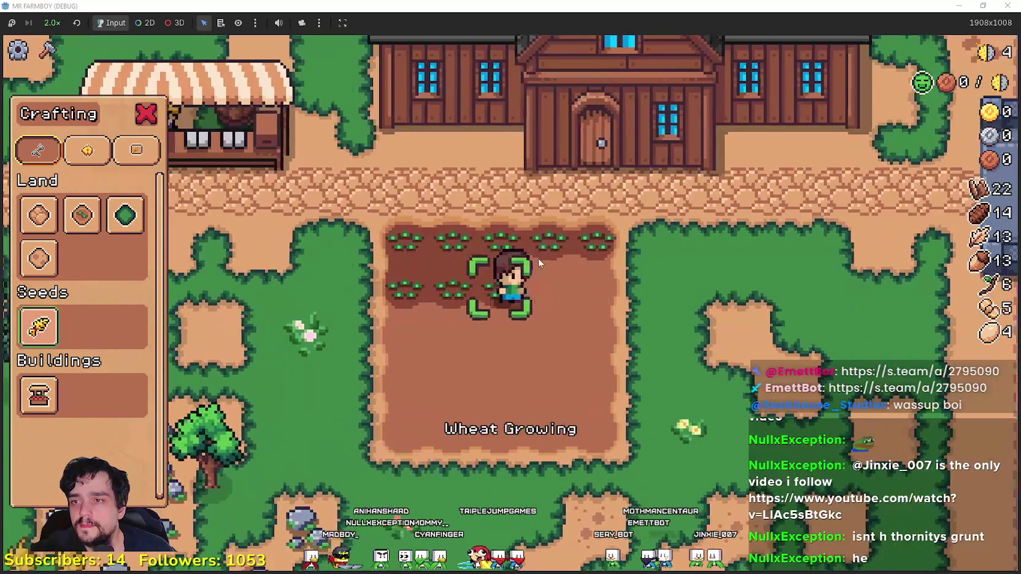
{"action": "key", "text": "d"}
{"action": "left_click", "coordinate": [537, 258]}
{"action": "key", "text": "s"}
{"action": "left_click", "coordinate": [539, 256]}
{"action": "key", "text": "a"}
{"action": "left_click", "coordinate": [538, 256]}
{"action": "key", "text": "a"}
{"action": "left_click", "coordinate": [538, 256]}
{"action": "key", "text": "s"}
{"action": "left_click", "coordinate": [539, 256]}
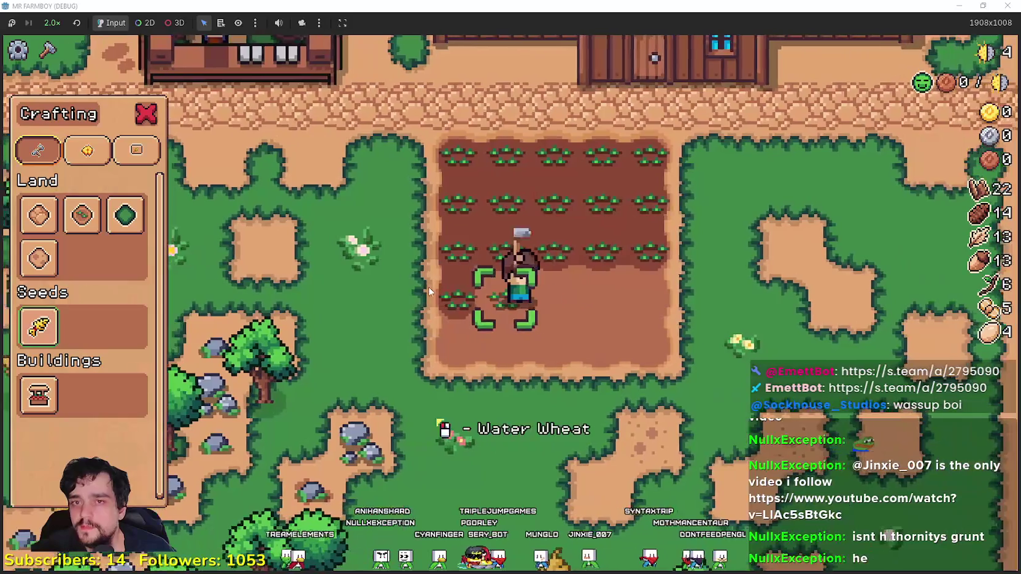
Step: Finish planting and watering wheat in the fourth and fifth rows
{"action": "left_click", "coordinate": [428, 286]}
{"action": "key", "text": "d"}
{"action": "left_click", "coordinate": [428, 287]}
{"action": "key", "text": "d"}
{"action": "left_click", "coordinate": [428, 286]}
{"action": "key", "text": "d"}
{"action": "left_click", "coordinate": [428, 286]}
{"action": "key", "text": "s"}
{"action": "key", "text": "s"}
{"action": "key", "text": "w"}
{"action": "left_click", "coordinate": [429, 287]}
{"action": "key", "text": "d"}
{"action": "left_click", "coordinate": [428, 287]}
{"action": "key", "text": "a"}
{"action": "key", "text": "a"}
{"action": "left_click", "coordinate": [428, 286]}
{"action": "key", "text": "a"}
{"action": "left_click", "coordinate": [428, 287]}
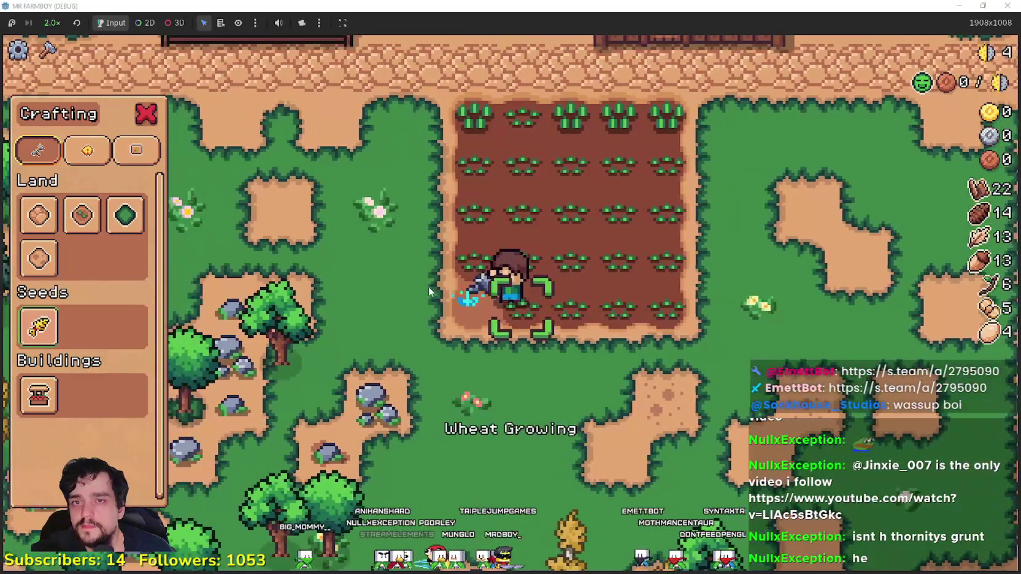
{"action": "key", "text": "a"}
Step: Lay three road tiles down the side of the wheat plot
{"action": "scroll", "coordinate": [428, 285], "scroll_direction": "down", "scroll_amount": 2}
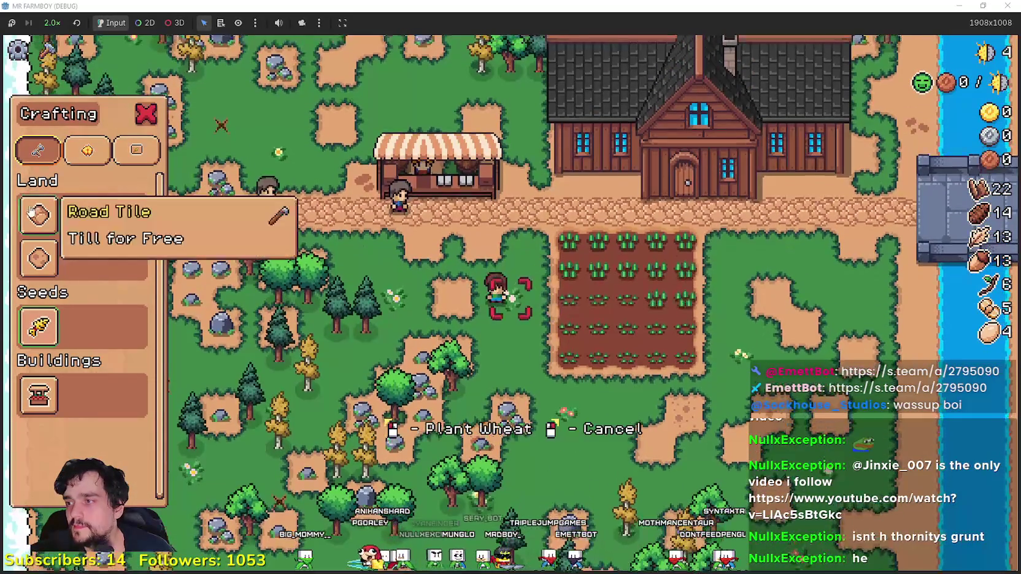
{"action": "key", "text": "w"}
{"action": "key", "text": "d"}
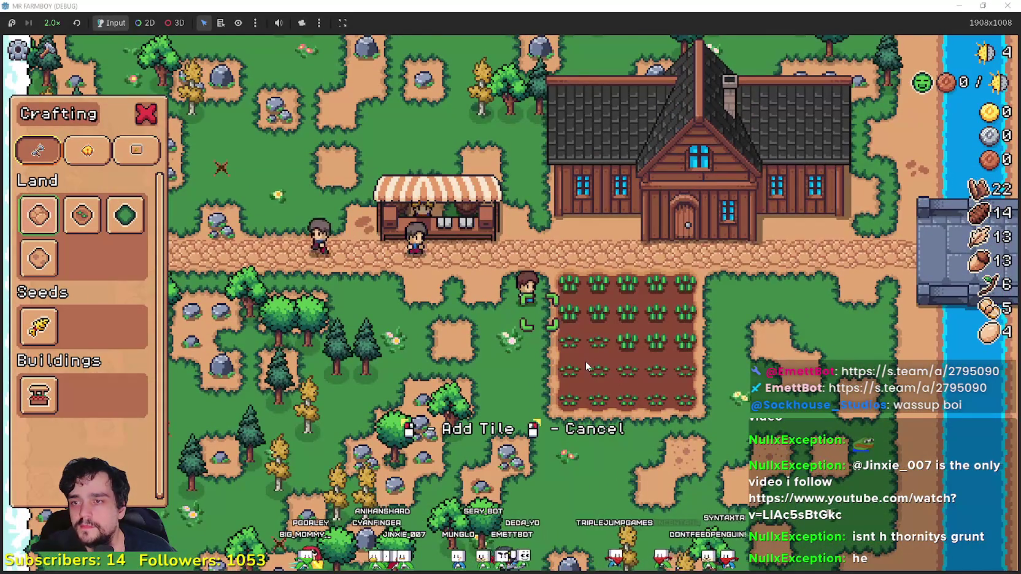
{"action": "left_click", "coordinate": [586, 361]}
{"action": "key", "text": "s"}
{"action": "left_click", "coordinate": [585, 361]}
{"action": "key", "text": "s"}
{"action": "left_click", "coordinate": [586, 361]}
{"action": "key", "text": "s"}
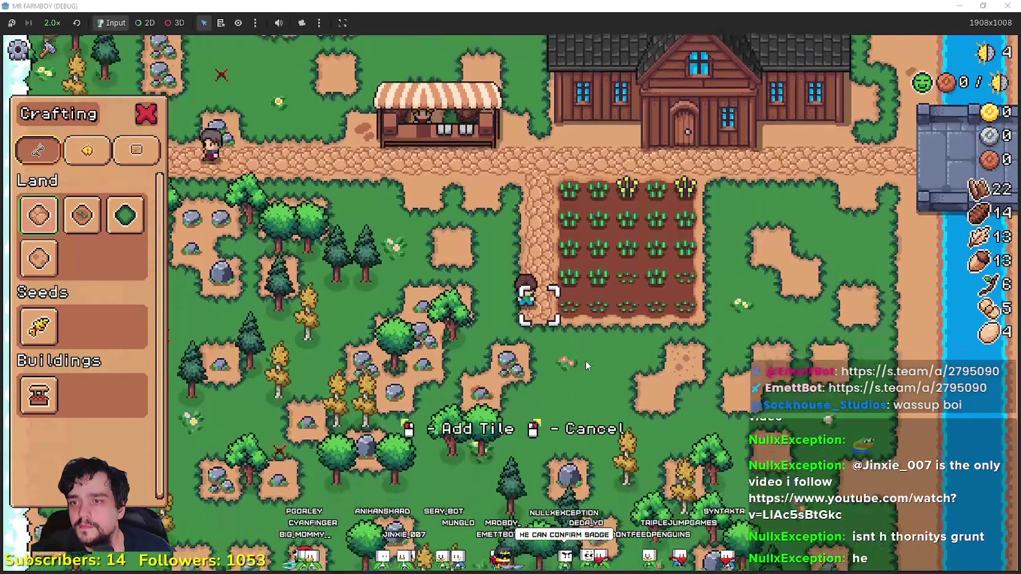
{"action": "key", "text": "Escape"}
Step: Put two items in the Market's sell slots and close it to sell them
{"action": "key", "text": "w"}
{"action": "key", "text": "a"}
{"action": "key", "text": "e"}
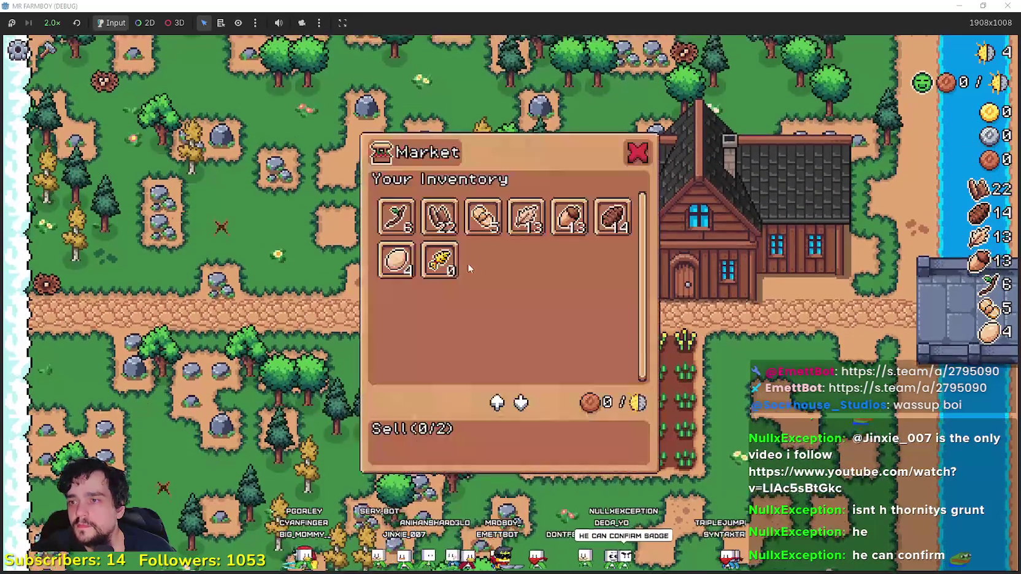
{"action": "left_click", "coordinate": [485, 228]}
{"action": "left_click", "coordinate": [439, 217]}
{"action": "key", "text": "Escape"}
Step: Mine the rocks and gather wood, then walk back along the road to the wheat field
{"action": "key", "text": "s"}
{"action": "key", "text": "c"}
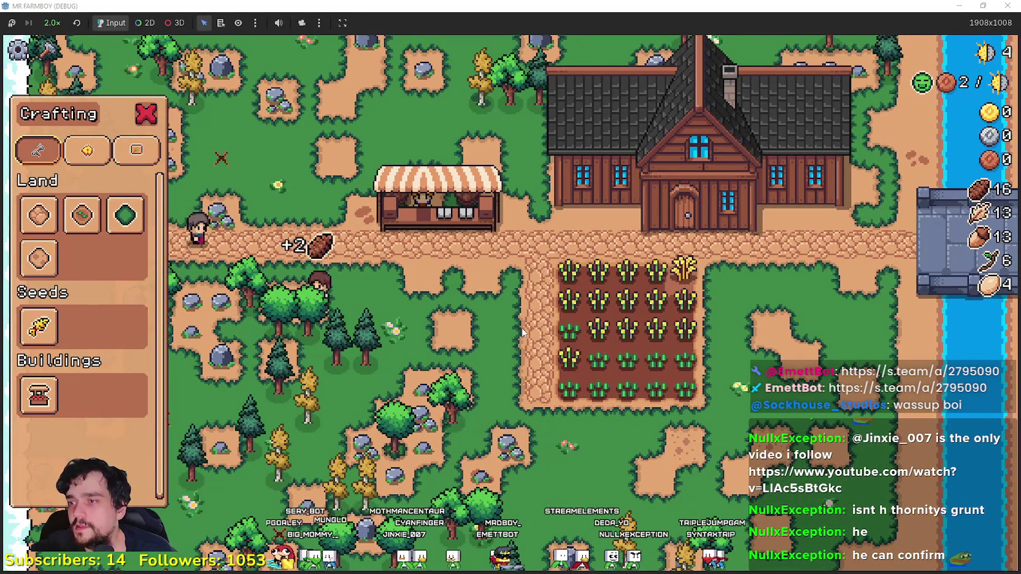
{"action": "key", "text": "s"}
{"action": "key", "text": "d"}
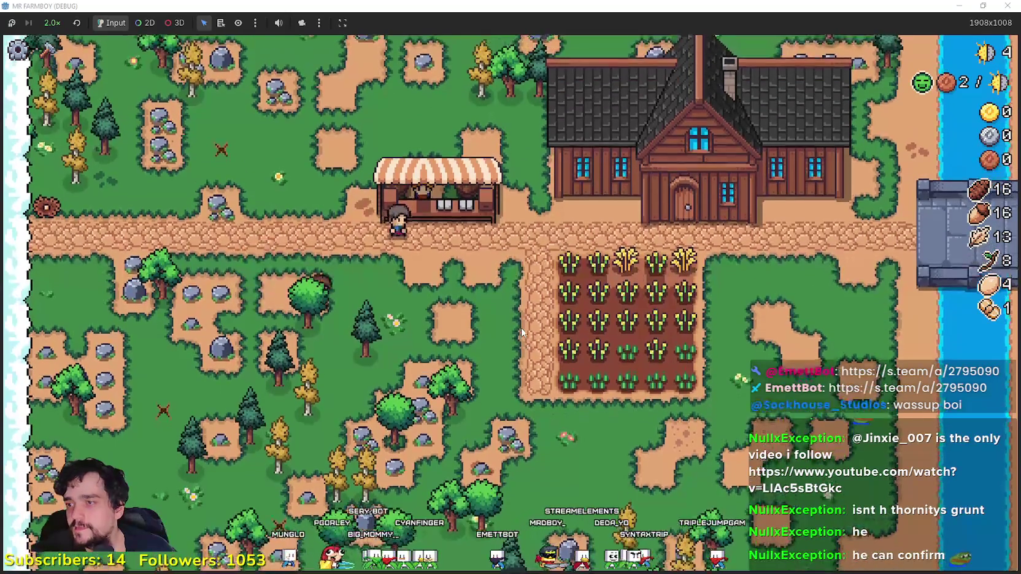
{"action": "key", "text": "a"}
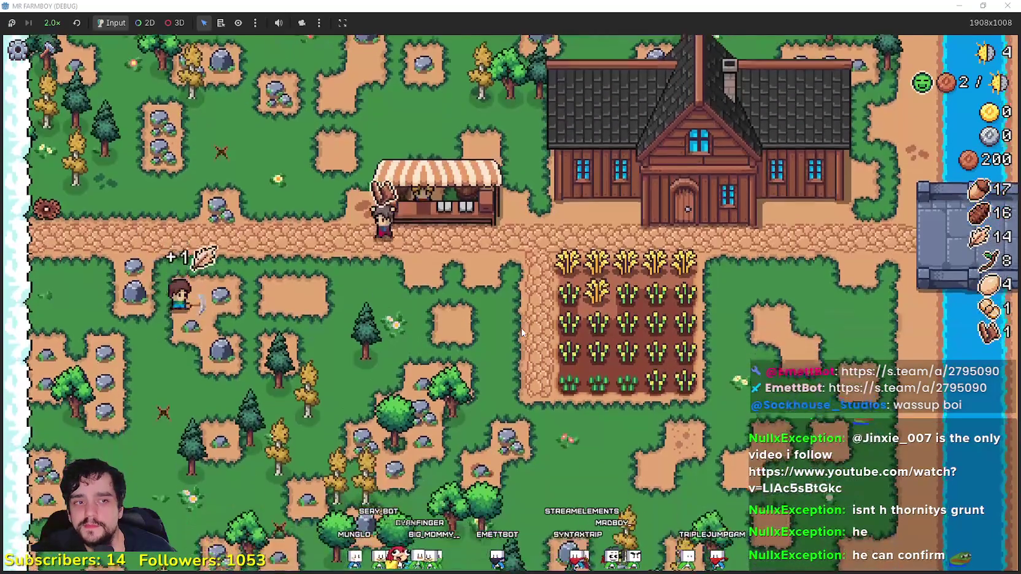
{"action": "key", "text": "w"}
{"action": "key", "text": "d"}
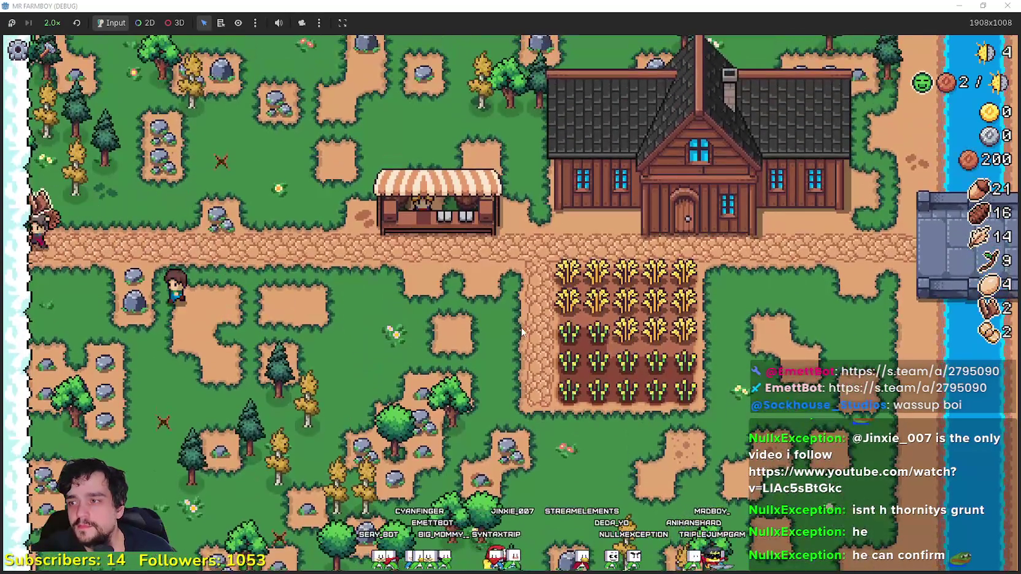
{"action": "key", "text": "w"}
{"action": "key", "text": "d"}
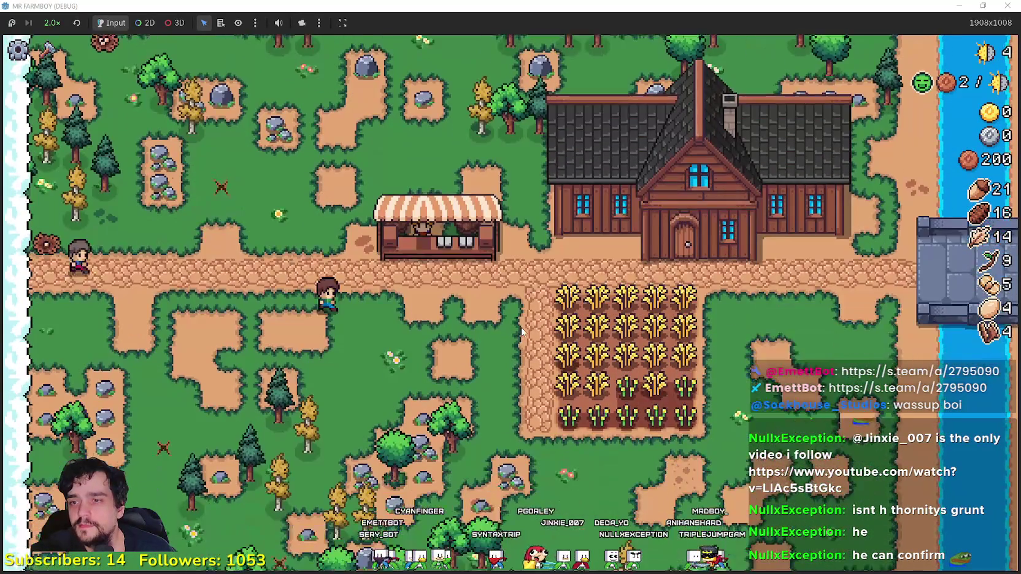
{"action": "key", "text": "d"}
{"action": "scroll", "coordinate": [522, 332], "scroll_direction": "up", "scroll_amount": 2}
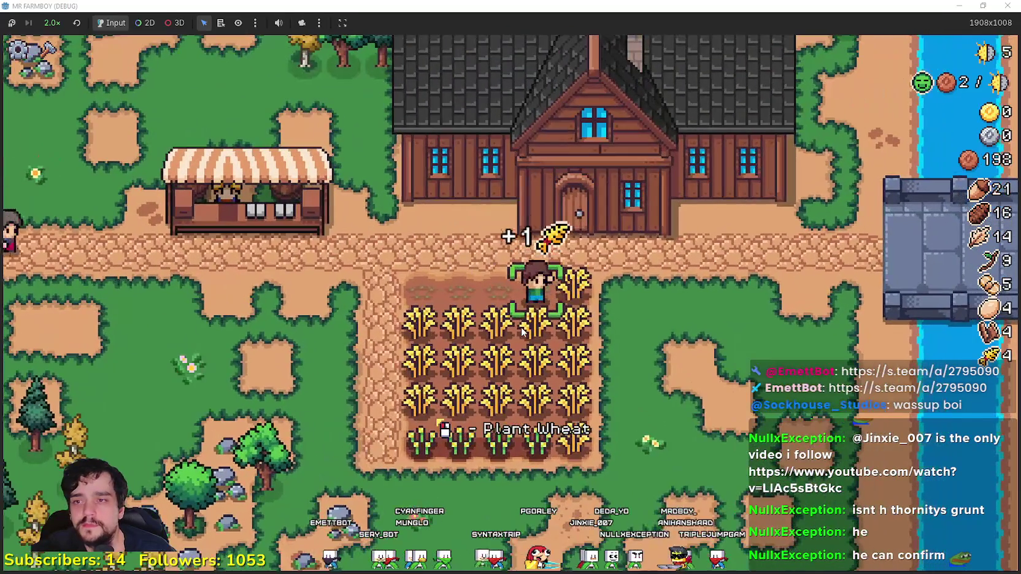
Step: Harvest every row of the wheat field, top to bottom
{"action": "key", "text": "d"}
{"action": "key", "text": "a"}
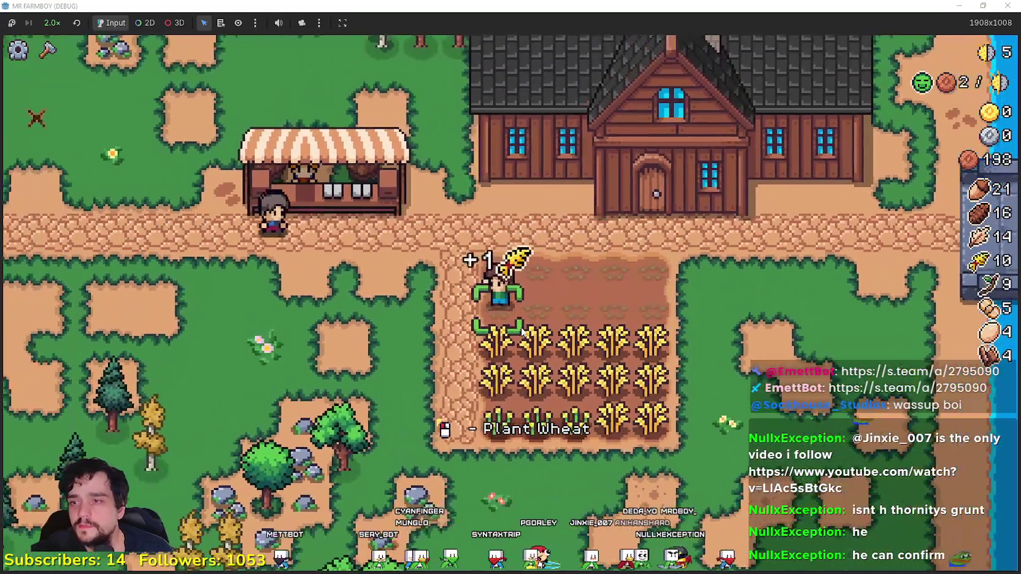
{"action": "key", "text": "s"}
{"action": "key", "text": "d"}
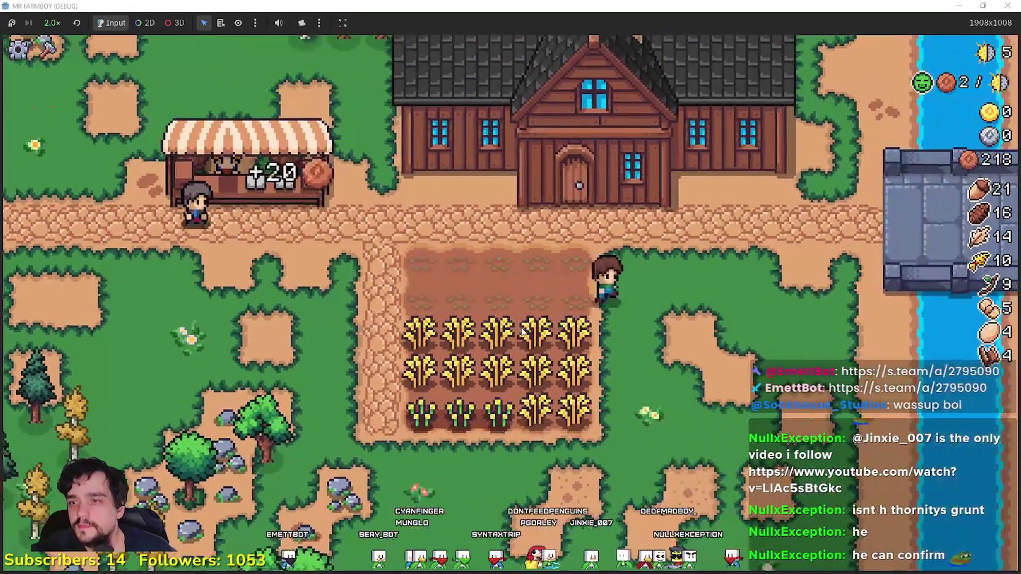
{"action": "key", "text": "a"}
{"action": "key", "text": "d"}
{"action": "key", "text": "a"}
{"action": "key", "text": "d"}
{"action": "key", "text": "d"}
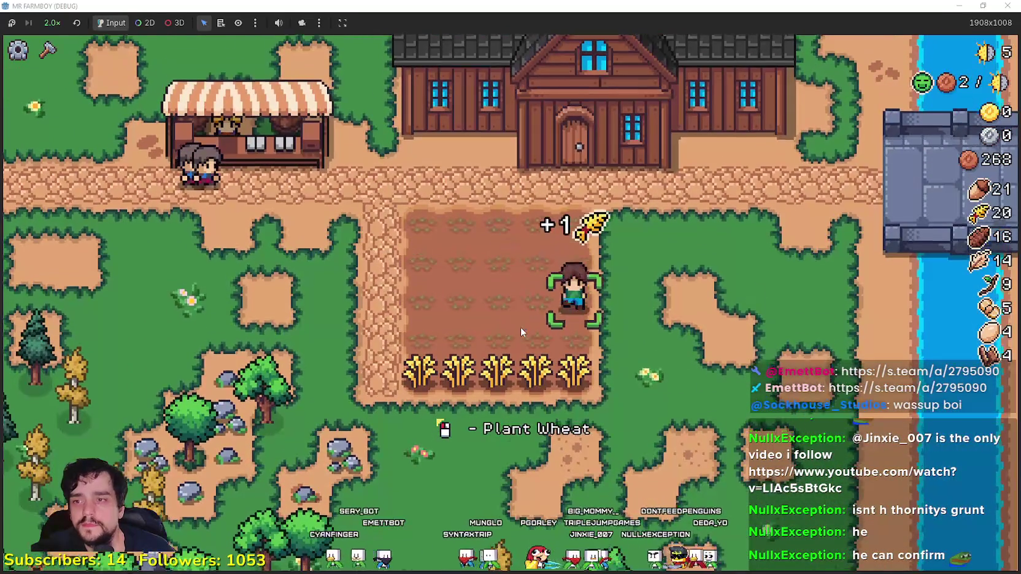
{"action": "key", "text": "s"}
{"action": "key", "text": "a"}
{"action": "key", "text": "d"}
{"action": "key", "text": "a"}
Step: Sell the harvested wheat at the Market and put another item up for sale
{"action": "key", "text": "e"}
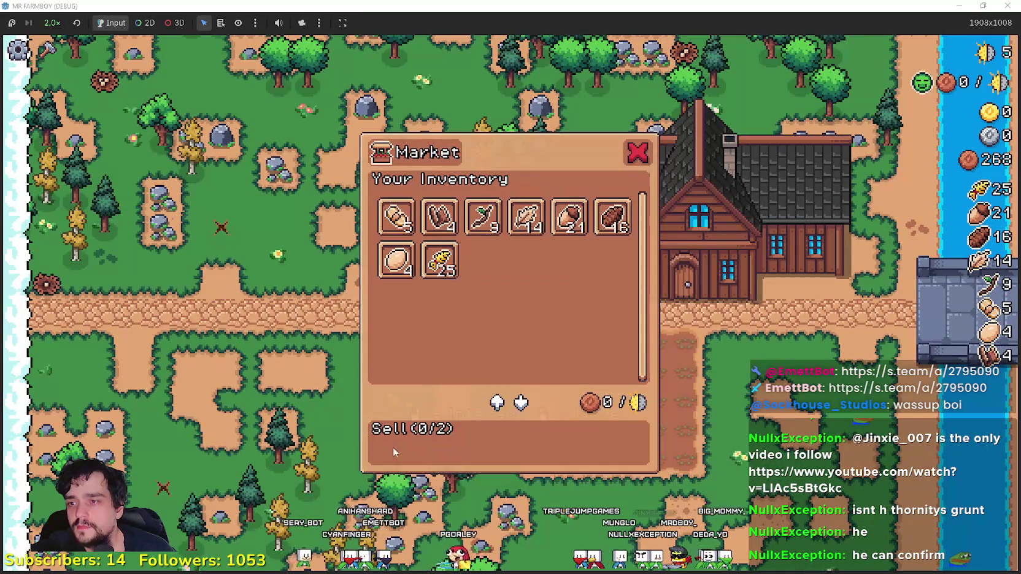
{"action": "left_click", "coordinate": [435, 249]}
{"action": "key", "text": "e"}
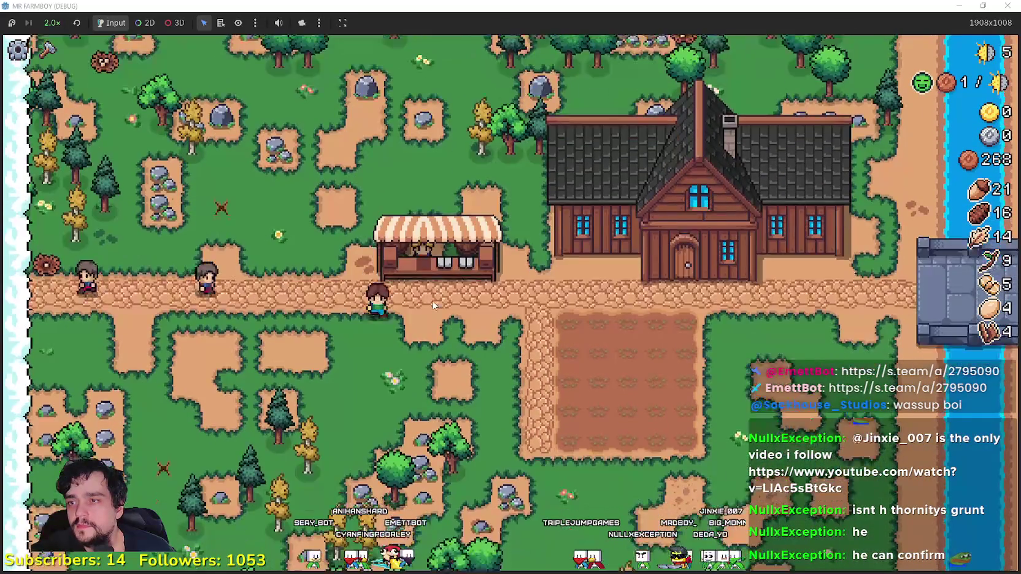
{"action": "key", "text": "e"}
{"action": "left_click", "coordinate": [405, 258]}
{"action": "key", "text": "e"}
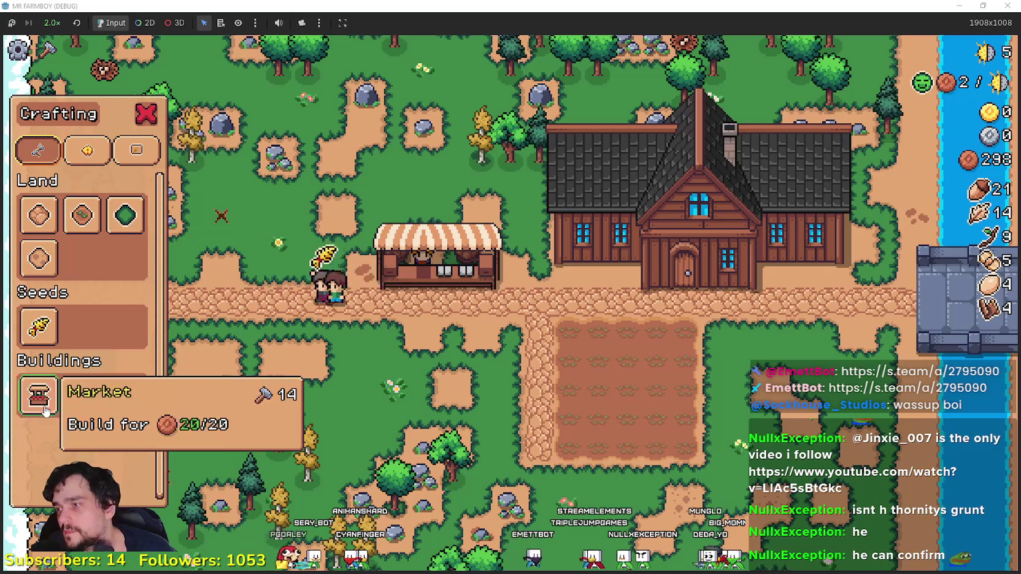
Step: Place a second Market stall on the road and sell eggs from it
{"action": "left_click", "coordinate": [506, 377]}
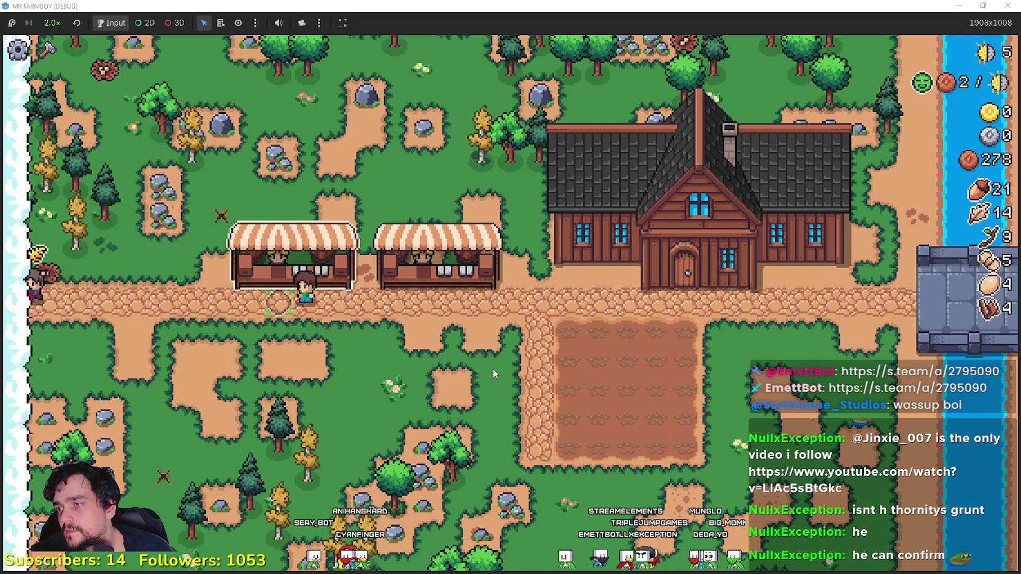
{"action": "key", "text": "e"}
{"action": "left_click", "coordinate": [601, 226]}
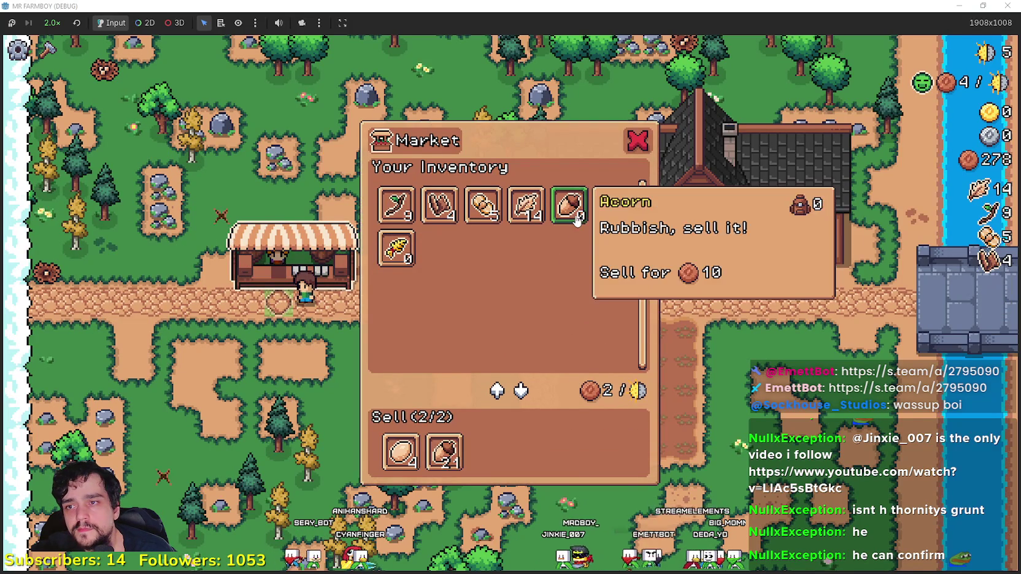
{"action": "key", "text": "e"}
{"action": "key", "text": "d"}
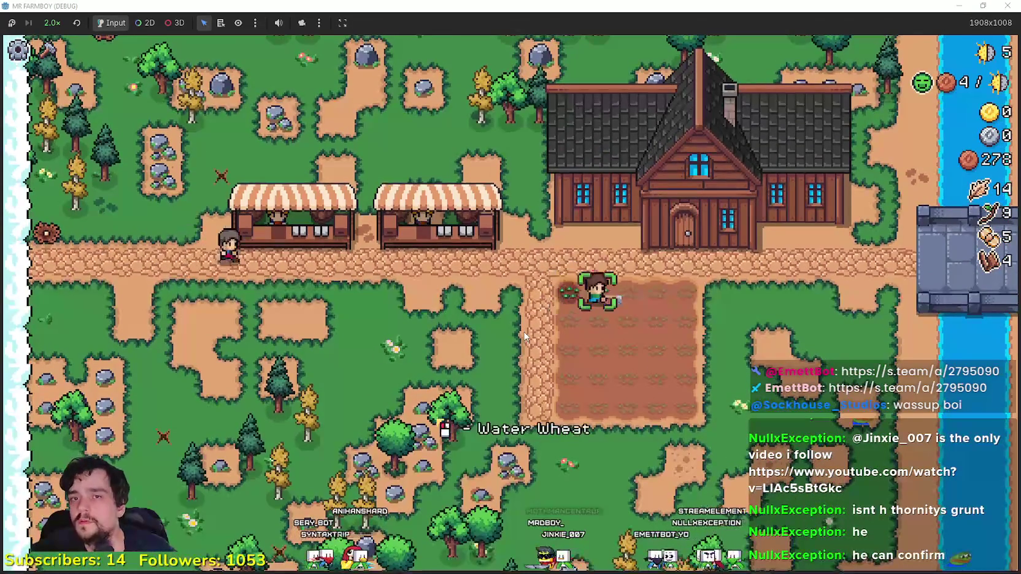
Step: Replant wheat along the top rows of the emptied field and water it
{"action": "key", "text": "s"}
{"action": "key", "text": "a"}
{"action": "key", "text": "s"}
{"action": "key", "text": "d"}
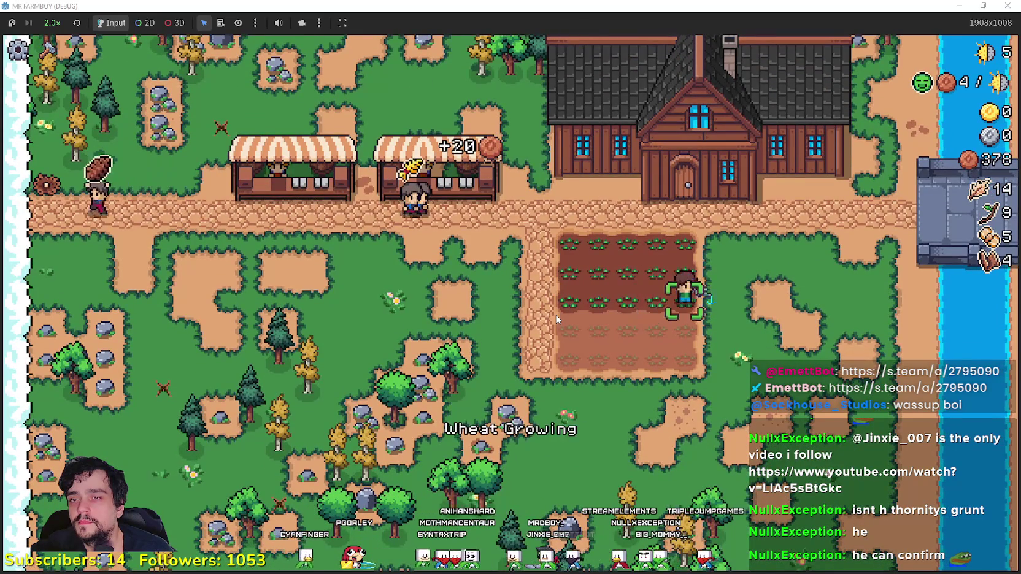
Step: Finish planting and watering the lower wheat rows, then check the Player House advancements
{"action": "key", "text": "a"}
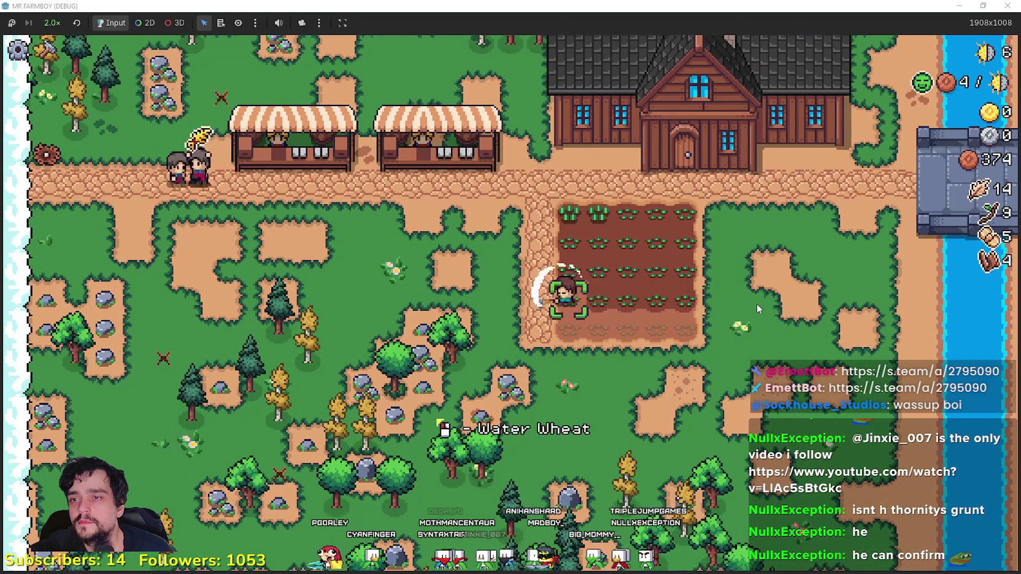
{"action": "key", "text": "s"}
{"action": "key", "text": "d"}
{"action": "key", "text": "w"}
{"action": "key", "text": "e"}
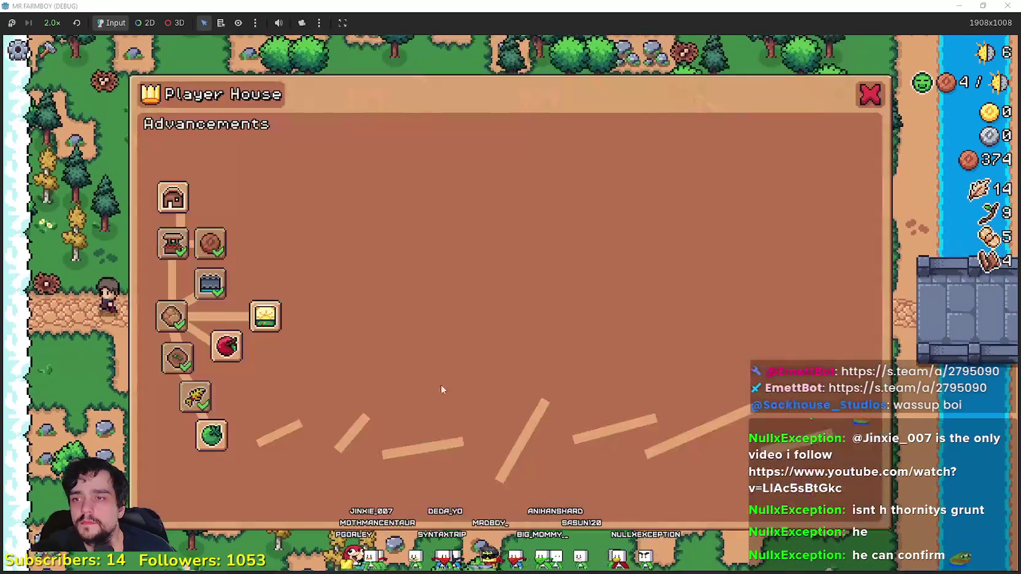
{"action": "key", "text": "Escape"}
{"action": "key", "text": "s"}
Step: Till four grass tiles beside the road into a new dirt plot
{"action": "key", "text": "c"}
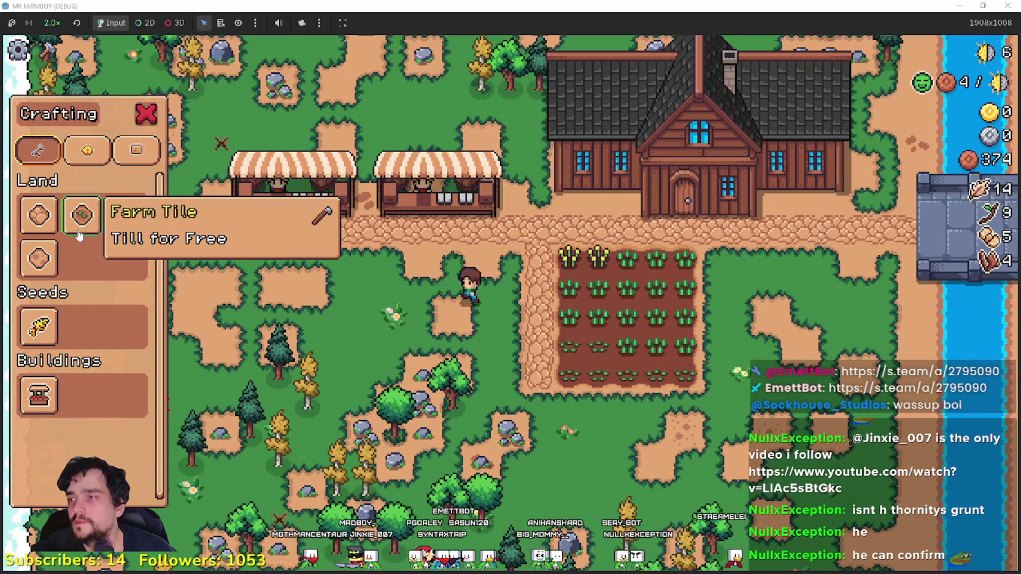
{"action": "key", "text": "w"}
{"action": "left_click", "coordinate": [424, 316]}
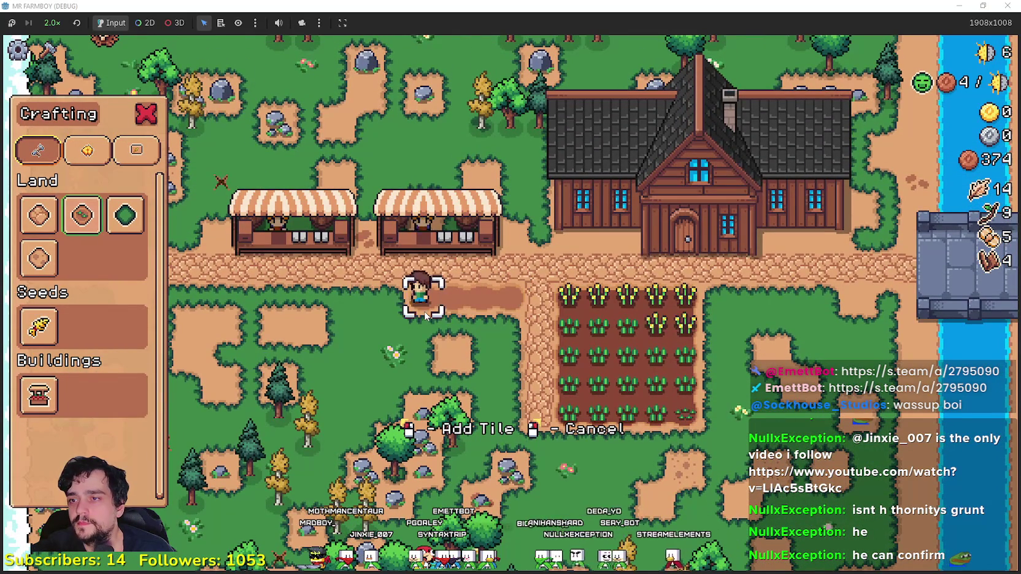
{"action": "key", "text": "s"}
{"action": "left_click", "coordinate": [425, 316]}
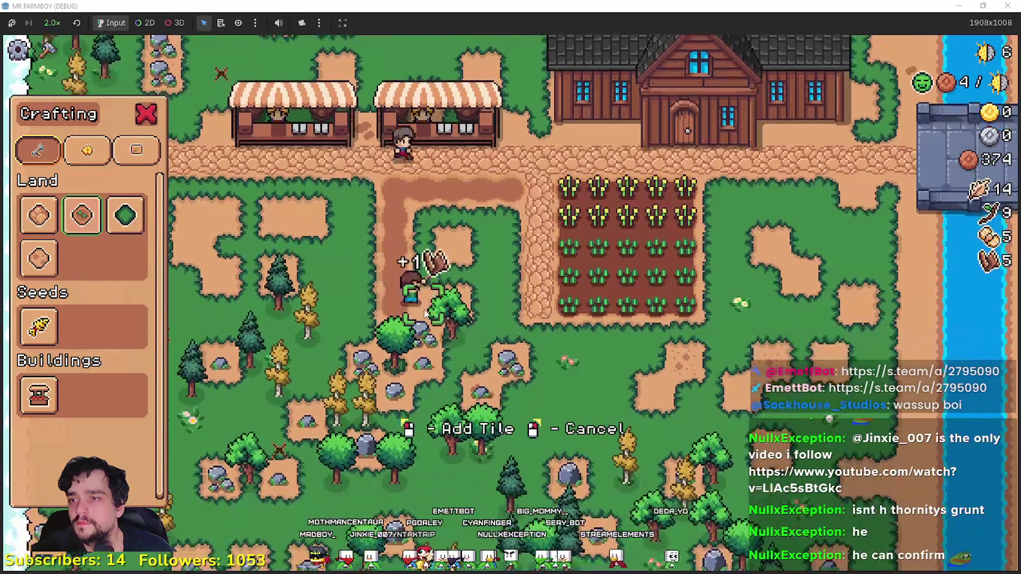
{"action": "key", "text": "w"}
{"action": "key", "text": "a"}
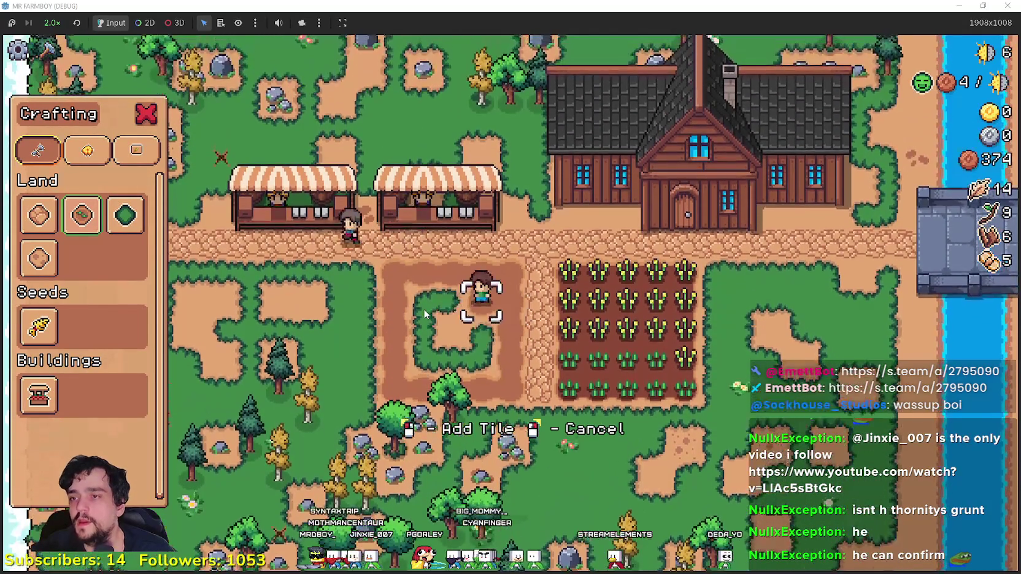
{"action": "left_click", "coordinate": [423, 313]}
{"action": "key", "text": "s"}
{"action": "left_click", "coordinate": [423, 312]}
{"action": "key", "text": "d"}
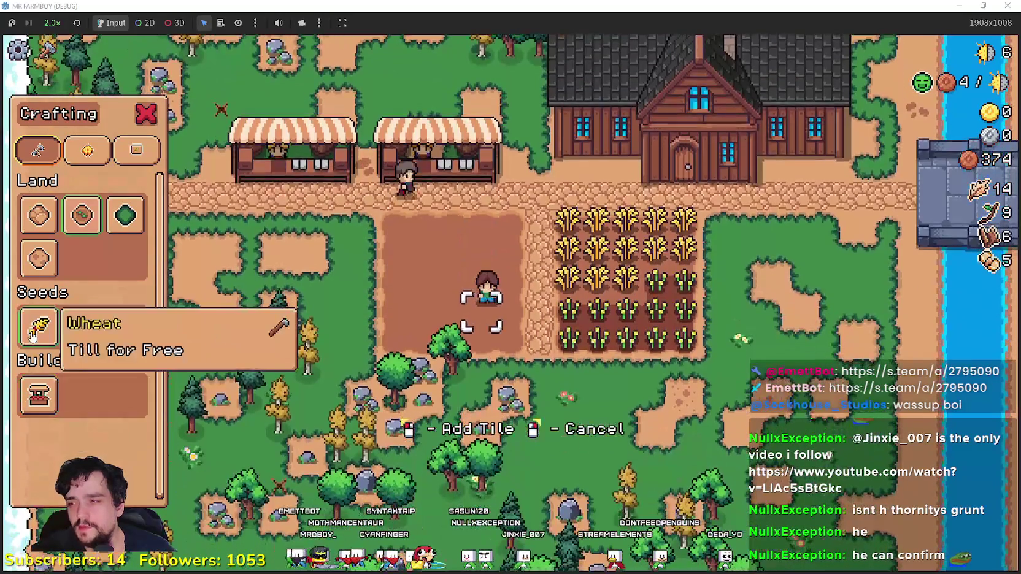
{"action": "right_click", "coordinate": [617, 371]}
Step: Harvest all the ripe wheat, row by row, bringing wheat back to 25
{"action": "key", "text": "d"}
{"action": "key", "text": "w"}
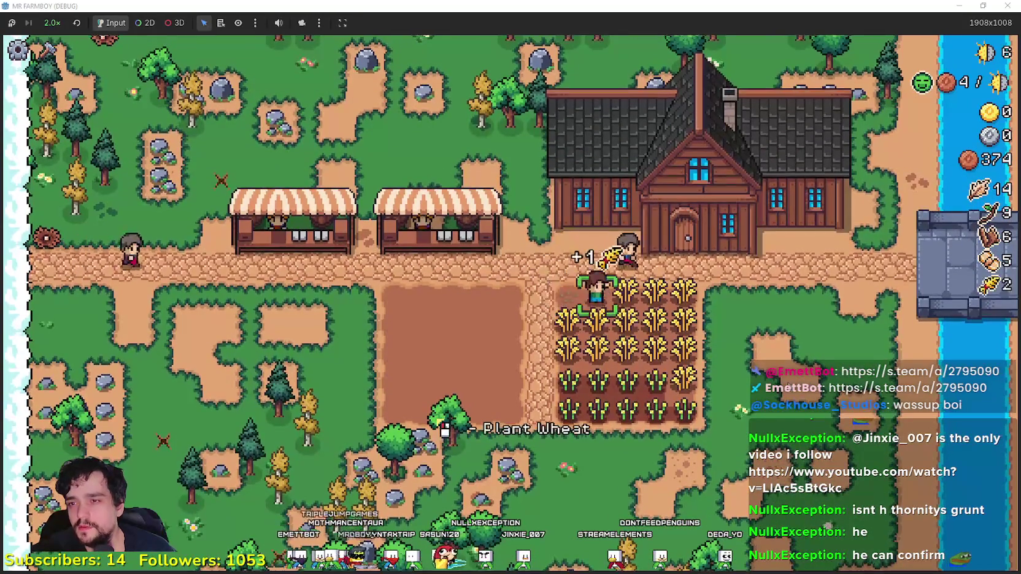
{"action": "key", "text": "s"}
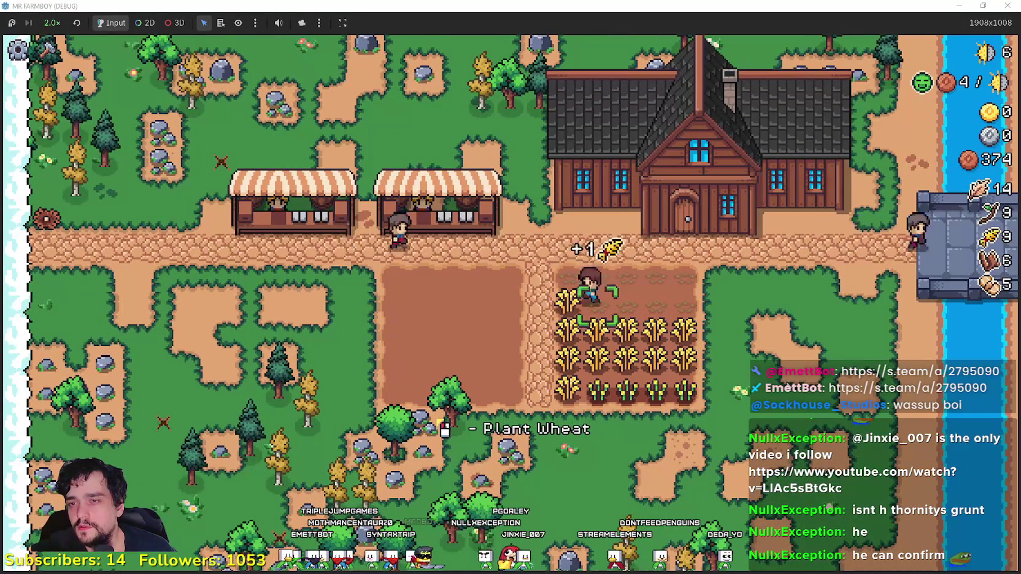
{"action": "key", "text": "s"}
{"action": "key", "text": "a"}
{"action": "key", "text": "s"}
{"action": "key", "text": "a"}
{"action": "key", "text": "s"}
{"action": "key", "text": "d"}
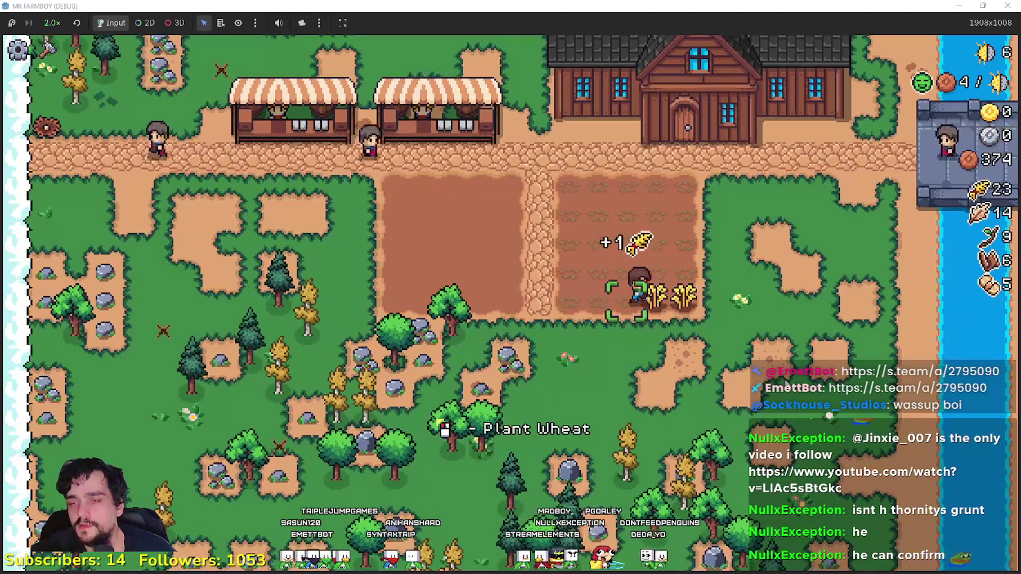
Step: Walk to the market stall and queue the 25 wheat for sale
{"action": "key", "text": "a"}
{"action": "key", "text": "w"}
{"action": "key", "text": "e"}
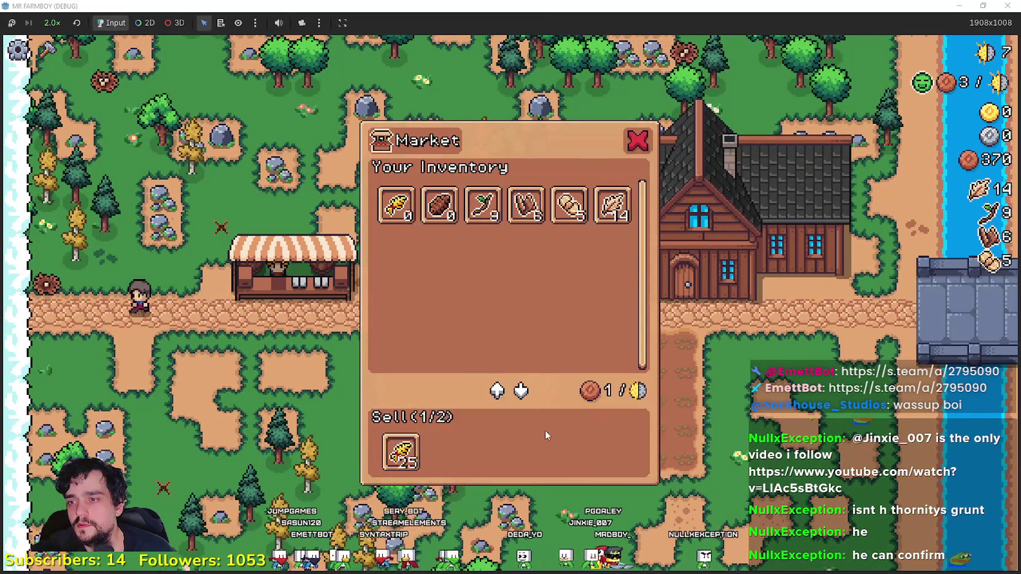
Step: Leave the market and chop down a nearby tree for wood
{"action": "key", "text": "Escape"}
{"action": "key", "text": "d"}
{"action": "key", "text": "s"}
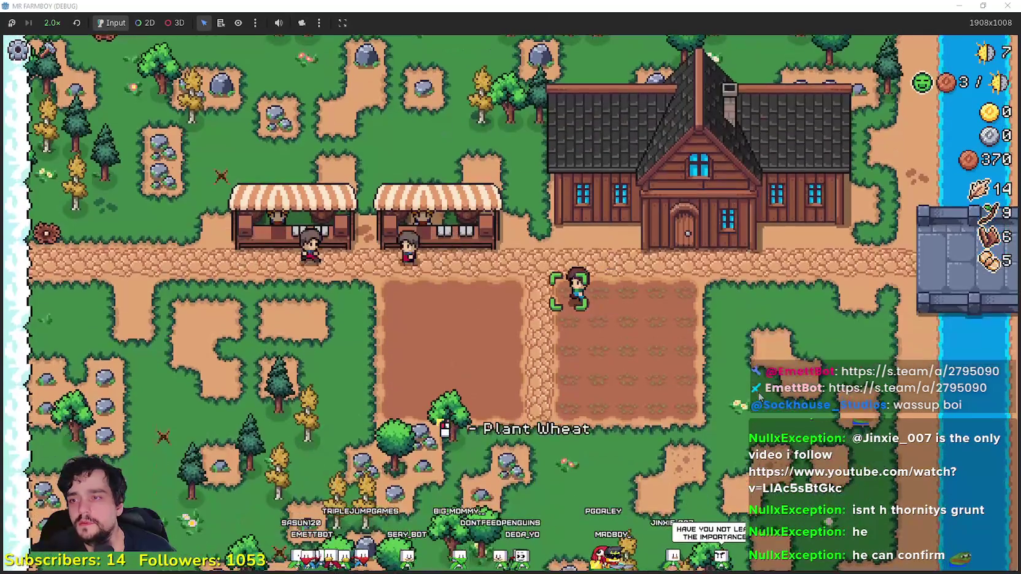
{"action": "key", "text": "a"}
{"action": "key", "text": "s"}
{"action": "left_click", "coordinate": [757, 393]}
{"action": "left_click", "coordinate": [757, 394]}
{"action": "key", "text": "w"}
Step: Chop the yellow trees and gather more wood and twigs near the plots
{"action": "key", "text": "s"}
{"action": "key", "text": "a"}
{"action": "left_click", "coordinate": [757, 393]}
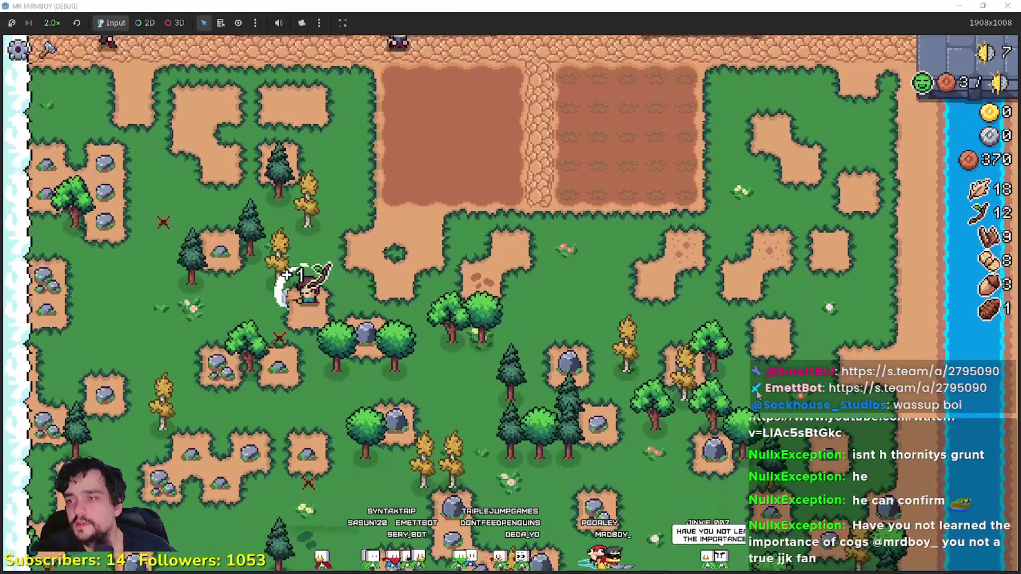
{"action": "key", "text": "w"}
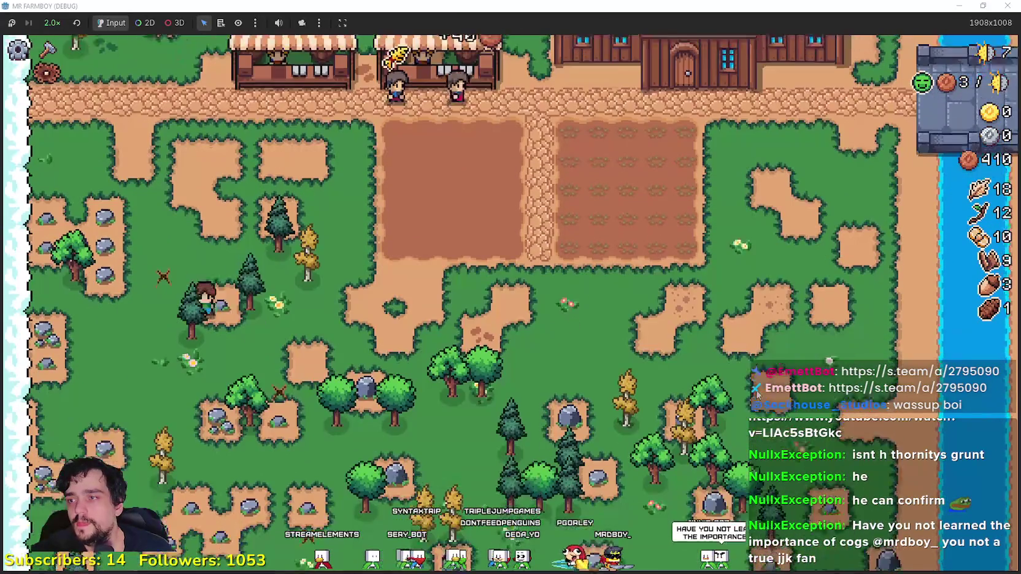
{"action": "left_click", "coordinate": [756, 393]}
{"action": "key", "text": "a"}
{"action": "key", "text": "s"}
{"action": "key", "text": "w"}
{"action": "key", "text": "d"}
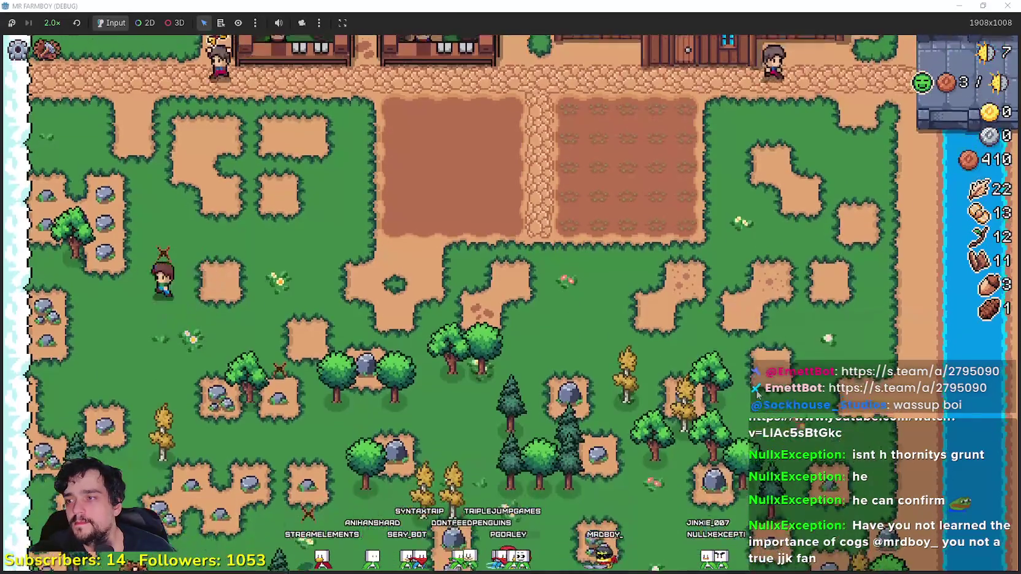
{"action": "key", "text": "s"}
{"action": "key", "text": "w"}
{"action": "key", "text": "d"}
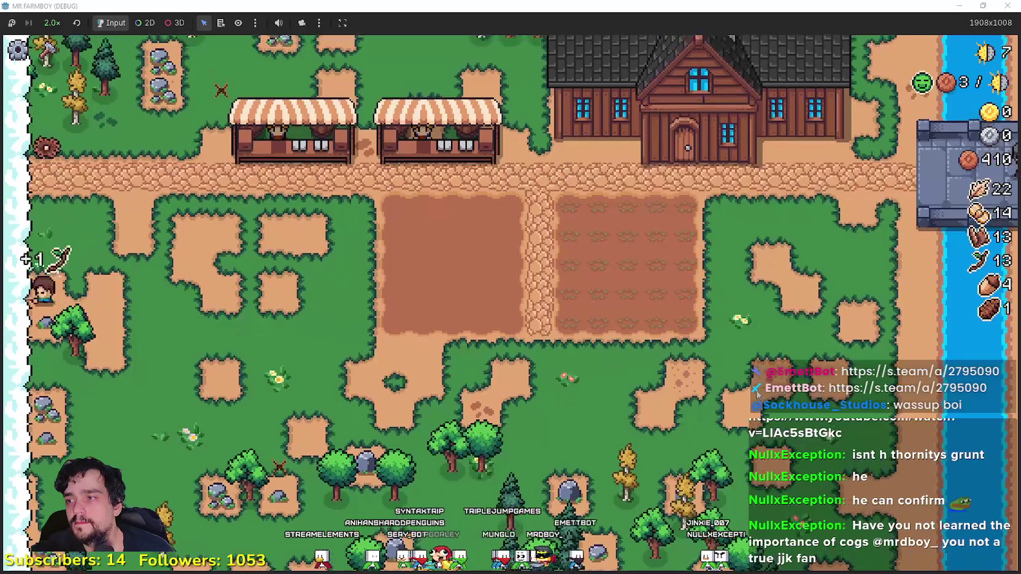
{"action": "key", "text": "d"}
Step: Open the market stall and queue another gathered item for sale
{"action": "key", "text": "w"}
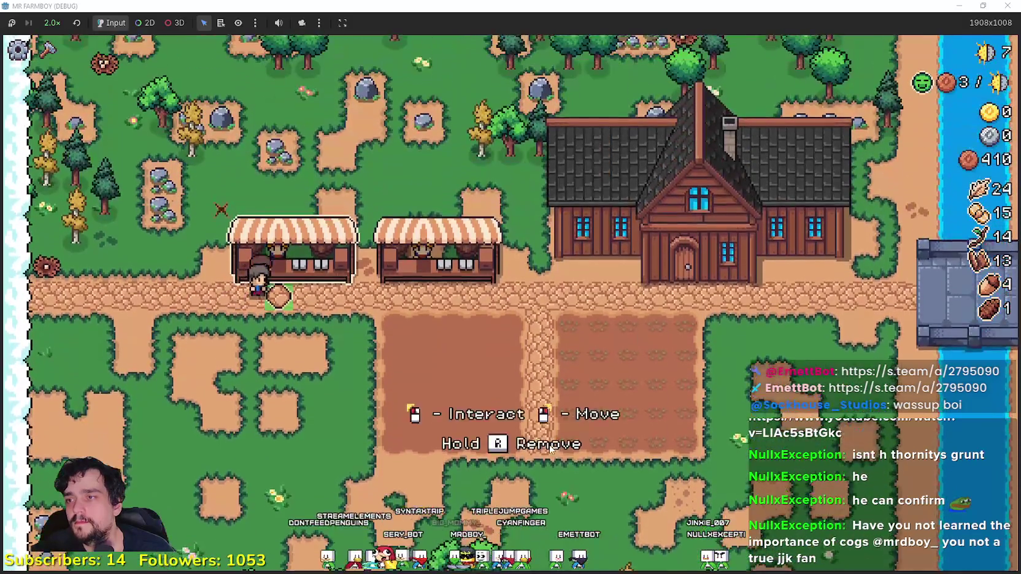
{"action": "key", "text": "e"}
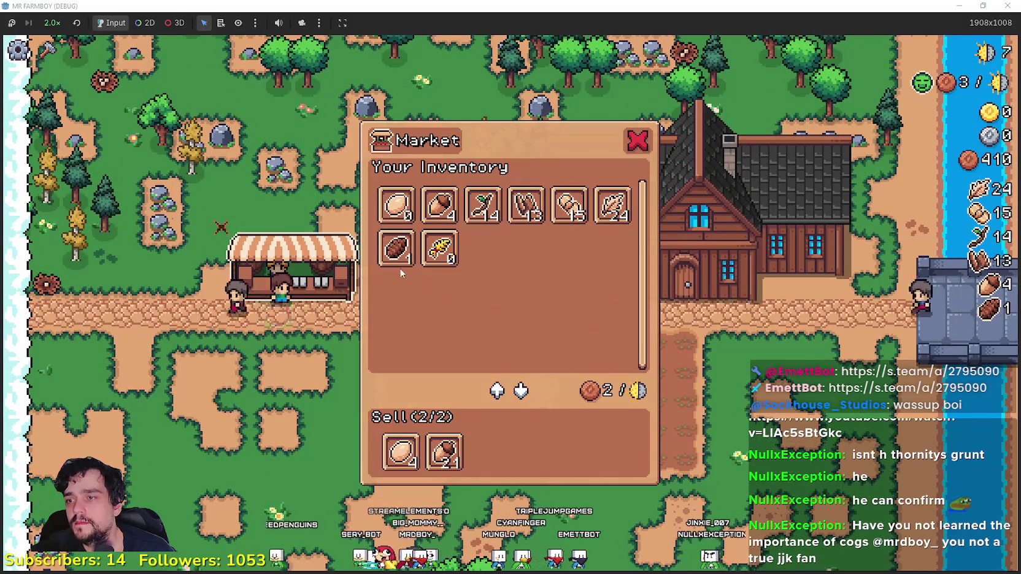
{"action": "key", "text": "e"}
{"action": "key", "text": "e"}
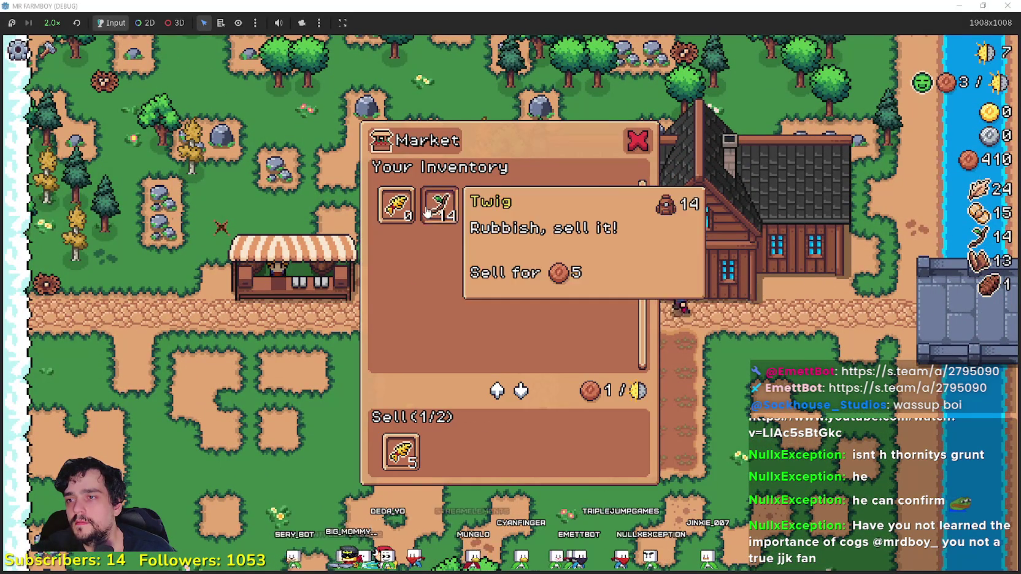
{"action": "key", "text": "e"}
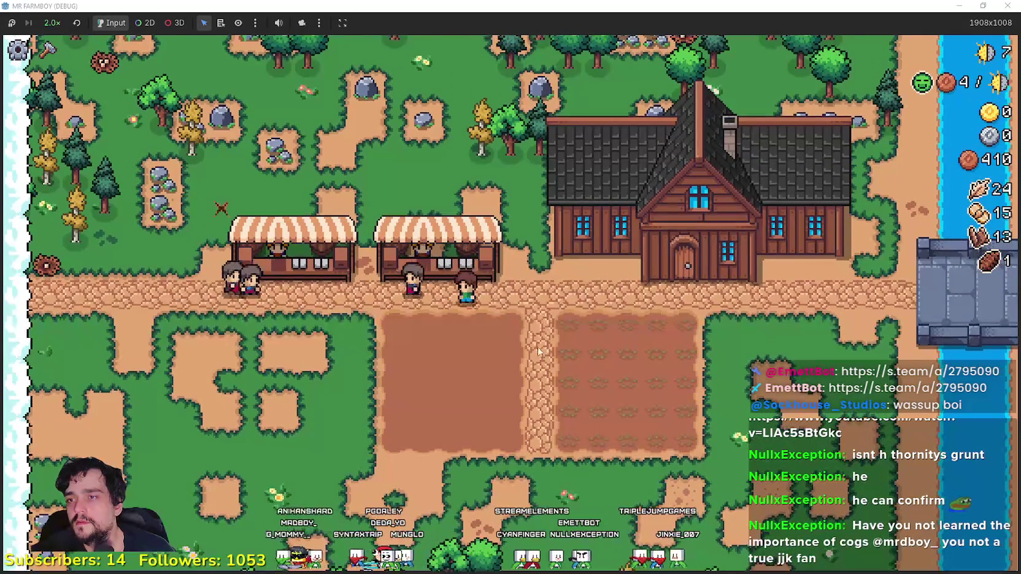
Step: Close the market and water all five rows of the replanted wheat field
{"action": "key", "text": "e"}
{"action": "key", "text": "e"}
{"action": "key", "text": "d"}
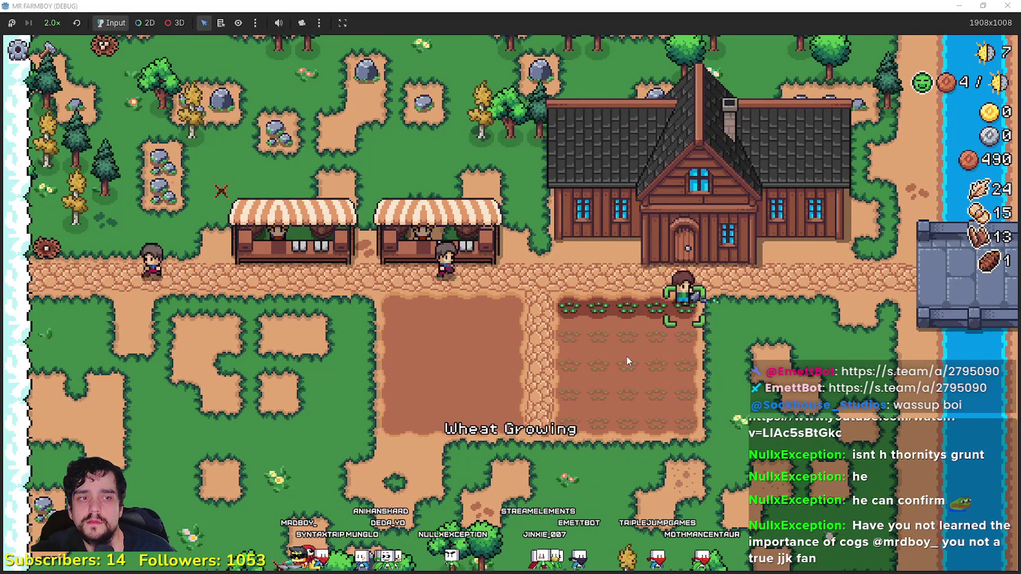
{"action": "key", "text": "s"}
{"action": "key", "text": "a"}
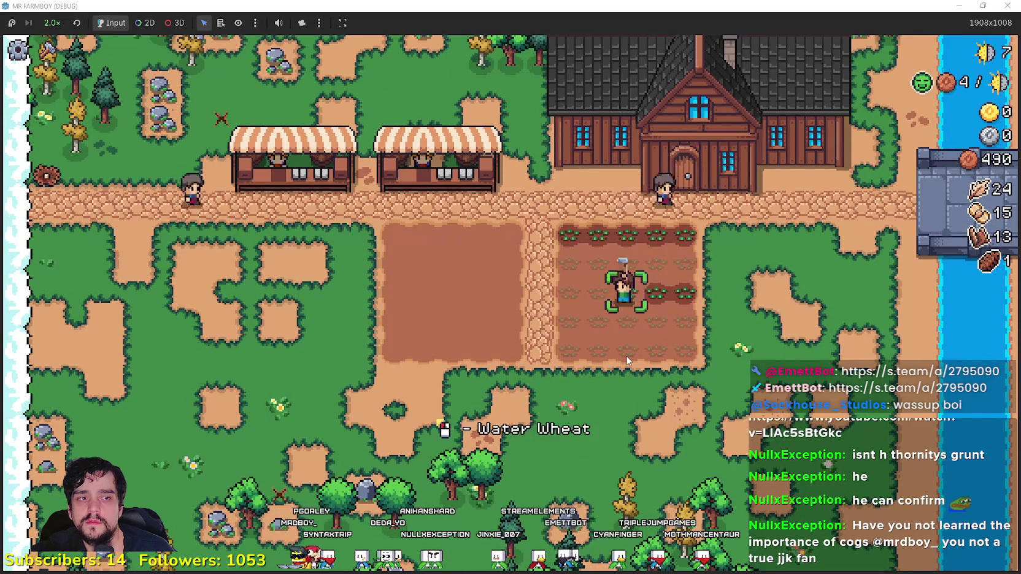
{"action": "key", "text": "w"}
{"action": "key", "text": "d"}
{"action": "key", "text": "d"}
{"action": "key", "text": "s"}
{"action": "key", "text": "a"}
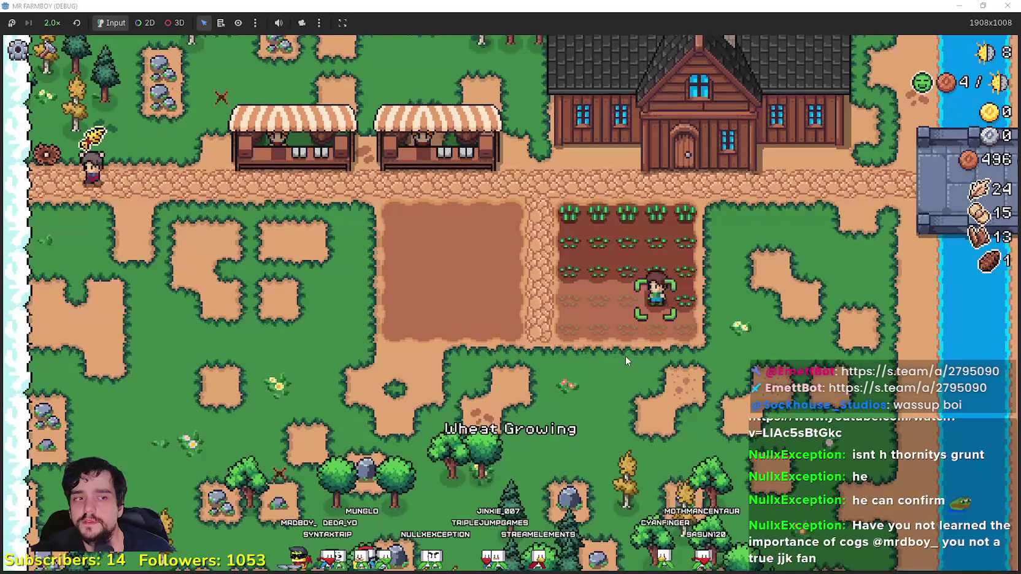
{"action": "key", "text": "s"}
{"action": "key", "text": "d"}
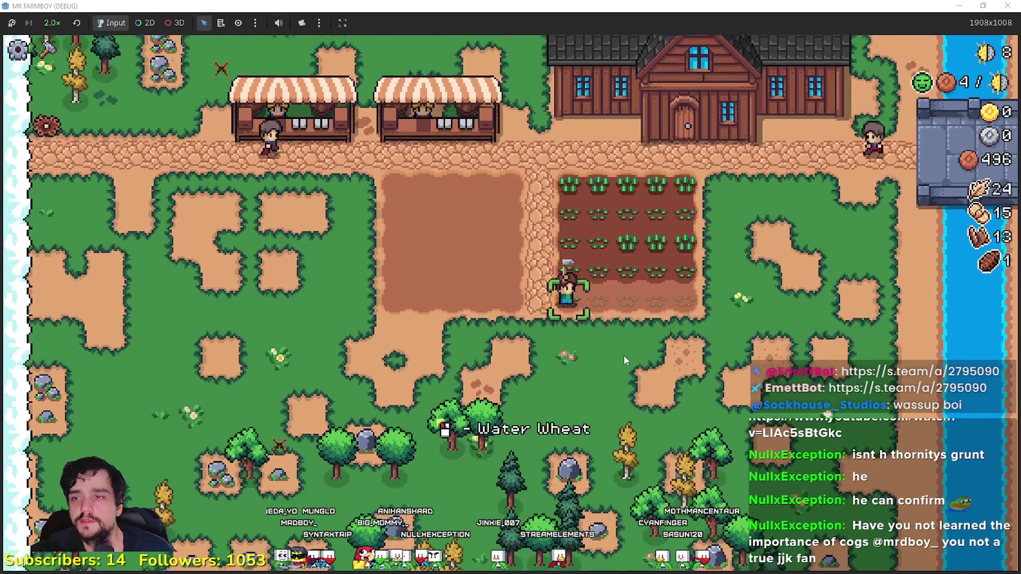
{"action": "scroll", "coordinate": [688, 324], "scroll_direction": "up", "scroll_amount": 2}
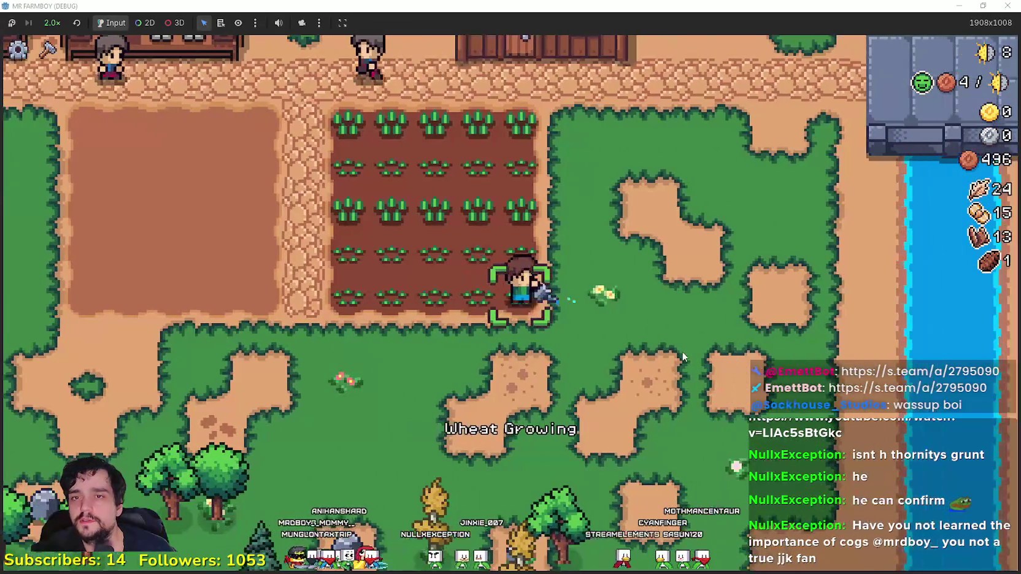
Step: Unlock the Green Tomato advancement at the house and select Green Tomato seeds in Crafting
{"action": "key", "text": "a"}
{"action": "key", "text": "w"}
{"action": "key", "text": "c"}
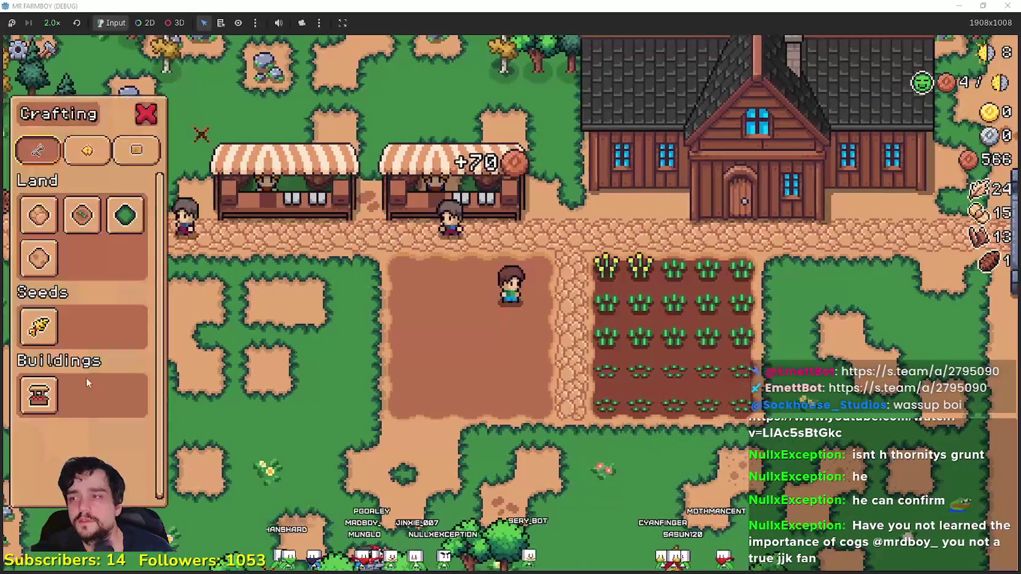
{"action": "key", "text": "c"}
{"action": "key", "text": "d"}
{"action": "key", "text": "e"}
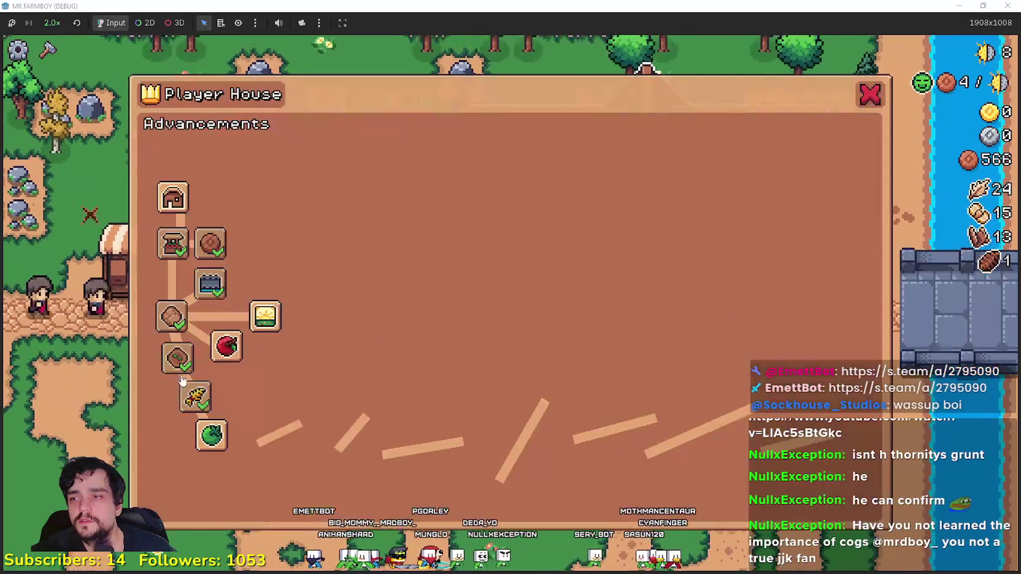
{"action": "left_click", "coordinate": [211, 435]}
{"action": "key", "text": "e"}
{"action": "key", "text": "c"}
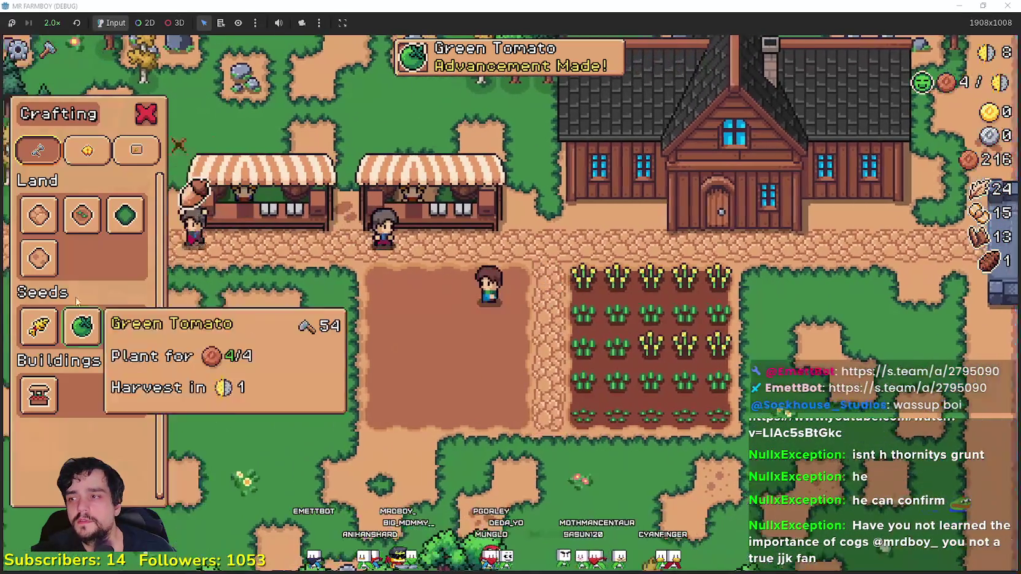
{"action": "left_click", "coordinate": [81, 214]}
Step: Plant green tomato seeds across the upper rows of the new plot
{"action": "key", "text": "d"}
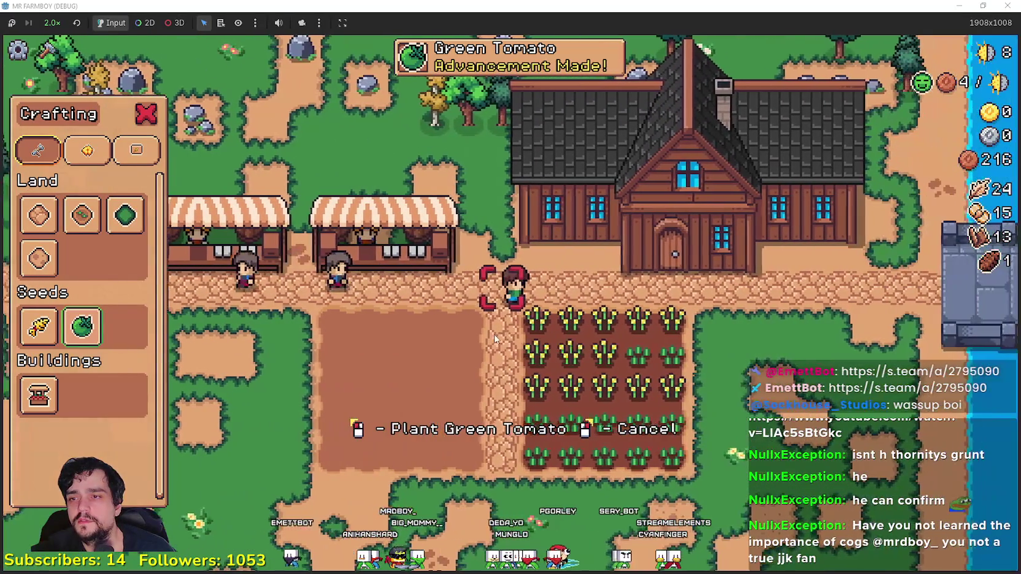
{"action": "left_click", "coordinate": [514, 307]}
{"action": "left_click", "coordinate": [514, 307]}
{"action": "key", "text": "a"}
{"action": "left_click", "coordinate": [515, 303]}
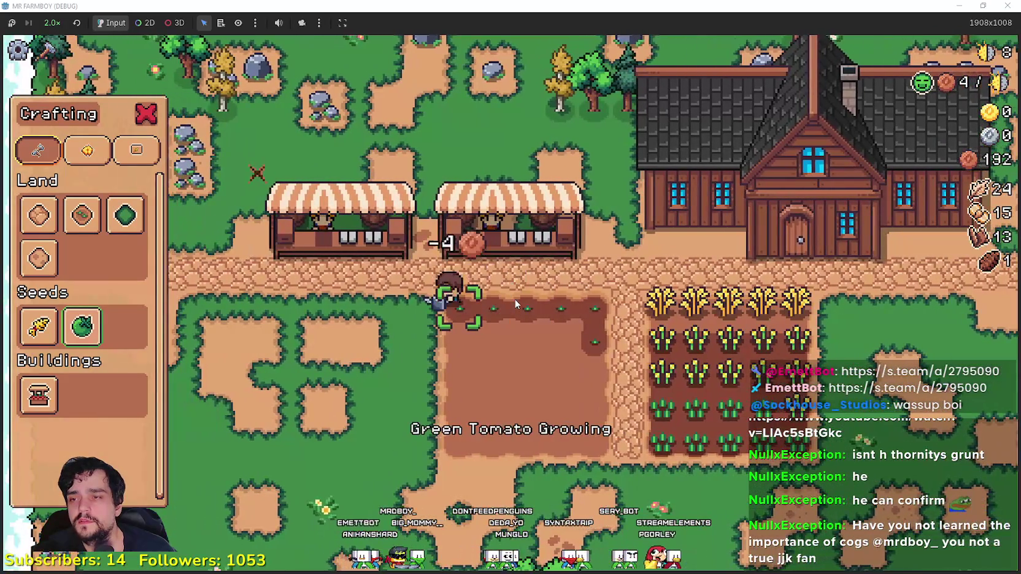
{"action": "key", "text": "s"}
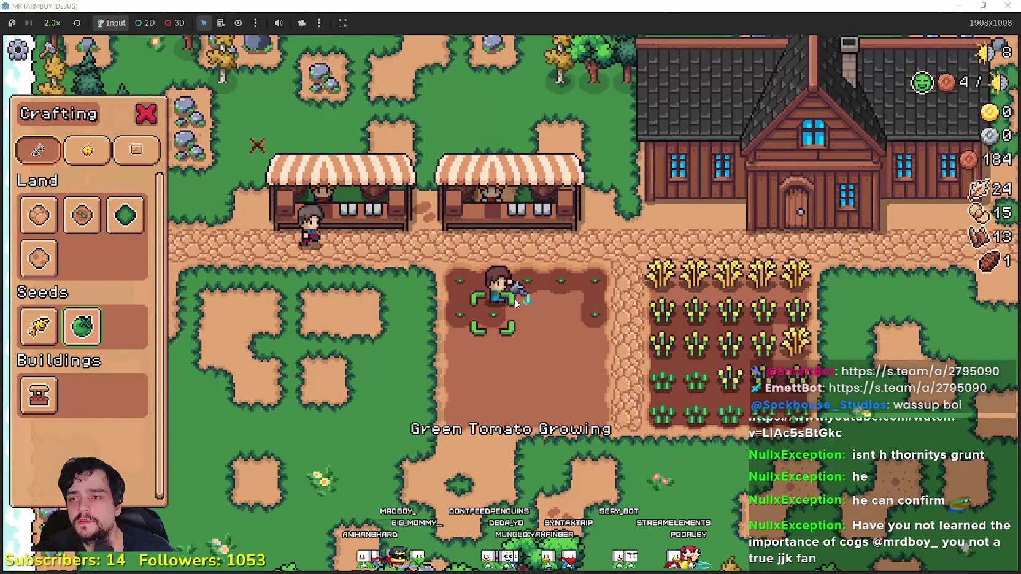
{"action": "key", "text": "d"}
{"action": "left_click", "coordinate": [516, 301]}
{"action": "left_click", "coordinate": [515, 300]}
{"action": "key", "text": "s"}
{"action": "left_click", "coordinate": [515, 301]}
{"action": "left_click", "coordinate": [514, 300]}
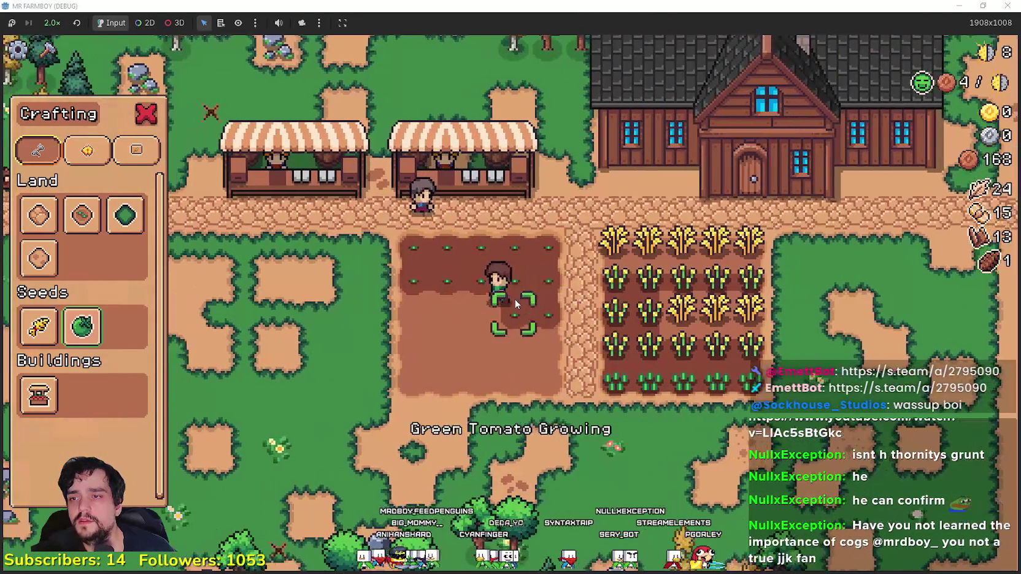
{"action": "key", "text": "a"}
{"action": "left_click", "coordinate": [514, 300]}
{"action": "left_click", "coordinate": [514, 300]}
Step: Plant green tomatoes across the remaining lower rows of the plot
{"action": "left_click", "coordinate": [514, 299]}
{"action": "key", "text": "s"}
{"action": "left_click", "coordinate": [514, 300]}
{"action": "left_click", "coordinate": [514, 299]}
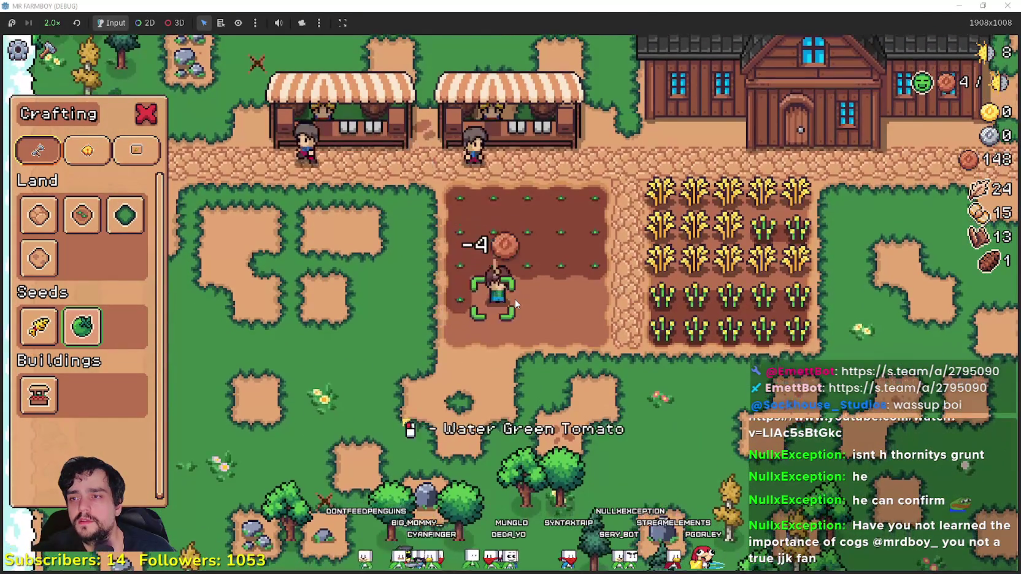
{"action": "left_click", "coordinate": [515, 301]}
{"action": "key", "text": "d"}
{"action": "left_click", "coordinate": [515, 302]}
{"action": "key", "text": "w"}
{"action": "left_click", "coordinate": [516, 301]}
{"action": "left_click", "coordinate": [515, 302]}
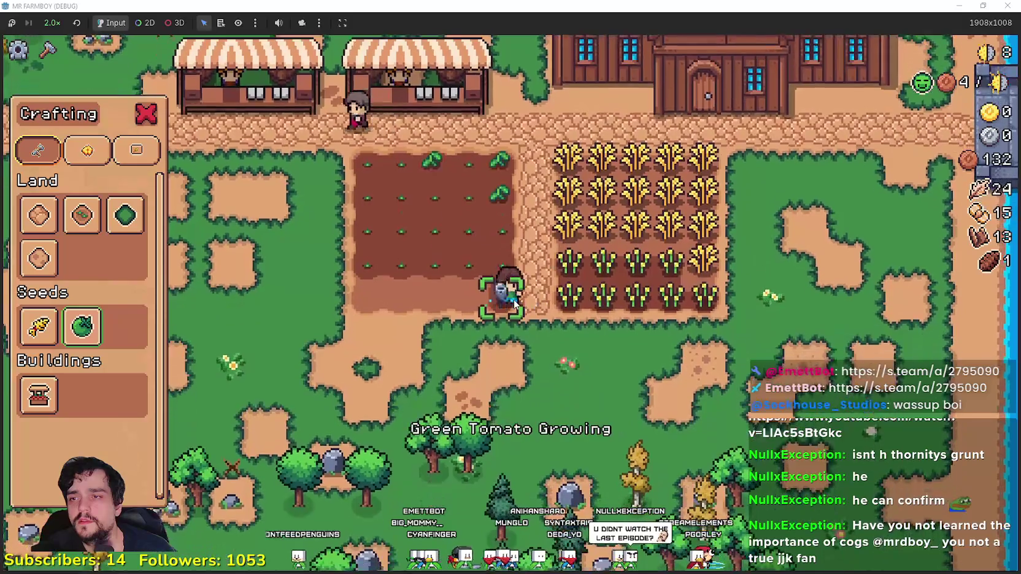
{"action": "key", "text": "a"}
{"action": "left_click", "coordinate": [514, 300]}
{"action": "left_click", "coordinate": [514, 301]}
{"action": "left_click", "coordinate": [514, 300]}
{"action": "left_click", "coordinate": [513, 299]}
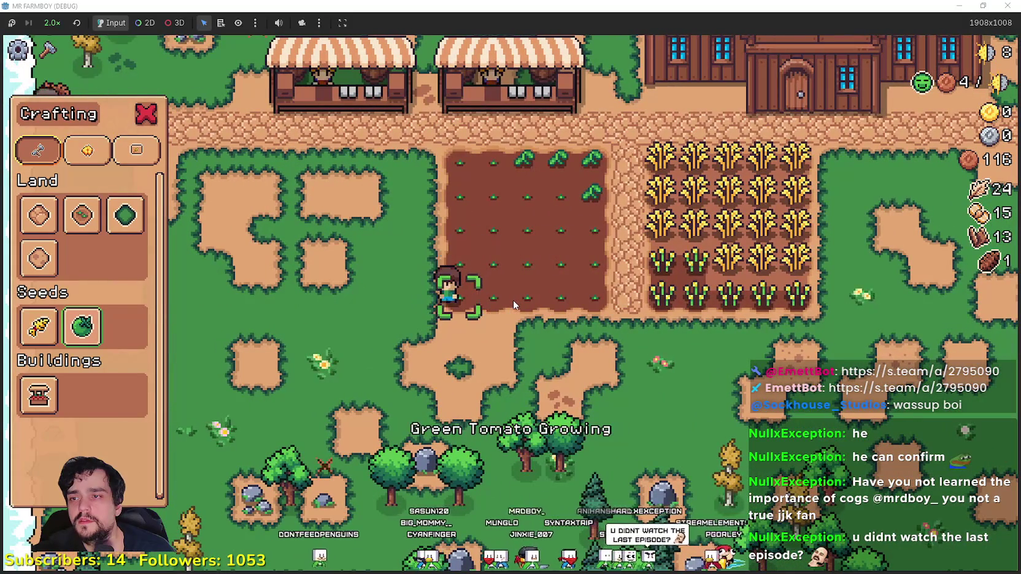
Step: Harvest the ripe wheat across the top rows of the field
{"action": "key", "text": "d"}
{"action": "key", "text": "w"}
{"action": "key", "text": "Escape"}
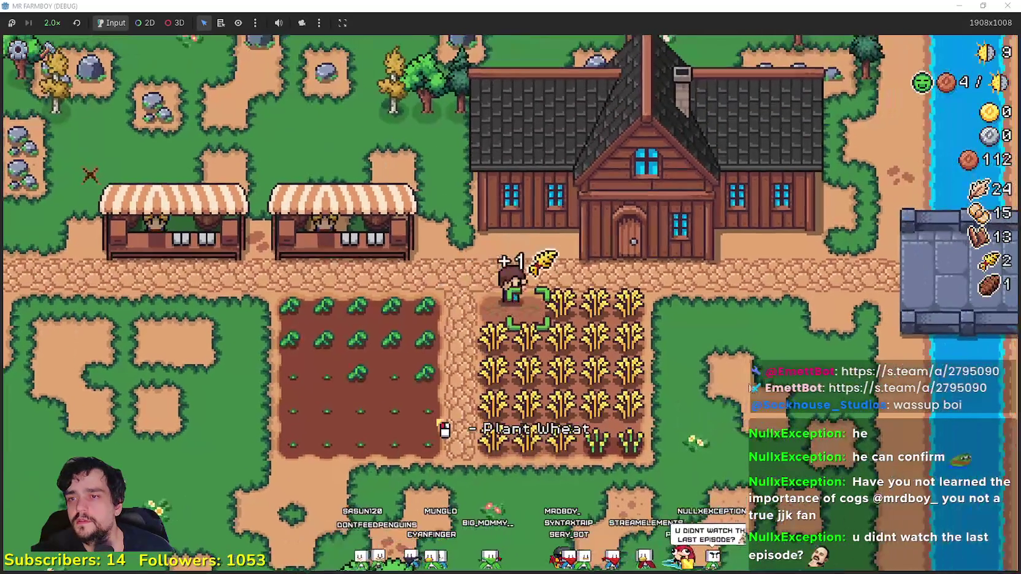
{"action": "key", "text": "d"}
{"action": "key", "text": "s"}
{"action": "key", "text": "a"}
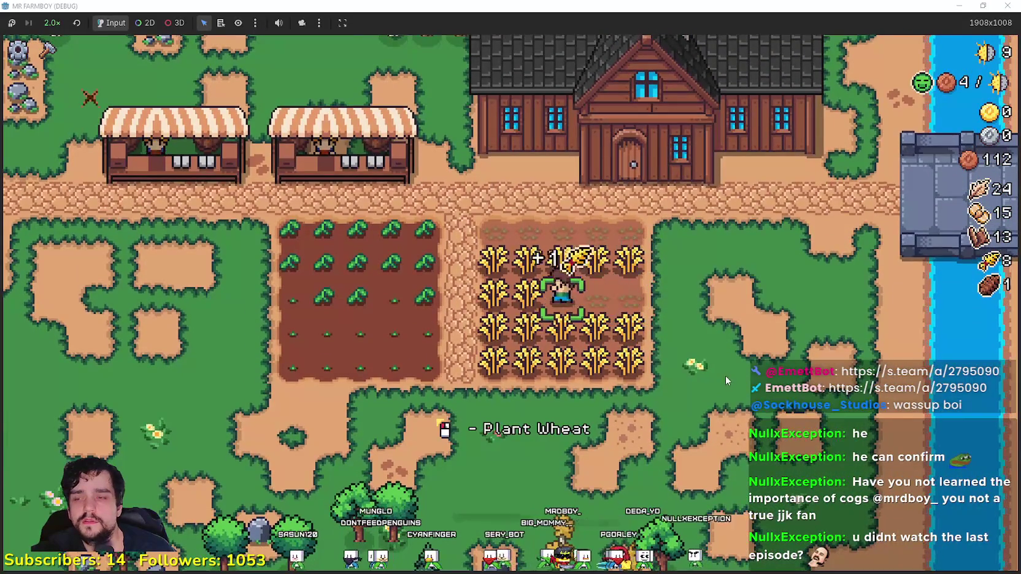
{"action": "key", "text": "w"}
{"action": "key", "text": "d"}
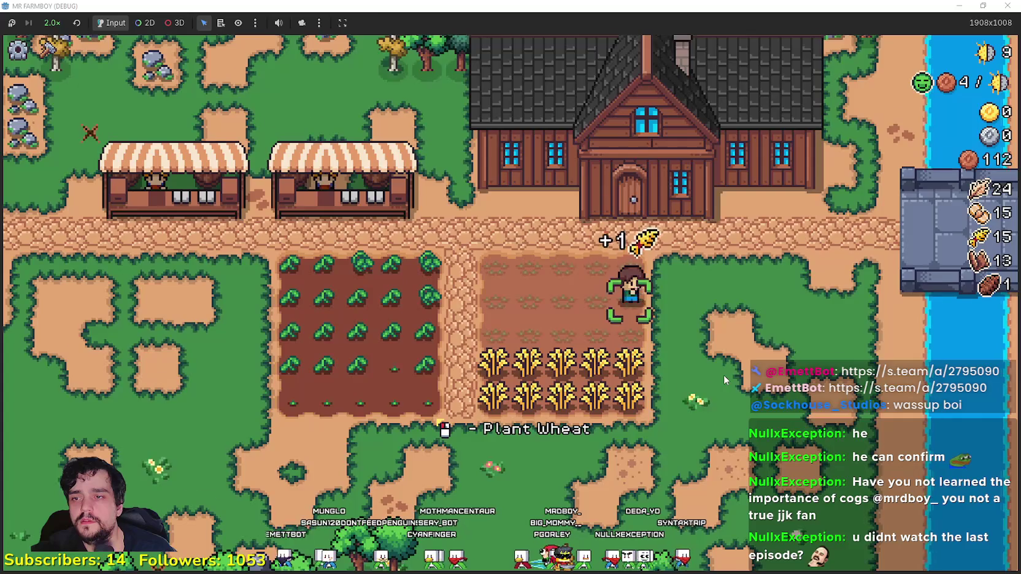
{"action": "key", "text": "s"}
{"action": "key", "text": "a"}
Step: Harvest the remaining wheat rows and head toward the market
{"action": "key", "text": "s"}
{"action": "key", "text": "d"}
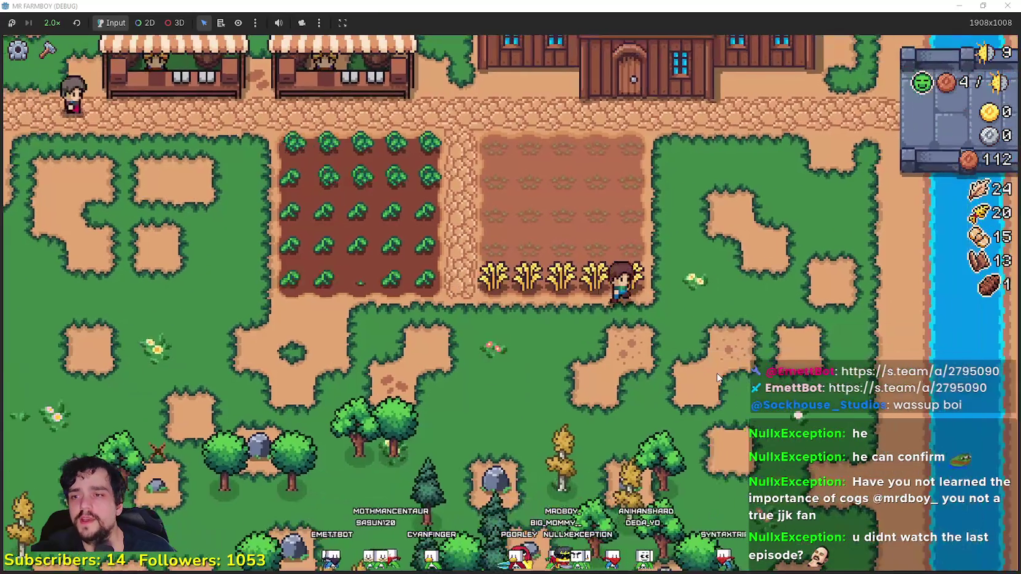
{"action": "key", "text": "a"}
{"action": "key", "text": "d"}
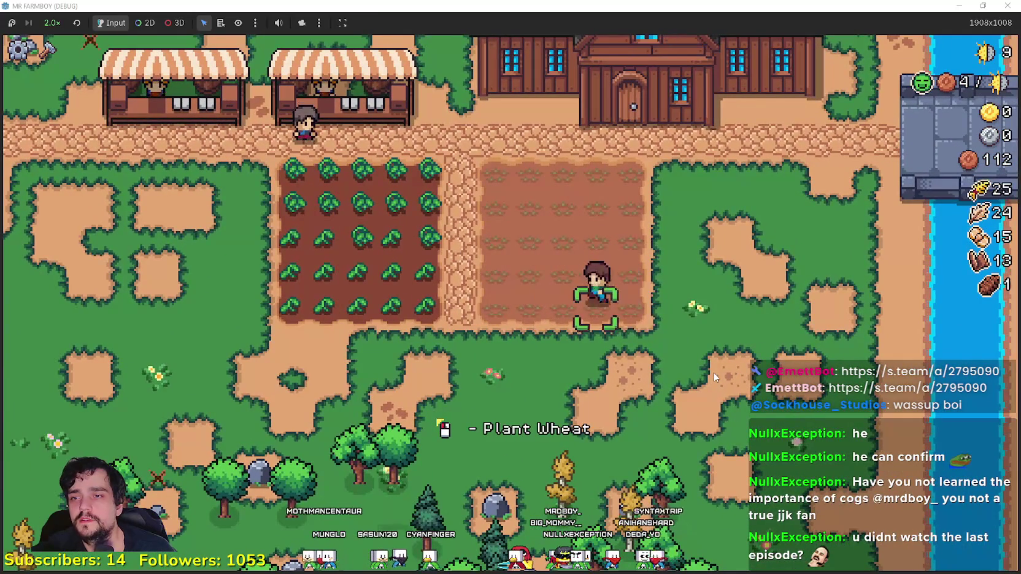
{"action": "key", "text": "a"}
{"action": "key", "text": "w"}
Step: Sell the wheat at the market and list the Paper Scarab stock for sale
{"action": "key", "text": "e"}
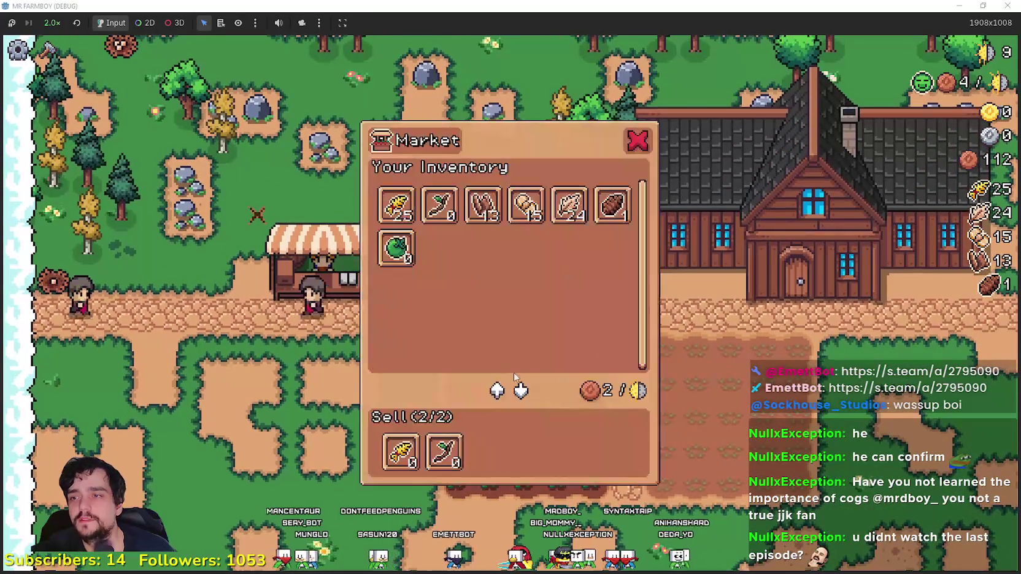
{"action": "key", "text": "e"}
{"action": "key", "text": "e"}
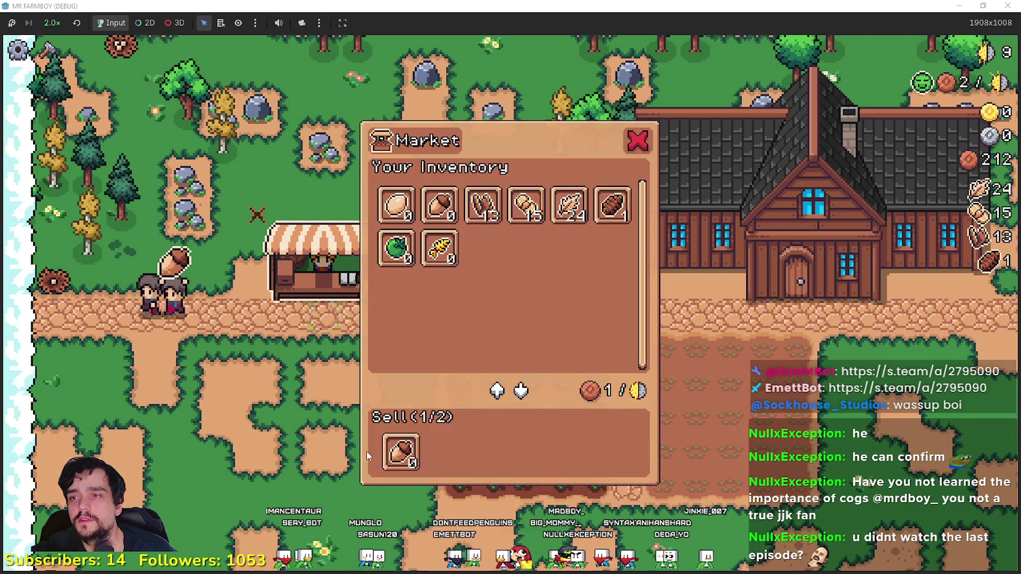
{"action": "left_click", "coordinate": [519, 222]}
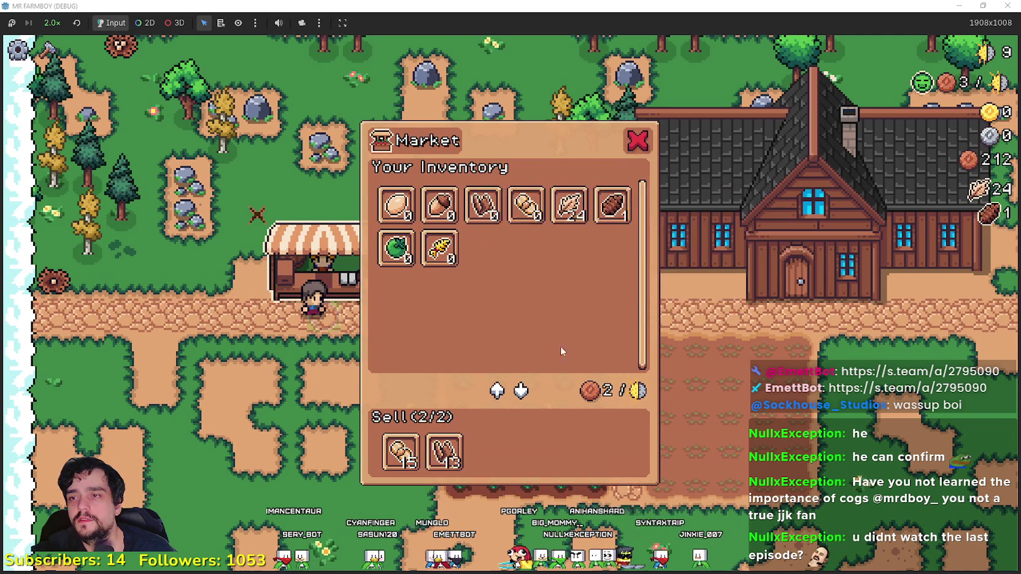
Step: Leave the market and harvest the top and middle rows of green tomatoes
{"action": "key", "text": "e"}
{"action": "key", "text": "s"}
{"action": "key", "text": "w"}
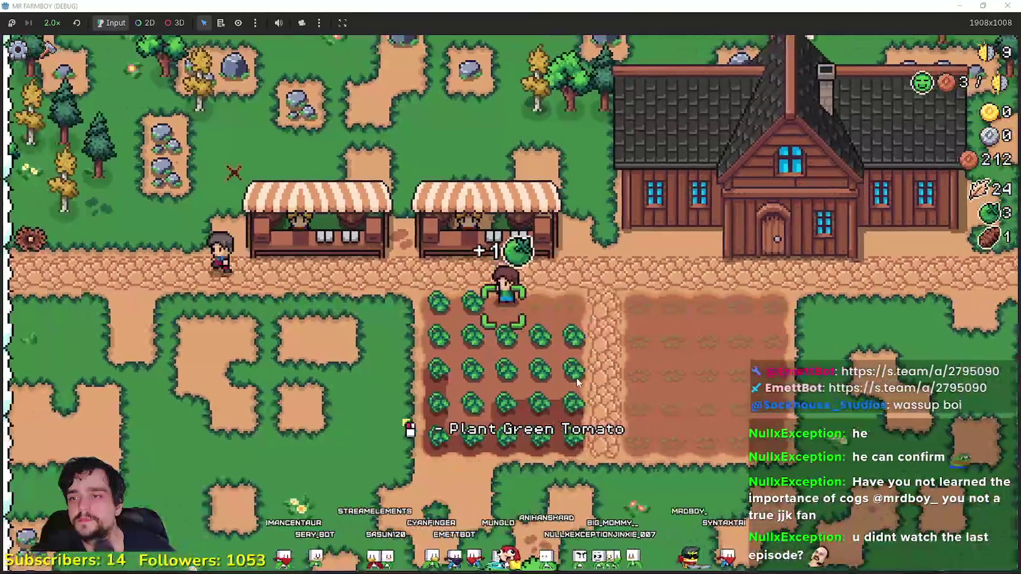
{"action": "key", "text": "a"}
{"action": "key", "text": "d"}
{"action": "key", "text": "s"}
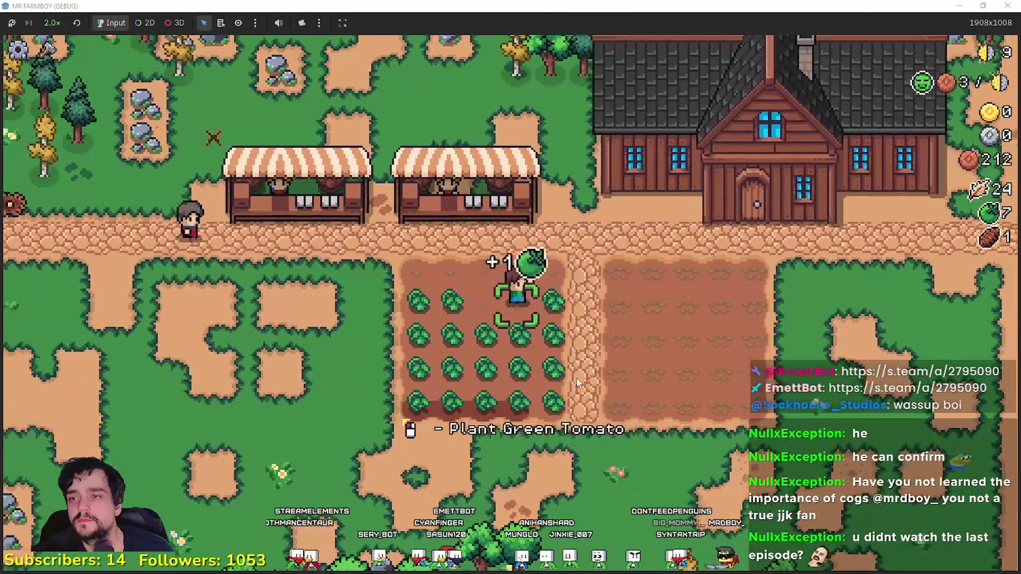
{"action": "key", "text": "a"}
{"action": "key", "text": "d"}
{"action": "key", "text": "s"}
{"action": "key", "text": "a"}
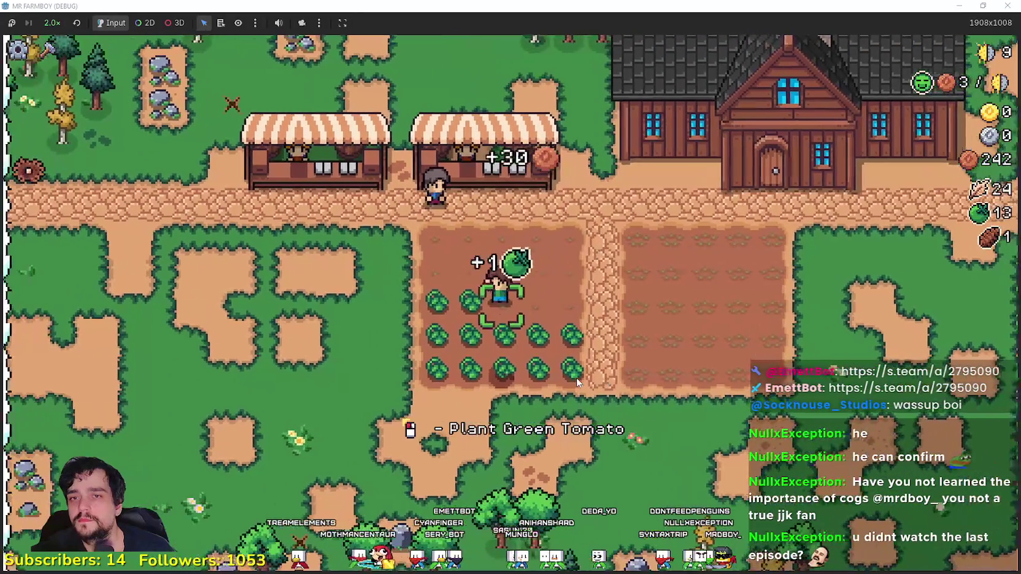
Step: Harvest the lower green tomato rows and sell the market goods for 150 coins
{"action": "key", "text": "a"}
{"action": "key", "text": "s"}
{"action": "key", "text": "d"}
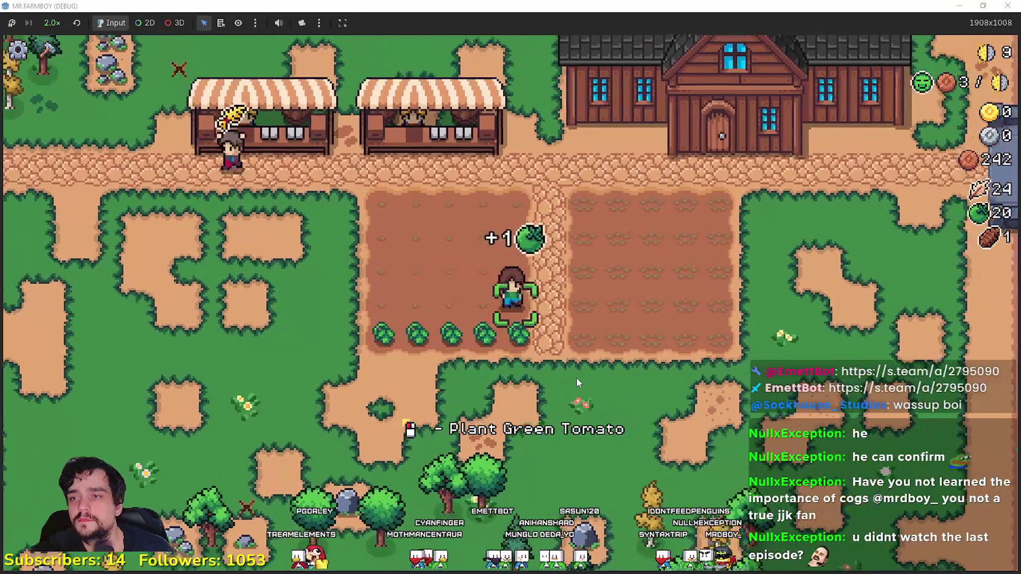
{"action": "key", "text": "a"}
{"action": "key", "text": "w"}
{"action": "key", "text": "a"}
{"action": "key", "text": "e"}
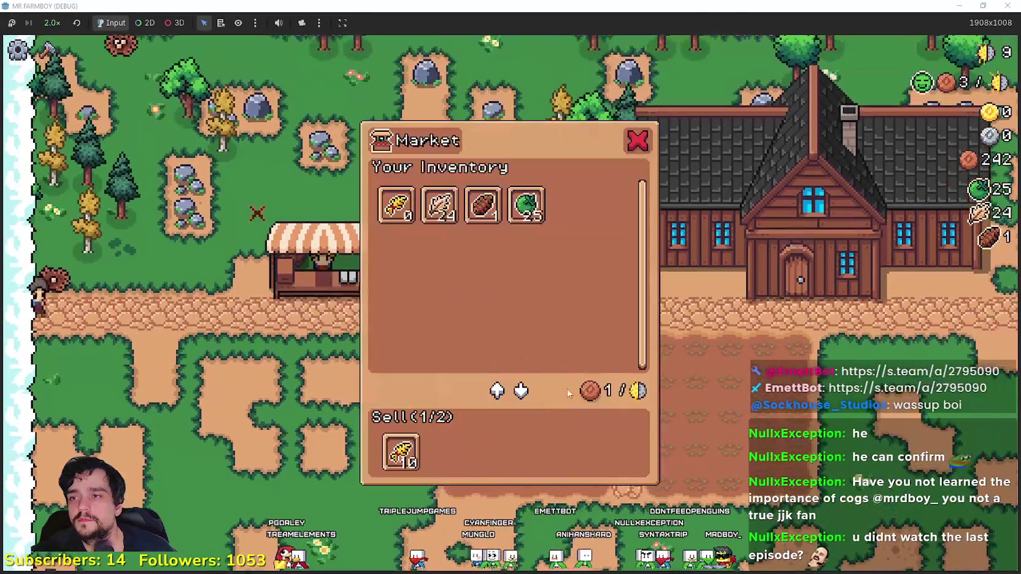
{"action": "key", "text": "e"}
{"action": "key", "text": "d"}
Step: Plant five rows of wheat seeds and water the fifth row
{"action": "key", "text": "d"}
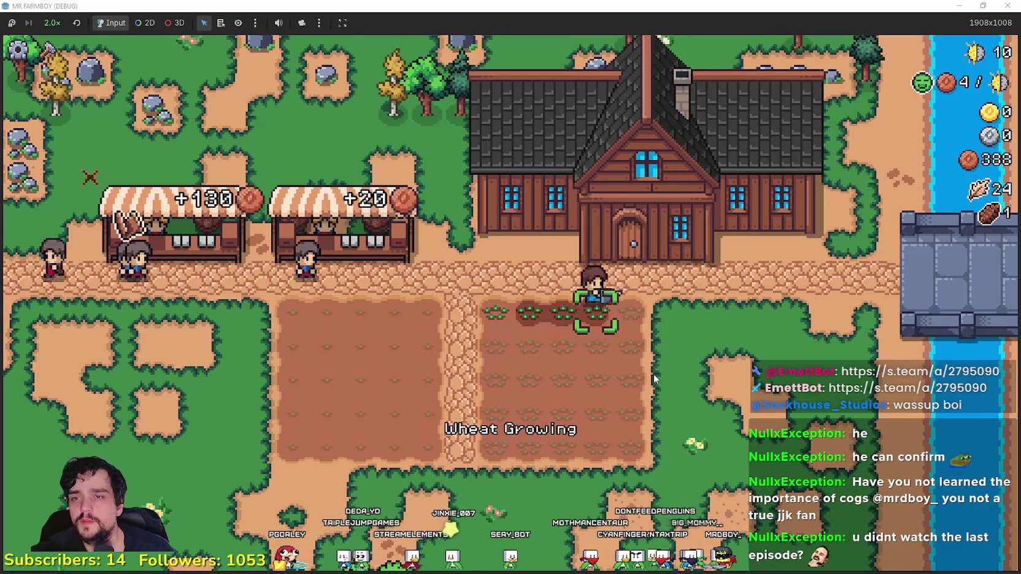
{"action": "key", "text": "a"}
{"action": "key", "text": "s"}
{"action": "key", "text": "d"}
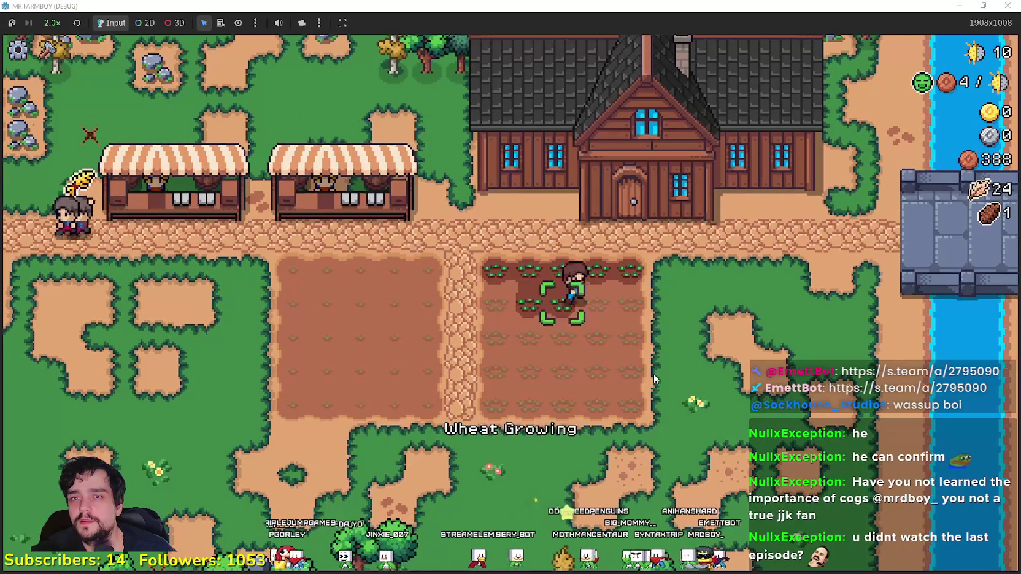
{"action": "key", "text": "a"}
{"action": "key", "text": "s"}
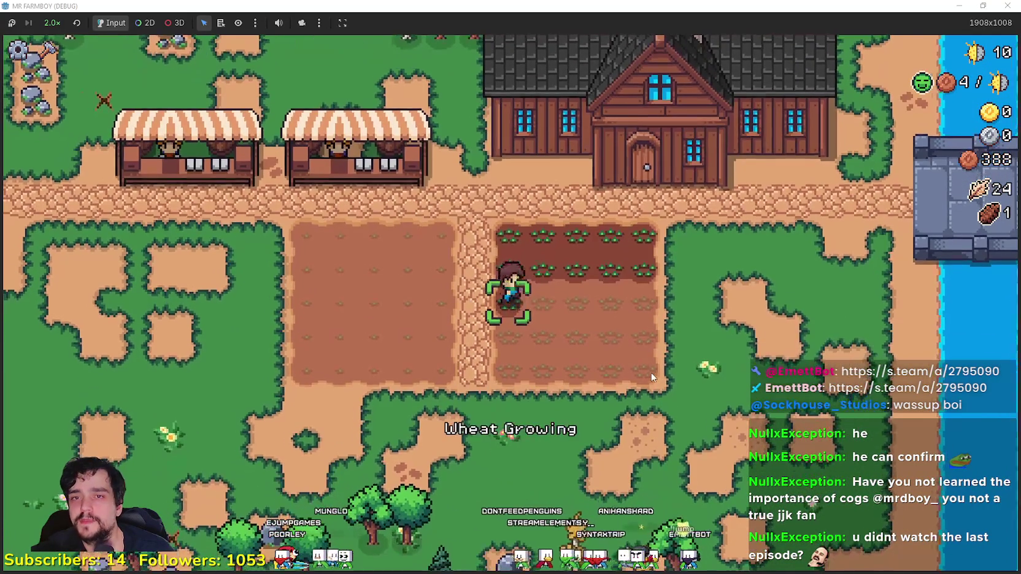
{"action": "key", "text": "d"}
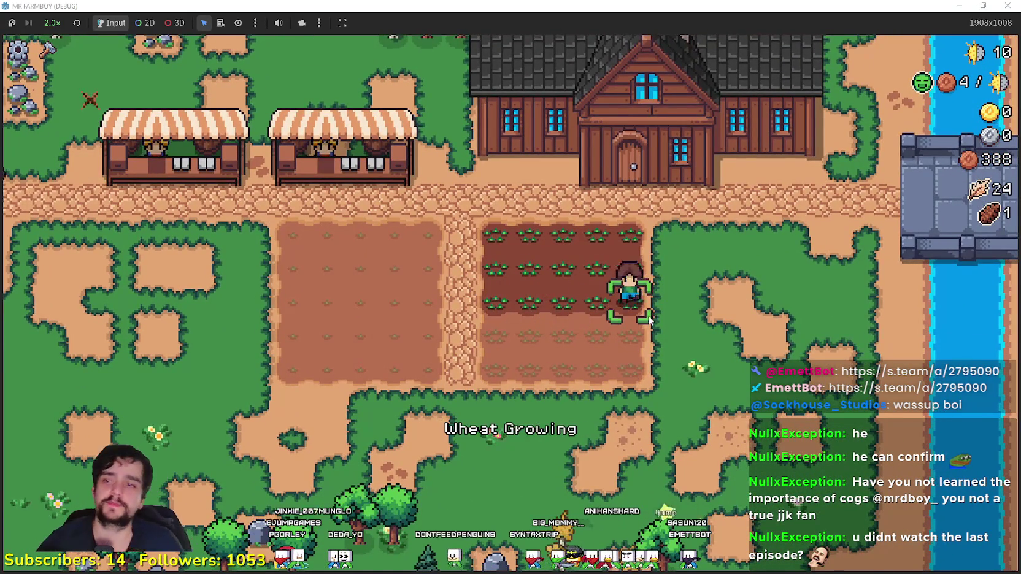
{"action": "key", "text": "s"}
{"action": "key", "text": "a"}
{"action": "key", "text": "s"}
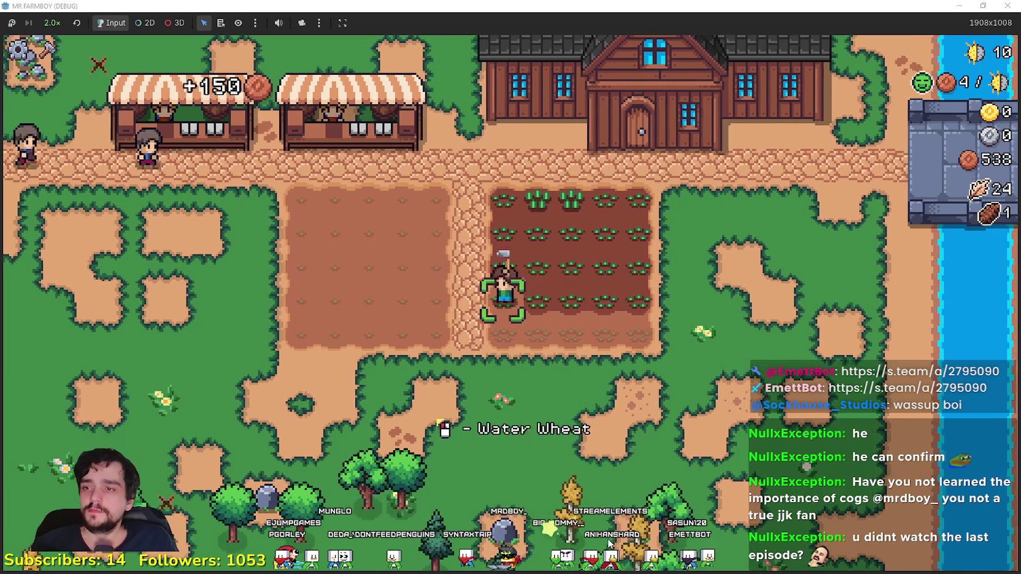
{"action": "key", "text": "d"}
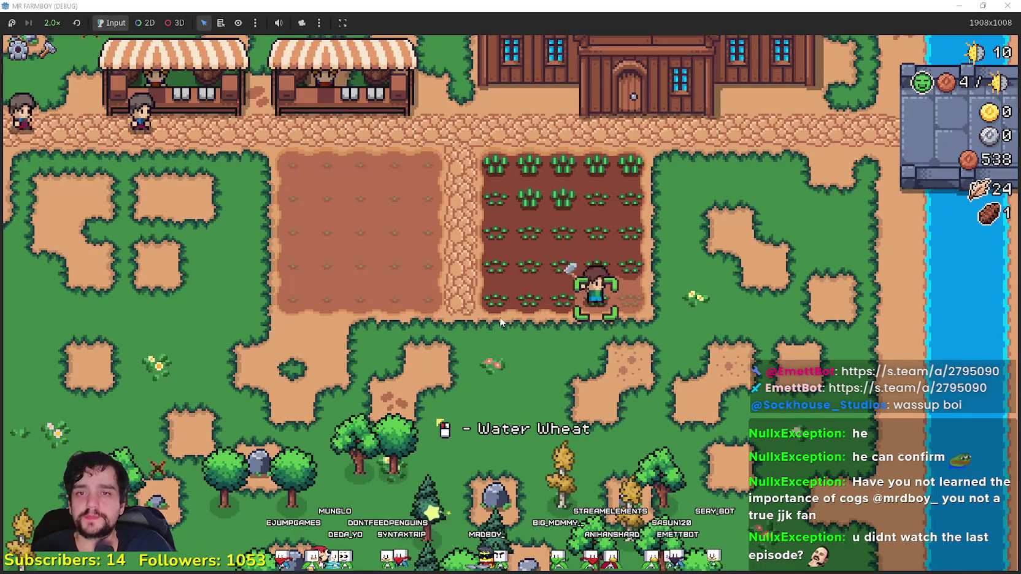
Step: Plant two rows of green tomato seeds in the empty plot
{"action": "key", "text": "w"}
{"action": "key", "text": "a"}
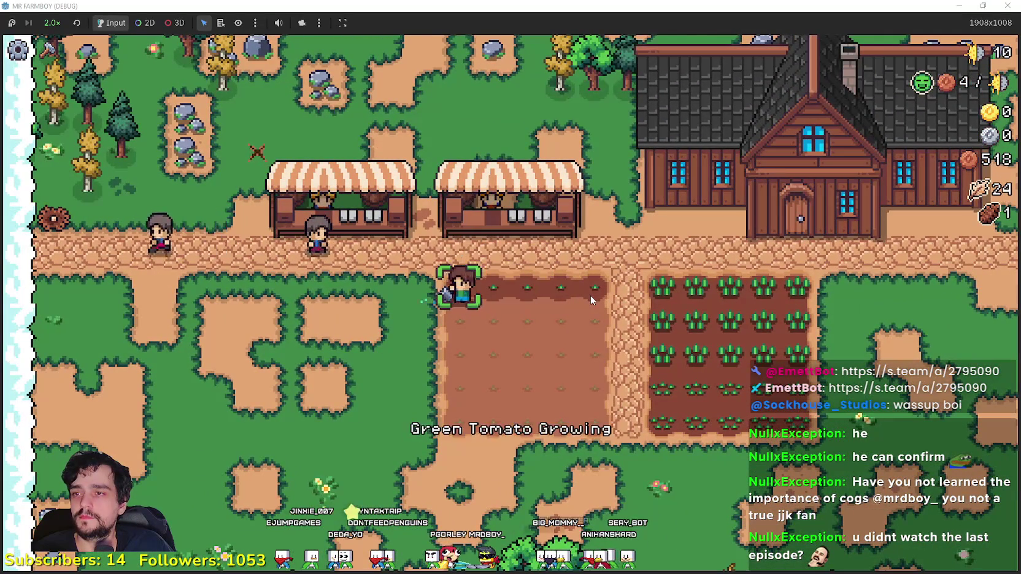
{"action": "key", "text": "s"}
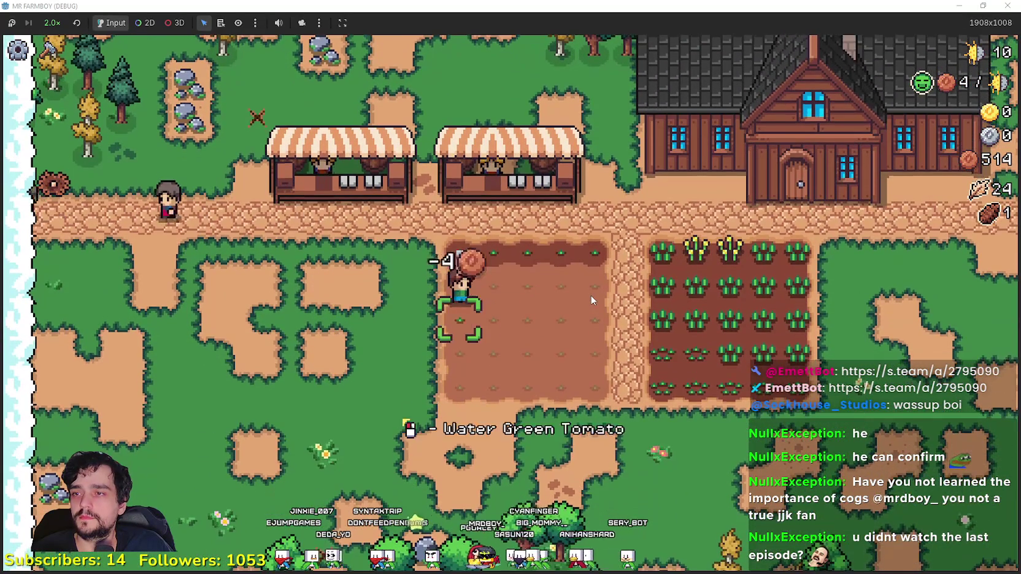
{"action": "key", "text": "d"}
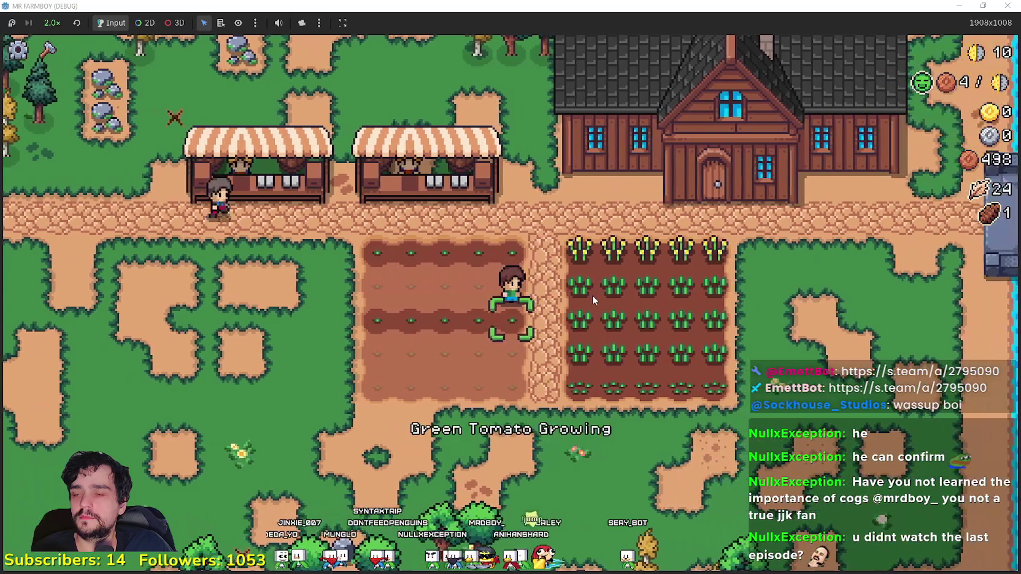
{"action": "key", "text": "a"}
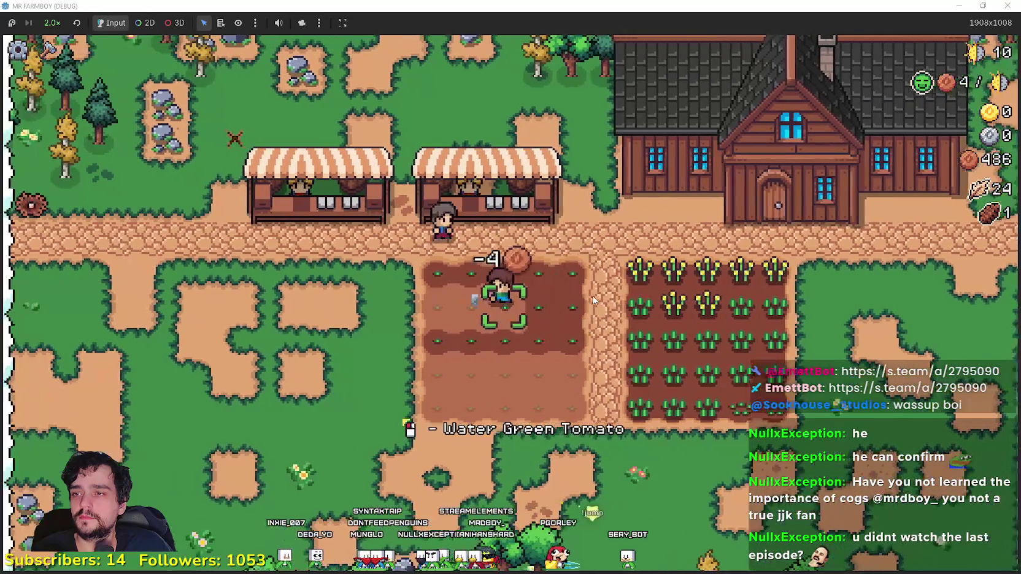
Step: Water the green tomato sprouts and reopen the market stall
{"action": "key", "text": "s"}
{"action": "key", "text": "d"}
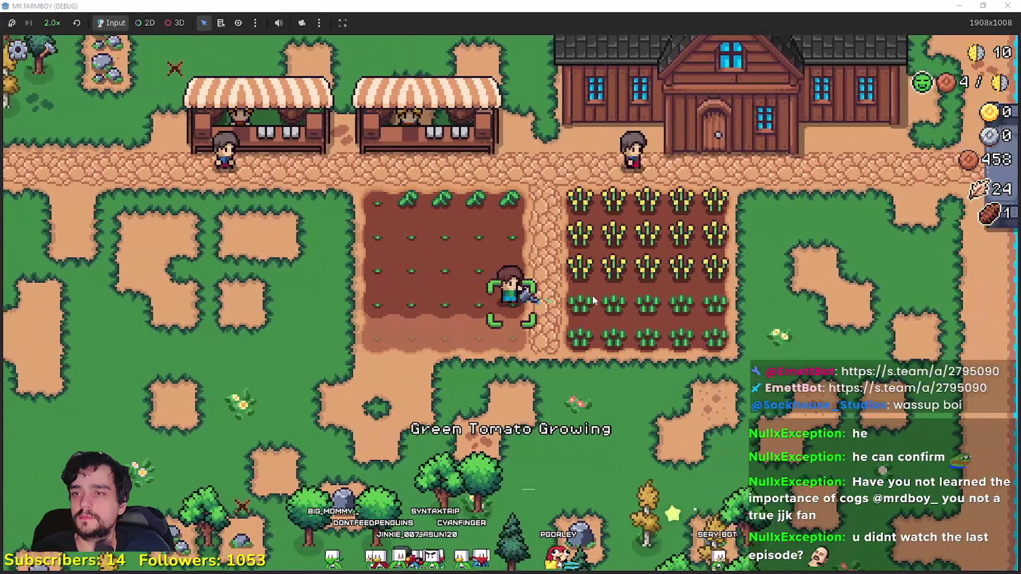
{"action": "key", "text": "s"}
{"action": "key", "text": "a"}
{"action": "key", "text": "w"}
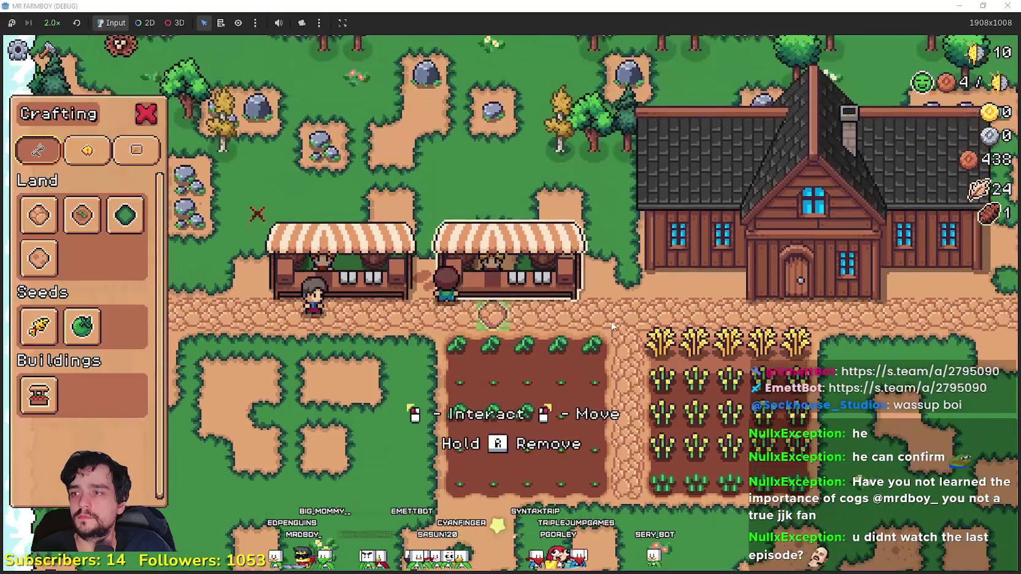
{"action": "key", "text": "e"}
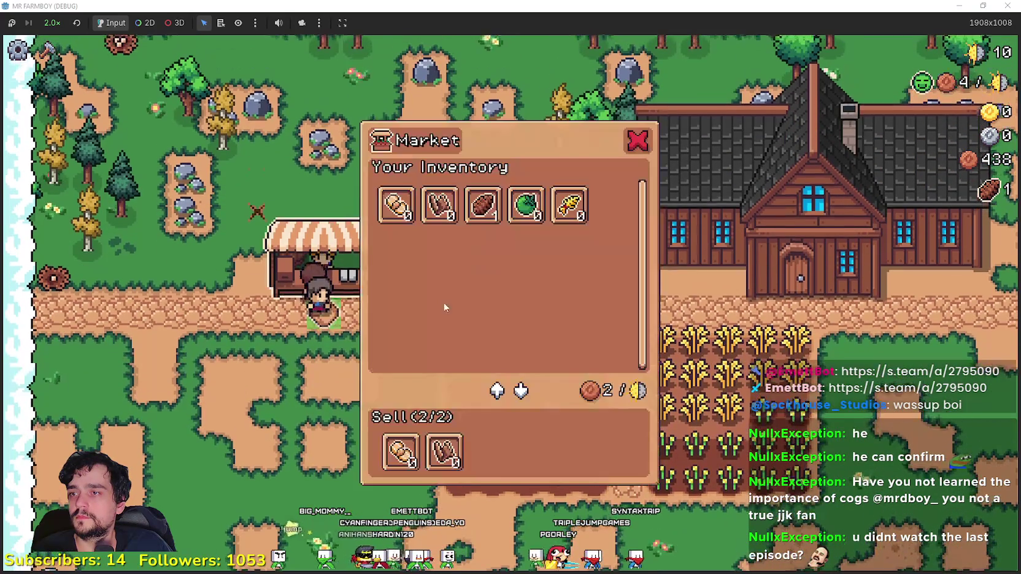
Step: Close the market and harvest the top rows of wheat
{"action": "key", "text": "e"}
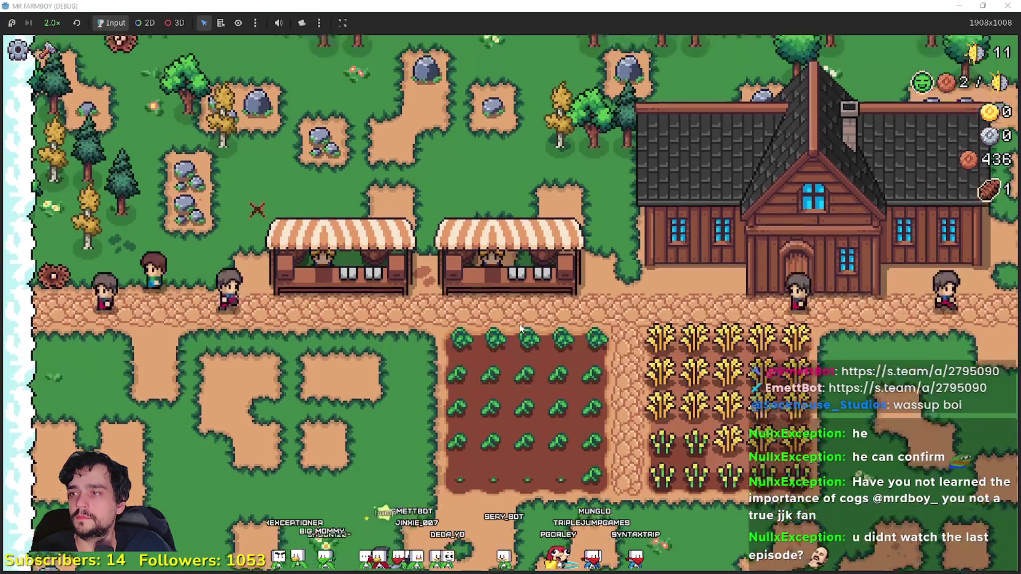
{"action": "key", "text": "a"}
{"action": "key", "text": "w"}
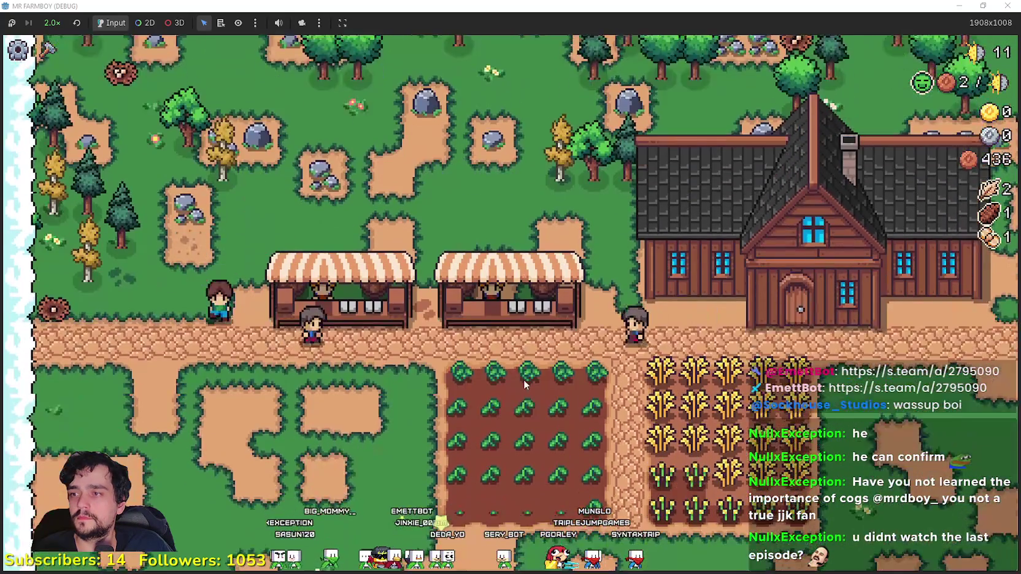
{"action": "key", "text": "d"}
{"action": "key", "text": "s"}
{"action": "key", "text": "e"}
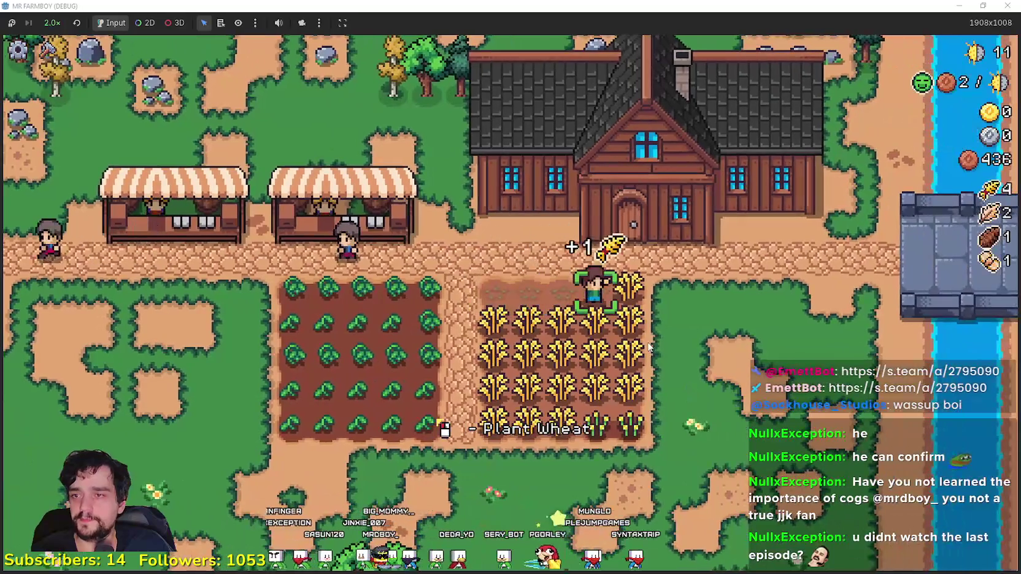
{"action": "key", "text": "s"}
{"action": "key", "text": "a"}
{"action": "key", "text": "e"}
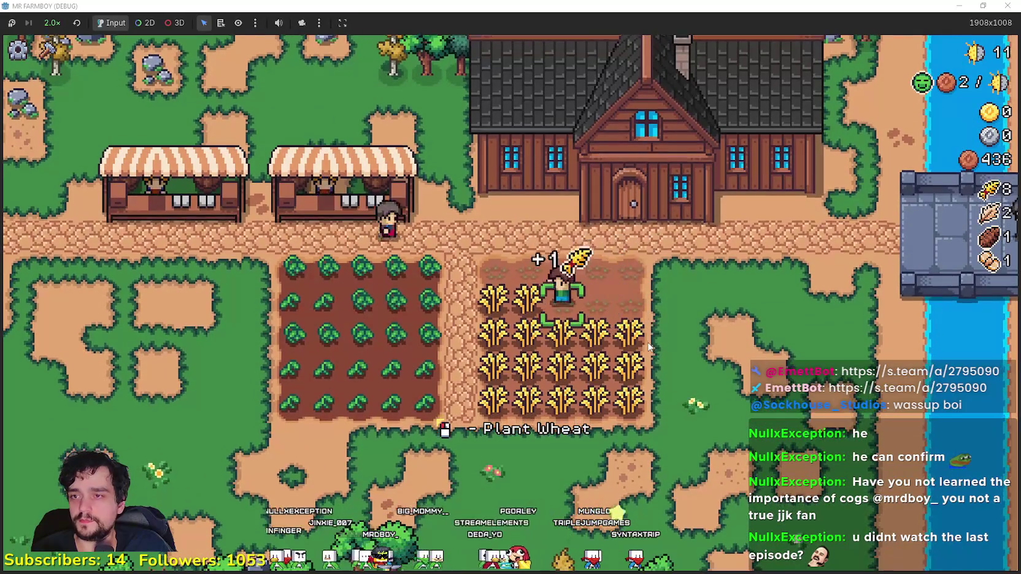
Step: Harvest the middle and remaining wheat rows
{"action": "key", "text": "s"}
{"action": "key", "text": "d"}
{"action": "key", "text": "e"}
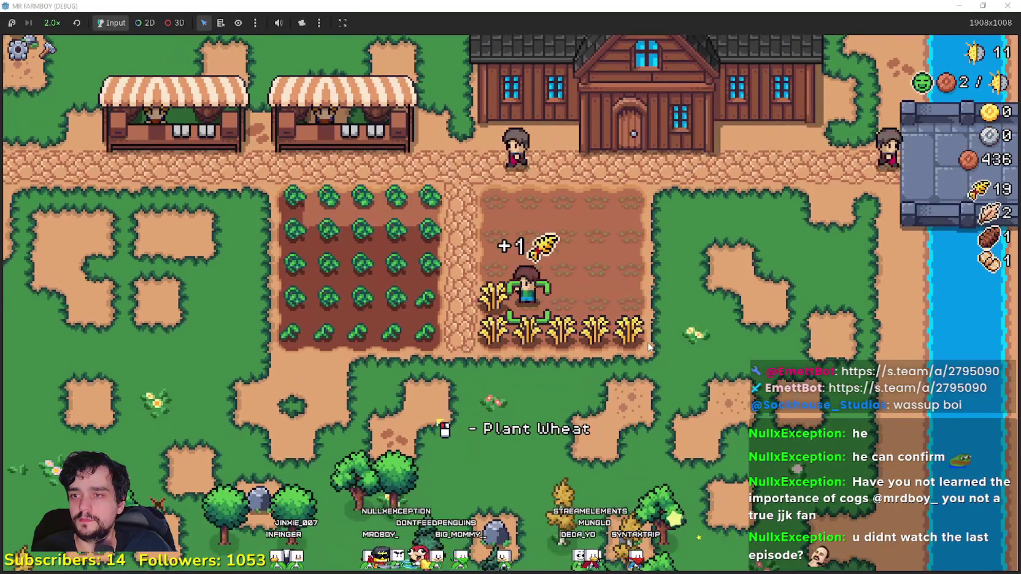
{"action": "key", "text": "s"}
{"action": "key", "text": "d"}
{"action": "key", "text": "e"}
{"action": "key", "text": "w"}
{"action": "key", "text": "a"}
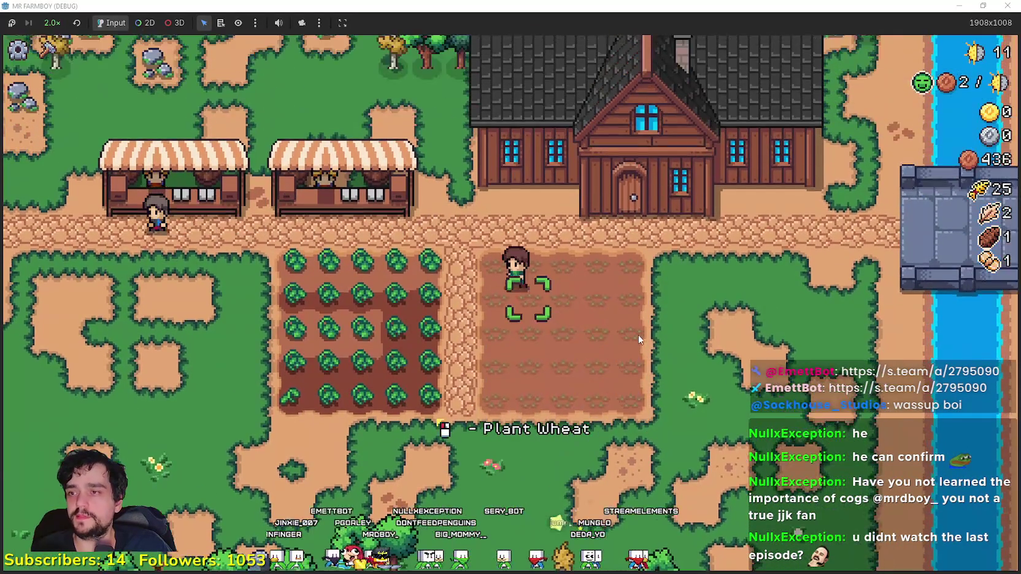
Step: Sell the market goods and put the 25 Wheat up for sale
{"action": "key", "text": "w"}
{"action": "key", "text": "a"}
{"action": "key", "text": "e"}
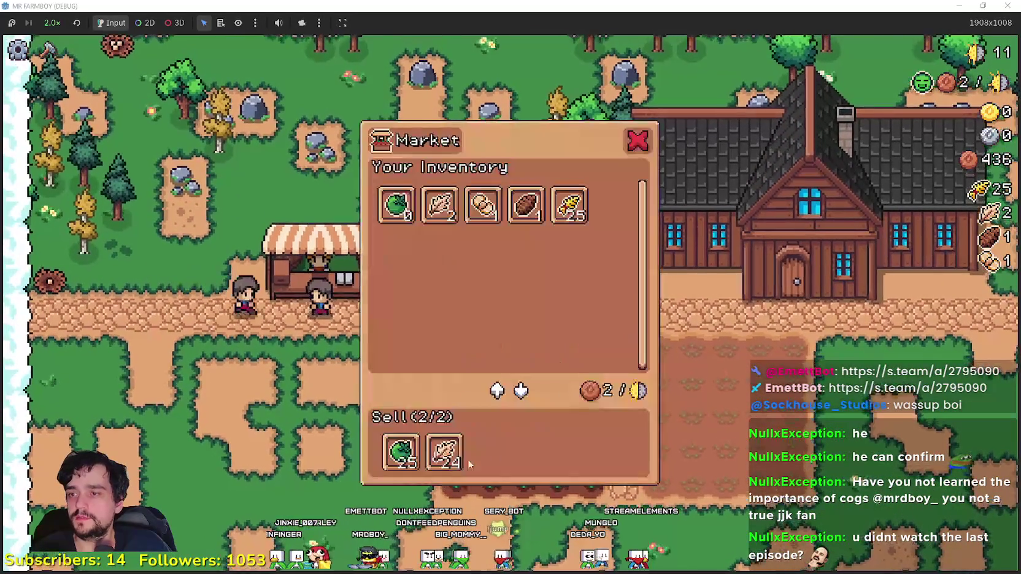
{"action": "mouse_move", "coordinate": [445, 464]}
{"action": "key", "text": "Escape"}
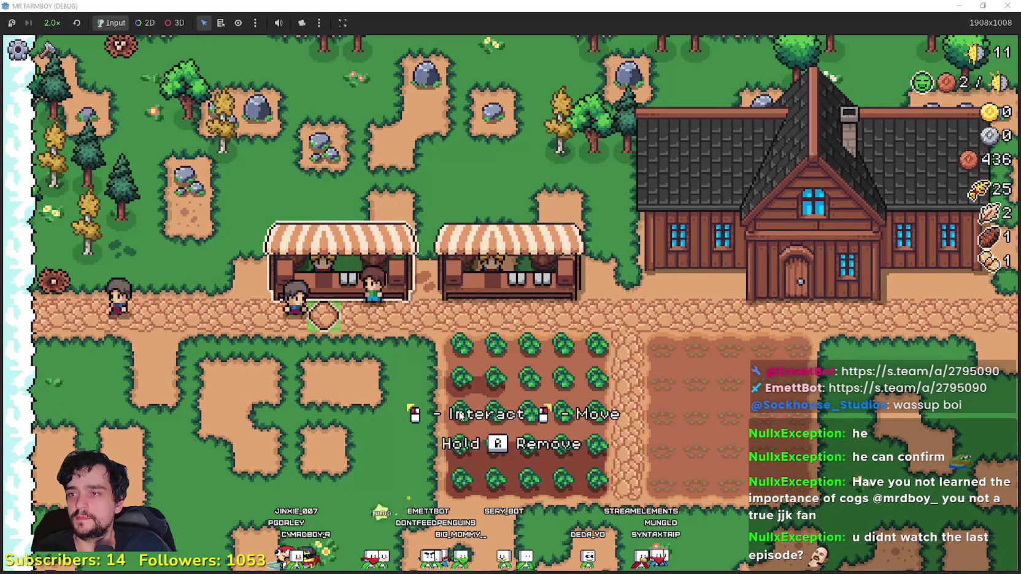
{"action": "key", "text": "e"}
{"action": "left_click", "coordinate": [556, 229]}
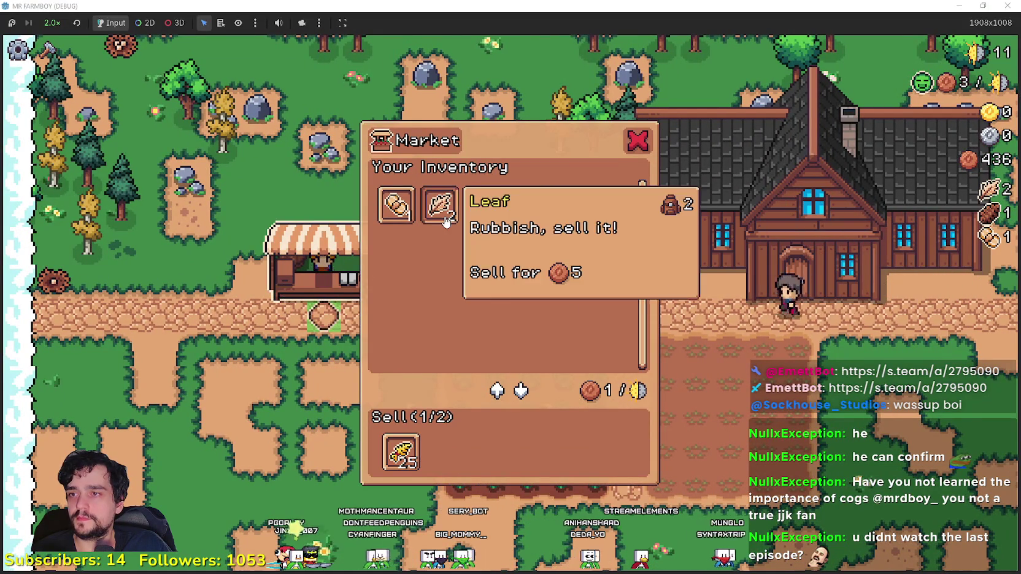
{"action": "key", "text": "Escape"}
Step: Harvest green tomatoes across the top and lower rows of the field
{"action": "key", "text": "d"}
{"action": "key", "text": "s"}
{"action": "key", "text": "e"}
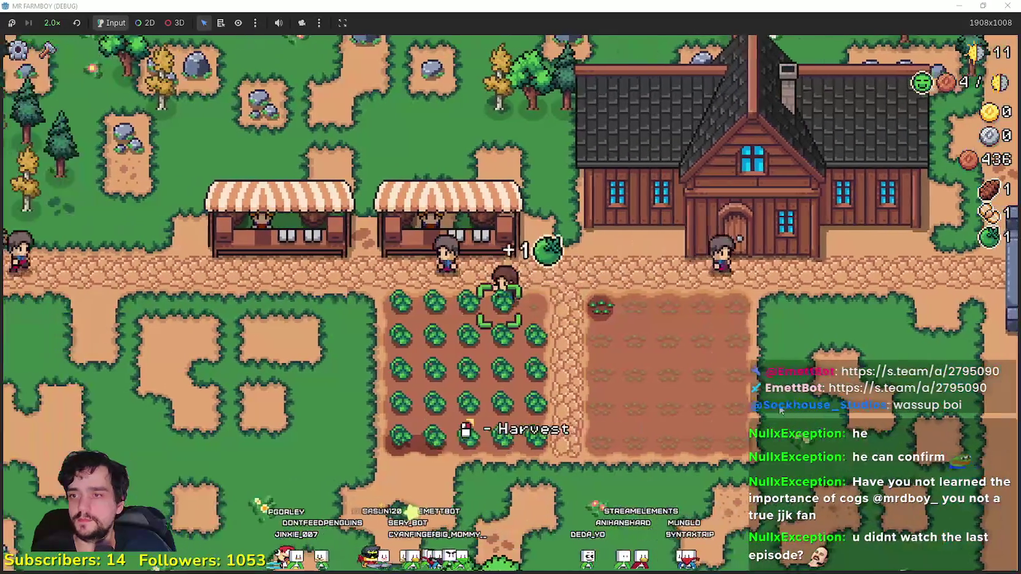
{"action": "key", "text": "a"}
{"action": "key", "text": "e"}
{"action": "key", "text": "e"}
{"action": "key", "text": "e"}
{"action": "key", "text": "d"}
{"action": "key", "text": "e"}
{"action": "key", "text": "e"}
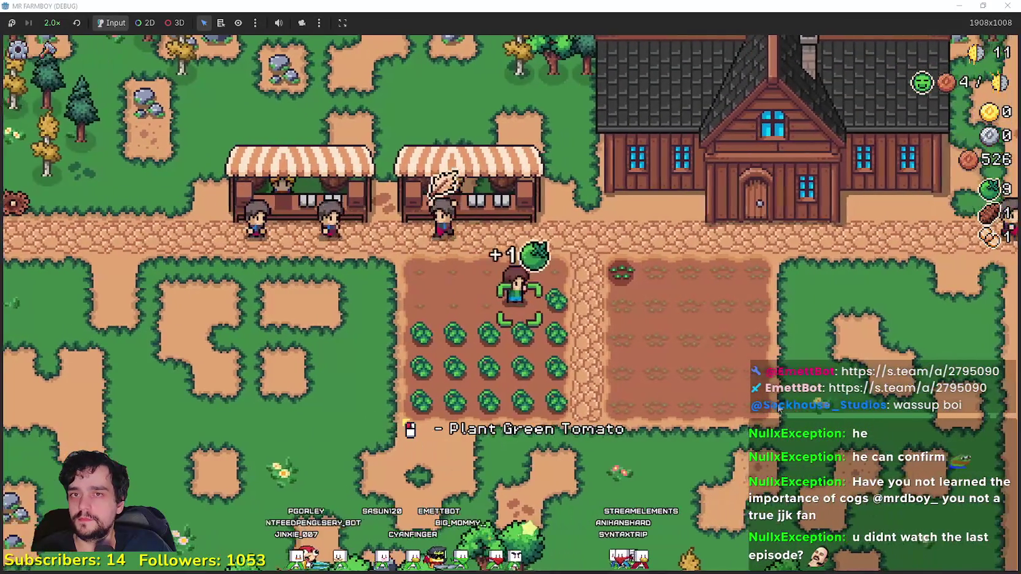
{"action": "key", "text": "s"}
{"action": "key", "text": "e"}
{"action": "key", "text": "e"}
{"action": "key", "text": "e"}
{"action": "key", "text": "a"}
{"action": "key", "text": "e"}
{"action": "key", "text": "e"}
{"action": "key", "text": "e"}
{"action": "key", "text": "s"}
{"action": "key", "text": "e"}
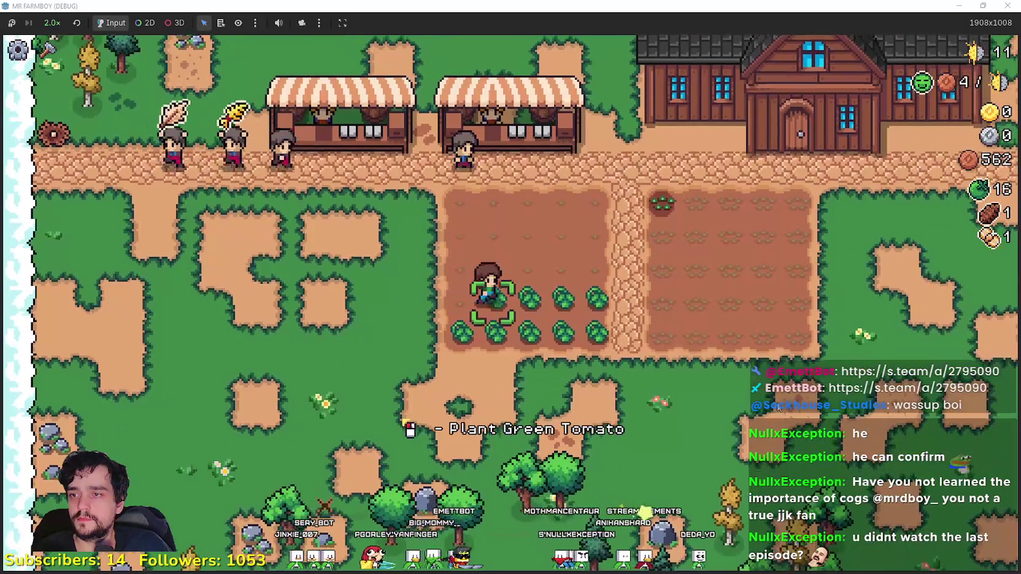
Step: Harvest the remaining green tomatoes, bringing the total to 25
{"action": "key", "text": "d"}
{"action": "key", "text": "e"}
{"action": "key", "text": "e"}
{"action": "key", "text": "e"}
{"action": "key", "text": "s"}
{"action": "key", "text": "e"}
{"action": "key", "text": "e"}
{"action": "key", "text": "a"}
{"action": "key", "text": "e"}
{"action": "key", "text": "e"}
{"action": "key", "text": "a"}
{"action": "key", "text": "e"}
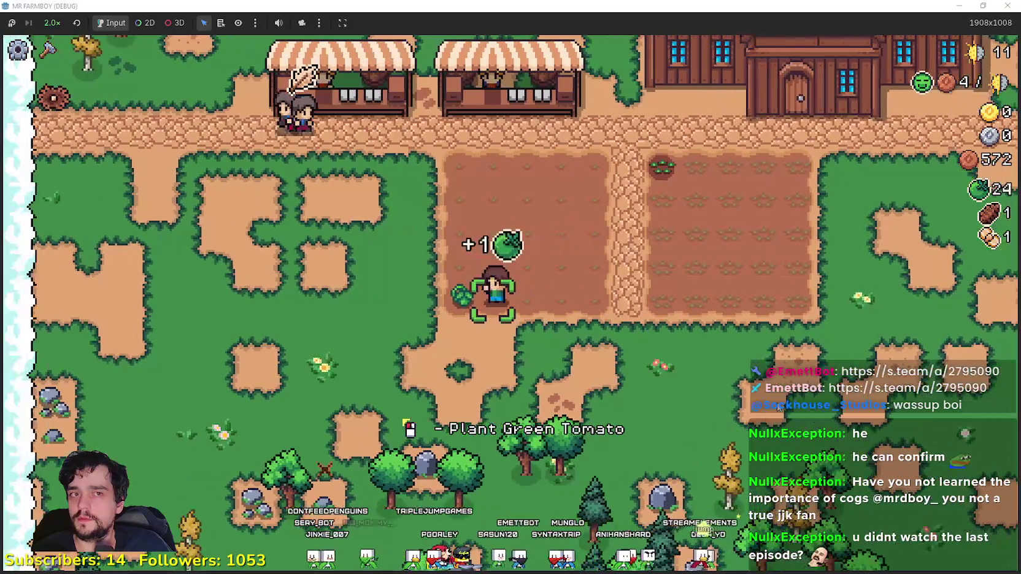
Step: Sell the tomato harvest at the market, reaching 612 copper, and open Player House Advancements
{"action": "key", "text": "d"}
{"action": "key", "text": "w"}
{"action": "key", "text": "e"}
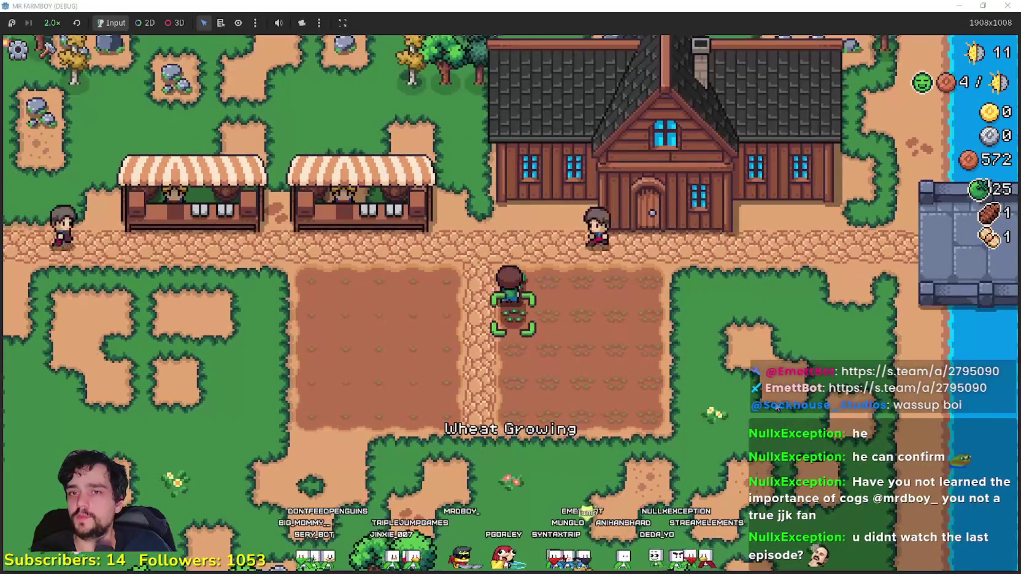
{"action": "key", "text": "a"}
{"action": "key", "text": "e"}
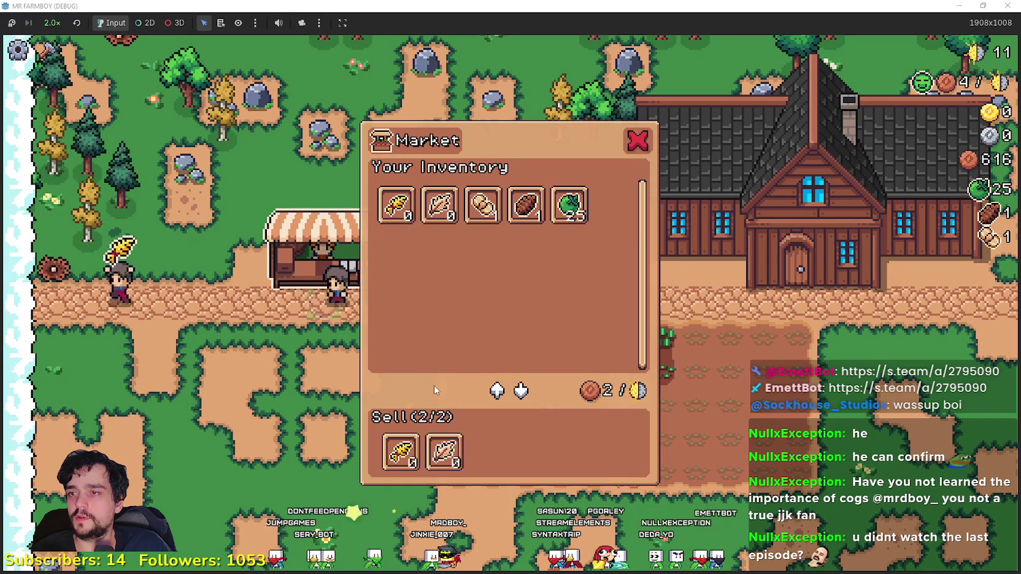
{"action": "key", "text": "Escape"}
{"action": "key", "text": "d"}
{"action": "key", "text": "e"}
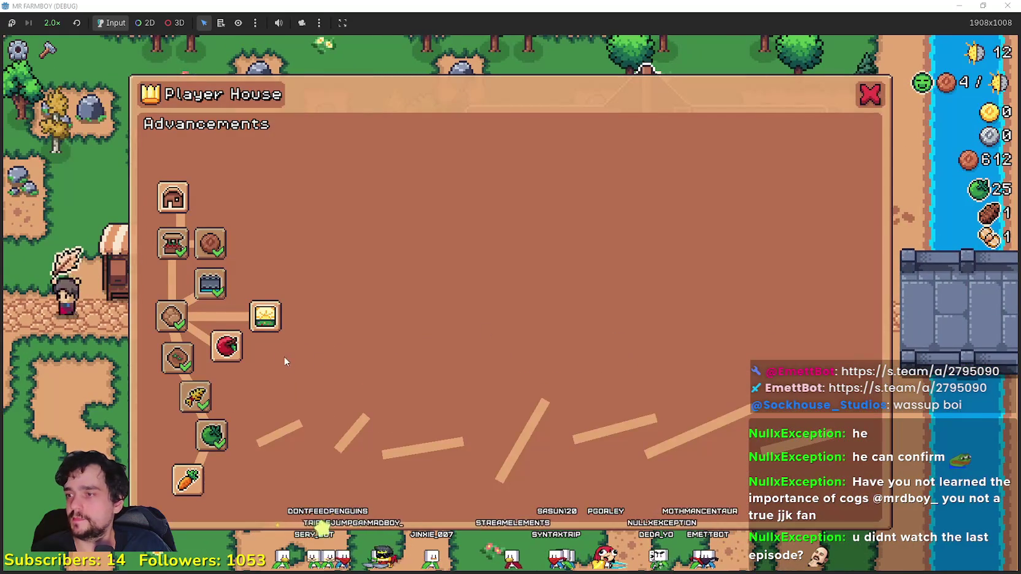
Step: Unlock the House advancement at the farmhouse
{"action": "left_click", "coordinate": [173, 197]}
{"action": "key", "text": "w"}
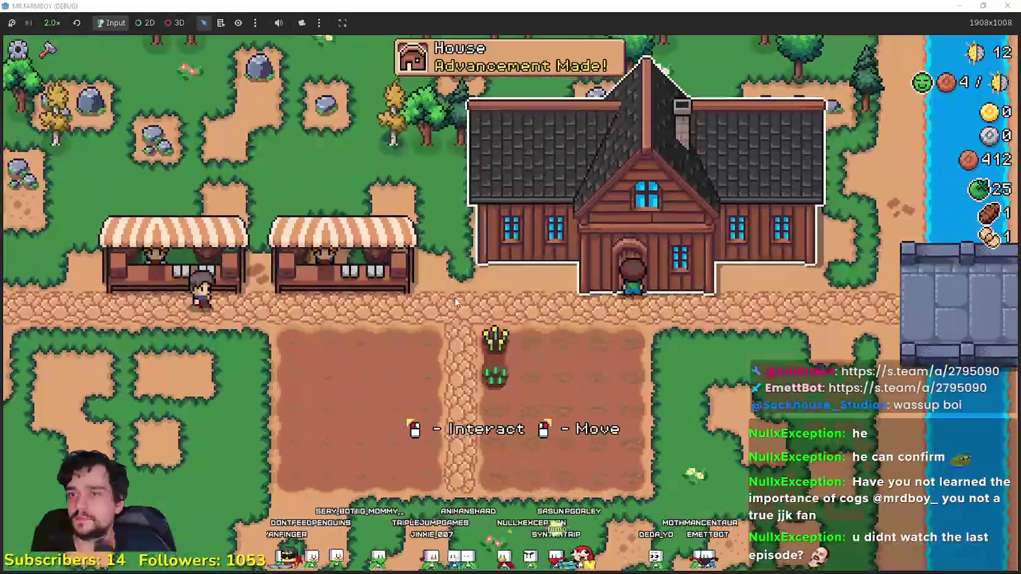
{"action": "key", "text": "e"}
Step: Walk into the forest and gather an acorn from a tree
{"action": "key", "text": "Escape"}
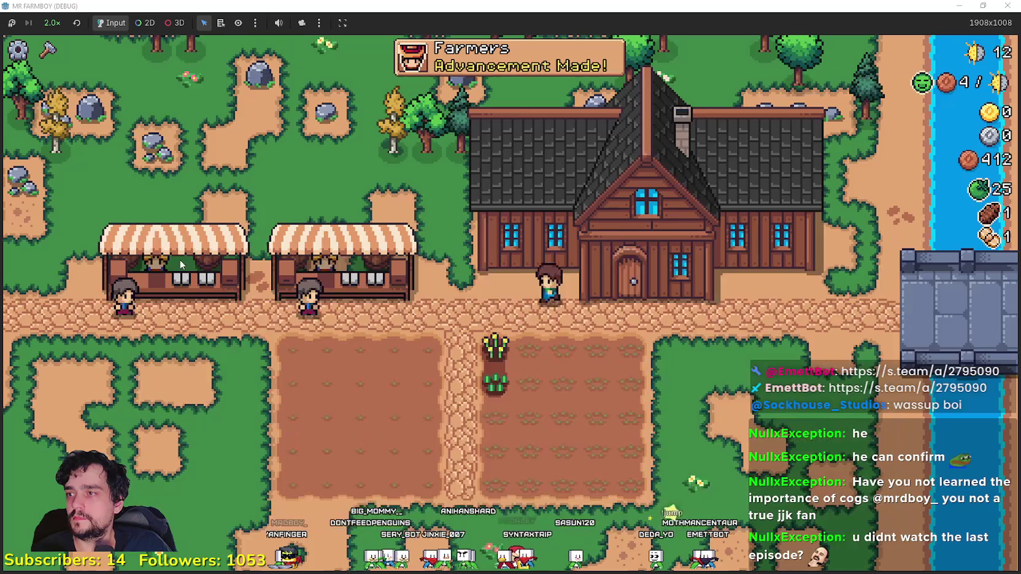
{"action": "key", "text": "c"}
{"action": "key", "text": "w"}
{"action": "key", "text": "Escape"}
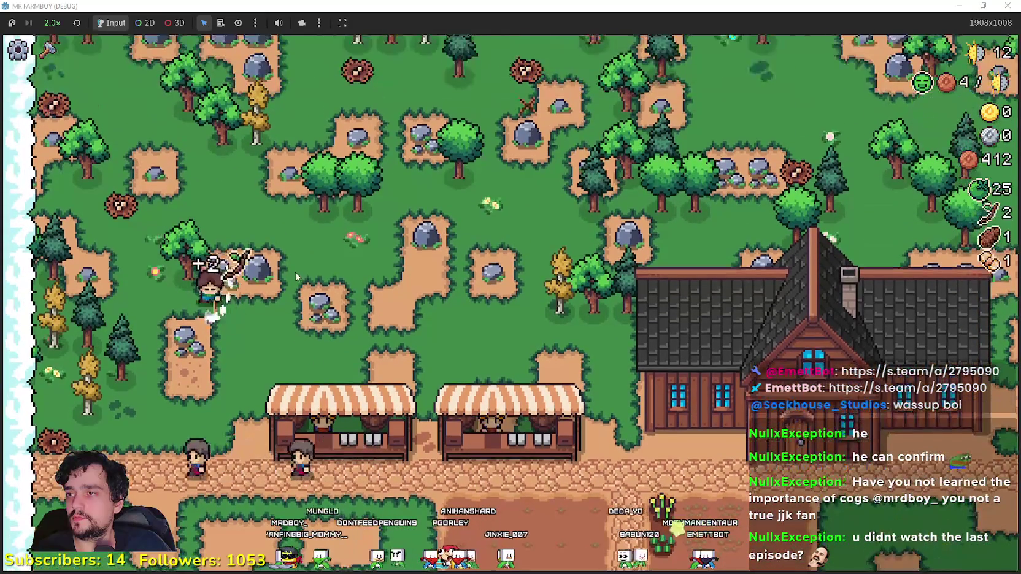
Step: Break the nearby rocks and gather wood and acorns along the way
{"action": "key", "text": "s"}
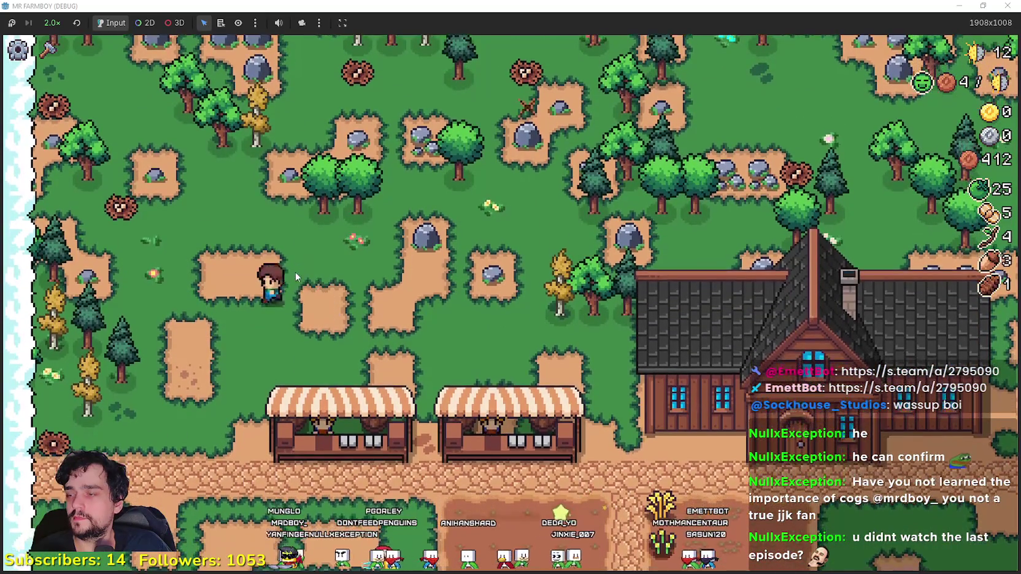
{"action": "key", "text": "a"}
{"action": "key", "text": "s"}
{"action": "key", "text": "d"}
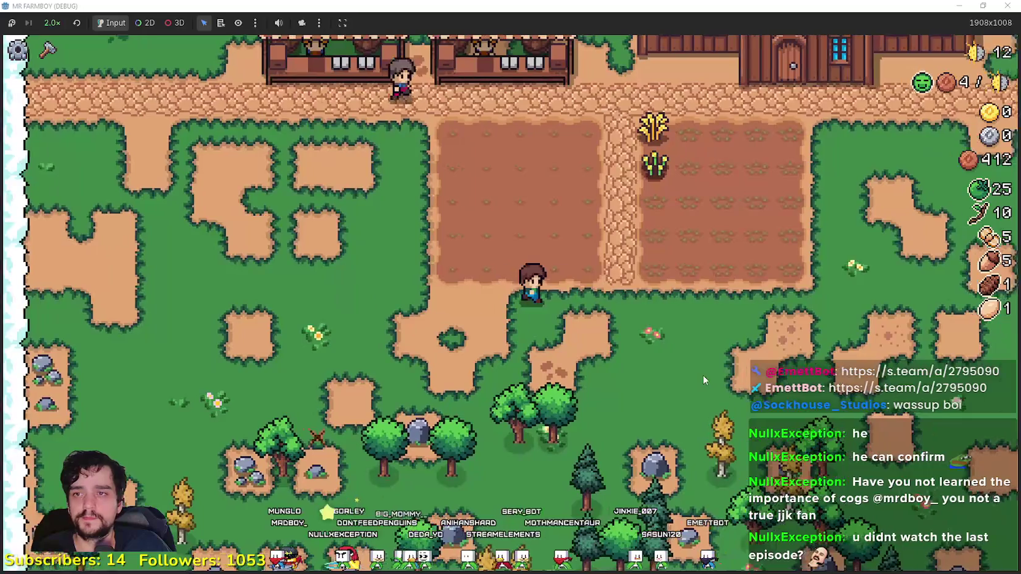
Step: Place a new House on the grass beside the river, right of the wheat field
{"action": "key", "text": "c"}
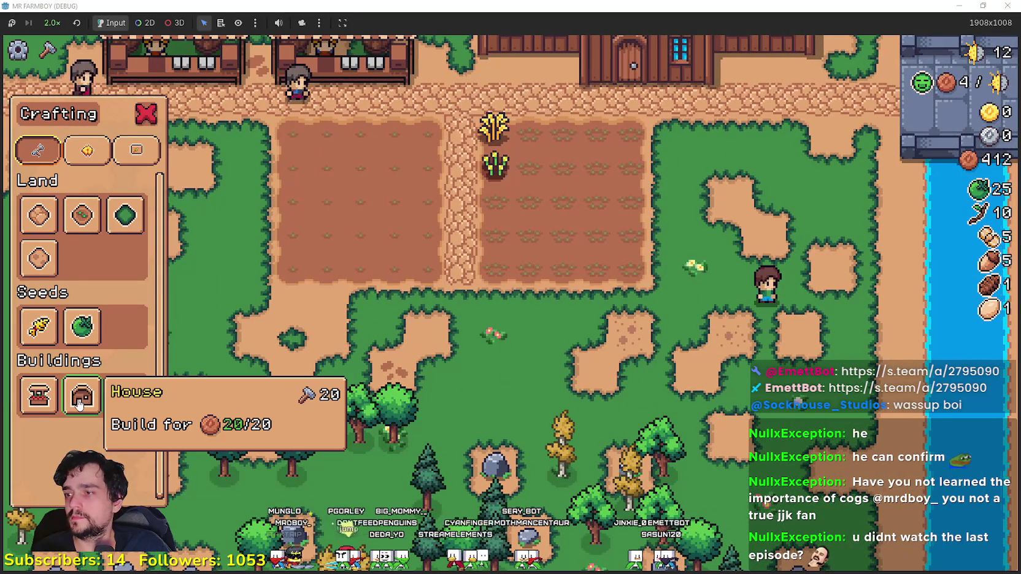
{"action": "left_click", "coordinate": [80, 398]}
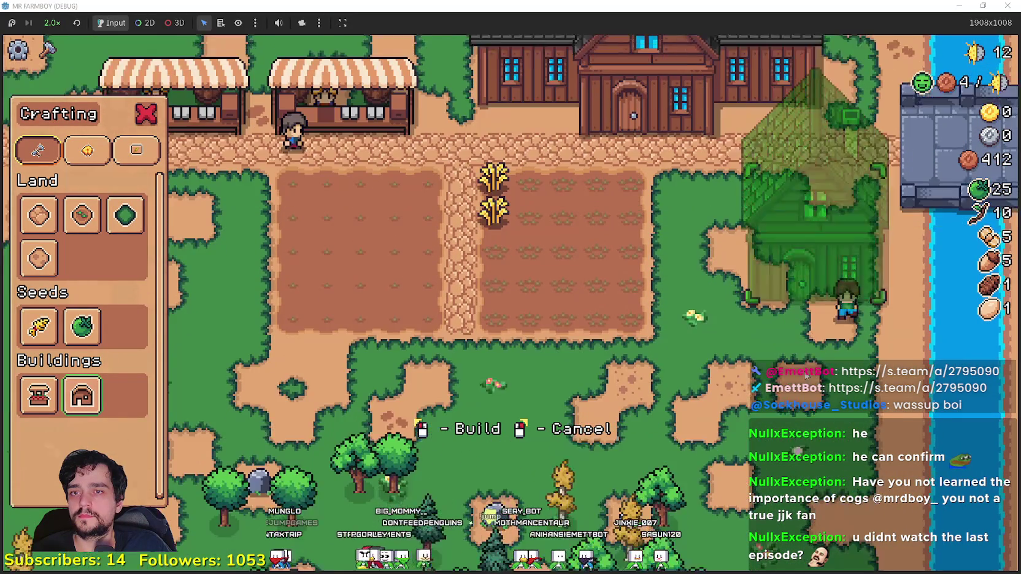
{"action": "left_click", "coordinate": [791, 362]}
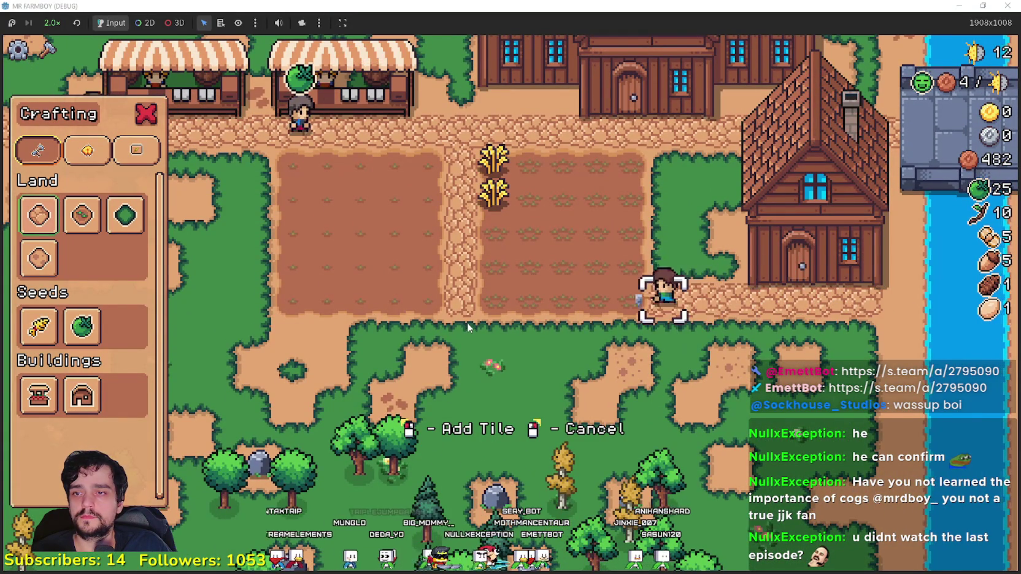
Step: Hire a farmer for the new House, filling one of its two beds
{"action": "key", "text": "w"}
{"action": "key", "text": "s"}
{"action": "key", "text": "d"}
{"action": "key", "text": "e"}
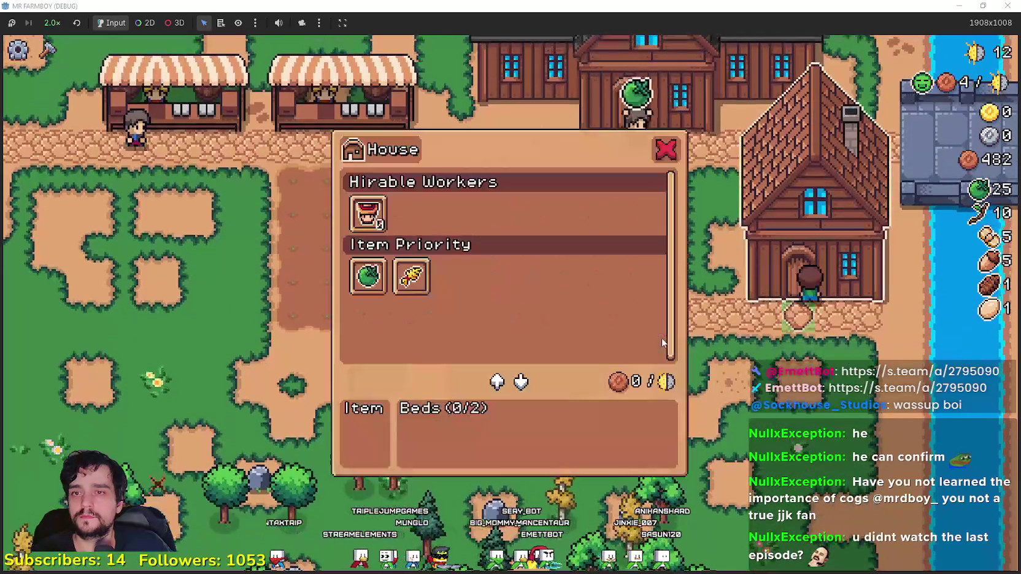
{"action": "left_click", "coordinate": [389, 216]}
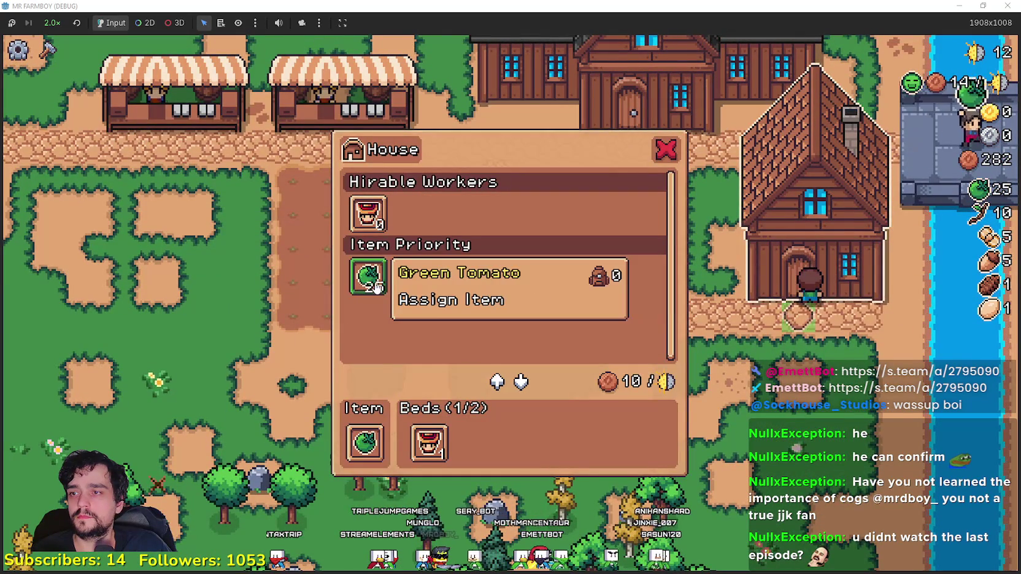
Step: Chop down two trees north of the house
{"action": "key", "text": "w"}
{"action": "key", "text": "a"}
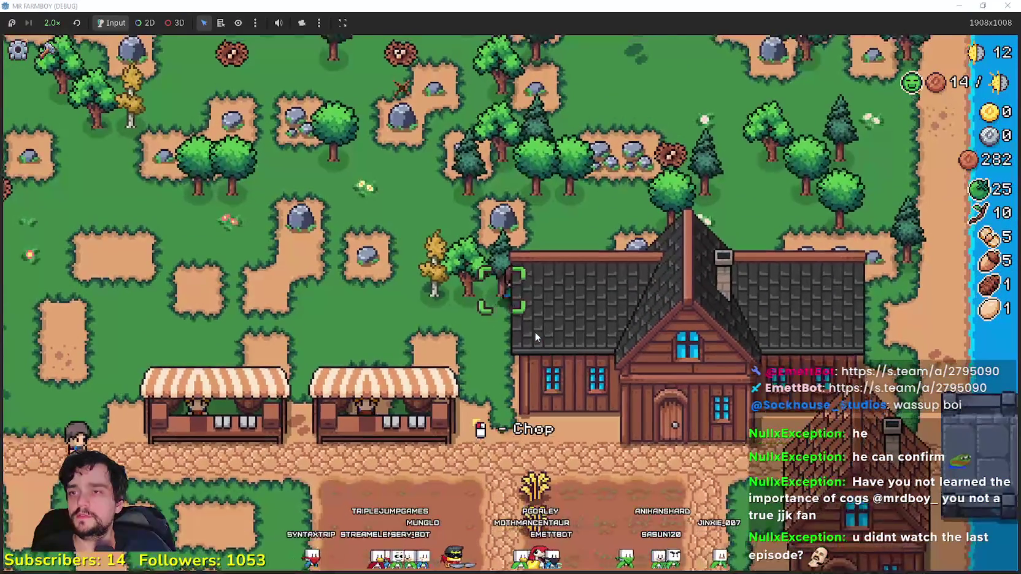
{"action": "left_click", "coordinate": [535, 332]}
{"action": "key", "text": "w"}
{"action": "key", "text": "a"}
{"action": "left_click", "coordinate": [478, 306]}
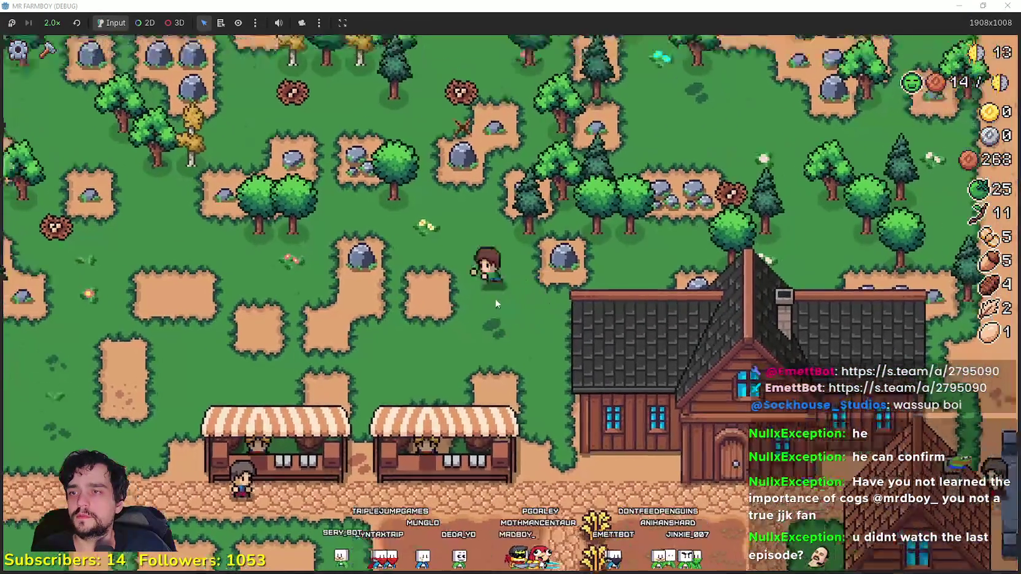
Step: Open the Worker Speed Poneglyph upgrades at the grey block
{"action": "key", "text": "d"}
{"action": "key", "text": "w"}
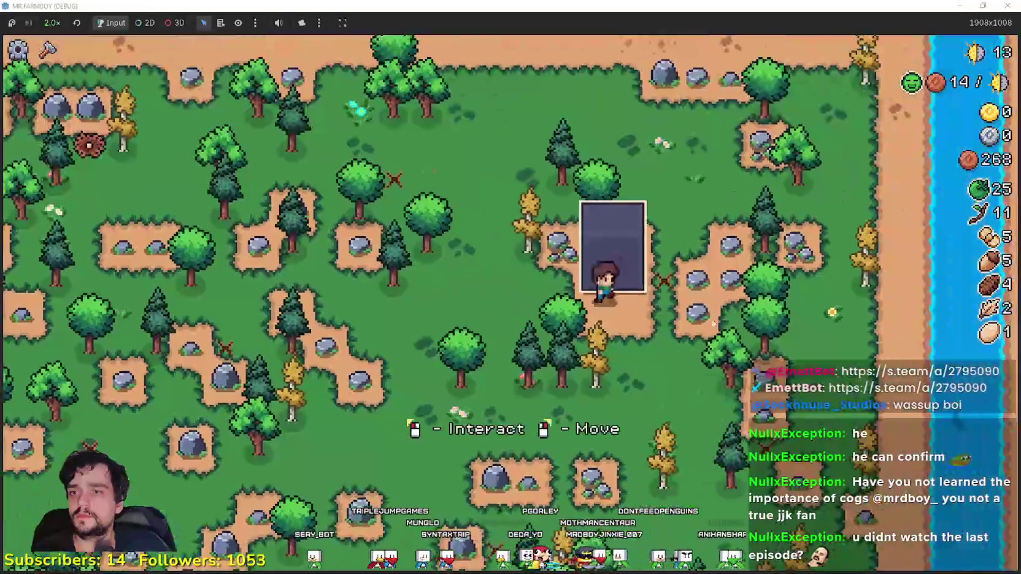
{"action": "key", "text": "e"}
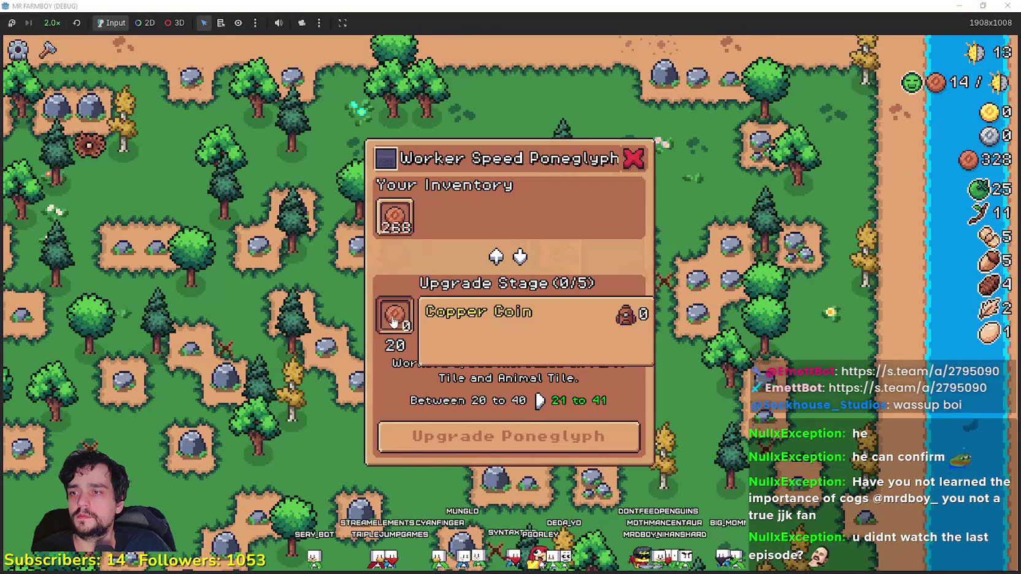
Step: Leave the poneglyph and walk past the farm down into the forest
{"action": "key", "text": "a"}
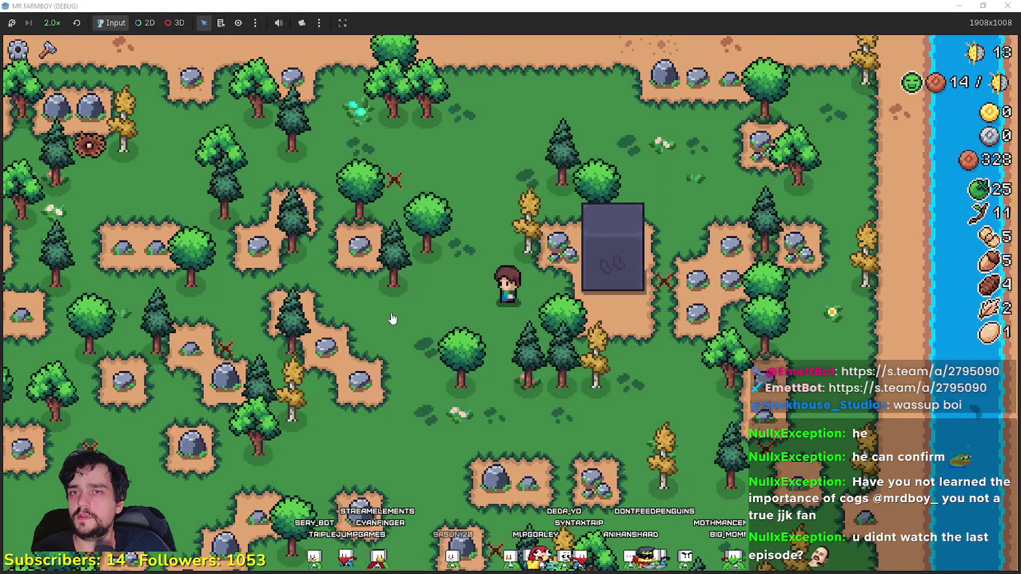
{"action": "key", "text": "s"}
{"action": "key", "text": "d"}
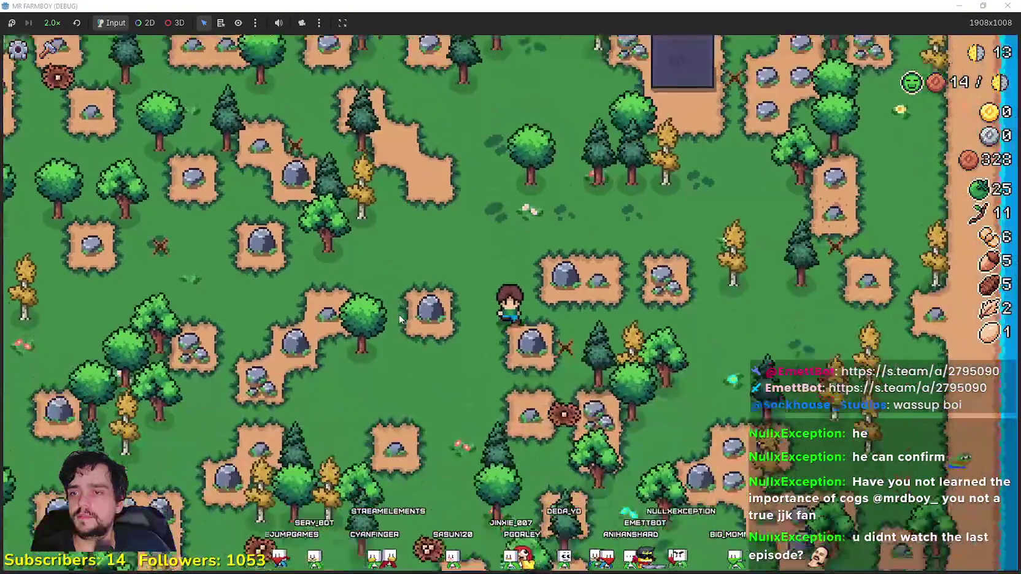
{"action": "key", "text": "s"}
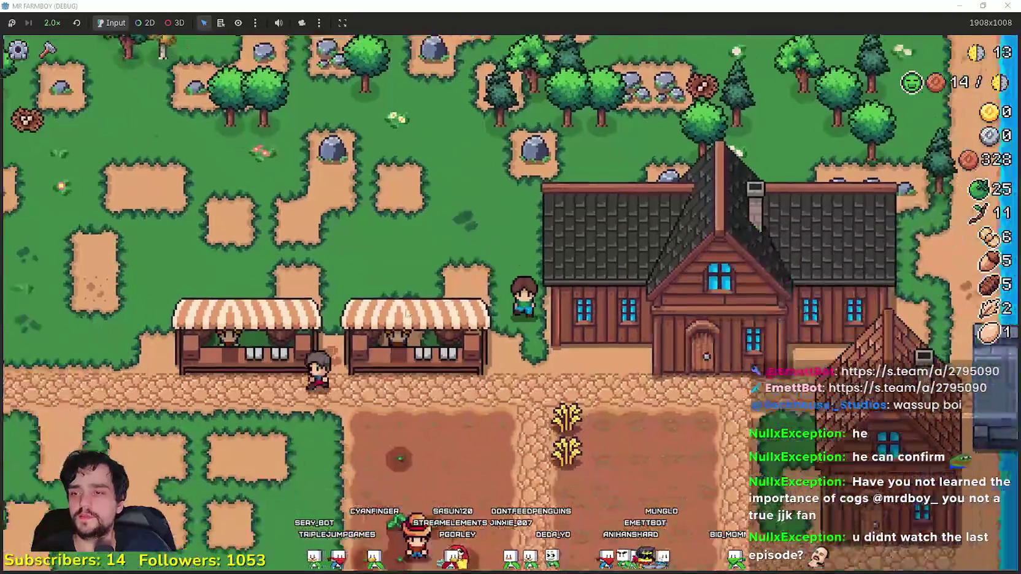
{"action": "key", "text": "d"}
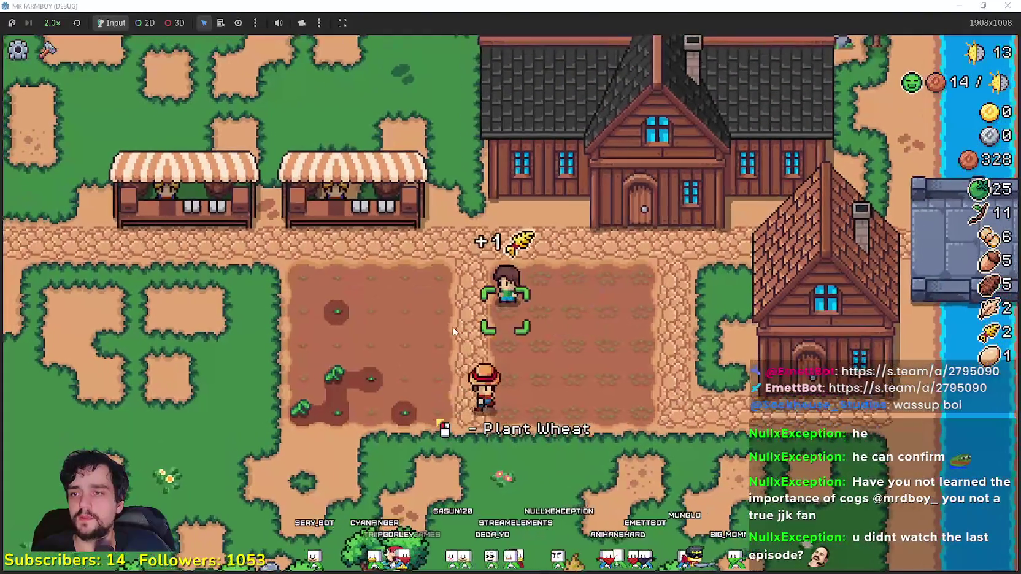
{"action": "key", "text": "s"}
{"action": "key", "text": "a"}
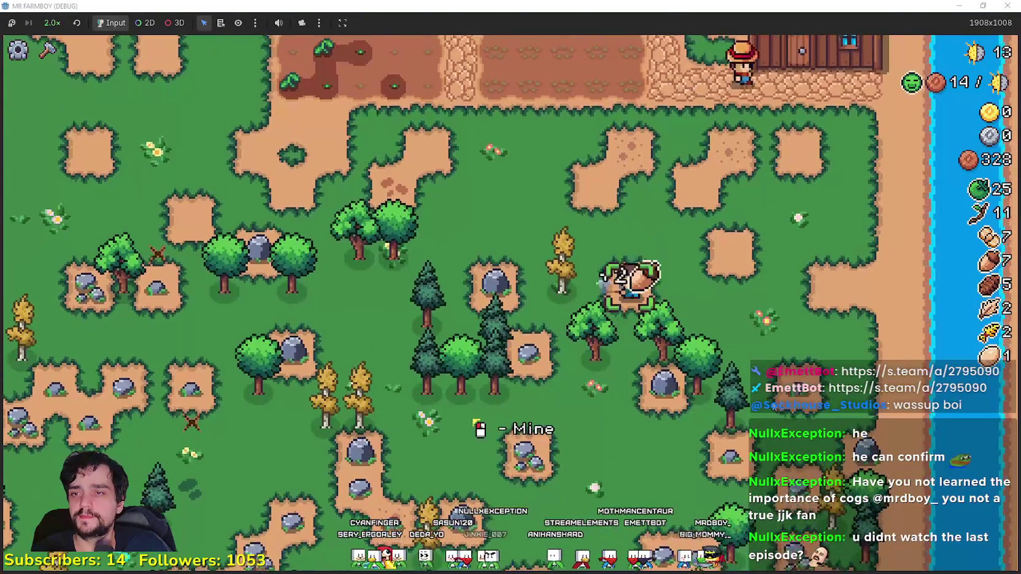
{"action": "key", "text": "s"}
Step: Gather a branch from a tree and return to the farm path
{"action": "key", "text": "w"}
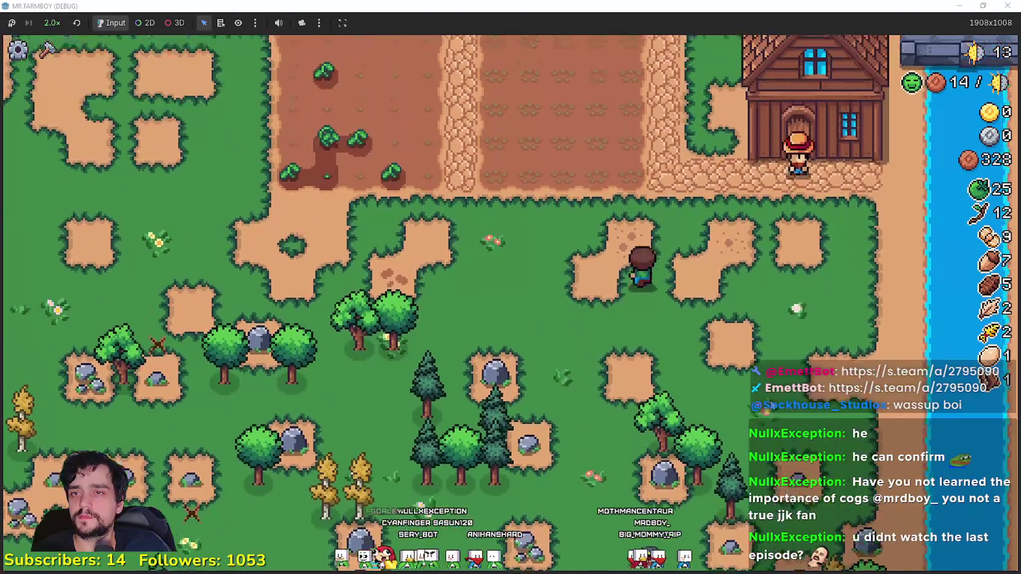
{"action": "key", "text": "a"}
{"action": "key", "text": "s"}
{"action": "key", "text": "a"}
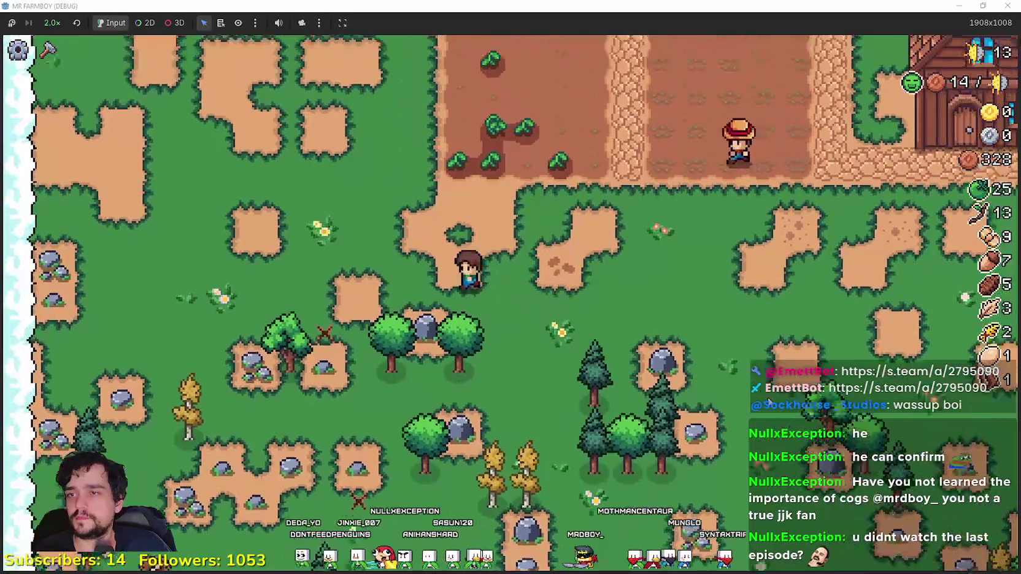
{"action": "key", "text": "w"}
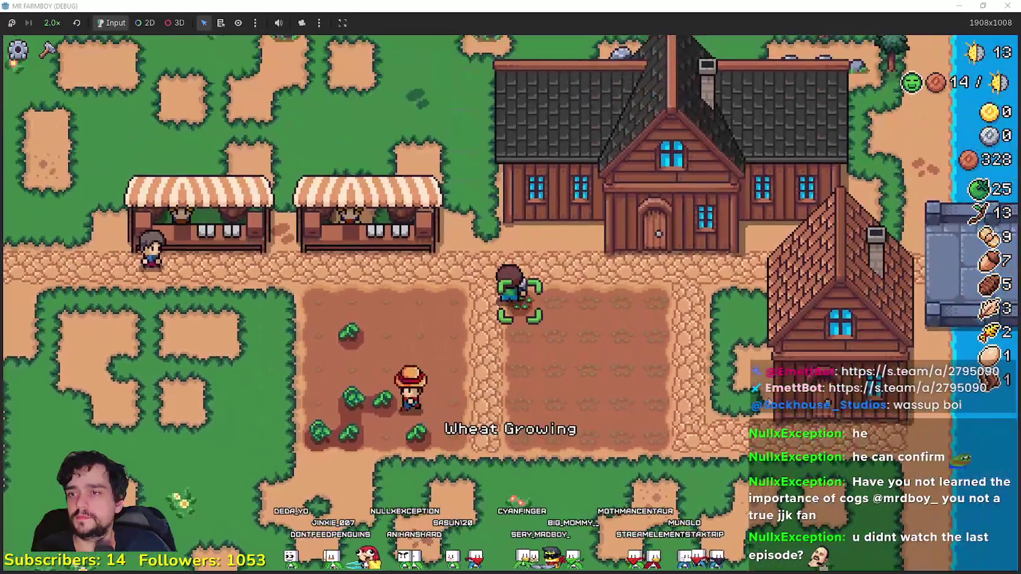
Step: Water the wheat field, then put wheat up for sale at the market
{"action": "key", "text": "d"}
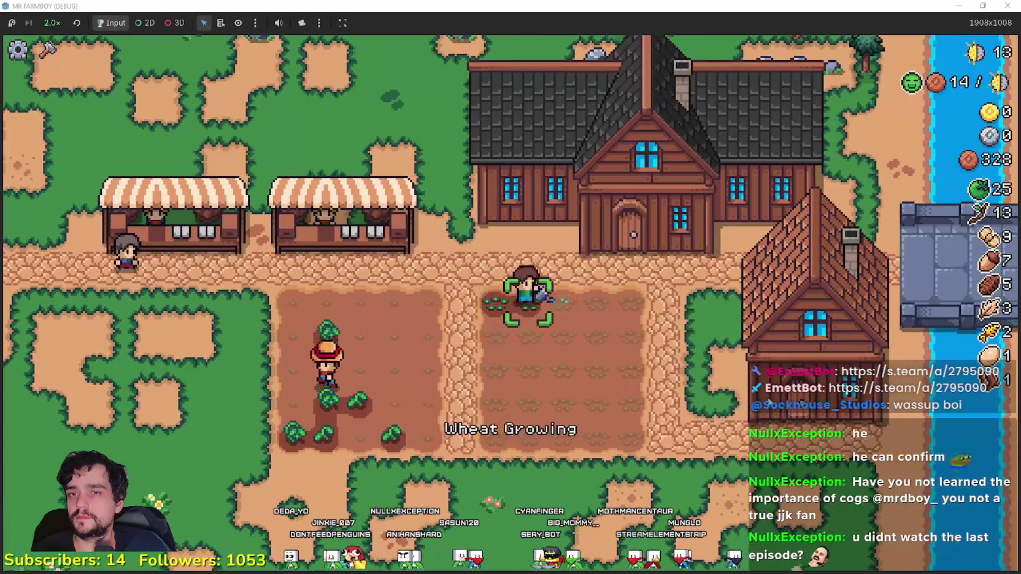
{"action": "key", "text": "d"}
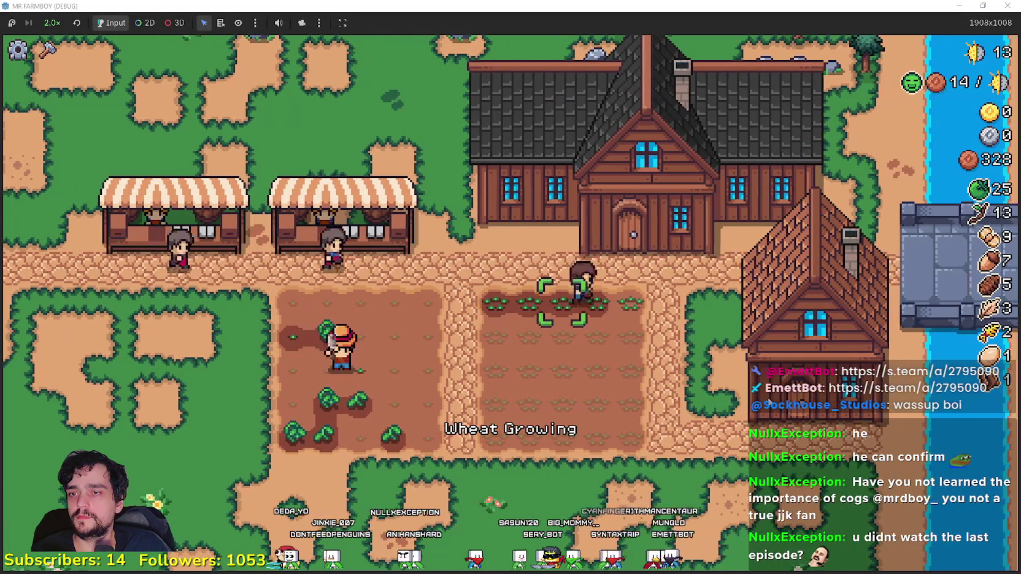
{"action": "key", "text": "a"}
{"action": "key", "text": "e"}
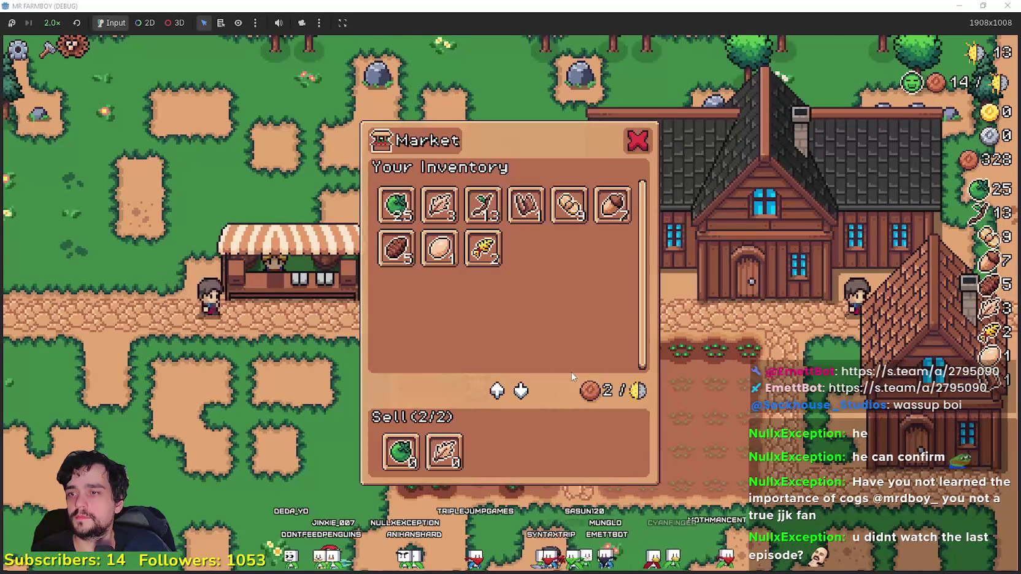
{"action": "key", "text": "e"}
{"action": "key", "text": "e"}
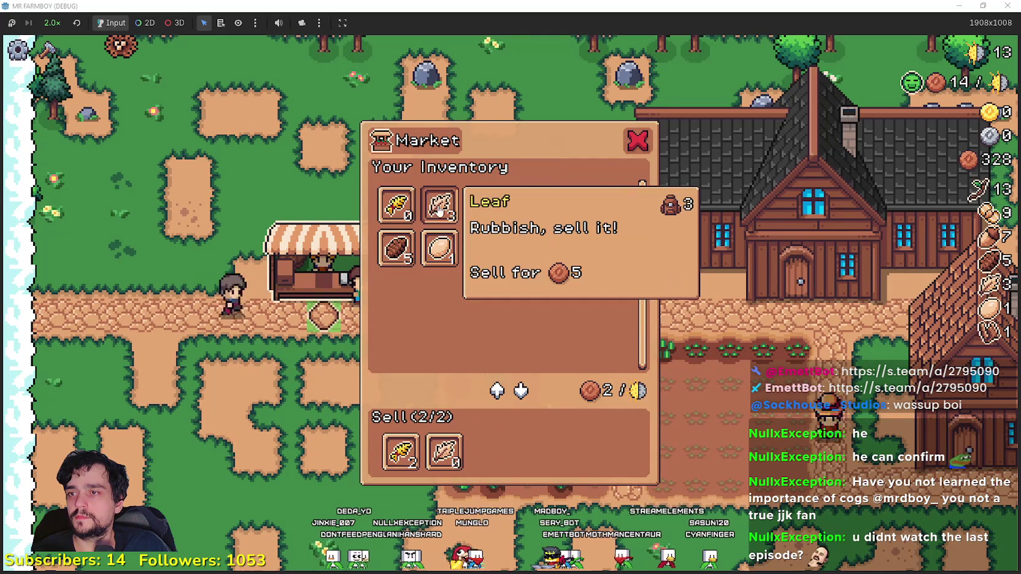
Step: Sell the green tomatoes at the market stall, then head back to the wheat field
{"action": "key", "text": "e"}
{"action": "key", "text": "d"}
{"action": "key", "text": "e"}
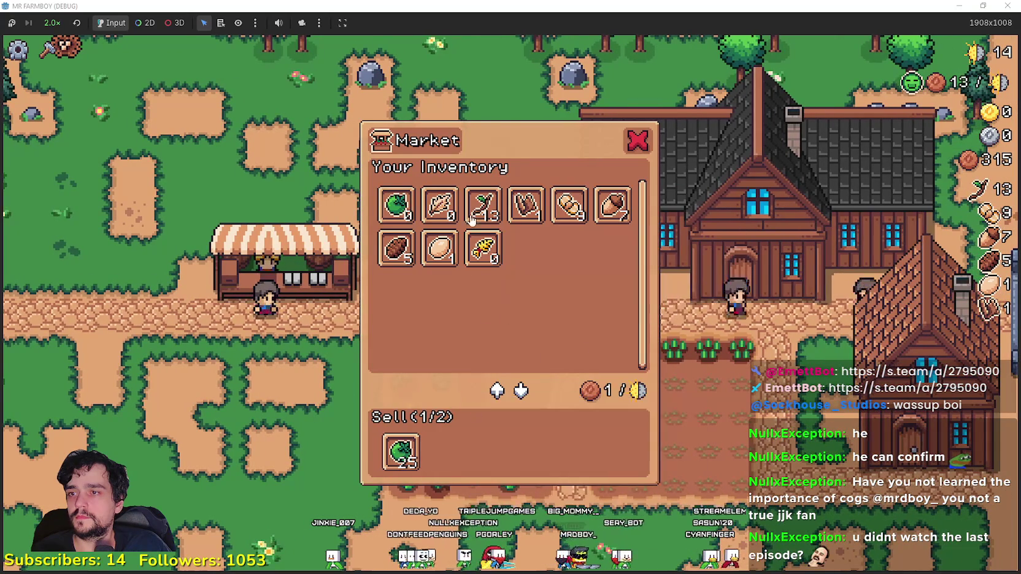
{"action": "key", "text": "e"}
{"action": "key", "text": "d"}
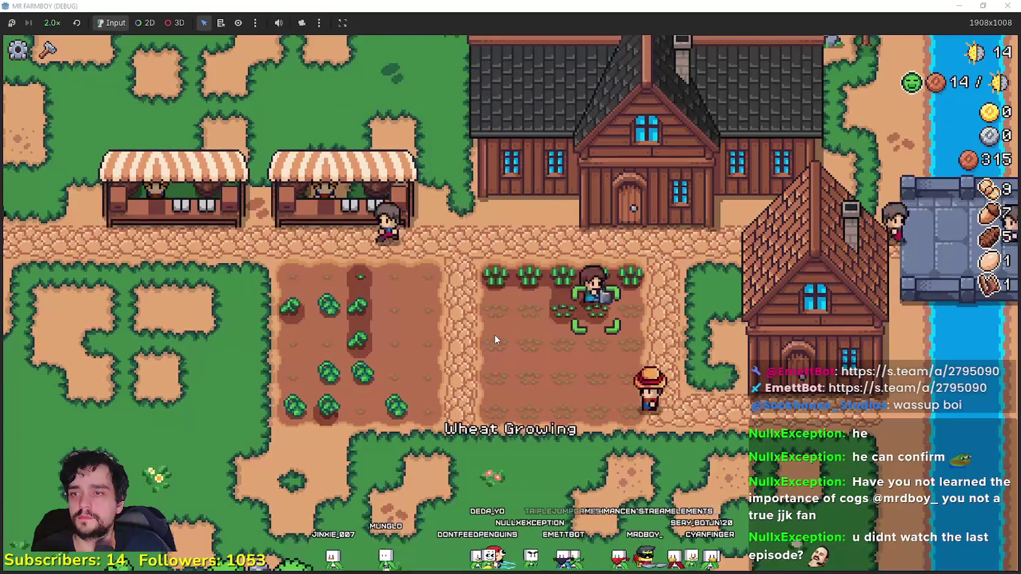
Step: Water the first wheat tiles, working down the rows
{"action": "key", "text": "e"}
{"action": "key", "text": "d"}
{"action": "key", "text": "e"}
{"action": "key", "text": "s"}
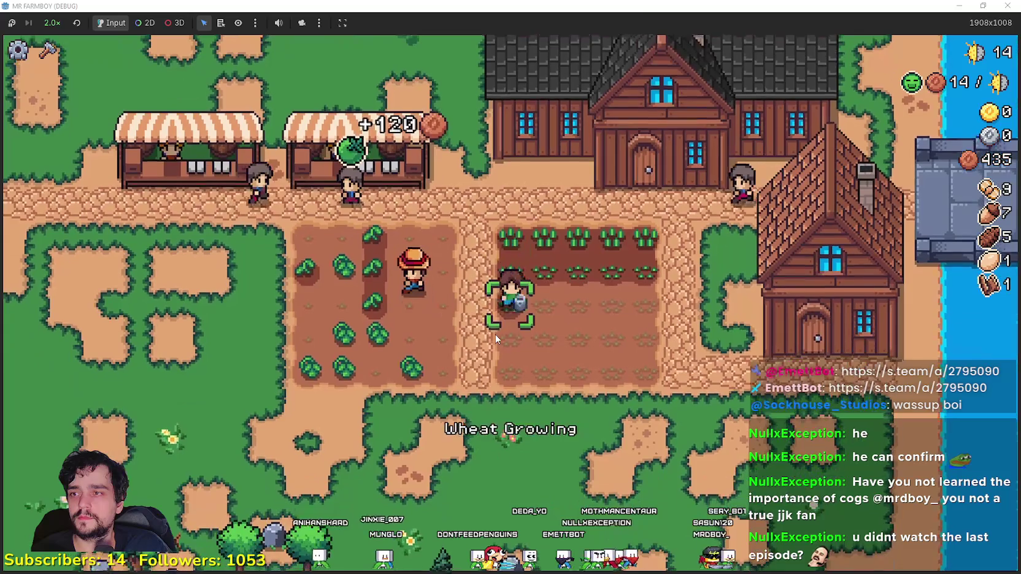
{"action": "key", "text": "e"}
{"action": "key", "text": "d"}
{"action": "key", "text": "d"}
{"action": "key", "text": "e"}
{"action": "key", "text": "d"}
{"action": "key", "text": "e"}
Step: Water the remaining wheat tiles across the field
{"action": "key", "text": "s"}
{"action": "key", "text": "e"}
{"action": "key", "text": "a"}
{"action": "key", "text": "e"}
{"action": "key", "text": "a"}
{"action": "key", "text": "a"}
{"action": "key", "text": "s"}
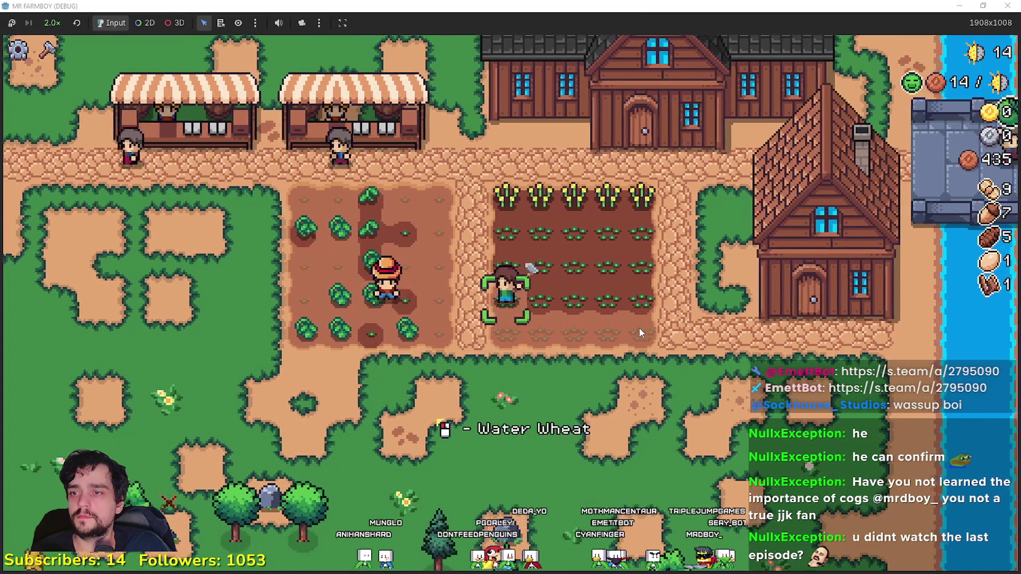
{"action": "key", "text": "e"}
Step: Check the Player House advancements, then close the panel
{"action": "key", "text": "d"}
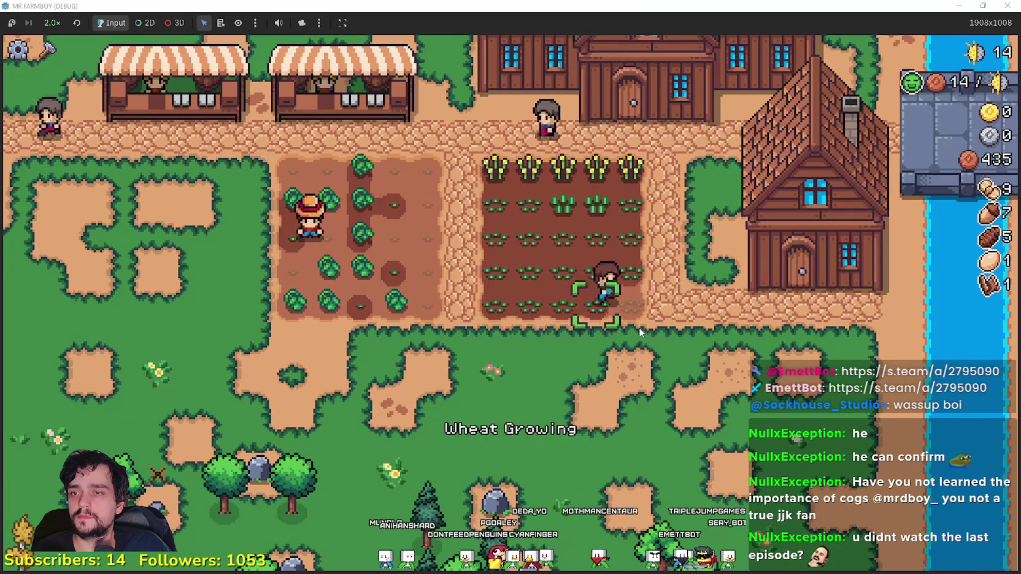
{"action": "key", "text": "w"}
{"action": "key", "text": "e"}
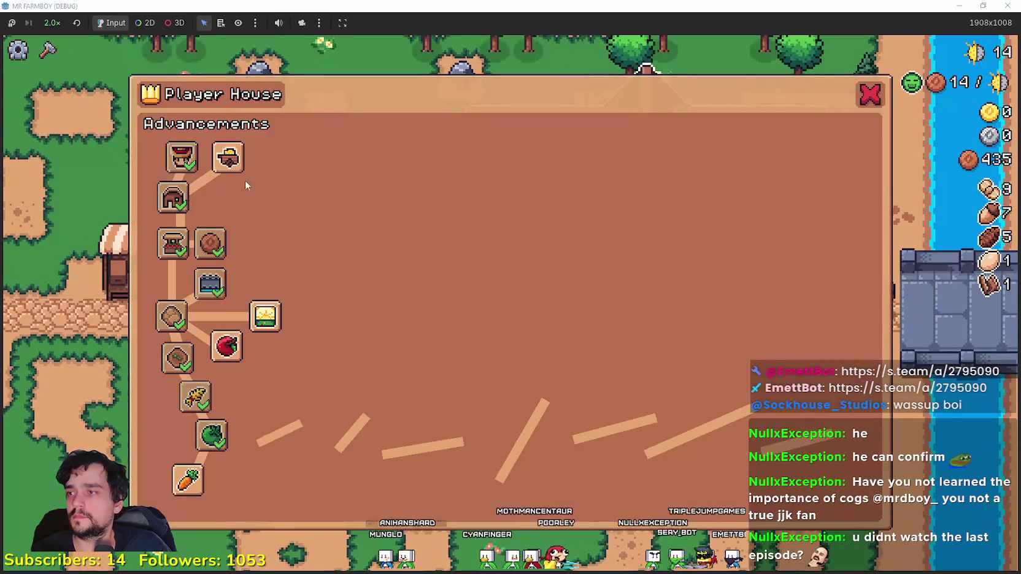
{"action": "key", "text": "e"}
{"action": "key", "text": "s"}
{"action": "key", "text": "a"}
{"action": "key", "text": "e"}
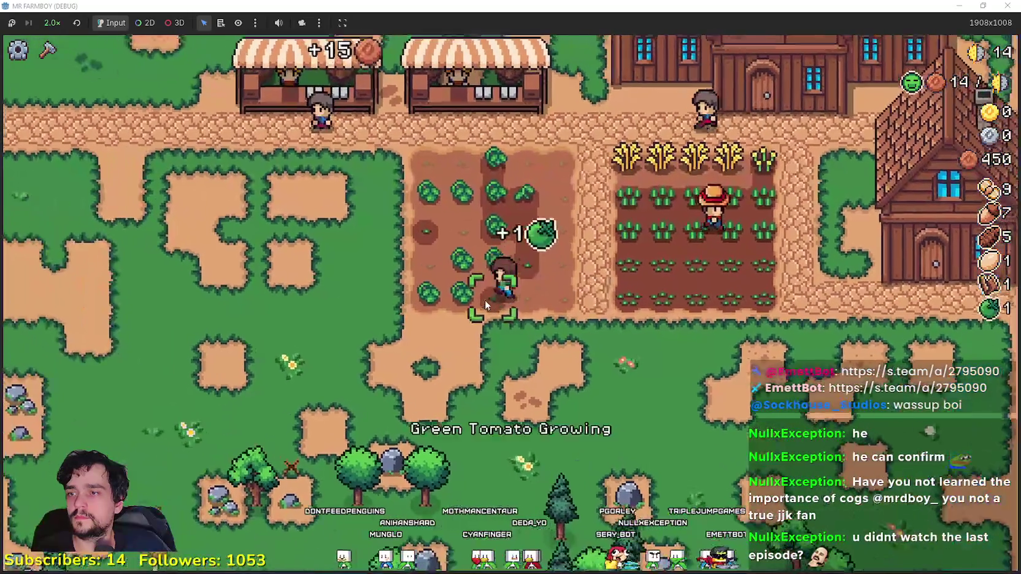
Step: Harvest the tomatoes along the patch and move on to the wheat field
{"action": "key", "text": "w"}
{"action": "key", "text": "e"}
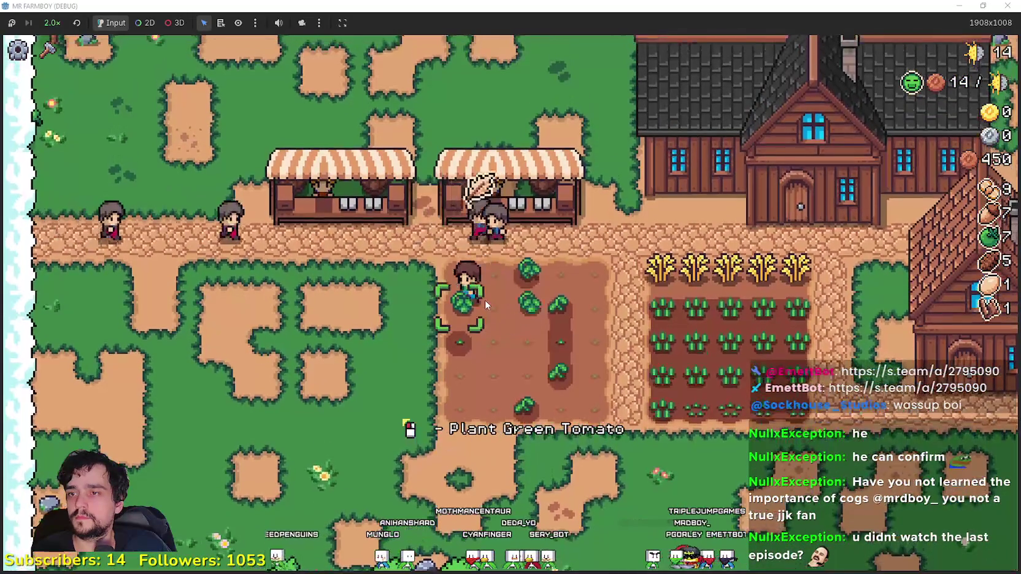
{"action": "key", "text": "d"}
{"action": "key", "text": "e"}
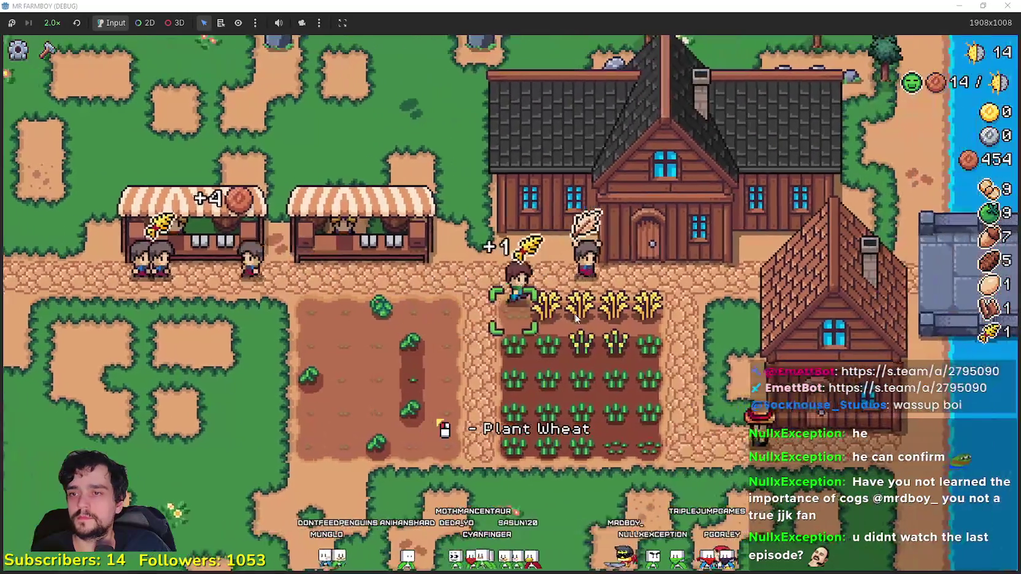
Step: Harvest a wheat row and sell produce at two neighbouring market stalls
{"action": "key", "text": "e"}
{"action": "key", "text": "d"}
{"action": "key", "text": "a"}
{"action": "key", "text": "e"}
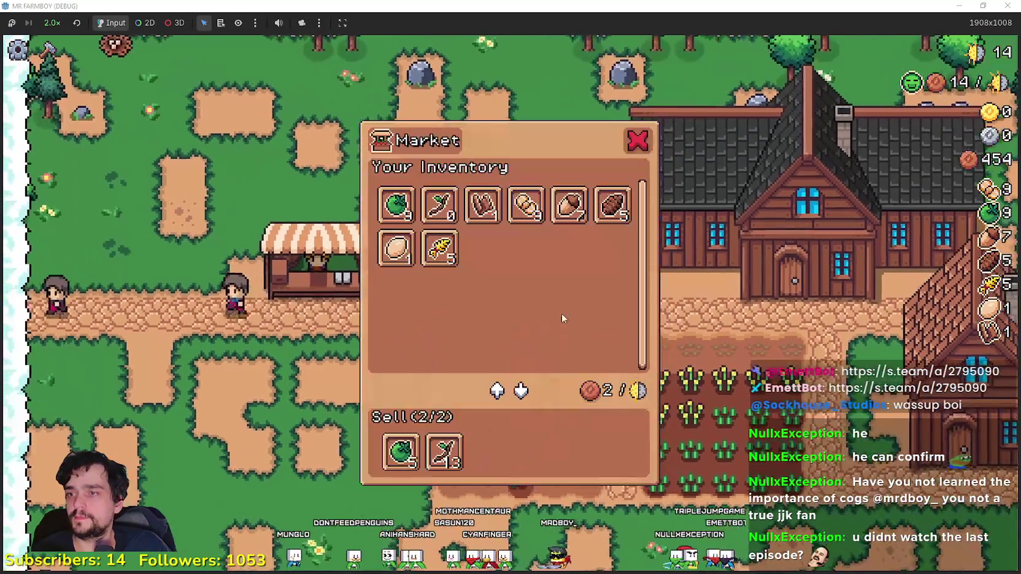
{"action": "key", "text": "Escape"}
{"action": "key", "text": "a"}
{"action": "key", "text": "e"}
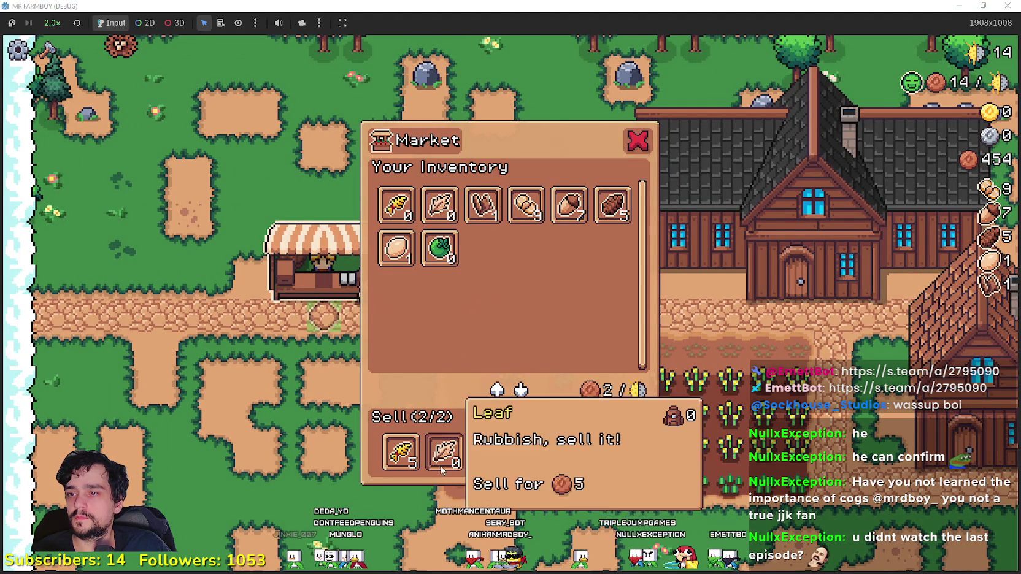
{"action": "key", "text": "Escape"}
{"action": "key", "text": "d"}
{"action": "key", "text": "e"}
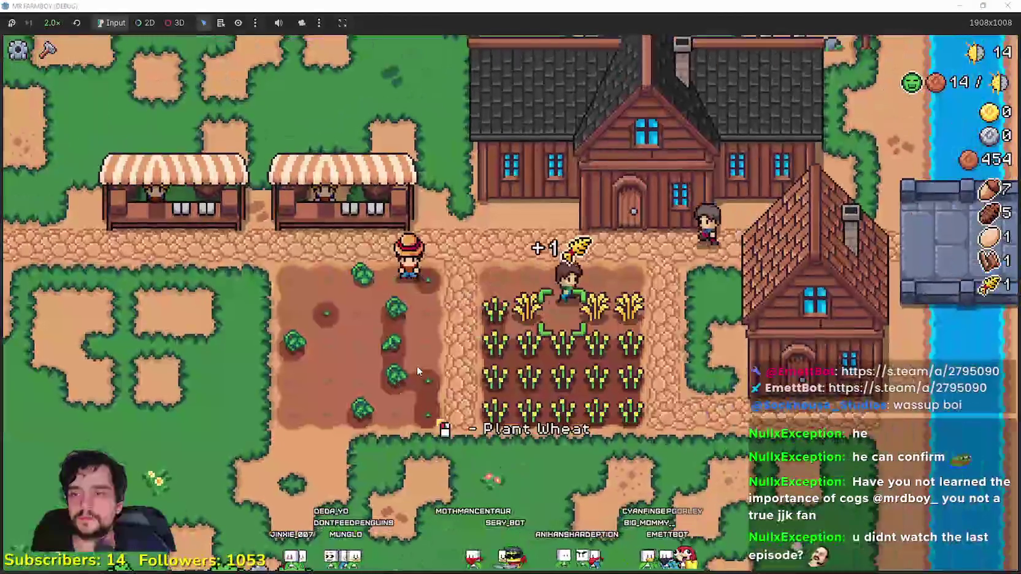
Step: Harvest the rest of the ripe wheat, including the top row
{"action": "key", "text": "e"}
{"action": "key", "text": "a"}
{"action": "key", "text": "e"}
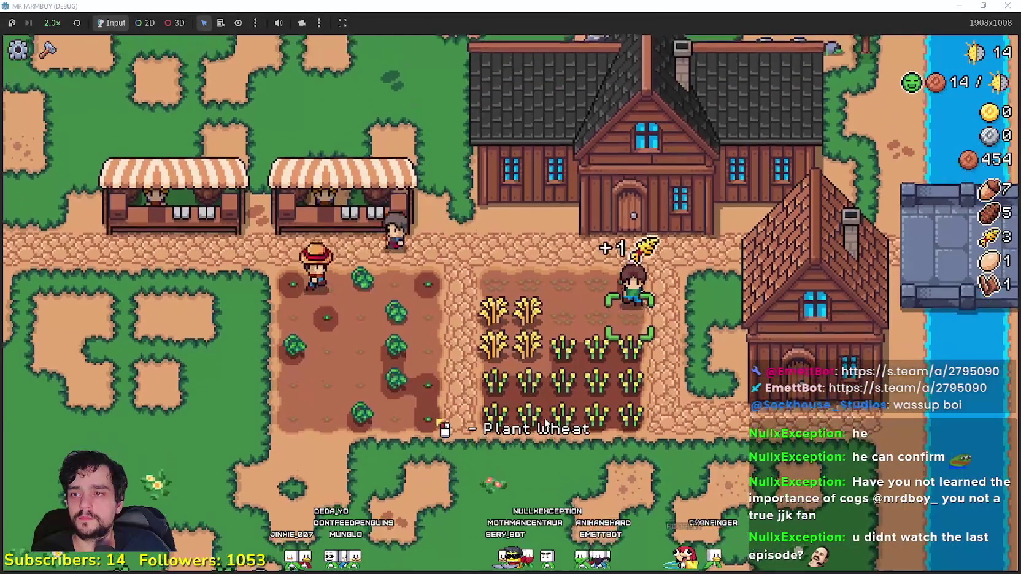
{"action": "key", "text": "e"}
{"action": "key", "text": "d"}
{"action": "key", "text": "e"}
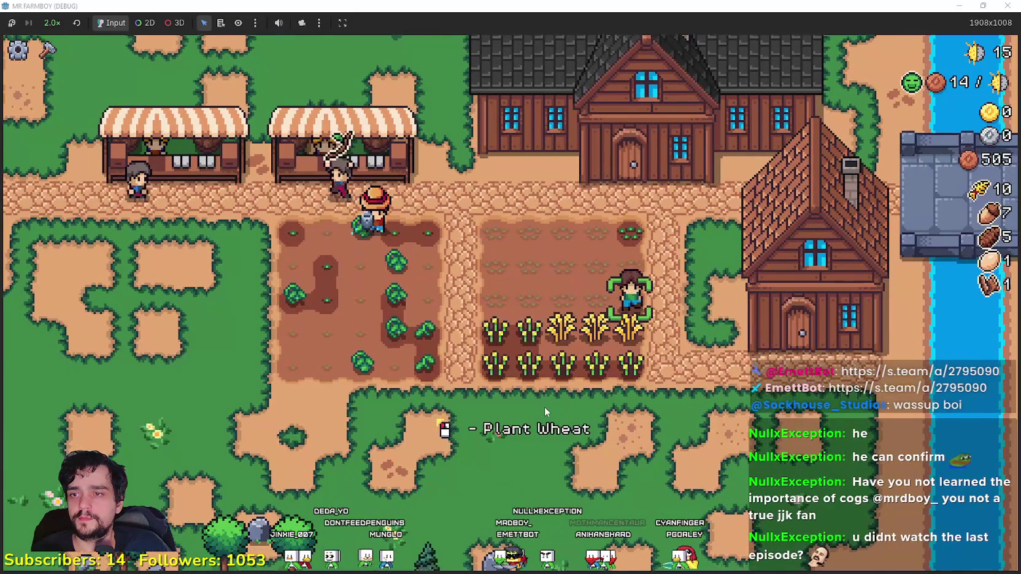
{"action": "key", "text": "a"}
{"action": "key", "text": "e"}
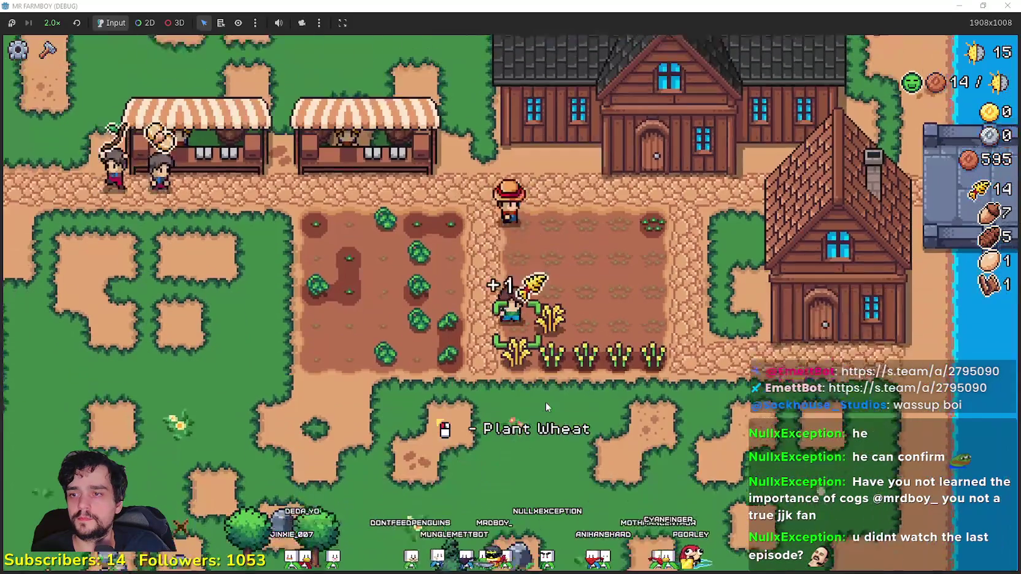
{"action": "key", "text": "e"}
{"action": "key", "text": "w"}
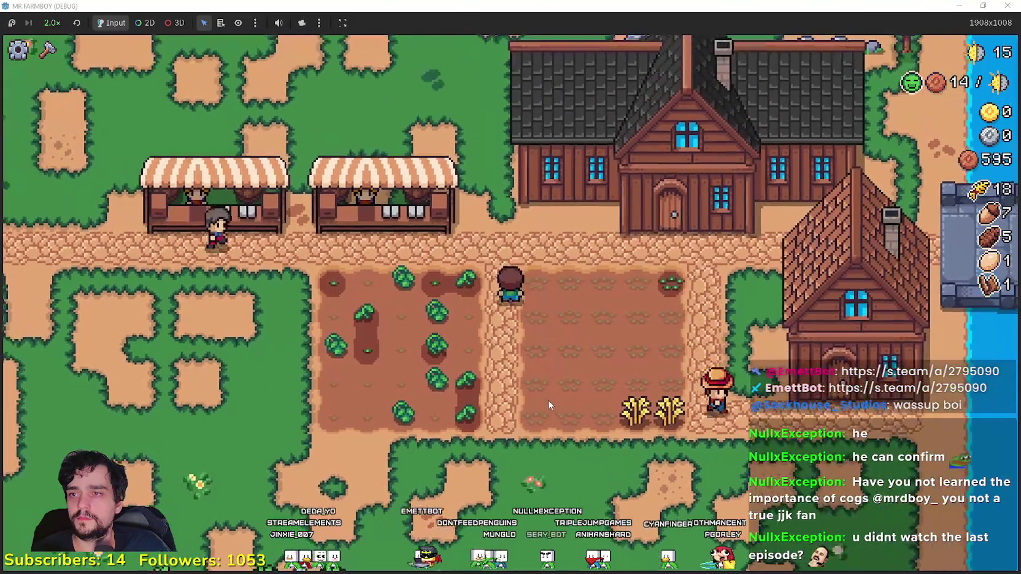
Step: Plant wheat seeds across the top row and water the new plantings
{"action": "key", "text": "e"}
{"action": "key", "text": "d"}
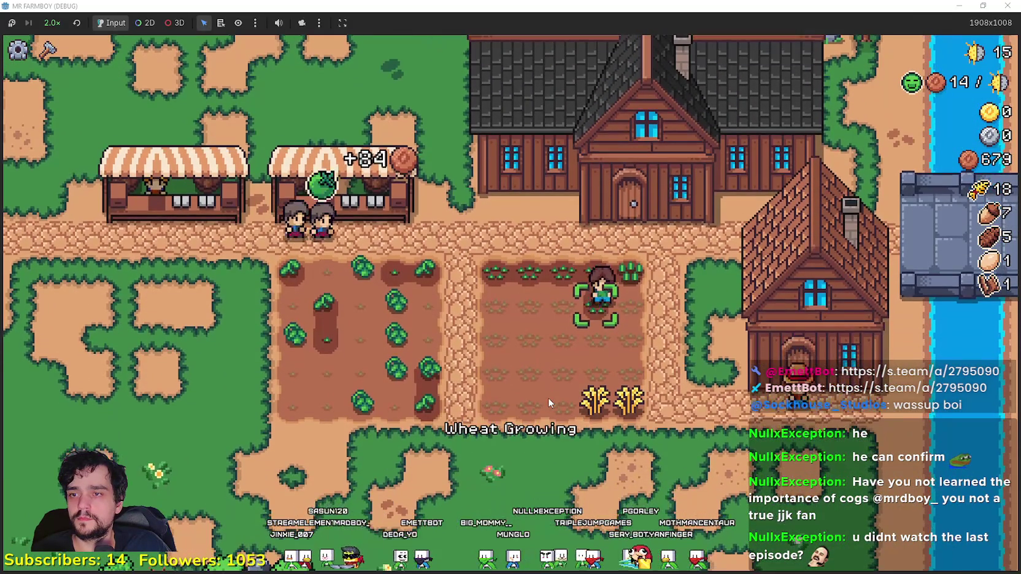
{"action": "key", "text": "d"}
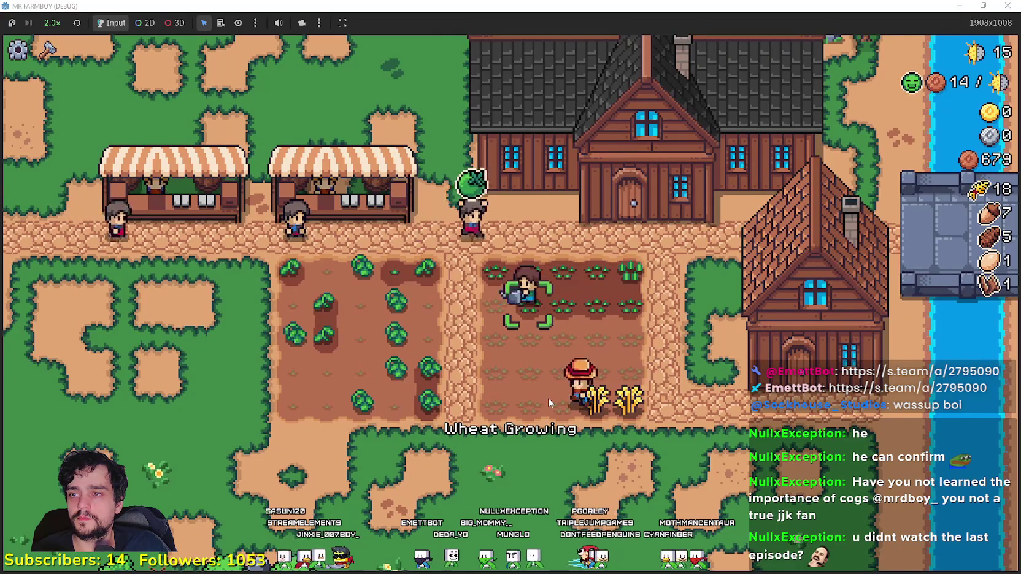
{"action": "key", "text": "s"}
{"action": "key", "text": "d"}
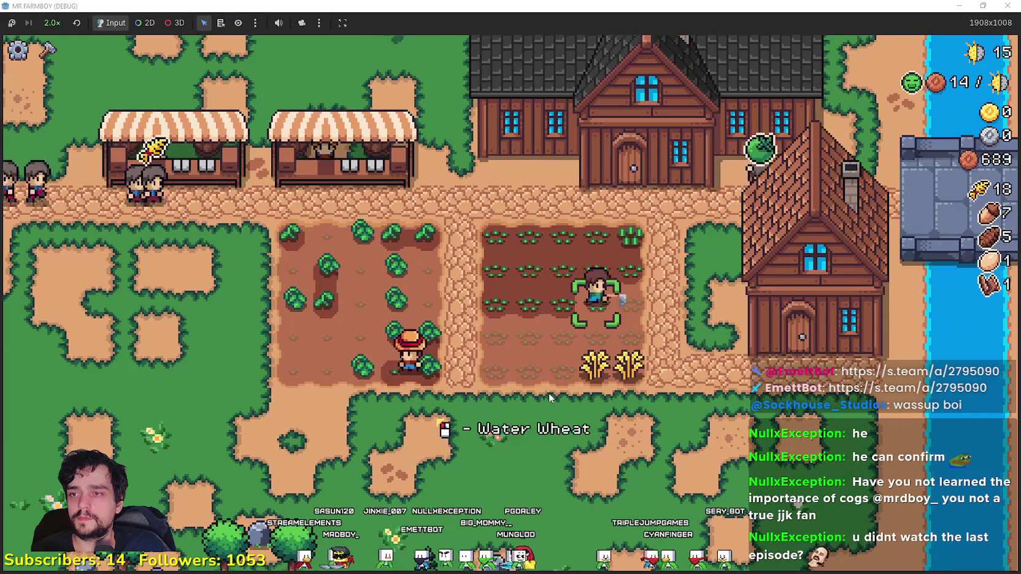
{"action": "key", "text": "s"}
{"action": "key", "text": "a"}
{"action": "key", "text": "a"}
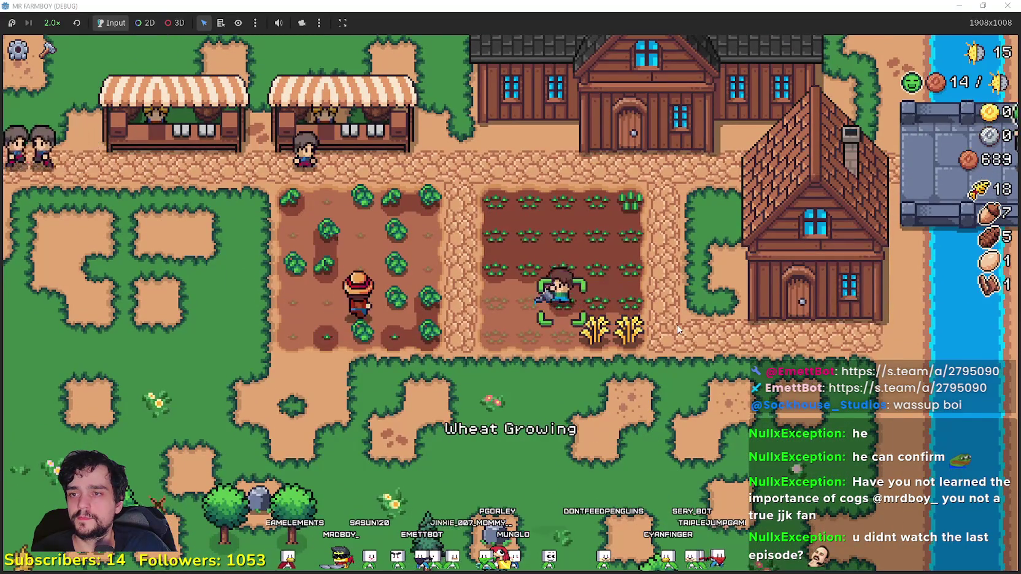
{"action": "key", "text": "s"}
{"action": "key", "text": "d"}
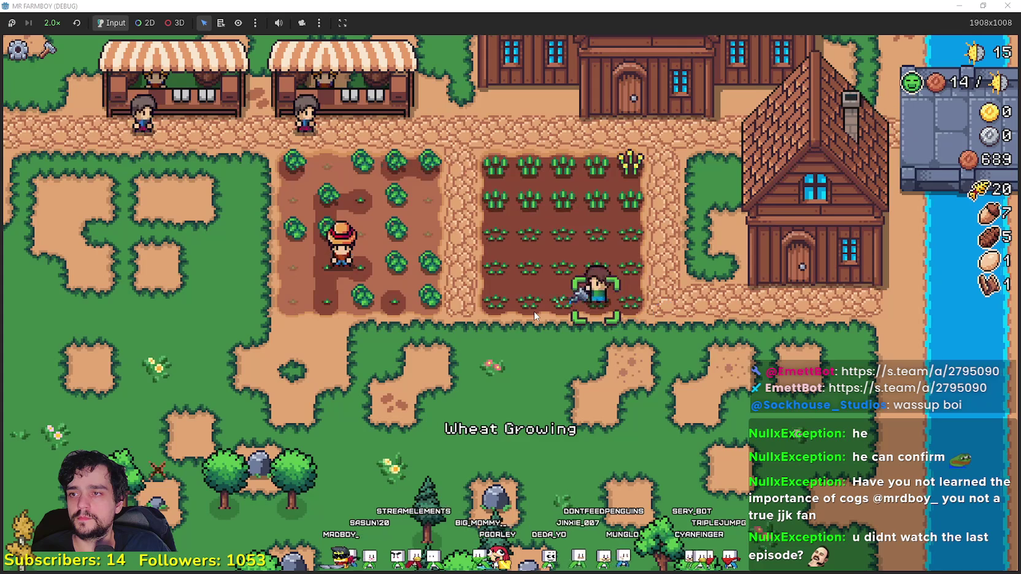
Step: Harvest the tomatoes across the patch, gathering the last one before selling
{"action": "key", "text": "a"}
{"action": "key", "text": "a"}
{"action": "key", "text": "a"}
{"action": "key", "text": "w"}
{"action": "key", "text": "w"}
{"action": "key", "text": "w"}
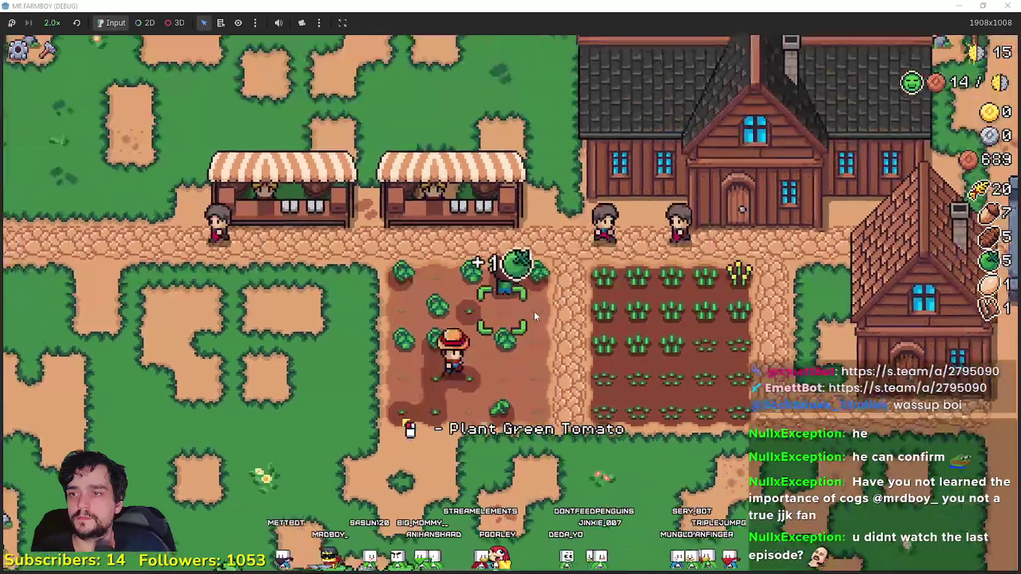
{"action": "key", "text": "w"}
{"action": "key", "text": "d"}
{"action": "key", "text": "w"}
{"action": "key", "text": "s"}
{"action": "key", "text": "a"}
{"action": "key", "text": "d"}
{"action": "key", "text": "d"}
{"action": "key", "text": "d"}
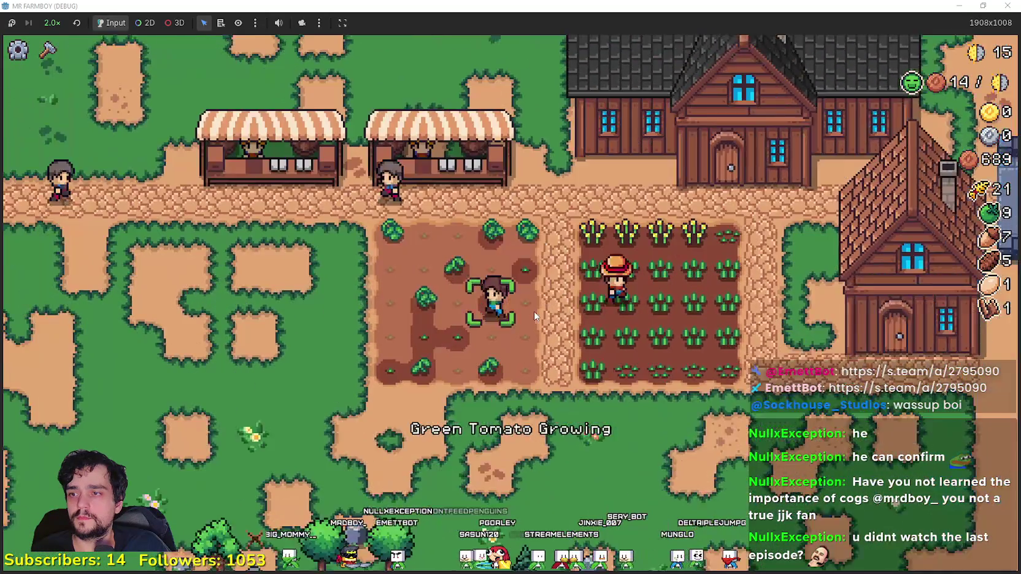
{"action": "key", "text": "d"}
{"action": "key", "text": "d"}
{"action": "key", "text": "d"}
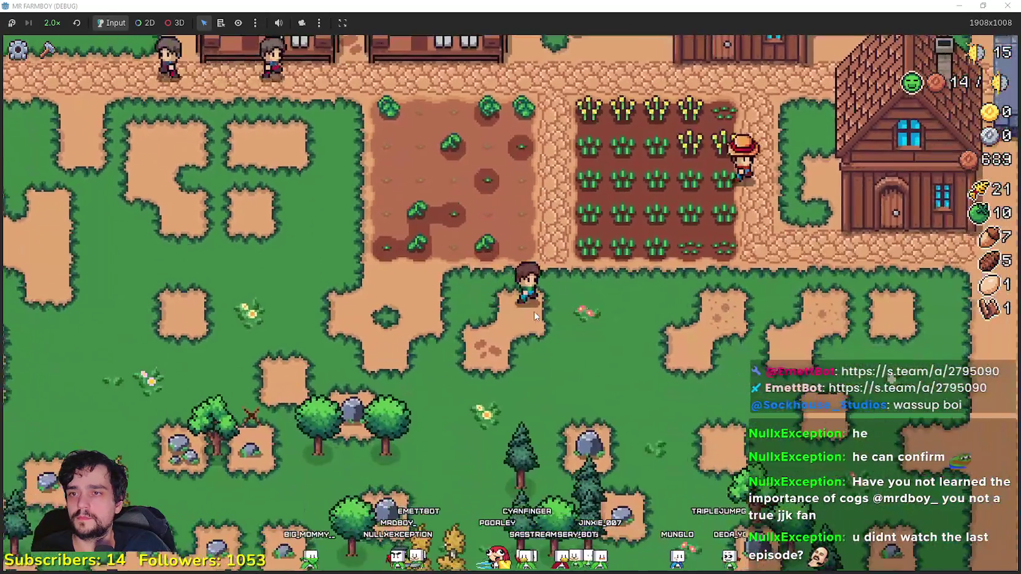
{"action": "key", "text": "s"}
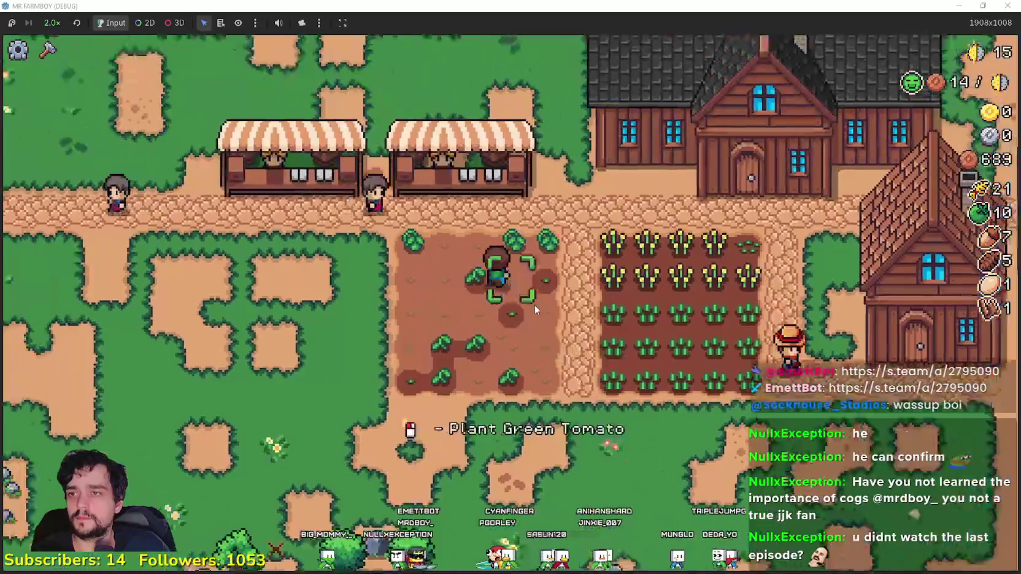
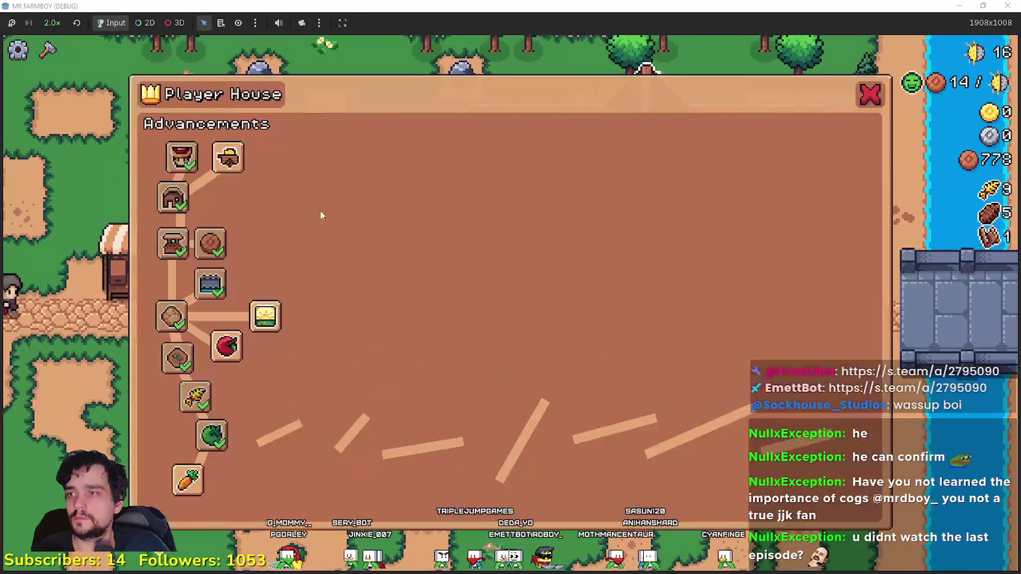
Step: Unlock the Warehouse and Gatherers advancements in the Player House
{"action": "left_click", "coordinate": [228, 158]}
{"action": "left_click", "coordinate": [269, 167]}
{"action": "key", "text": "Escape"}
{"action": "left_click", "coordinate": [48, 49]}
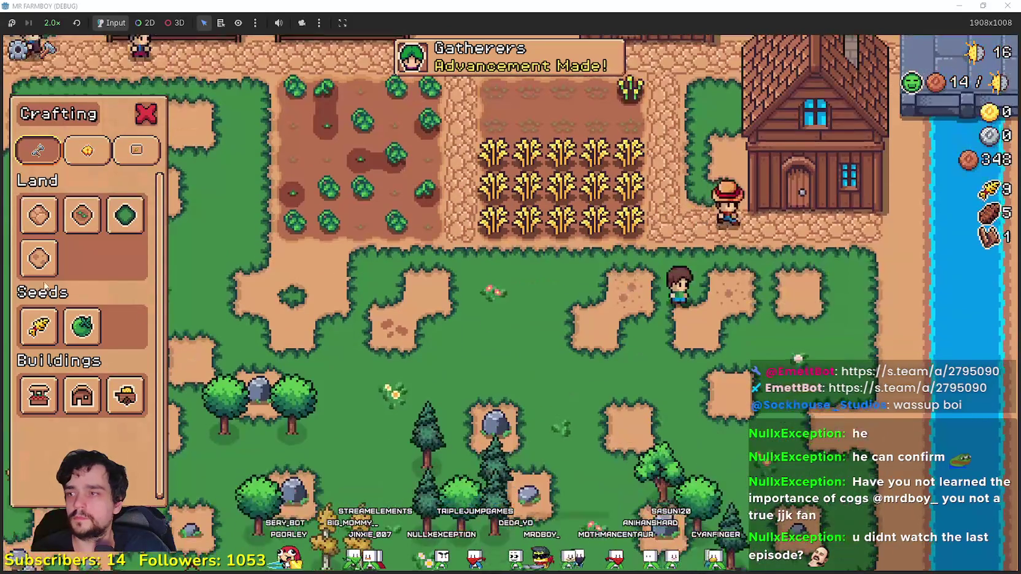
Step: Harvest the whole wheat field, bringing wheat up to 25
{"action": "key", "text": "w"}
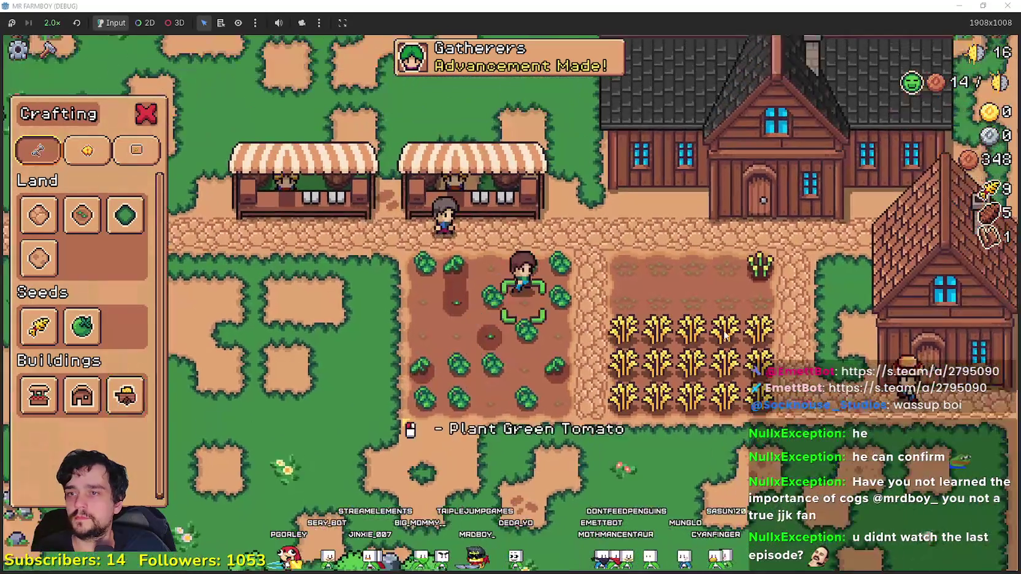
{"action": "key", "text": "Escape"}
{"action": "key", "text": "d"}
{"action": "left_click", "coordinate": [789, 394]}
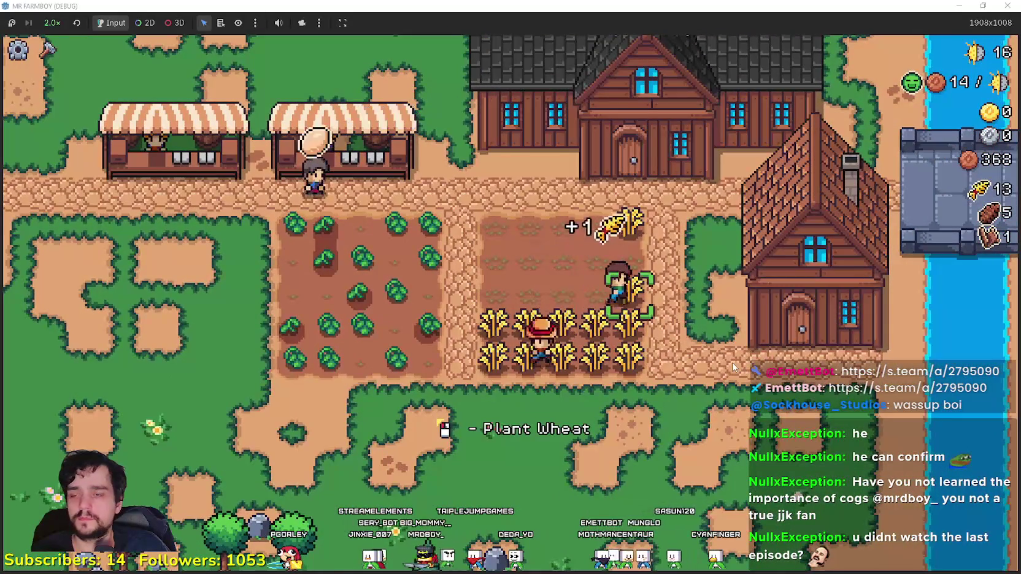
{"action": "key", "text": "a"}
{"action": "key", "text": "d"}
Step: Harvest most of the tomato plot, reaching 12 green tomatoes
{"action": "key", "text": "w"}
{"action": "key", "text": "a"}
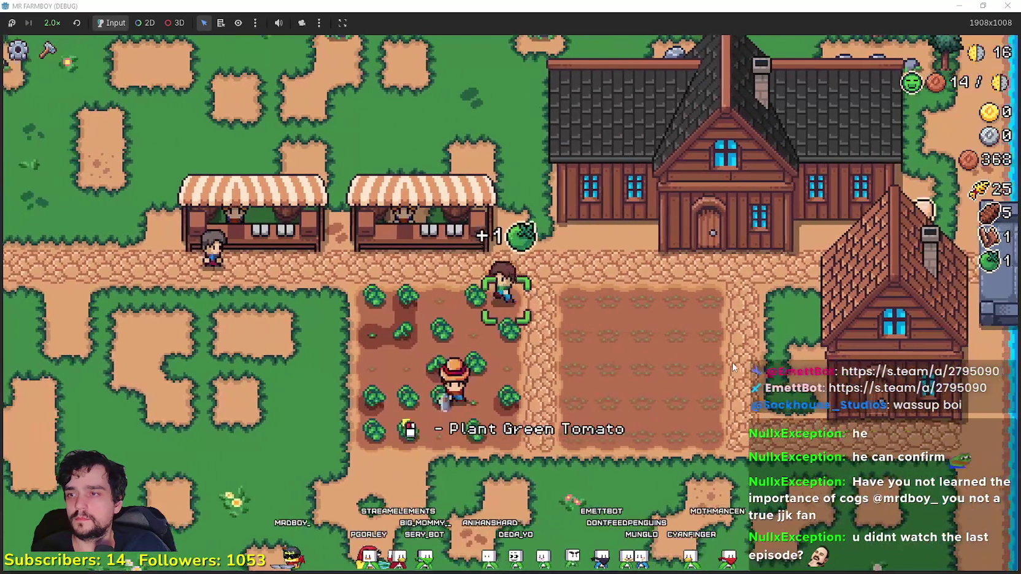
{"action": "key", "text": "s"}
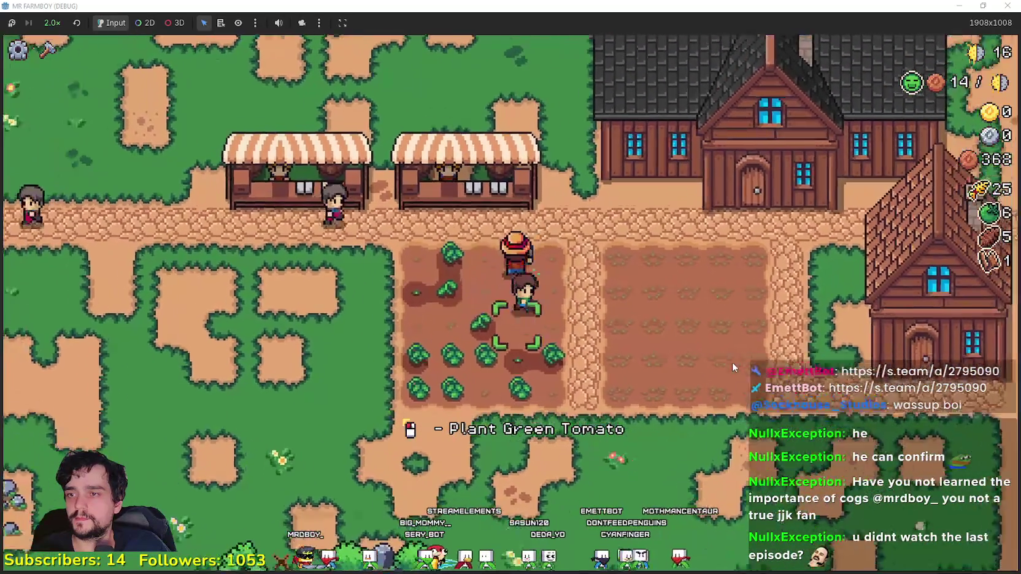
{"action": "key", "text": "d"}
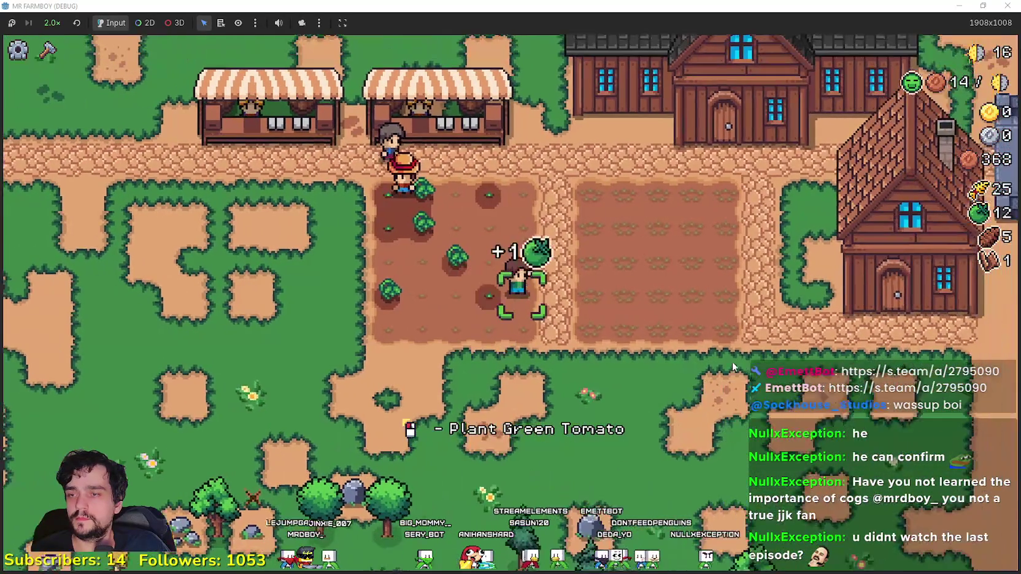
{"action": "key", "text": "s"}
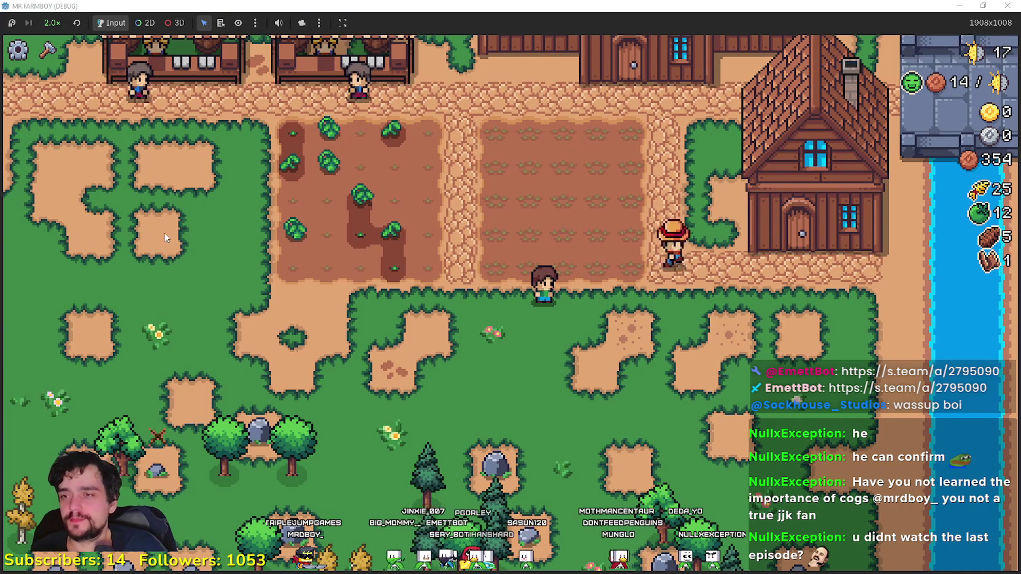
Step: Sell the green tomatoes at the market stall
{"action": "key", "text": "d"}
{"action": "key", "text": "a"}
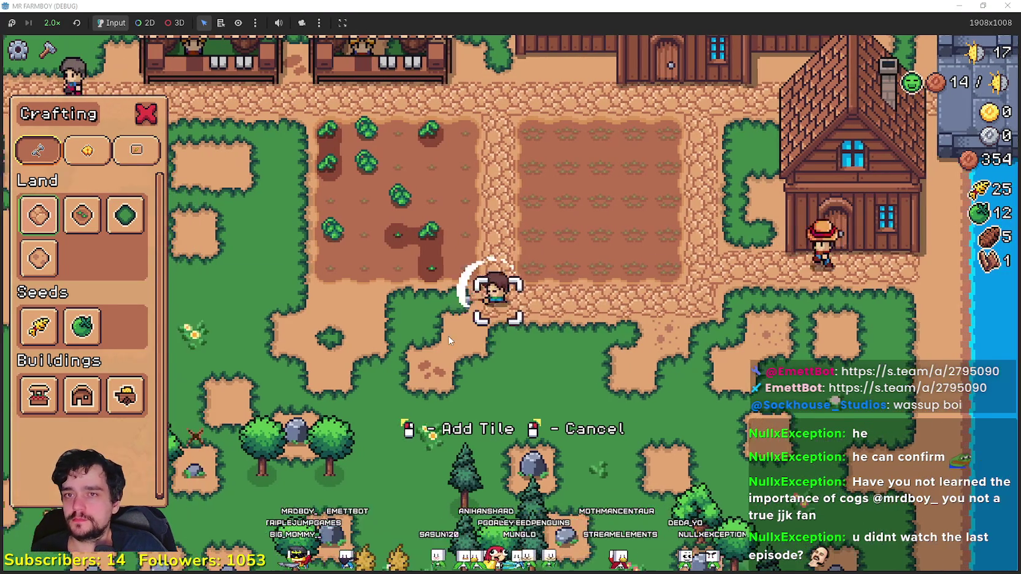
{"action": "key", "text": "a"}
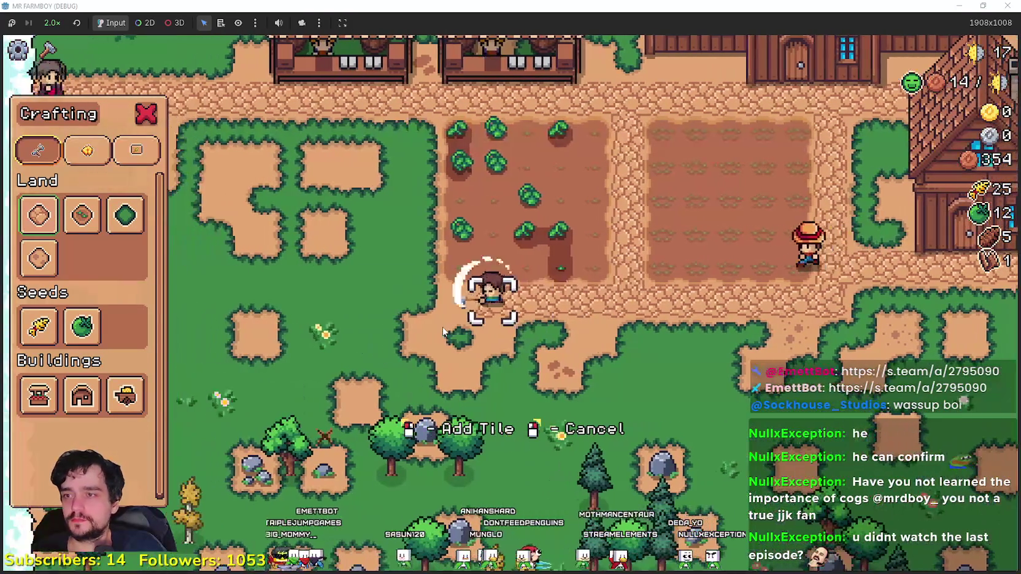
{"action": "key", "text": "w"}
{"action": "key", "text": "w"}
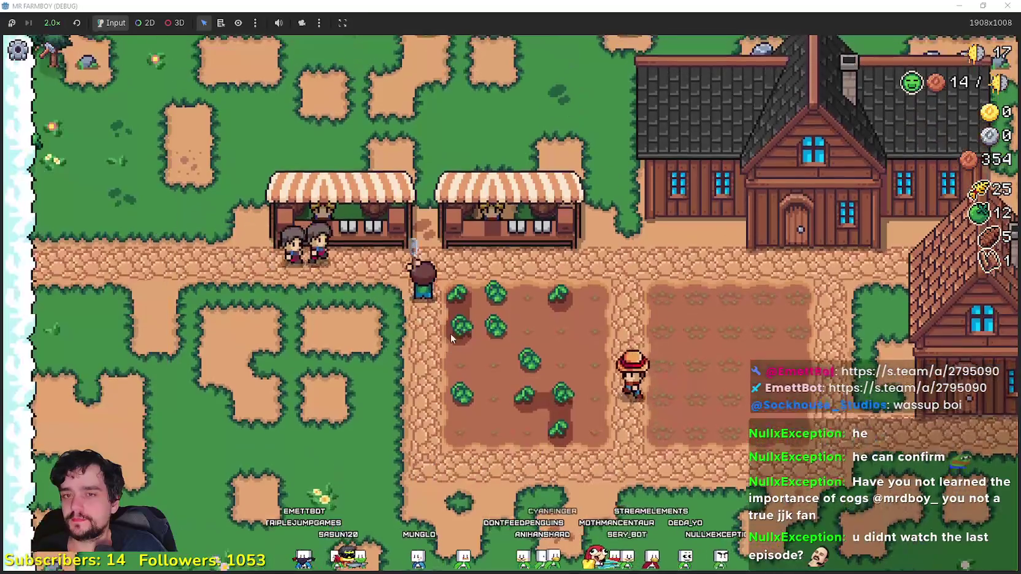
{"action": "key", "text": "e"}
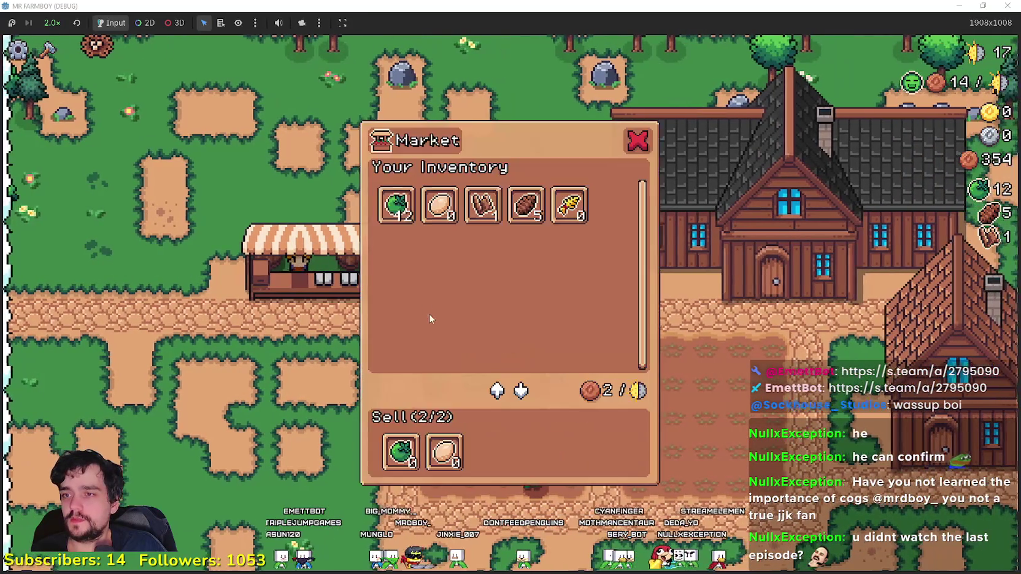
{"action": "key", "text": "Escape"}
Step: Replant the right wheat field row by row and water the new sprouts
{"action": "key", "text": "s"}
{"action": "key", "text": "d"}
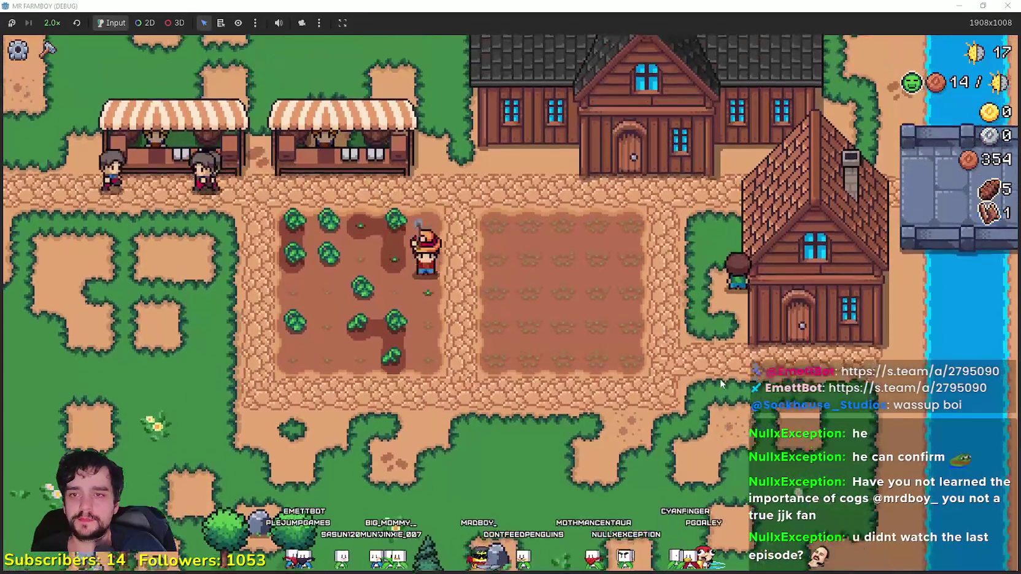
{"action": "key", "text": "c"}
{"action": "key", "text": "s"}
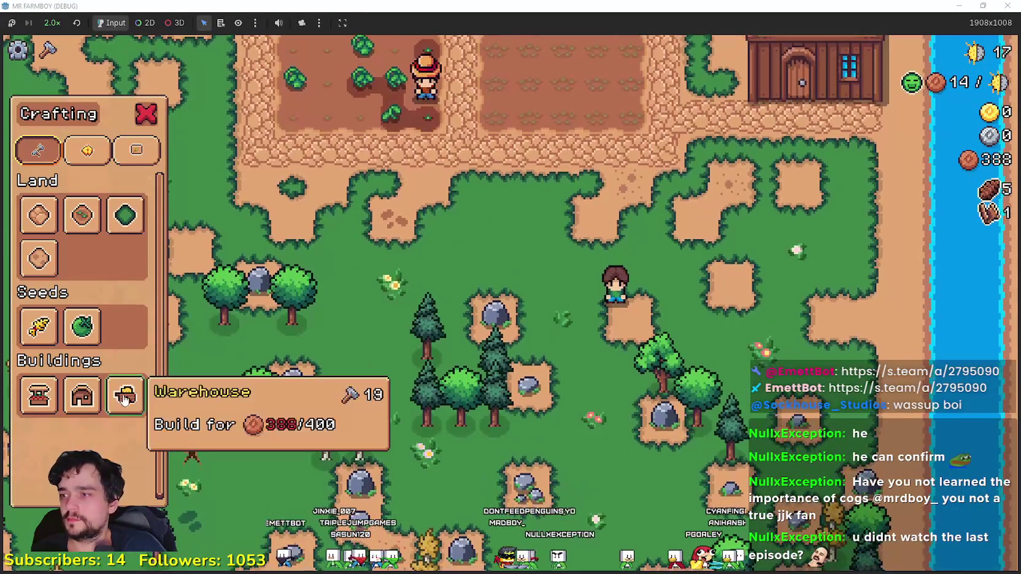
{"action": "key", "text": "c"}
{"action": "key", "text": "w"}
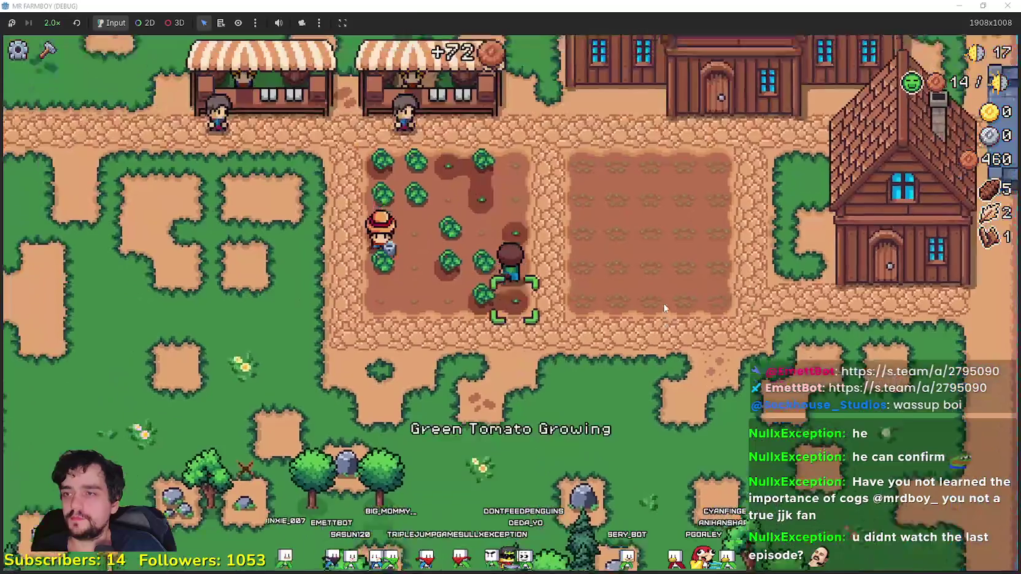
{"action": "key", "text": "d"}
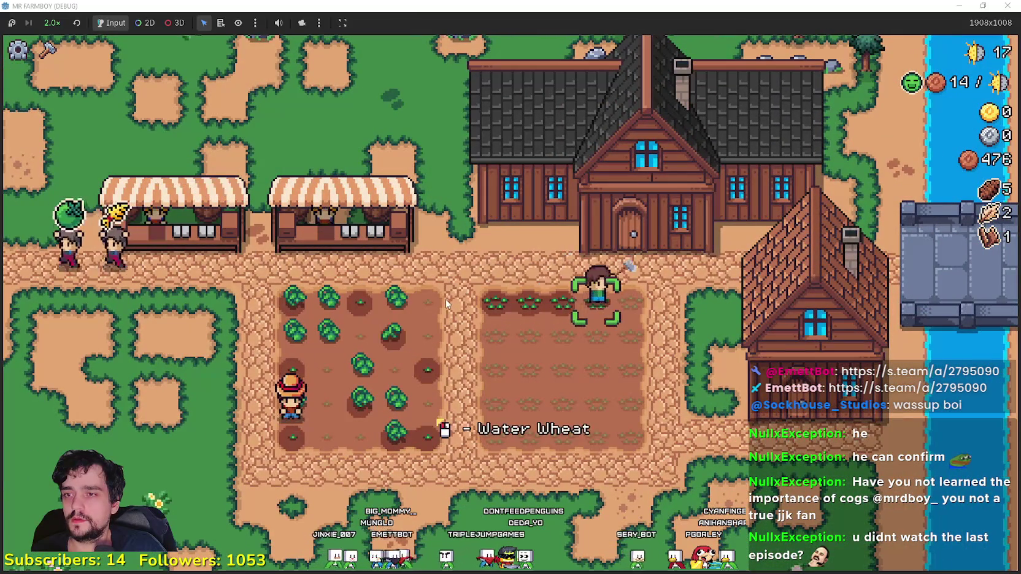
{"action": "key", "text": "s"}
{"action": "left_click", "coordinate": [640, 336]}
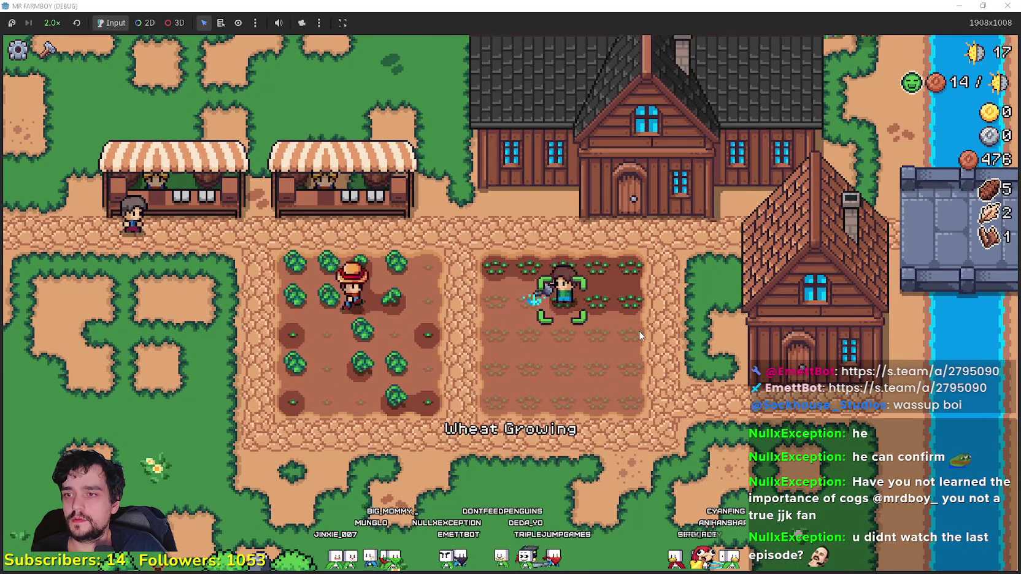
{"action": "key", "text": "s"}
{"action": "key", "text": "d"}
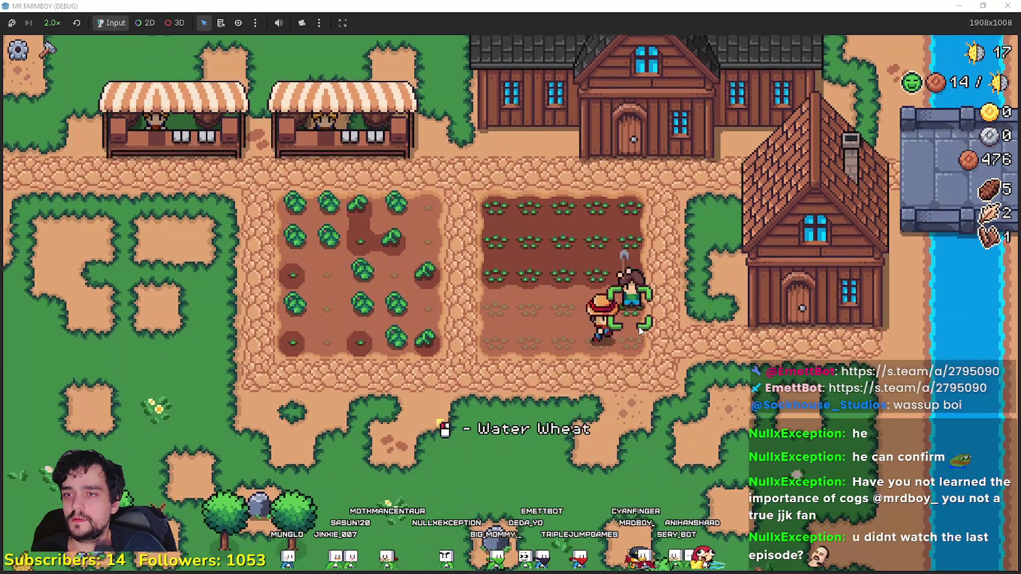
{"action": "key", "text": "s"}
{"action": "left_click", "coordinate": [638, 331]}
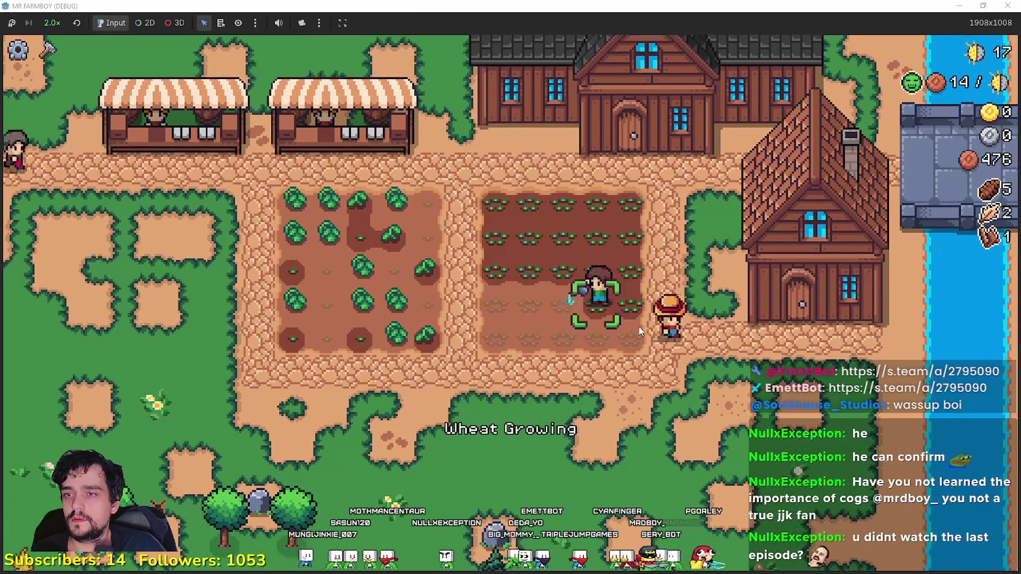
Step: Build a warehouse left of the tomato plot, spending wood from 476 to 462
{"action": "key", "text": "s"}
{"action": "key", "text": "c"}
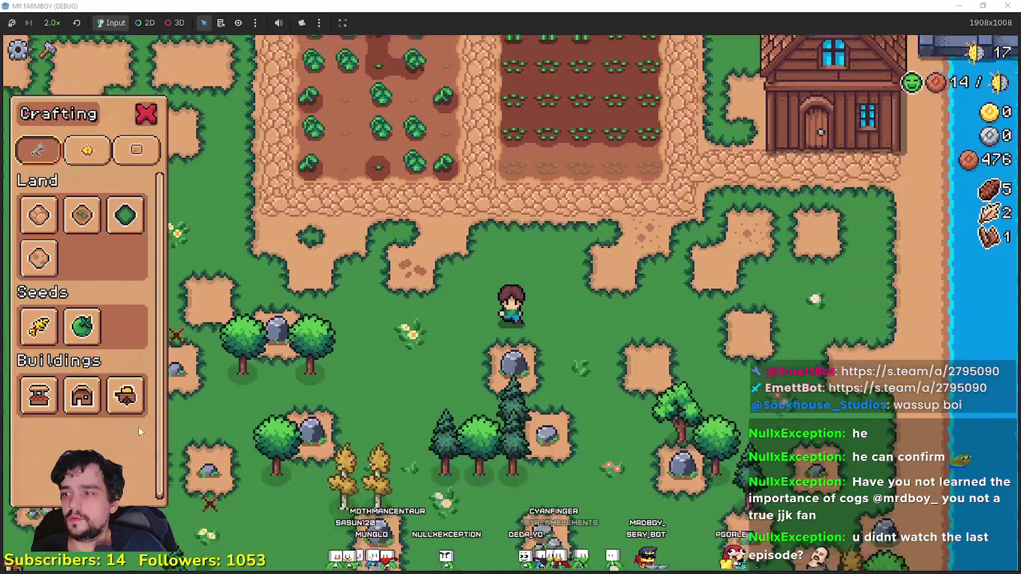
{"action": "key", "text": "a"}
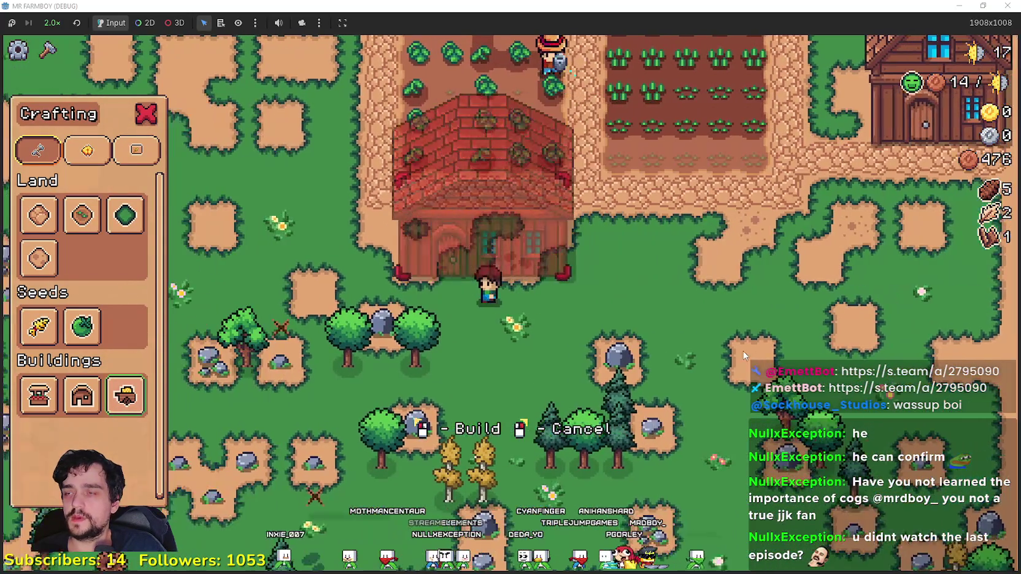
{"action": "key", "text": "w"}
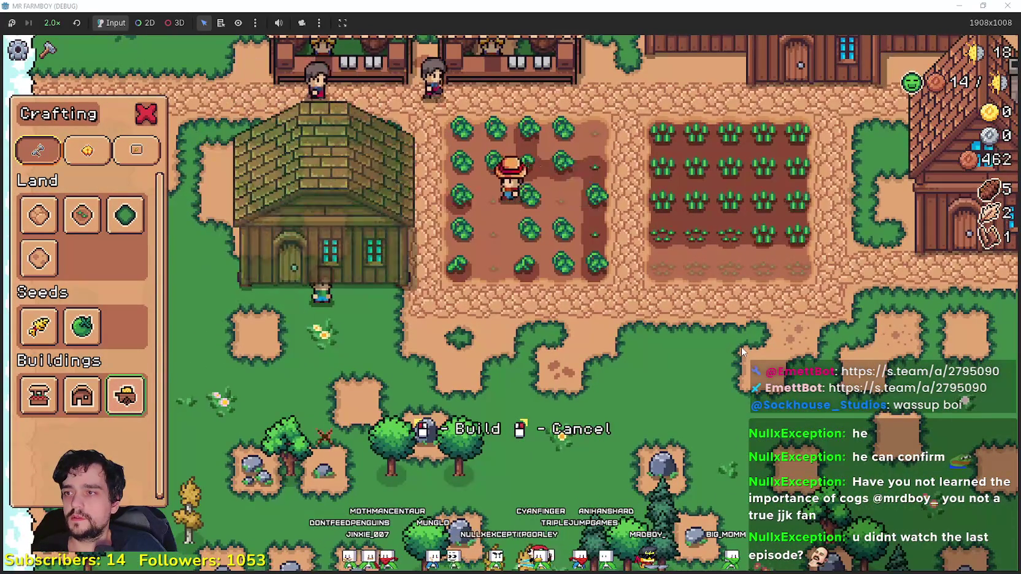
{"action": "left_click", "coordinate": [648, 325]}
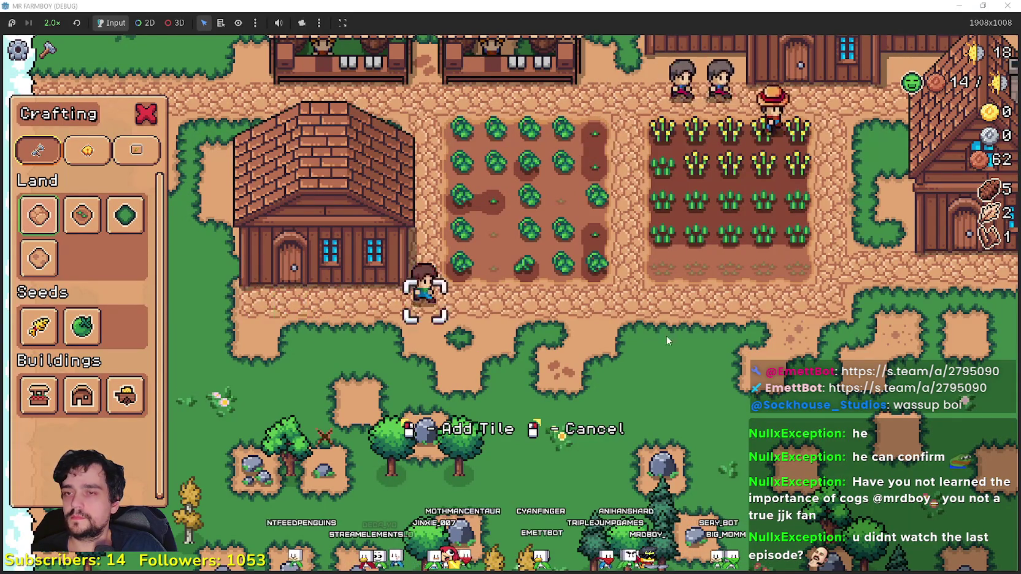
Step: Cancel the tile placement and harvest ripe tomatoes along the top and left rows
{"action": "right_click", "coordinate": [798, 316]}
{"action": "key", "text": "d"}
{"action": "key", "text": "a"}
{"action": "left_click", "coordinate": [795, 321]}
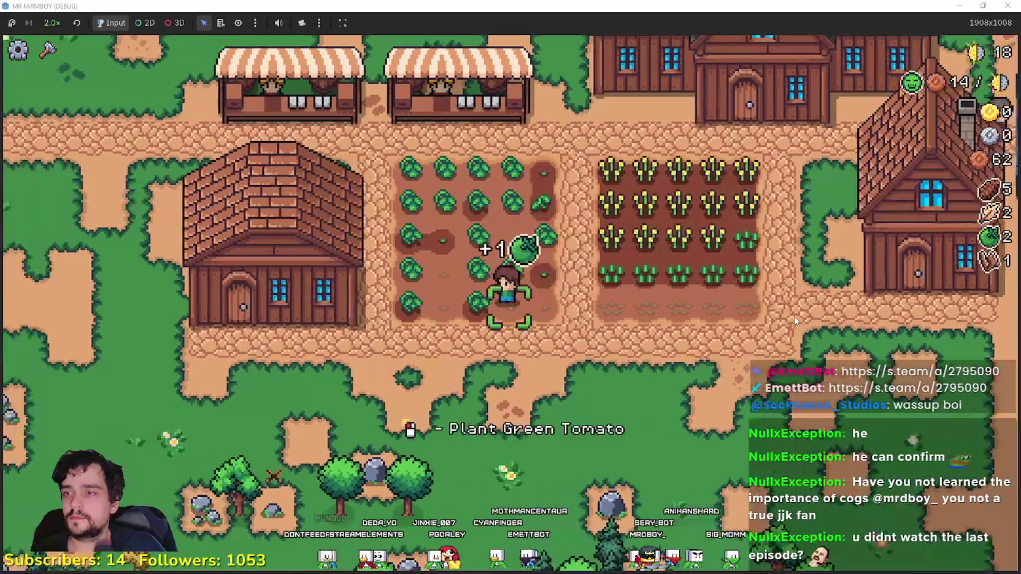
{"action": "key", "text": "a"}
{"action": "key", "text": "w"}
{"action": "left_click", "coordinate": [794, 315]}
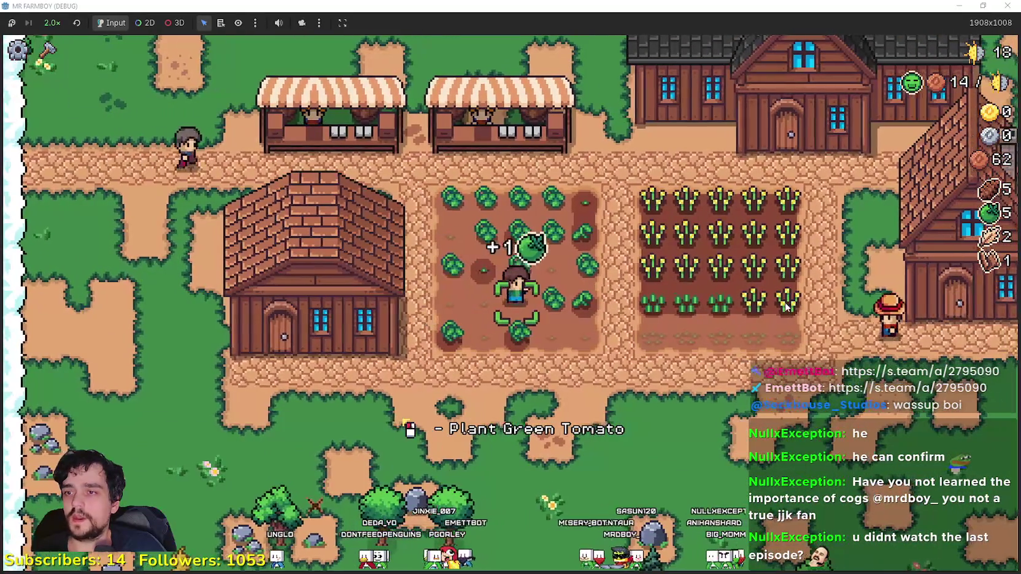
{"action": "key", "text": "w"}
{"action": "left_click", "coordinate": [781, 302]}
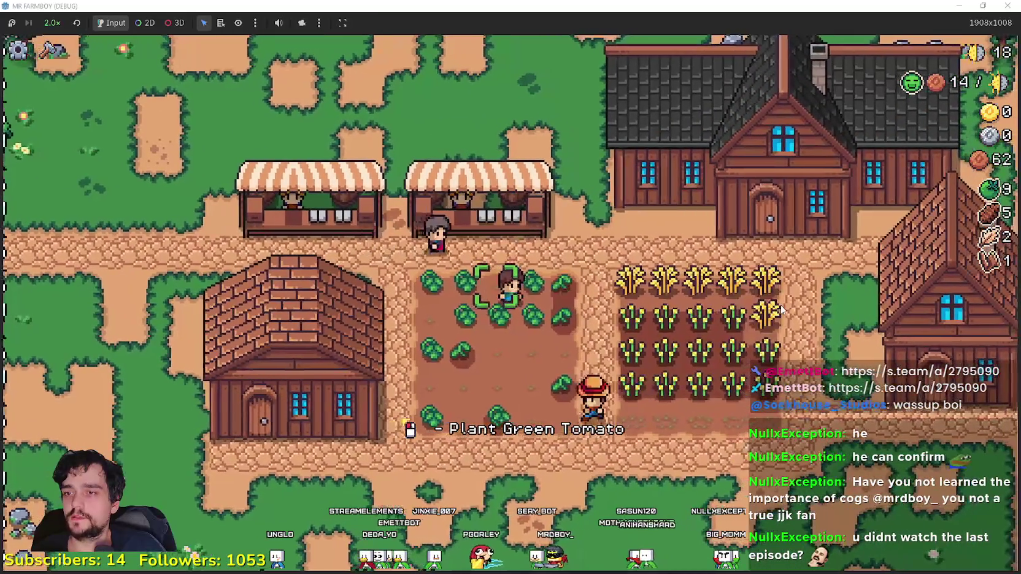
{"action": "key", "text": "a"}
{"action": "left_click", "coordinate": [782, 309]}
{"action": "key", "text": "w"}
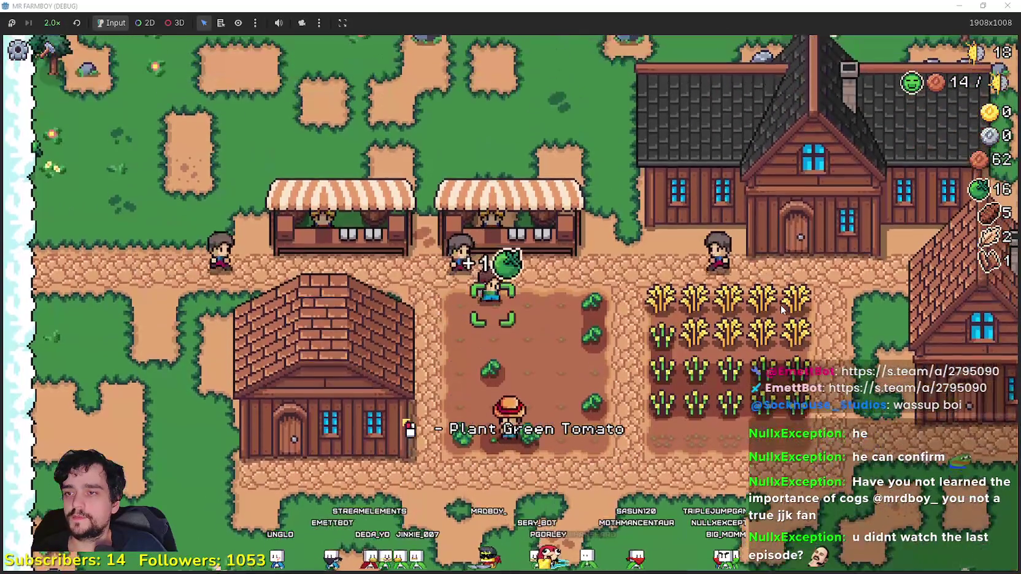
Step: Sell the green tomatoes at the market stall
{"action": "key", "text": "s"}
{"action": "key", "text": "w"}
{"action": "key", "text": "e"}
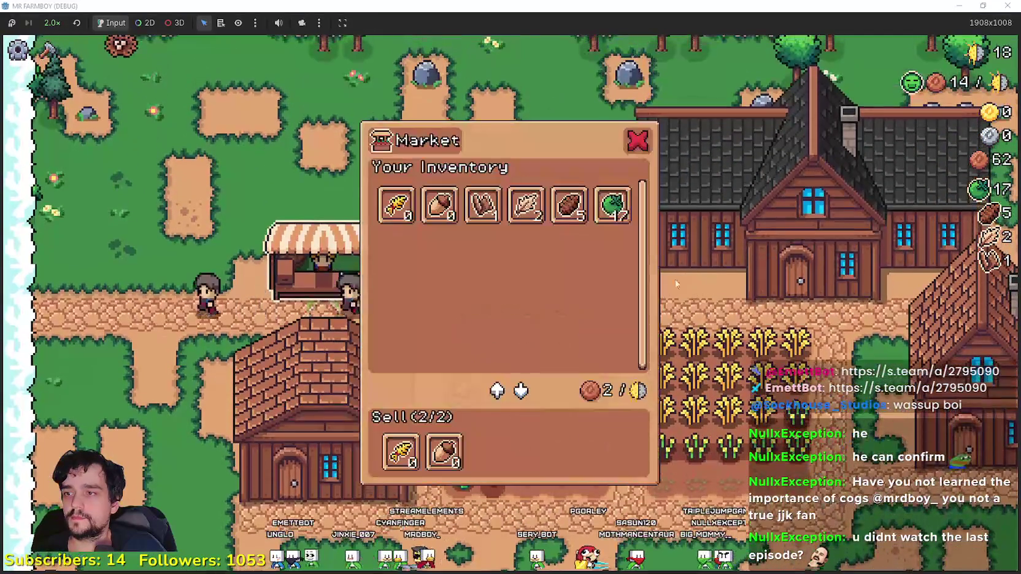
{"action": "key", "text": "e"}
{"action": "key", "text": "e"}
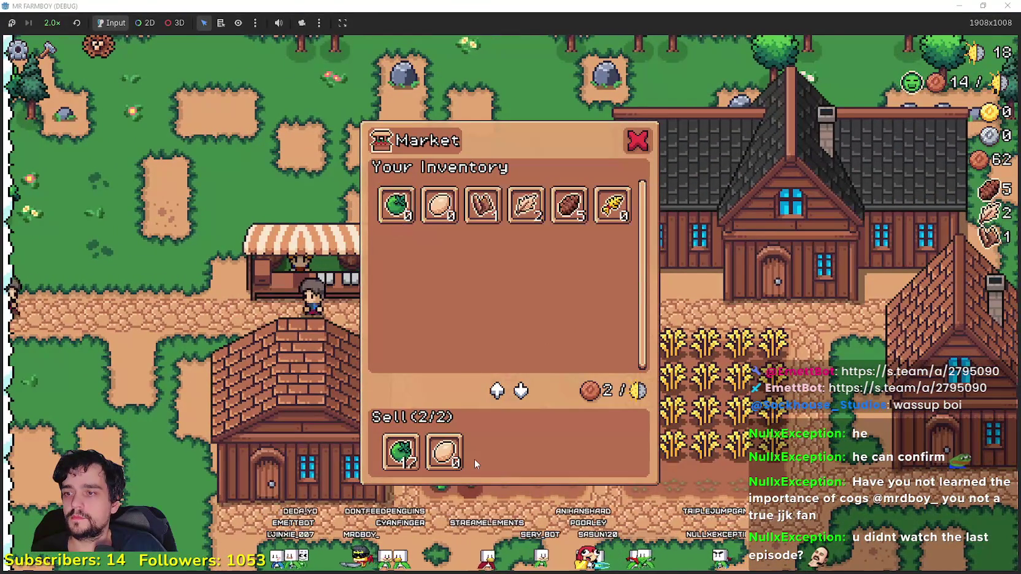
{"action": "key", "text": "e"}
{"action": "key", "text": "e"}
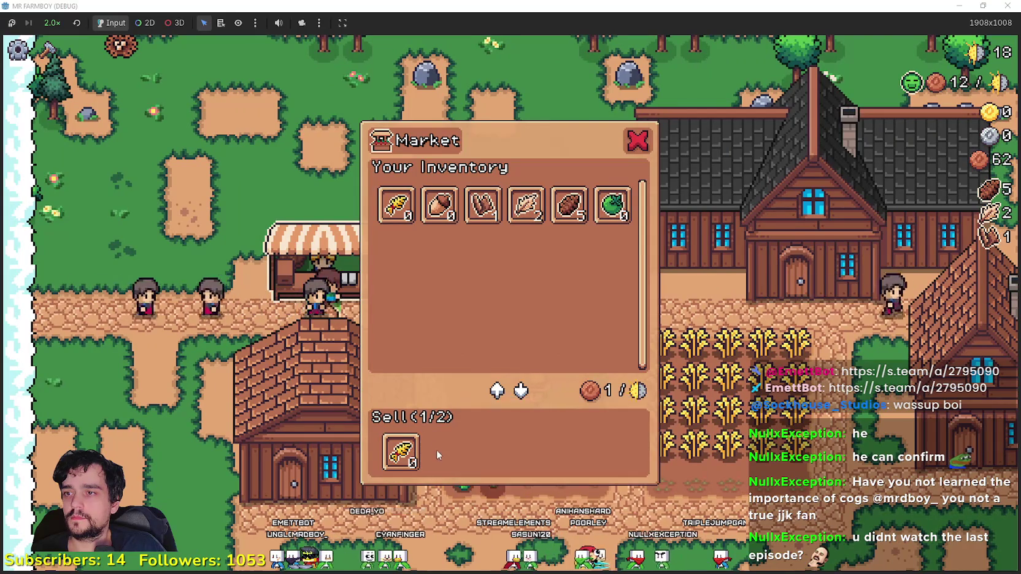
{"action": "key", "text": "e"}
Step: Harvest the ripe wheat across the whole field
{"action": "key", "text": "d"}
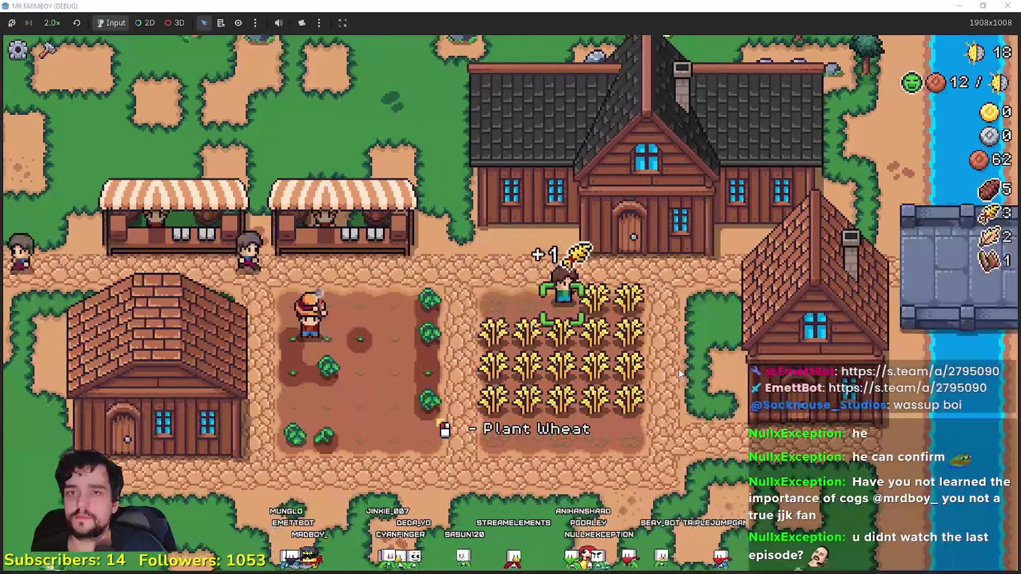
{"action": "key", "text": "s"}
{"action": "key", "text": "a"}
{"action": "key", "text": "s"}
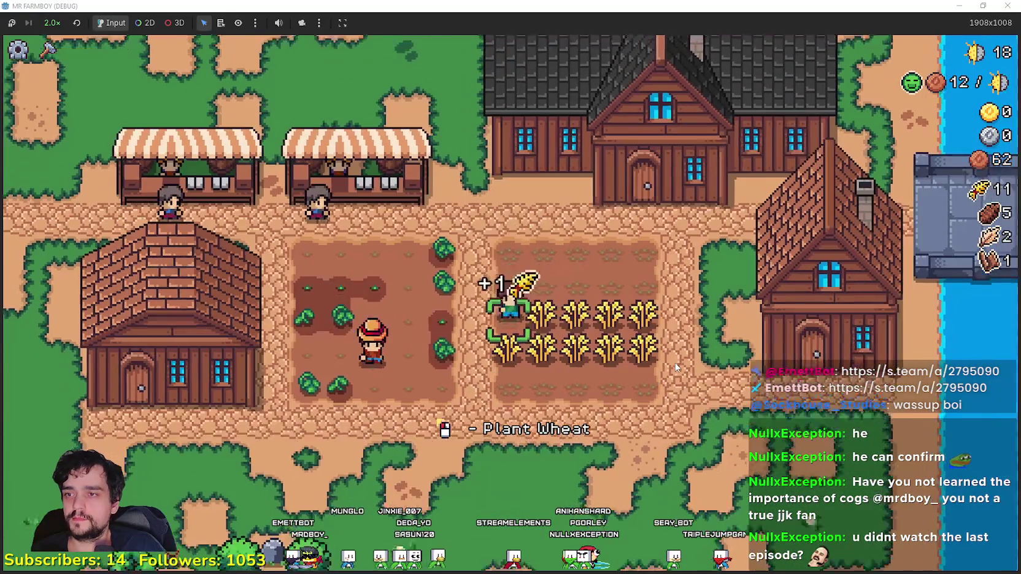
{"action": "key", "text": "s"}
{"action": "key", "text": "a"}
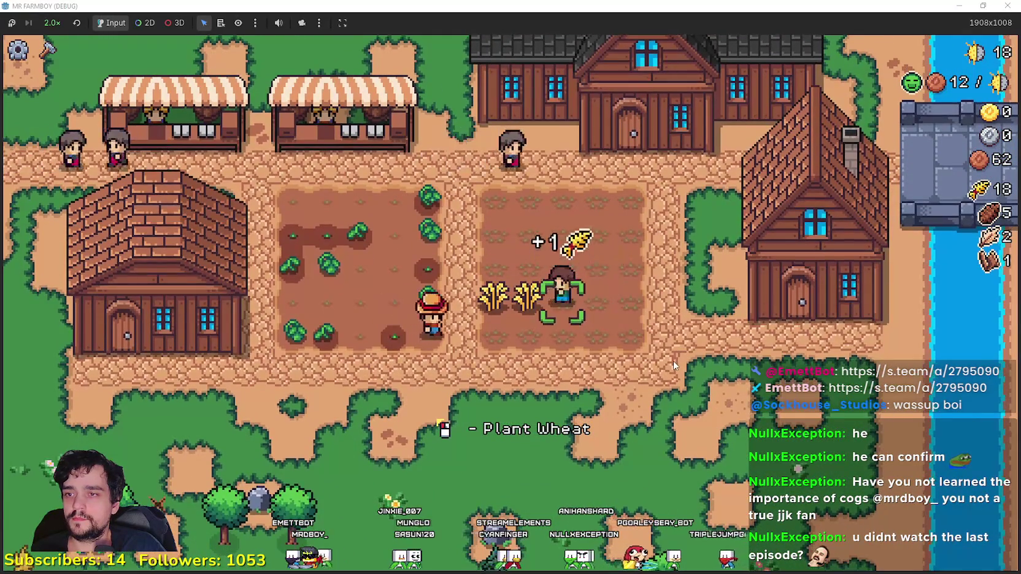
{"action": "key", "text": "w"}
Step: Sell the harvested wheat at the market
{"action": "key", "text": "e"}
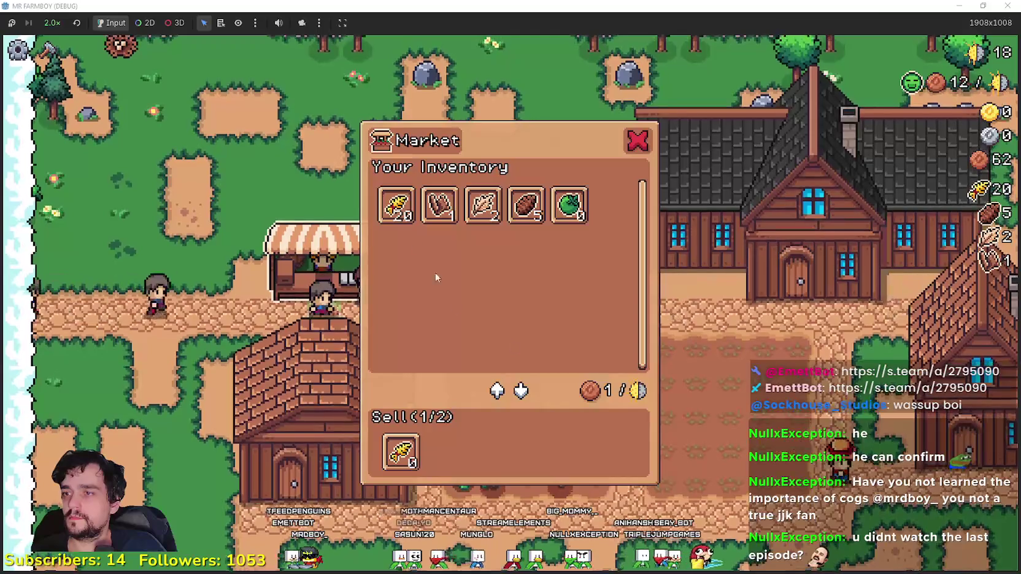
{"action": "key", "text": "e"}
{"action": "key", "text": "s"}
{"action": "key", "text": "d"}
Step: Replant wheat sprouts in the empty wheat field, row by row
{"action": "key", "text": "w"}
{"action": "key", "text": "d"}
{"action": "key", "text": "space"}
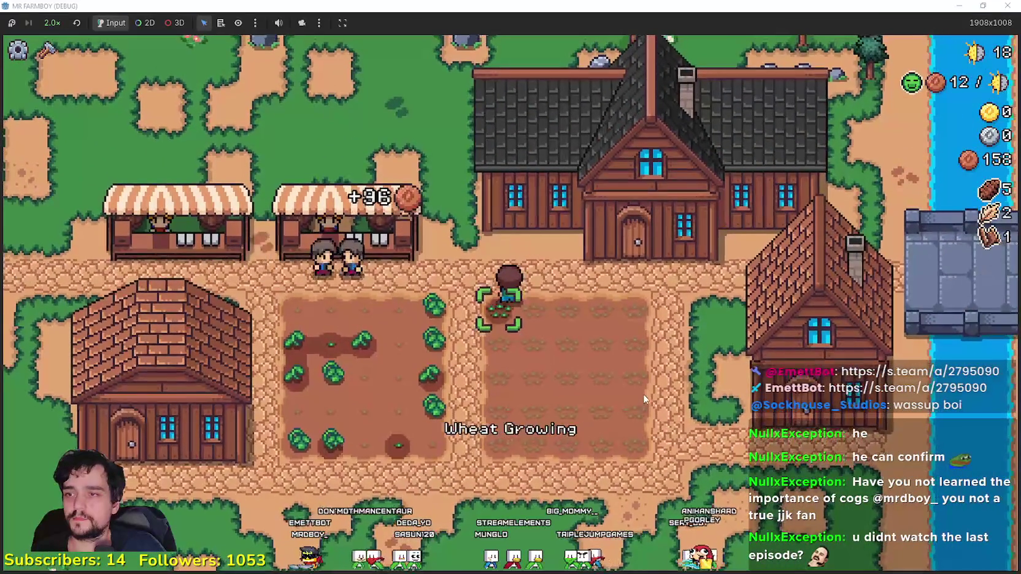
{"action": "key", "text": "d"}
{"action": "key", "text": "s"}
{"action": "key", "text": "space"}
{"action": "key", "text": "a"}
{"action": "key", "text": "s"}
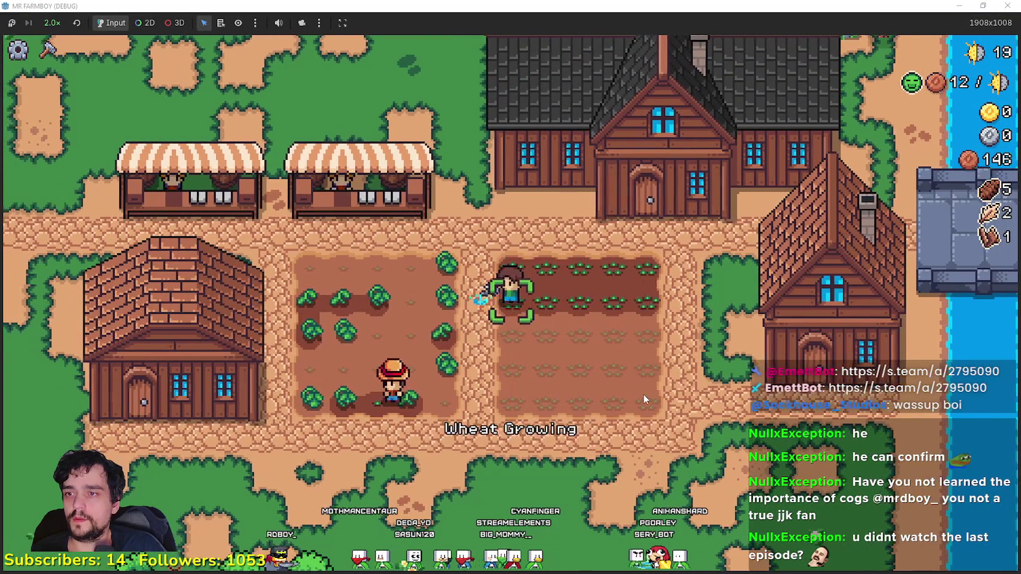
{"action": "key", "text": "space"}
{"action": "key", "text": "d"}
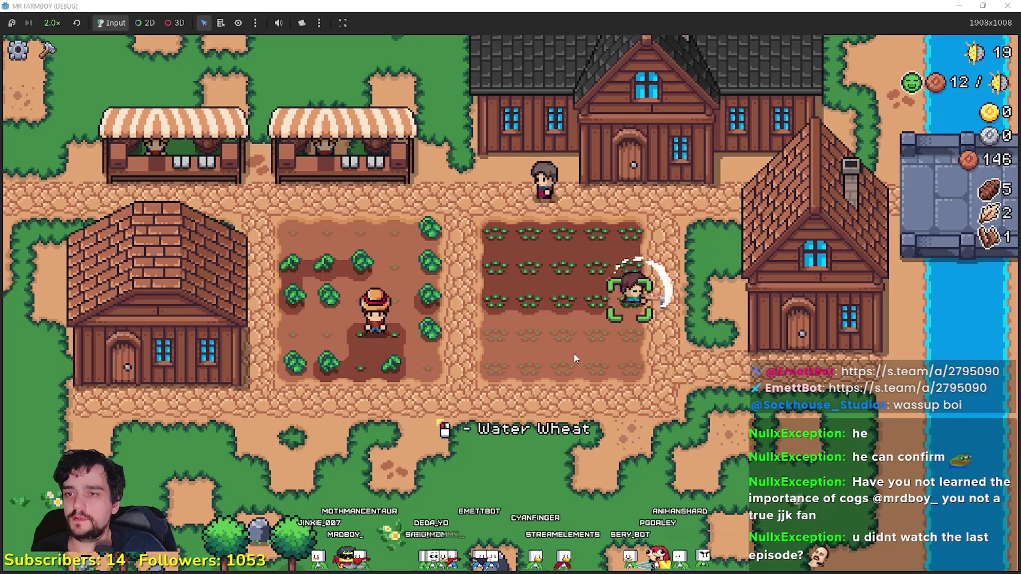
Step: Water the wheat in the lower rows
{"action": "key", "text": "s"}
{"action": "key", "text": "a"}
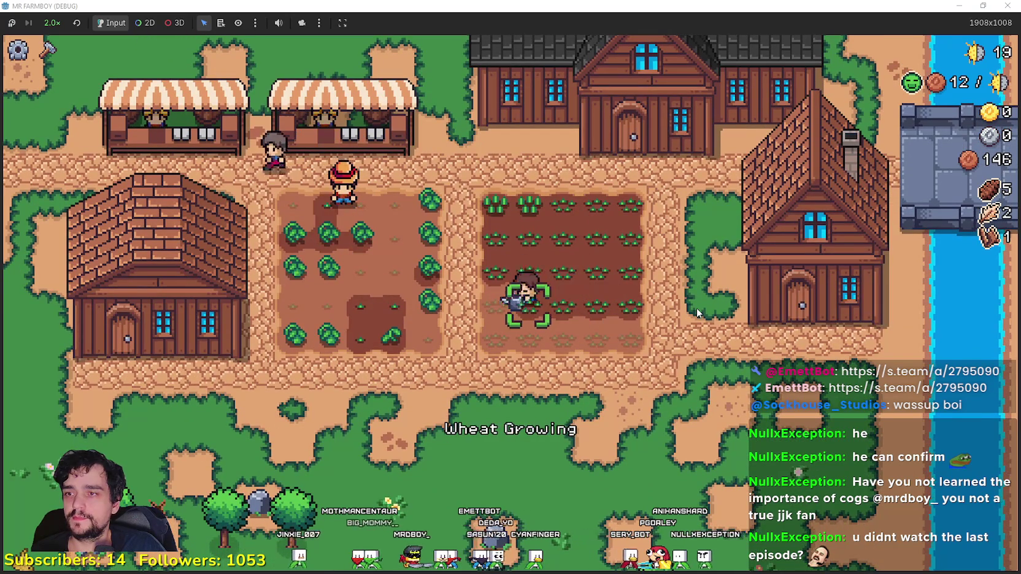
{"action": "key", "text": "s"}
{"action": "key", "text": "d"}
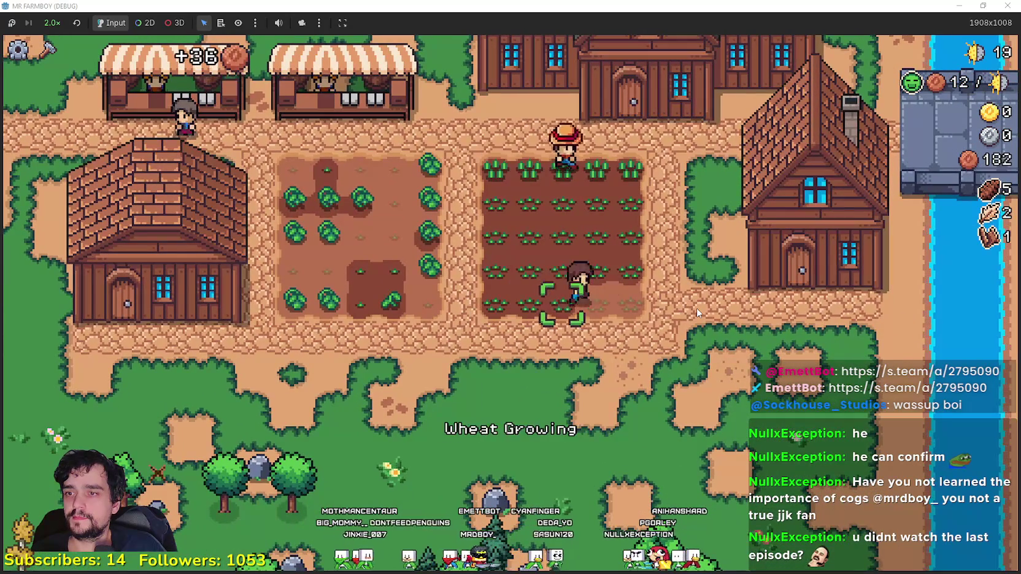
Step: Harvest the tomato field to a stack of 10 green tomatoes
{"action": "key", "text": "d"}
{"action": "key", "text": "a"}
{"action": "key", "text": "w"}
{"action": "key", "text": "space"}
{"action": "key", "text": "s"}
{"action": "key", "text": "a"}
{"action": "key", "text": "space"}
{"action": "key", "text": "d"}
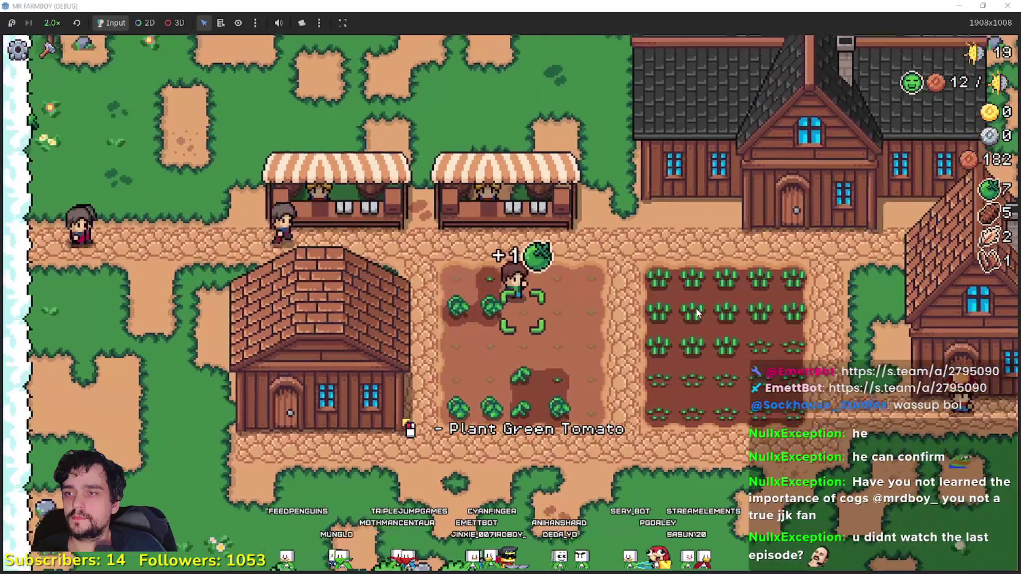
{"action": "key", "text": "a"}
{"action": "key", "text": "space"}
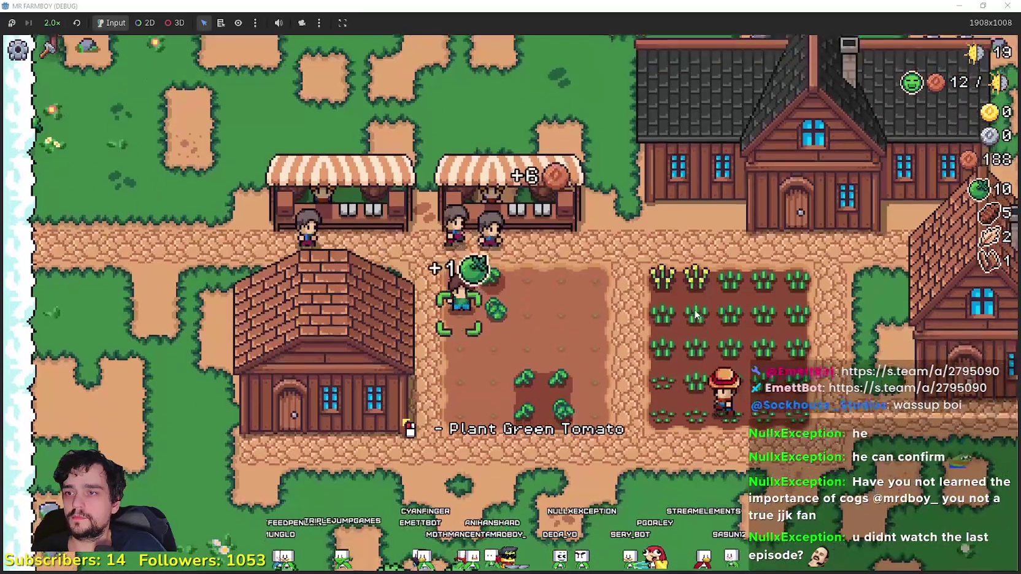
{"action": "key", "text": "e"}
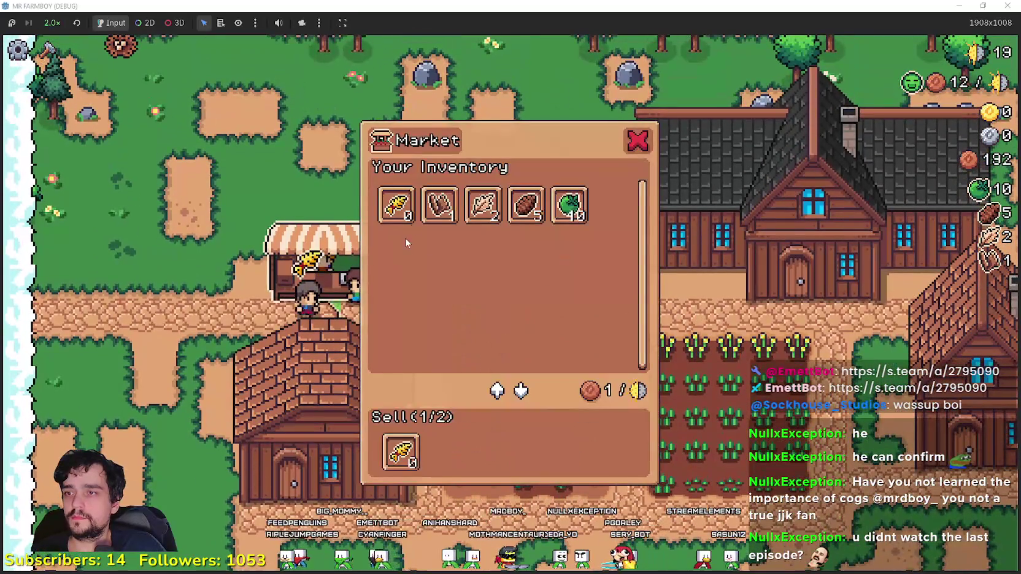
{"action": "key", "text": "Escape"}
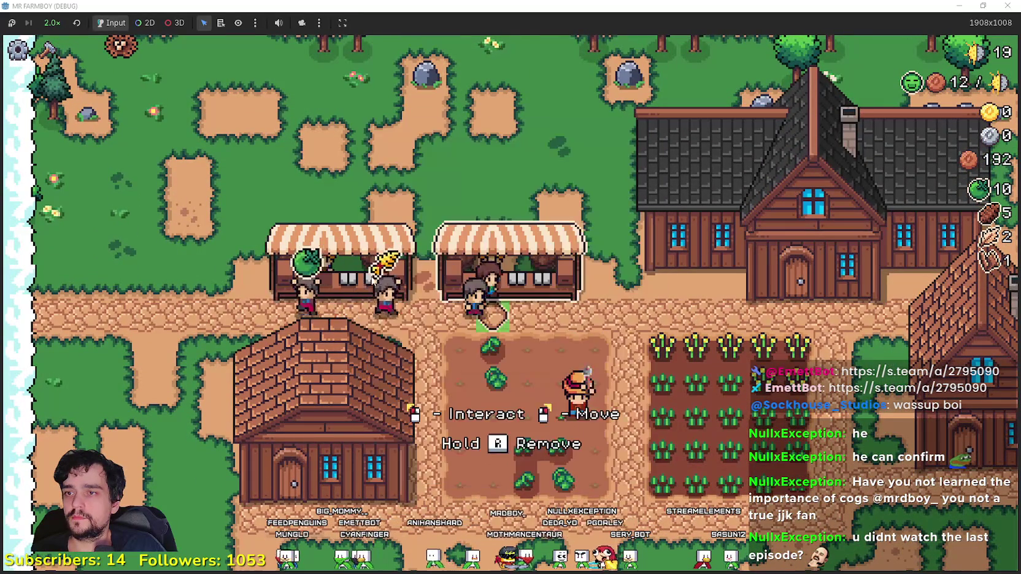
Step: Sell the whole stack of green tomatoes at the market stall
{"action": "key", "text": "e"}
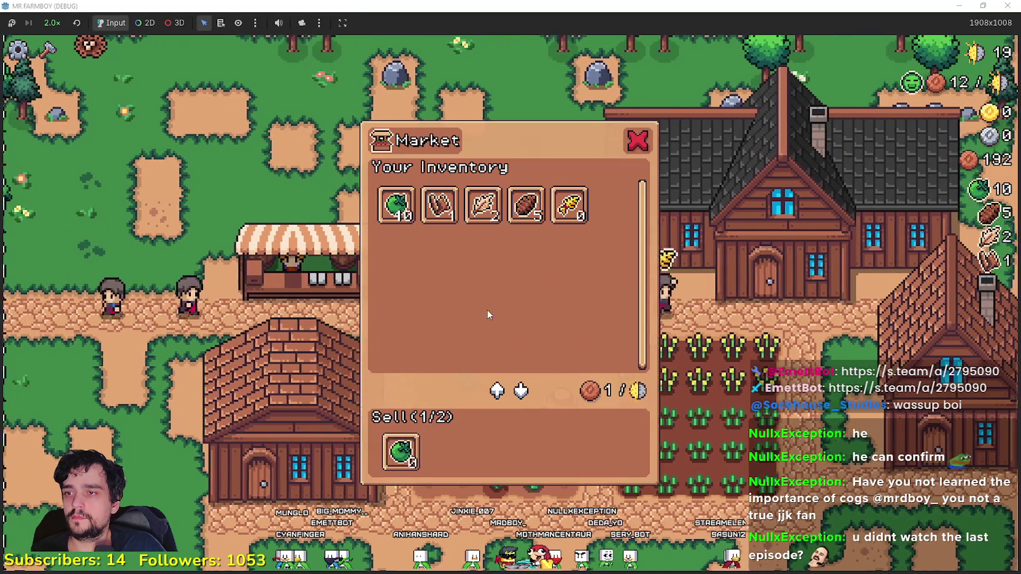
{"action": "left_click", "coordinate": [396, 205]}
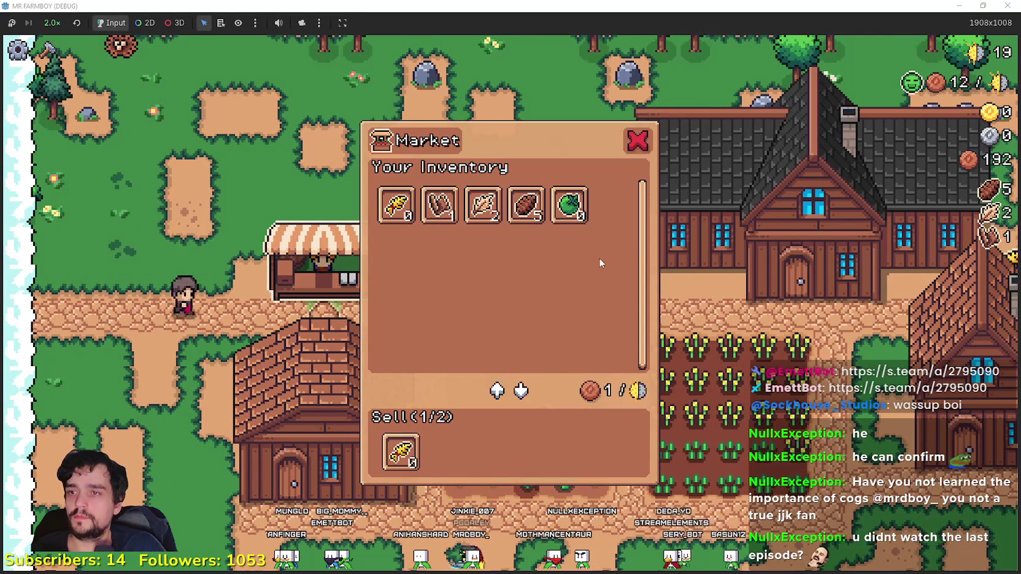
{"action": "key", "text": "d"}
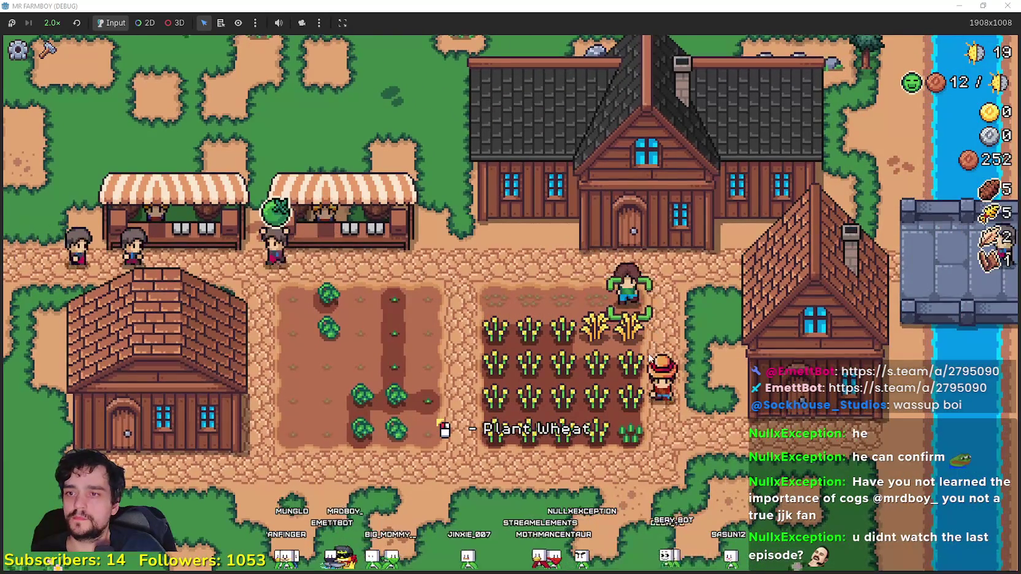
Step: Harvest tomatoes and put the green tomatoes up for sale at the market
{"action": "key", "text": "a"}
{"action": "key", "text": "s"}
{"action": "key", "text": "w"}
{"action": "key", "text": "a"}
{"action": "key", "text": "w"}
{"action": "key", "text": "e"}
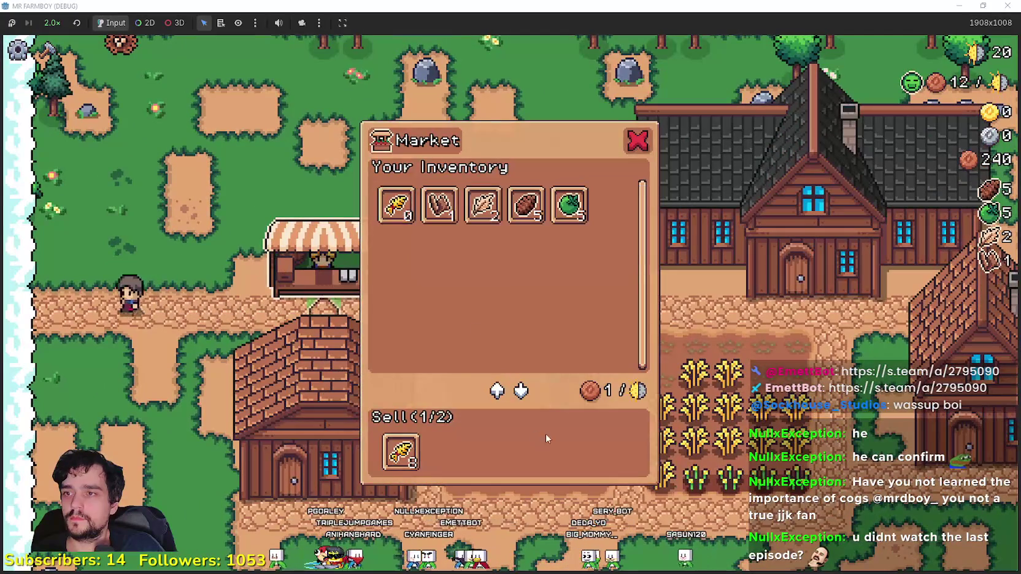
{"action": "key", "text": "e"}
{"action": "key", "text": "e"}
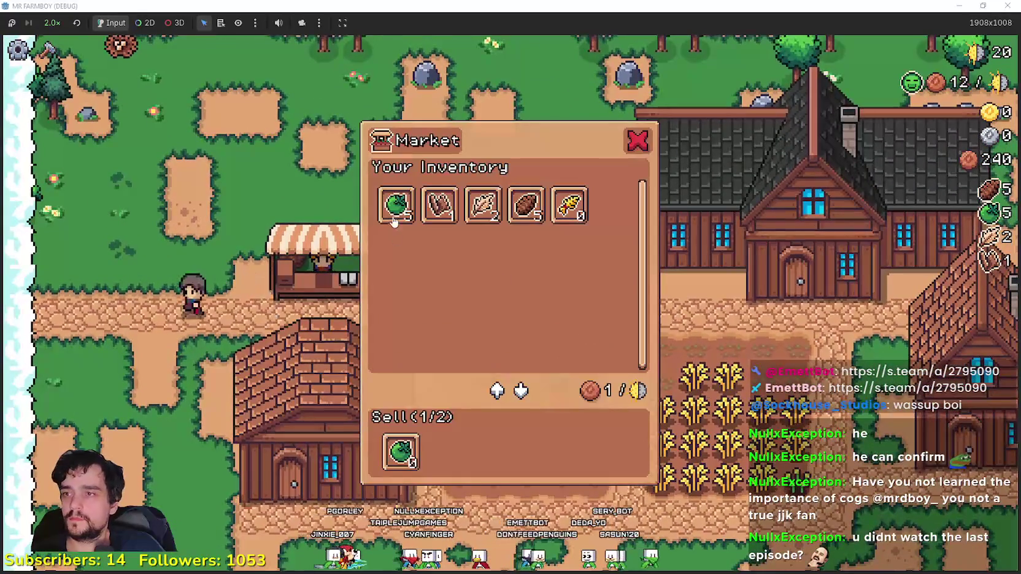
{"action": "key", "text": "e"}
Step: Harvest all rows of ripe wheat
{"action": "key", "text": "d"}
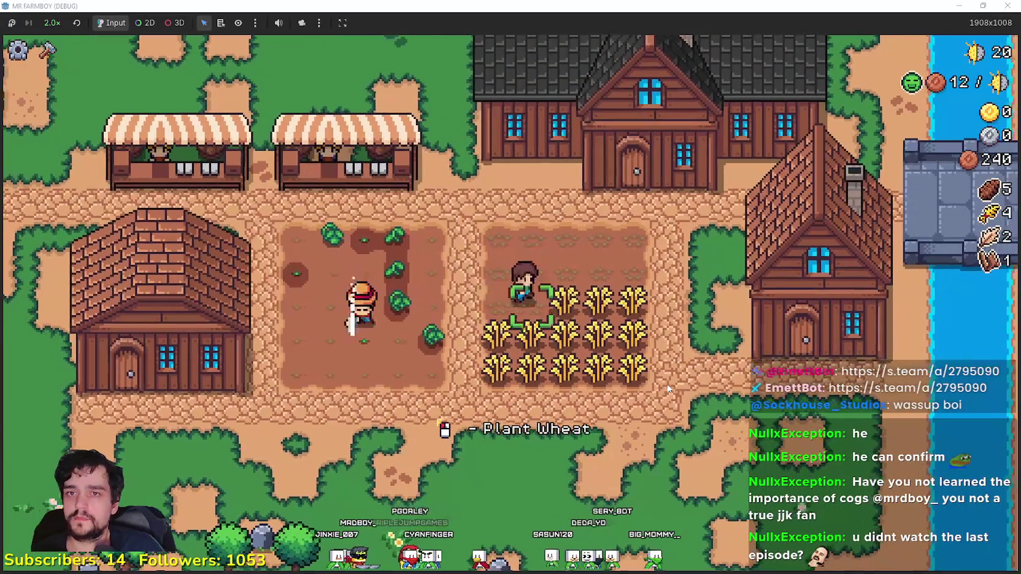
{"action": "key", "text": "d"}
{"action": "key", "text": "s"}
{"action": "key", "text": "a"}
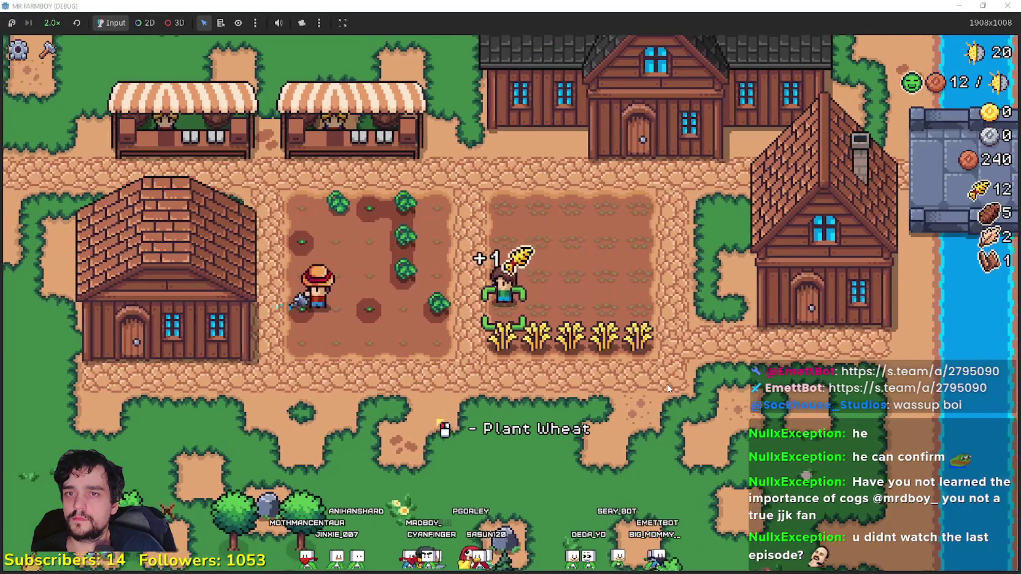
{"action": "key", "text": "s"}
{"action": "key", "text": "d"}
{"action": "key", "text": "d"}
Step: Hire the green-haired worker at the house
{"action": "key", "text": "e"}
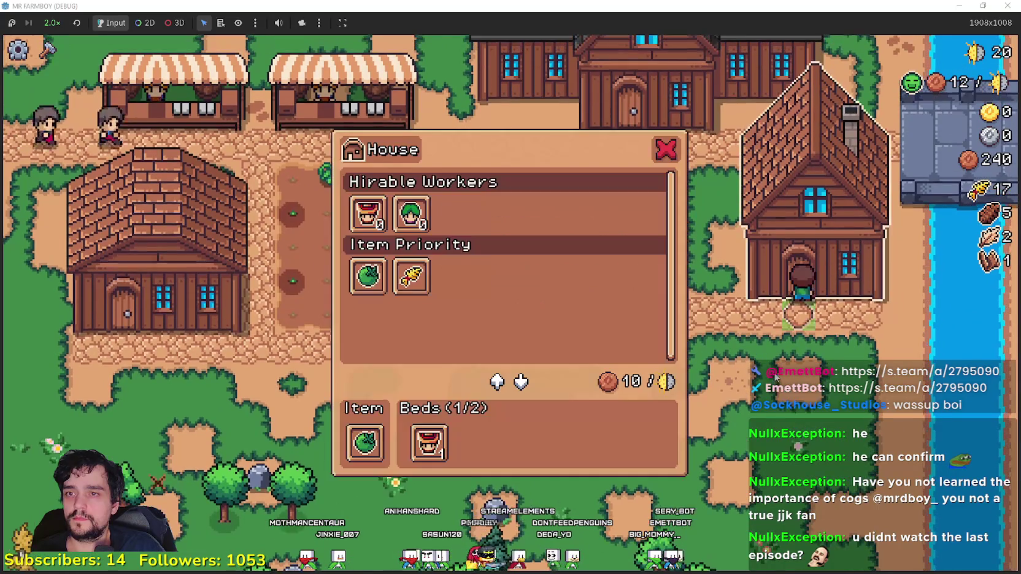
{"action": "left_click", "coordinate": [412, 214]}
{"action": "key", "text": "s"}
{"action": "key", "text": "a"}
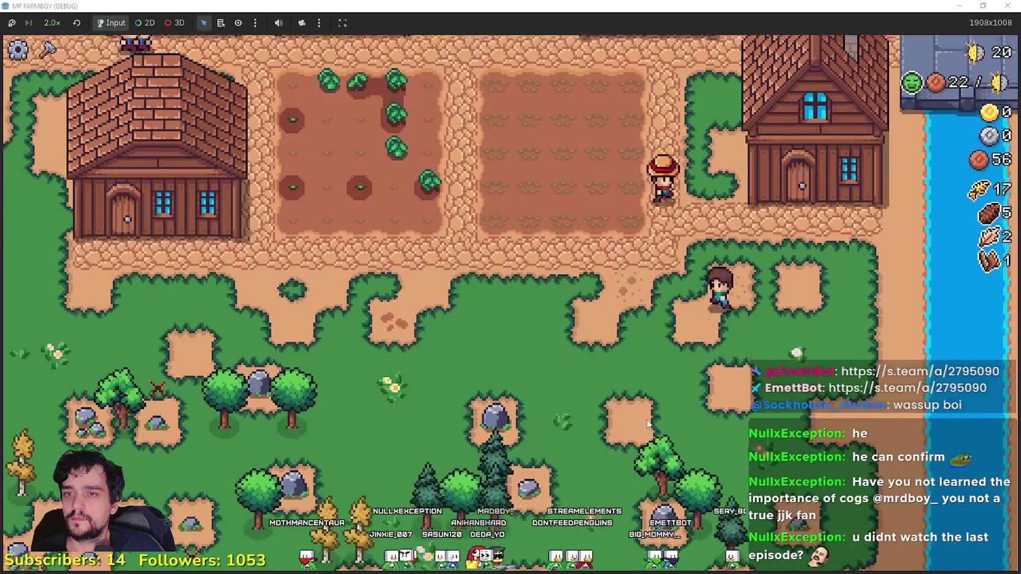
Step: Stock green tomatoes in the warehouse
{"action": "key", "text": "a"}
{"action": "key", "text": "w"}
{"action": "key", "text": "e"}
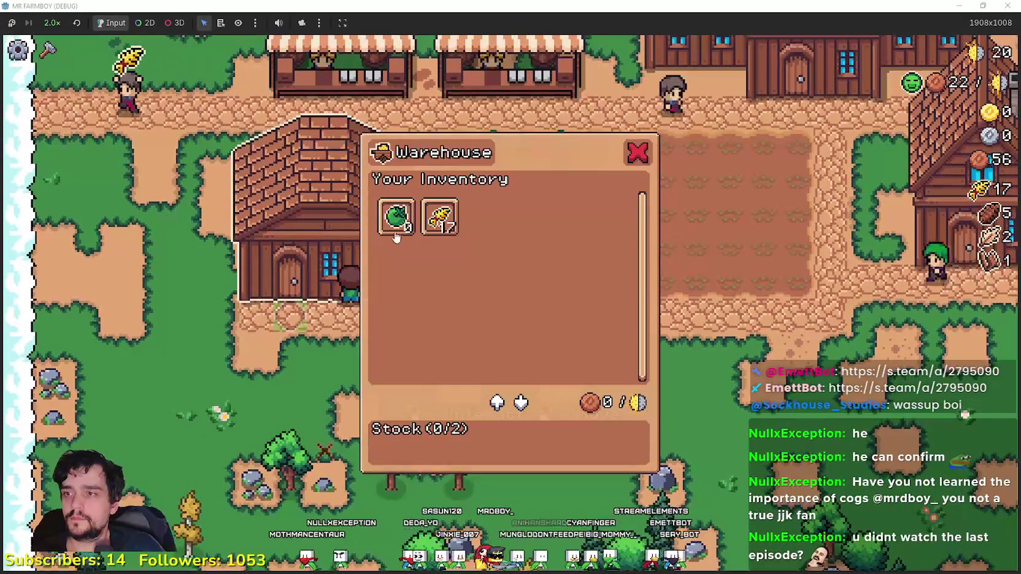
{"action": "left_click", "coordinate": [403, 241]}
{"action": "key", "text": "Escape"}
Step: Harvest a ripe tomato and sell the green tomatoes at the market
{"action": "key", "text": "w"}
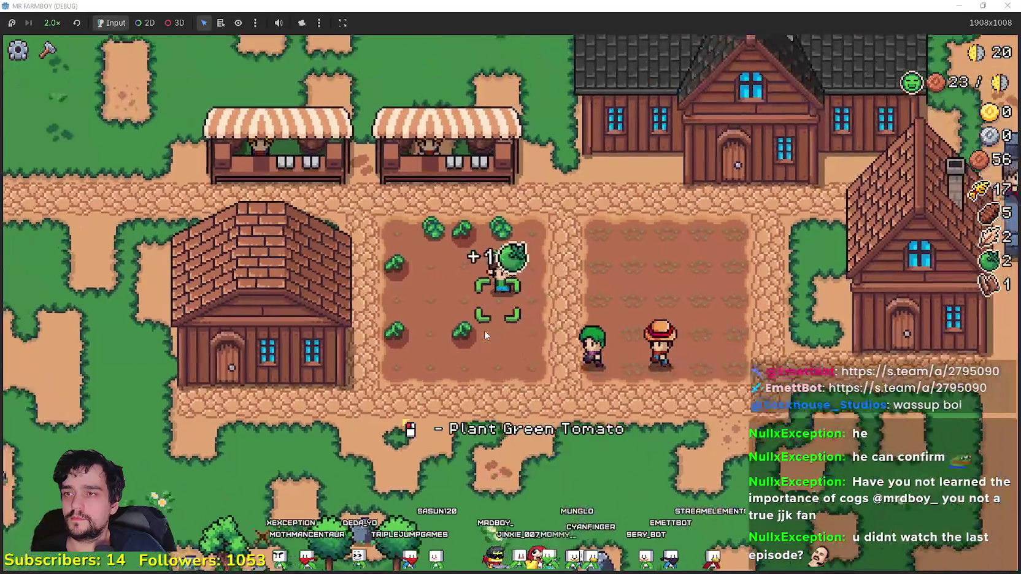
{"action": "key", "text": "a"}
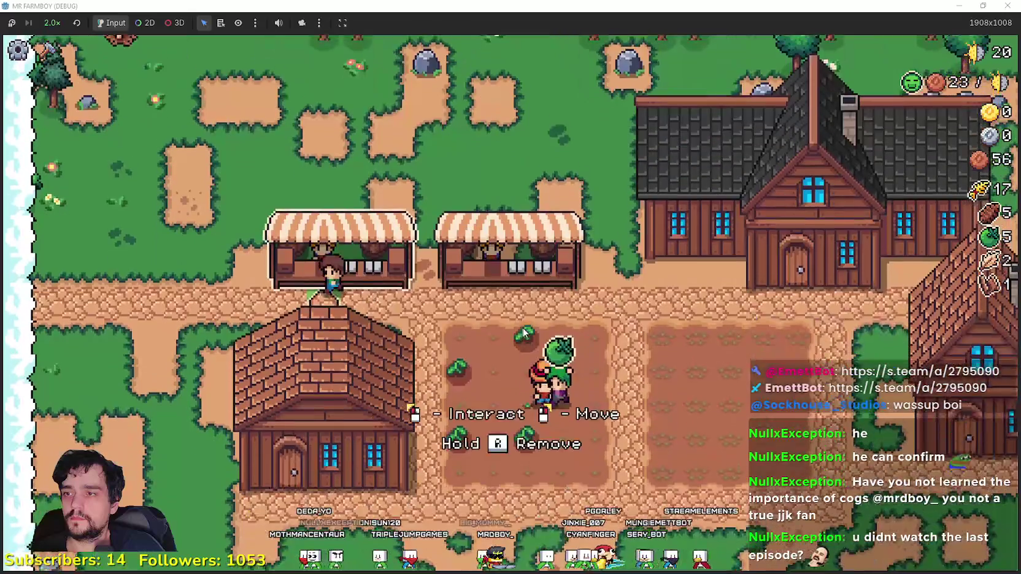
{"action": "key", "text": "w"}
{"action": "key", "text": "e"}
{"action": "key", "text": "Escape"}
{"action": "key", "text": "e"}
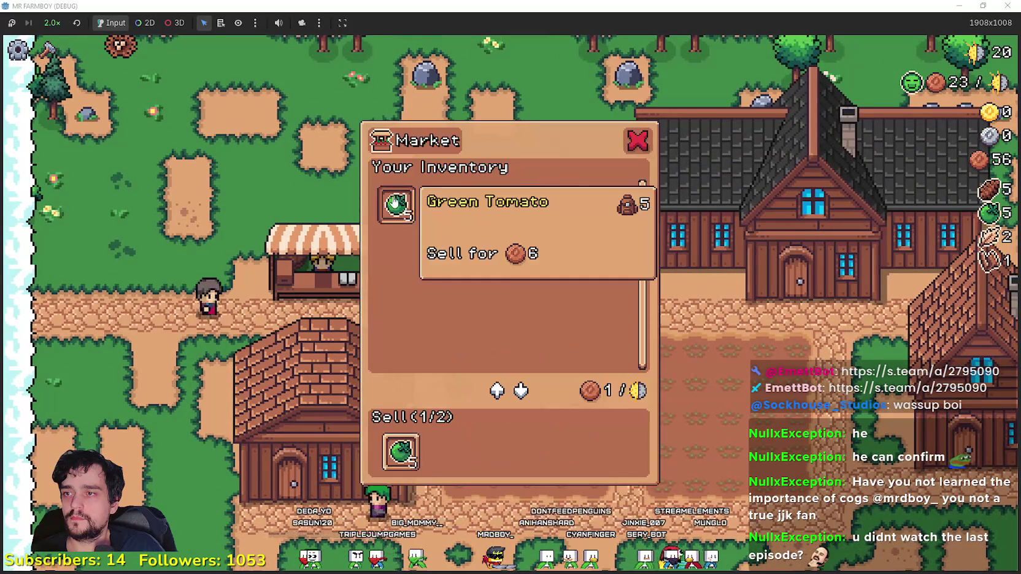
{"action": "key", "text": "Escape"}
Step: Plant and water the wheat tiles, then pause to view the stats panel
{"action": "key", "text": "s"}
{"action": "left_click", "coordinate": [506, 338]}
{"action": "key", "text": "d"}
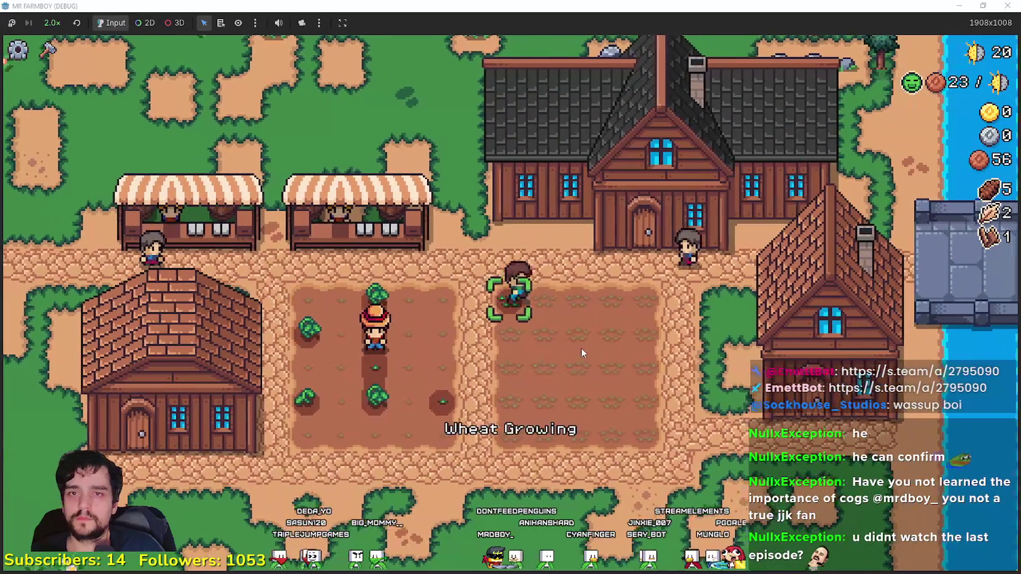
{"action": "left_click", "coordinate": [576, 347]}
{"action": "key", "text": "s"}
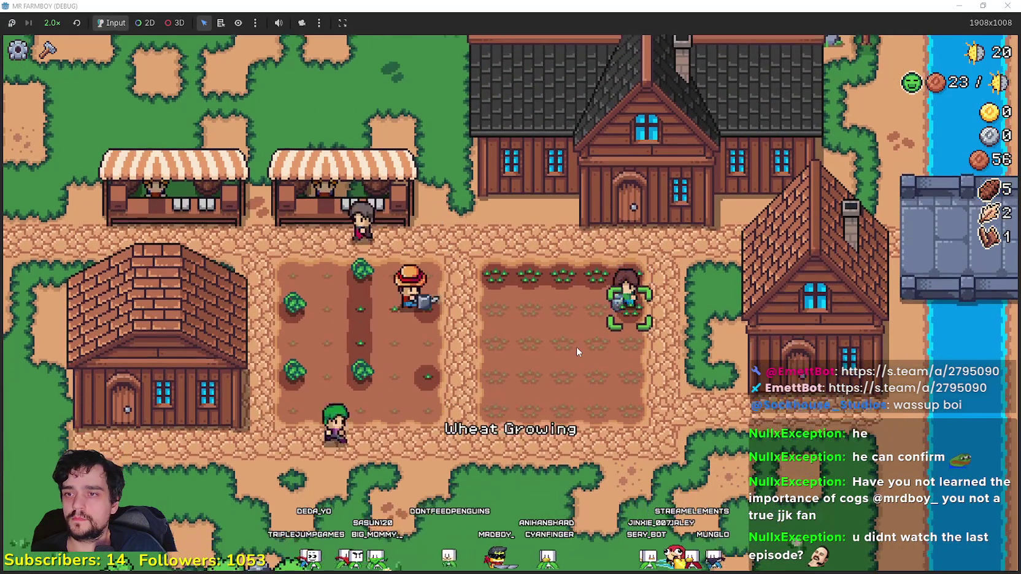
{"action": "key", "text": "s"}
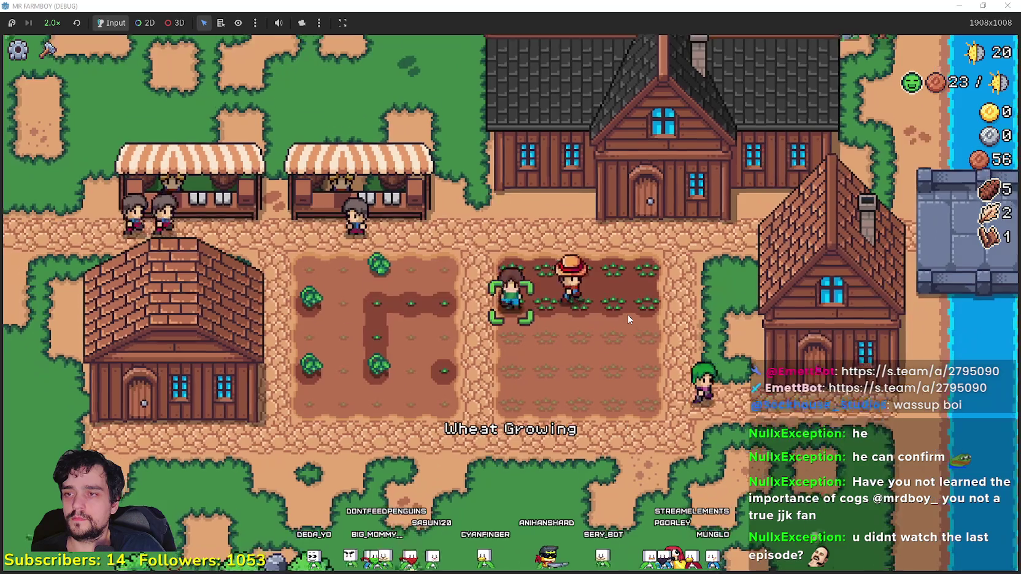
{"action": "left_click", "coordinate": [627, 314]}
{"action": "key", "text": "d"}
{"action": "left_click", "coordinate": [626, 314]}
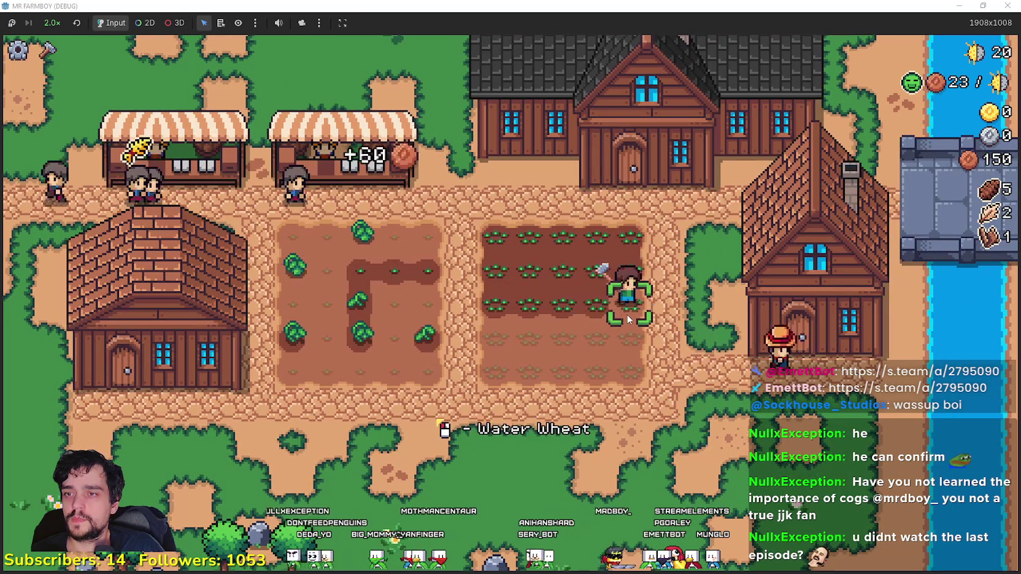
{"action": "key", "text": "Escape"}
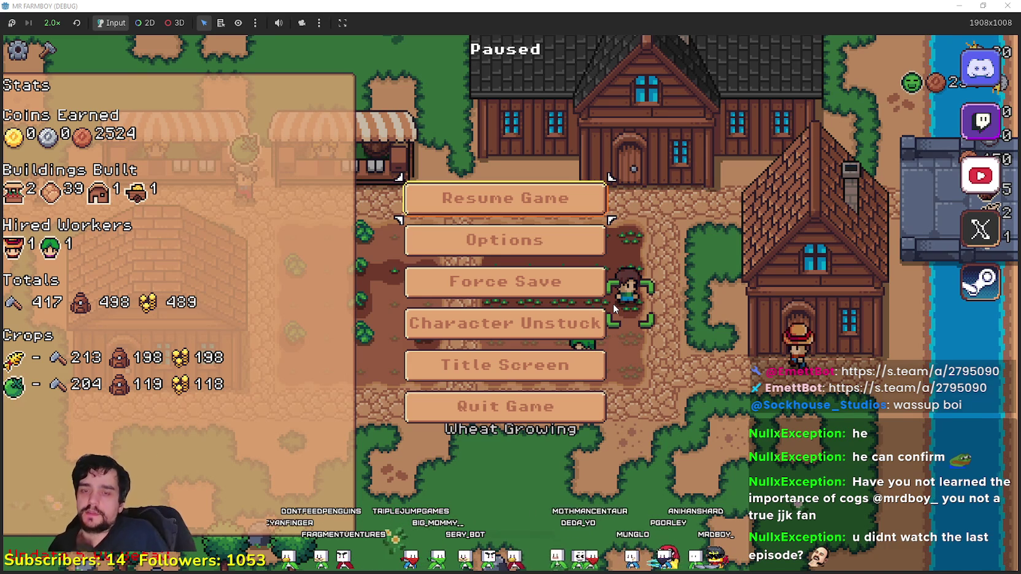
Step: Look up the Apple unlock cost in the Player House advancements, then resume the farm
{"action": "key", "text": "Escape"}
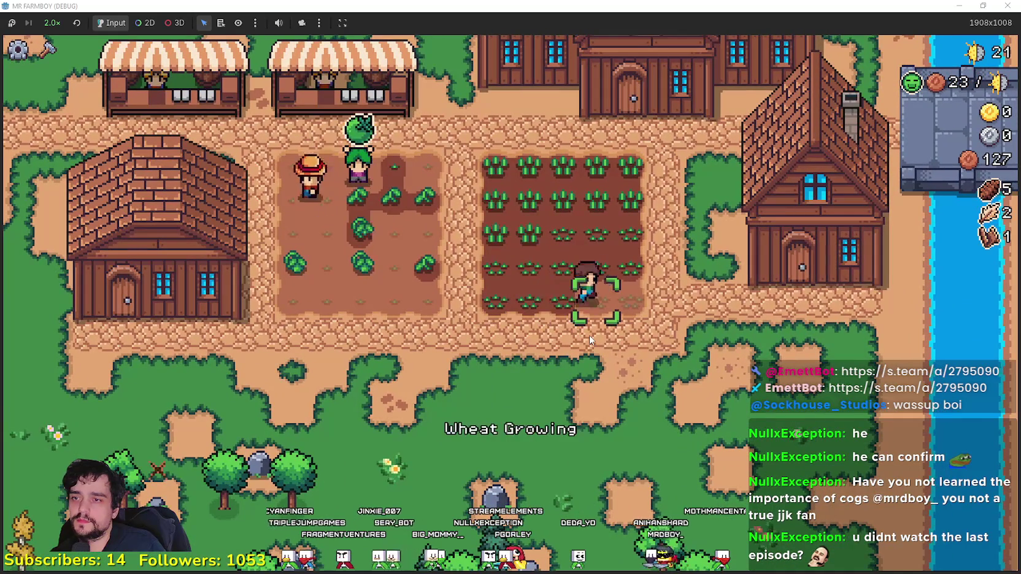
{"action": "key", "text": "Escape"}
{"action": "key", "text": "Escape"}
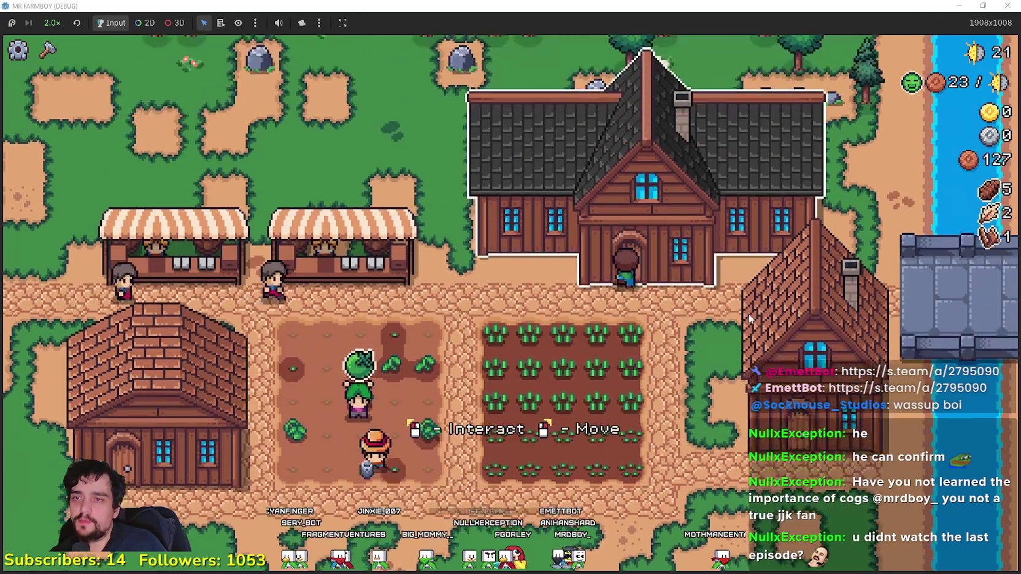
{"action": "left_click", "coordinate": [748, 313]}
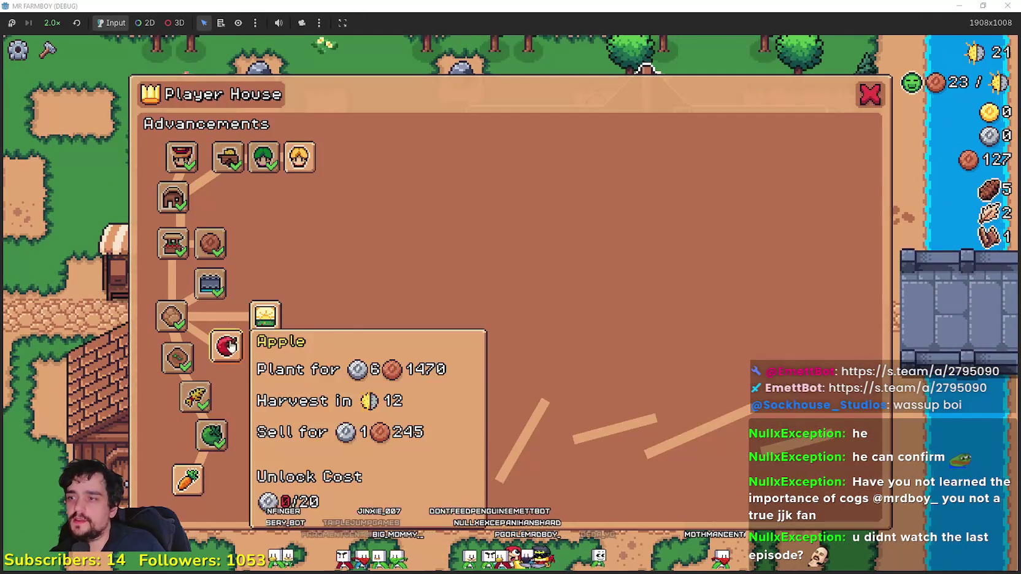
{"action": "key", "text": "Escape"}
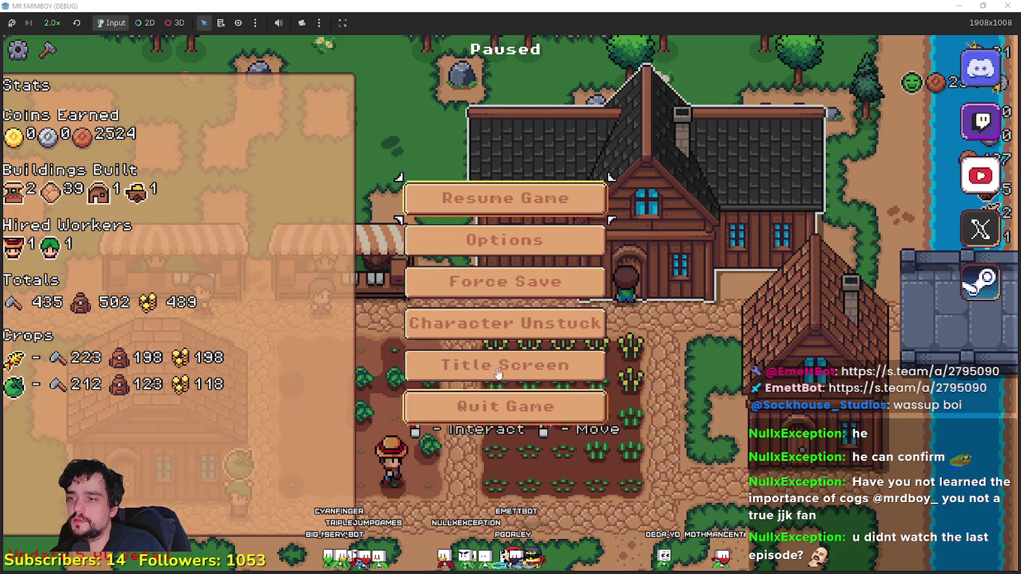
{"action": "left_click", "coordinate": [515, 197]}
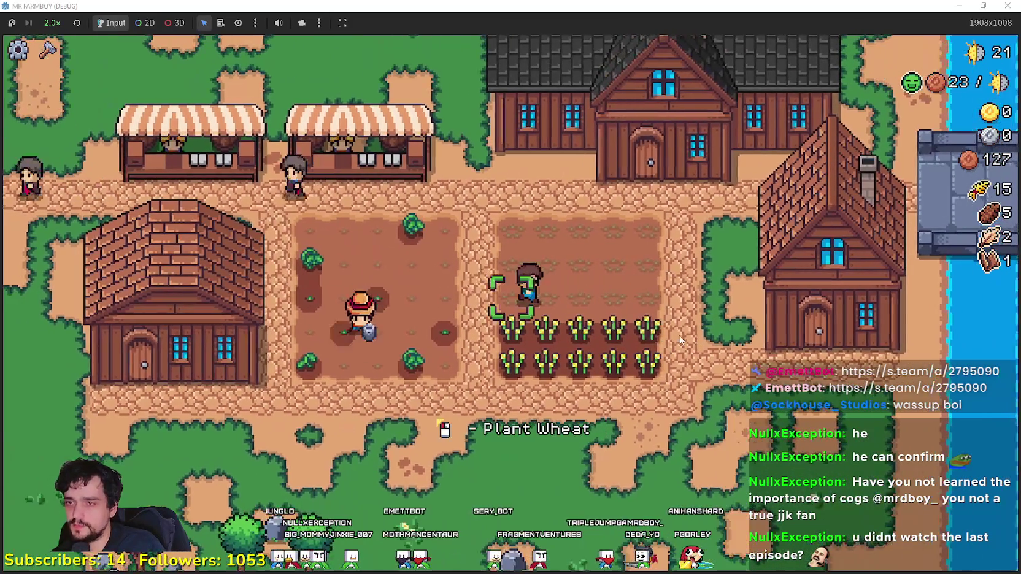
Step: At the warehouse, store the wheat and withdraw the 10 green tomatoes
{"action": "key", "text": "Escape"}
{"action": "key", "text": "Escape"}
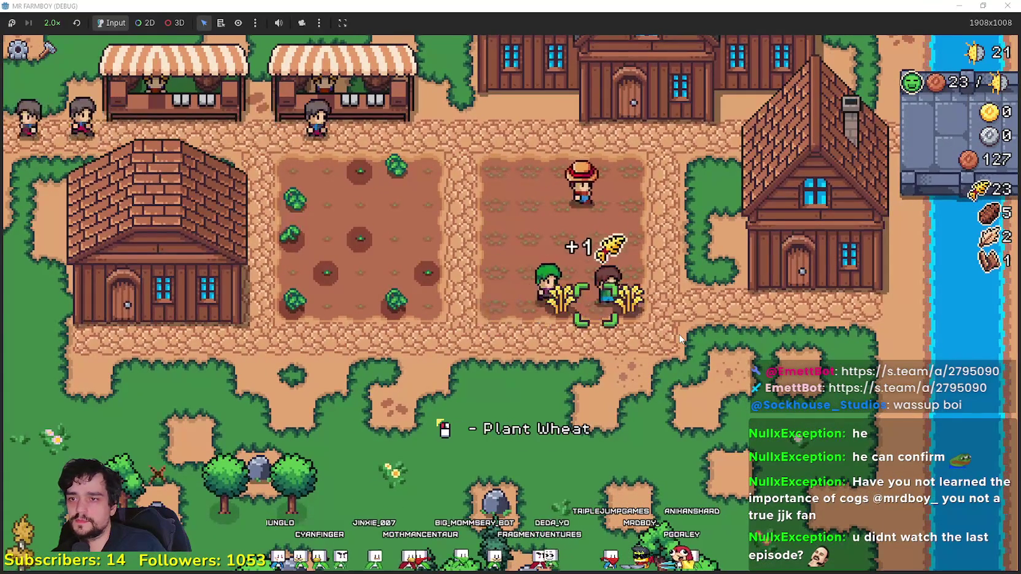
{"action": "key", "text": "s"}
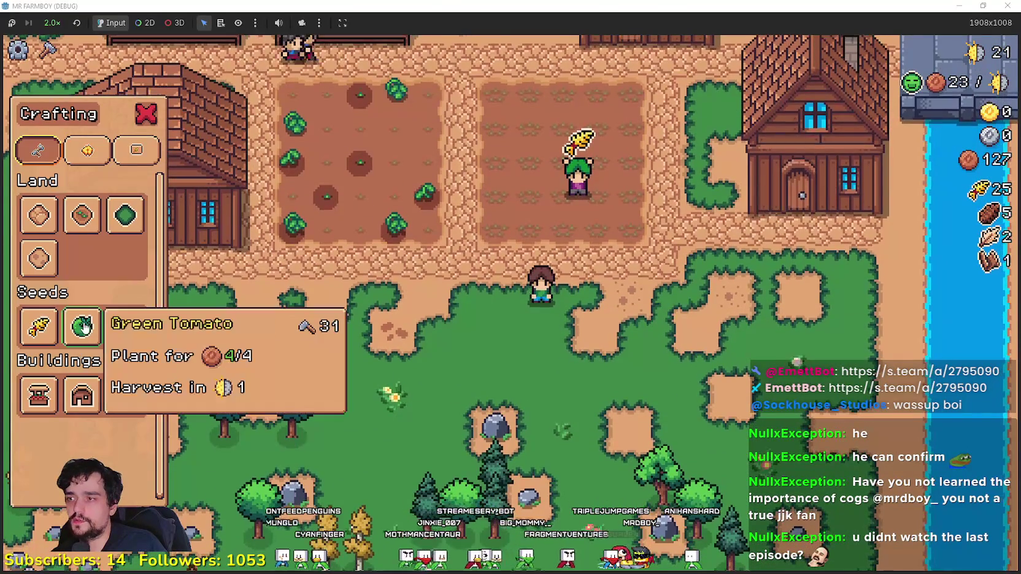
{"action": "key", "text": "w"}
{"action": "key", "text": "d"}
{"action": "right_click", "coordinate": [692, 314]}
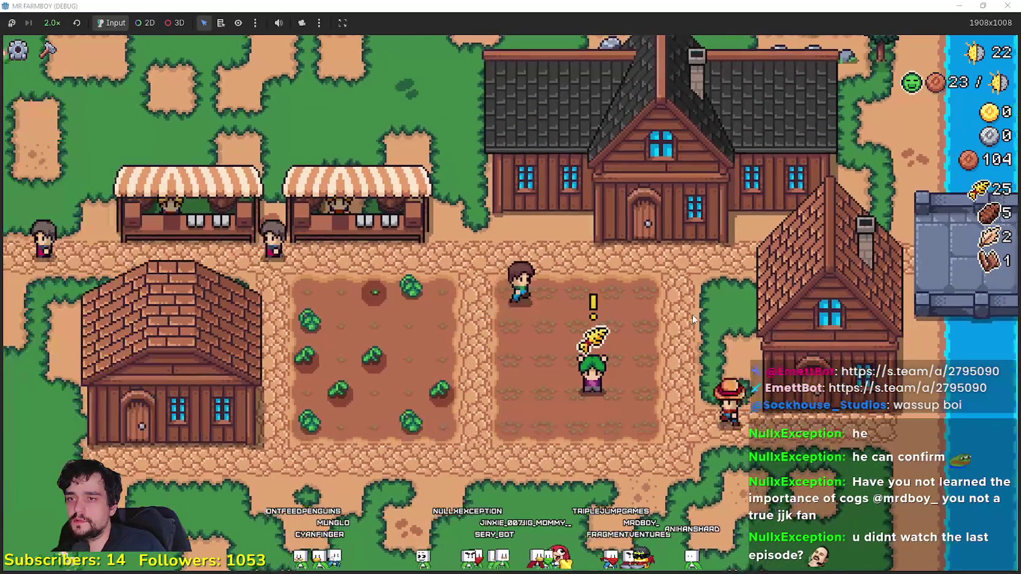
{"action": "key", "text": "a"}
{"action": "key", "text": "s"}
{"action": "key", "text": "e"}
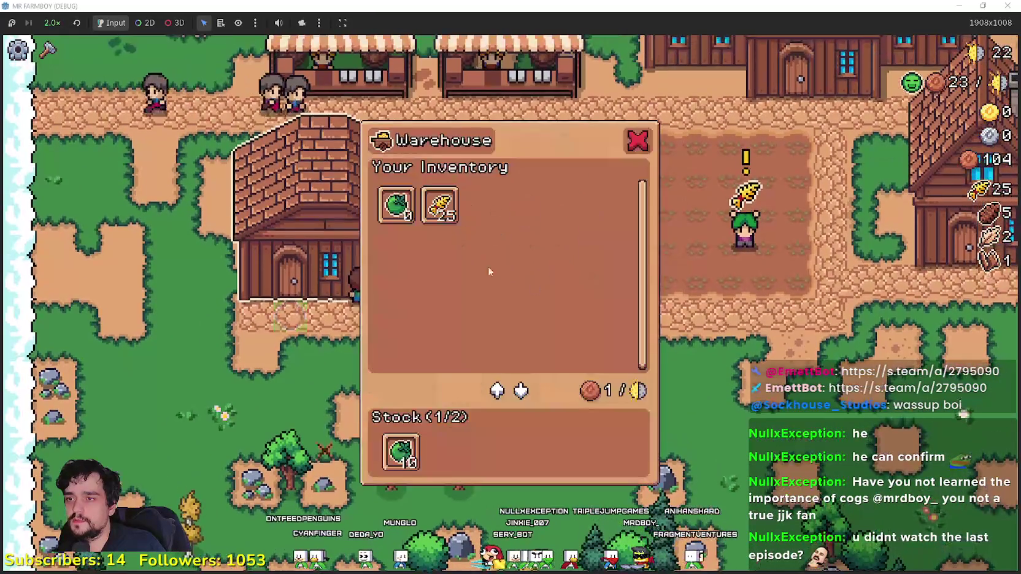
{"action": "key", "text": "e"}
{"action": "key", "text": "e"}
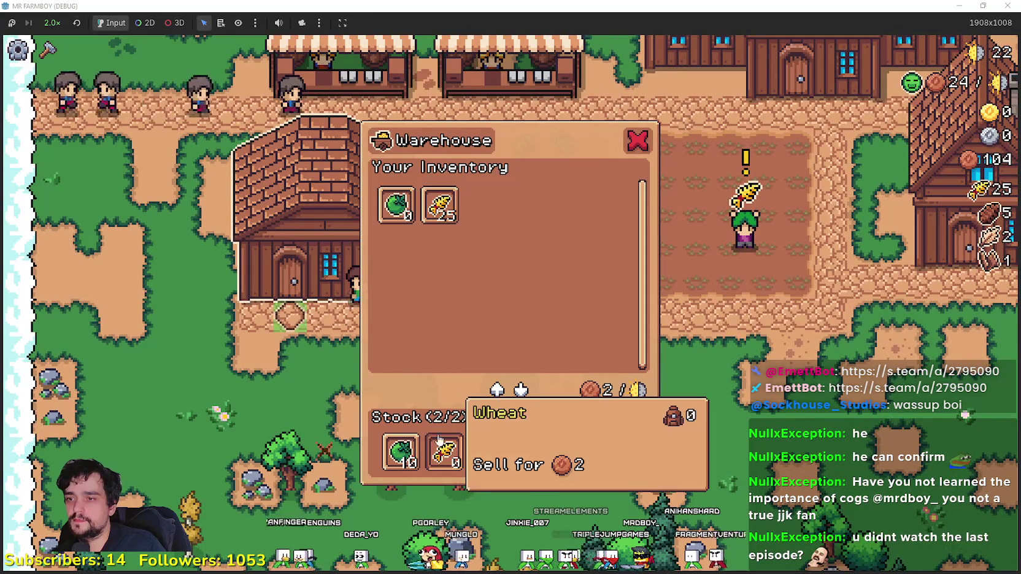
{"action": "key", "text": "e"}
{"action": "key", "text": "e"}
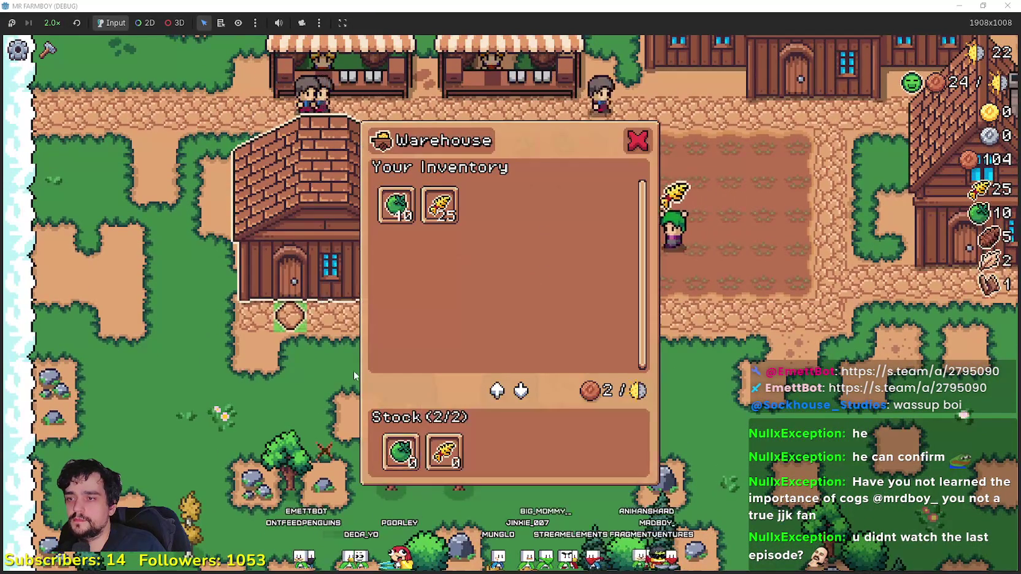
Step: Put the green tomatoes and the 25 wheat up for sale at the market stall
{"action": "key", "text": "e"}
{"action": "key", "text": "w"}
{"action": "key", "text": "e"}
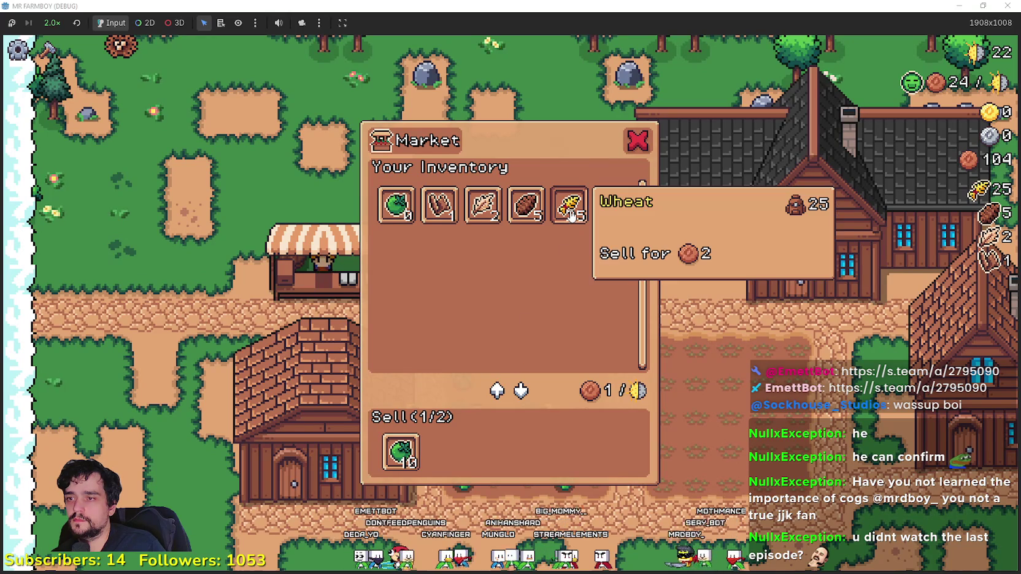
{"action": "key", "text": "e"}
{"action": "key", "text": "e"}
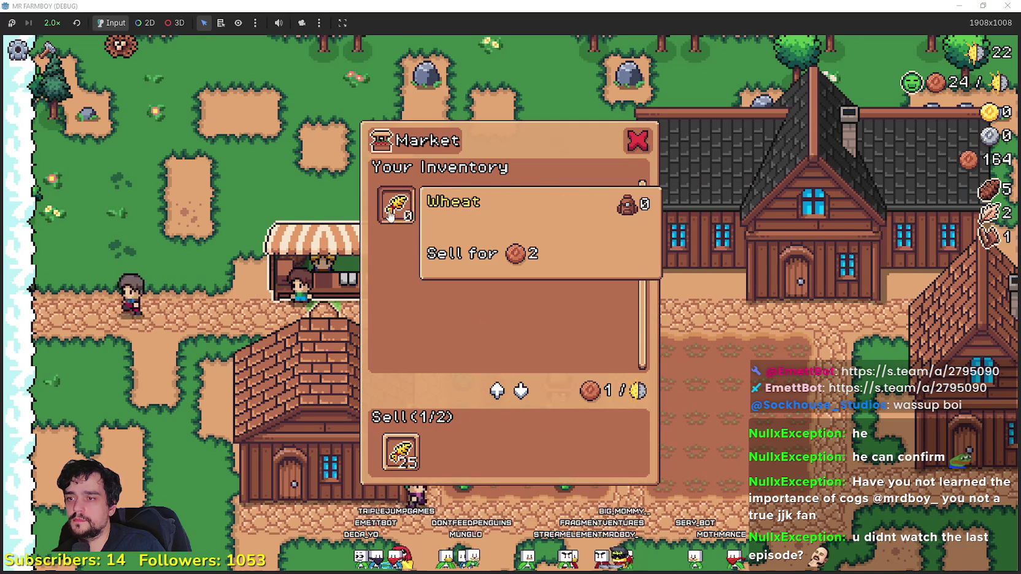
{"action": "key", "text": "e"}
{"action": "key", "text": "s"}
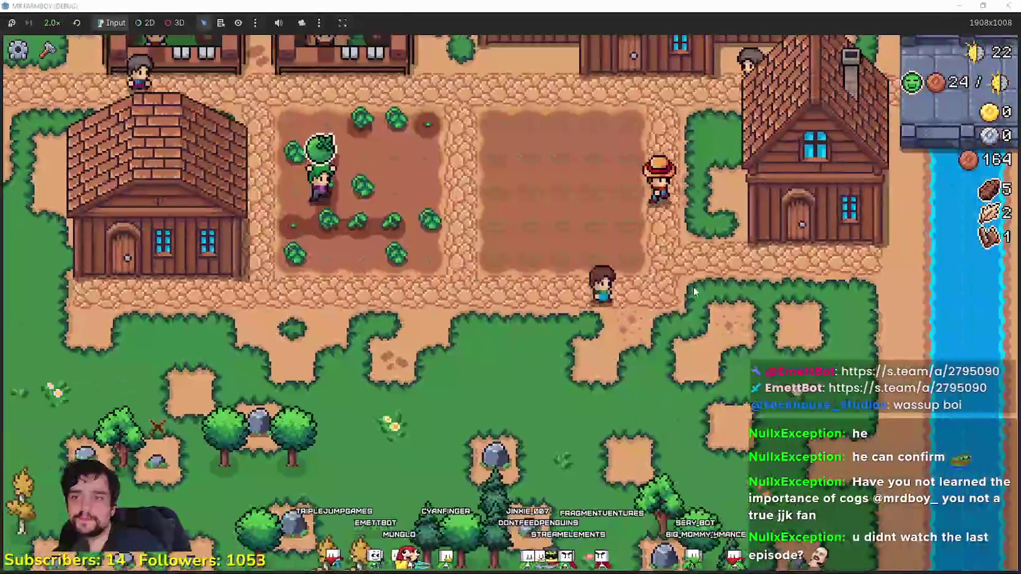
Step: Check the house workers and bring up the crafting list
{"action": "key", "text": "w"}
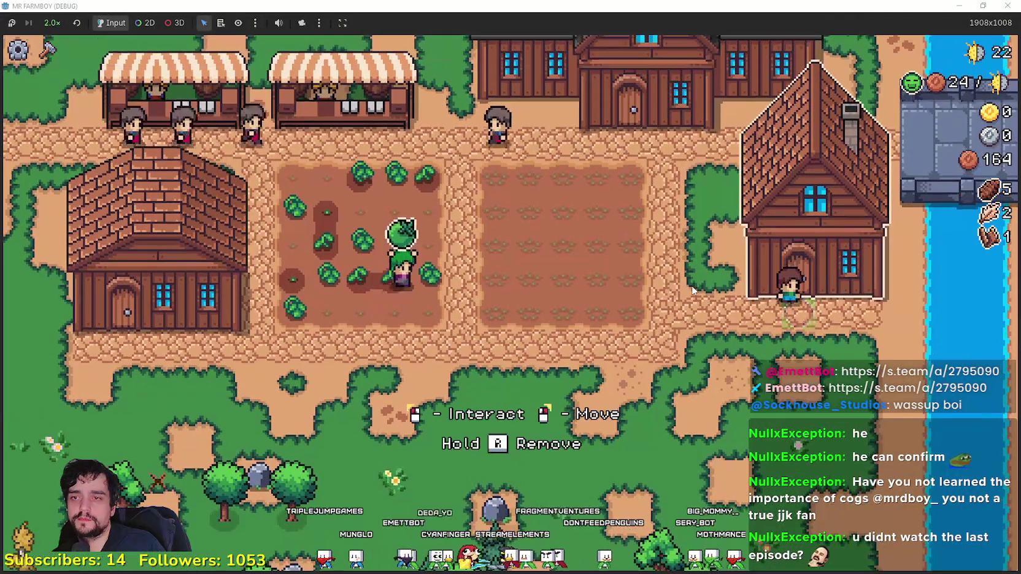
{"action": "key", "text": "e"}
{"action": "key", "text": "e"}
{"action": "key", "text": "s"}
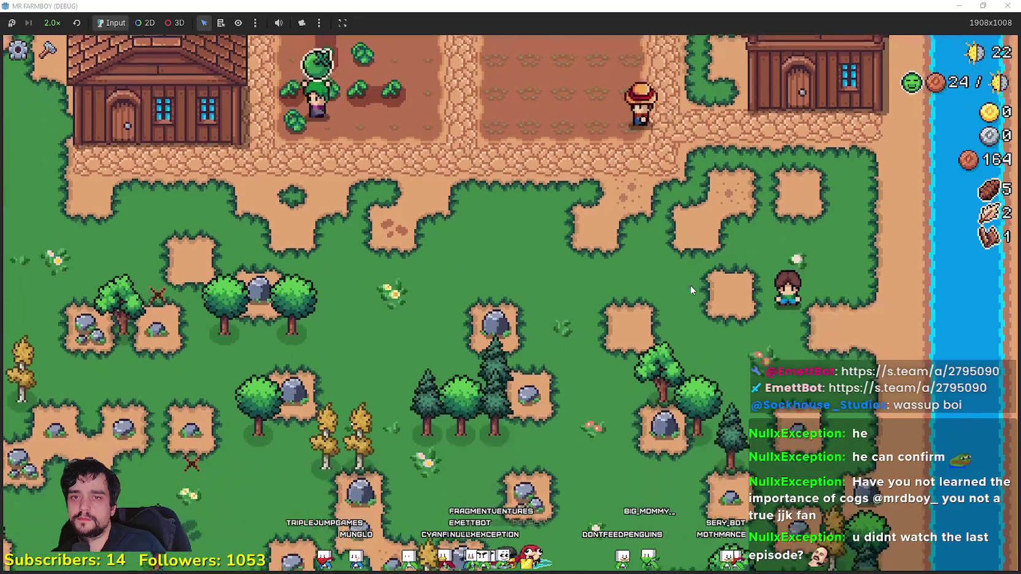
{"action": "key", "text": "c"}
{"action": "key", "text": "c"}
{"action": "key", "text": "w"}
{"action": "key", "text": "a"}
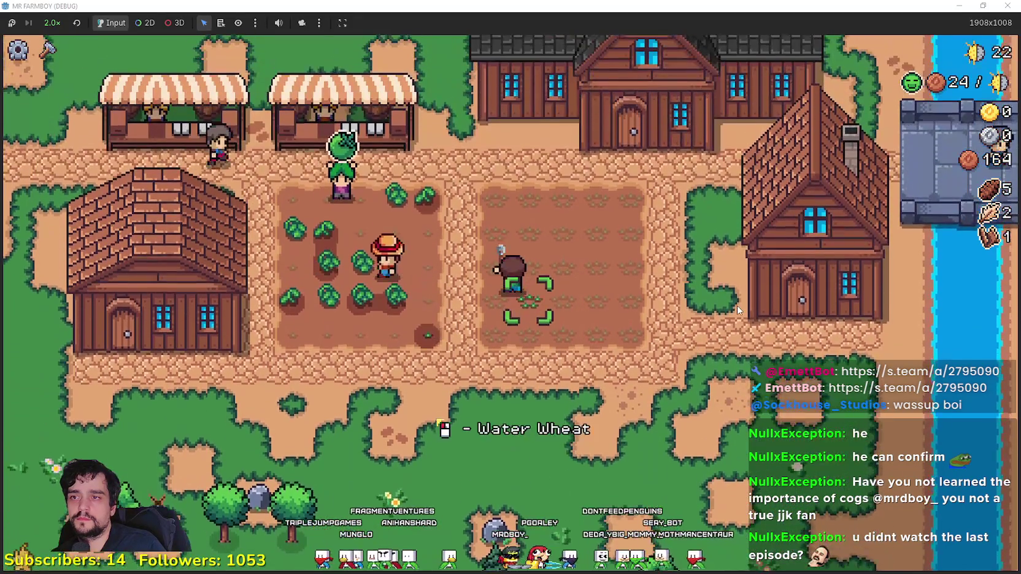
Step: Water the wheat field column by column
{"action": "key", "text": "e"}
{"action": "key", "text": "w"}
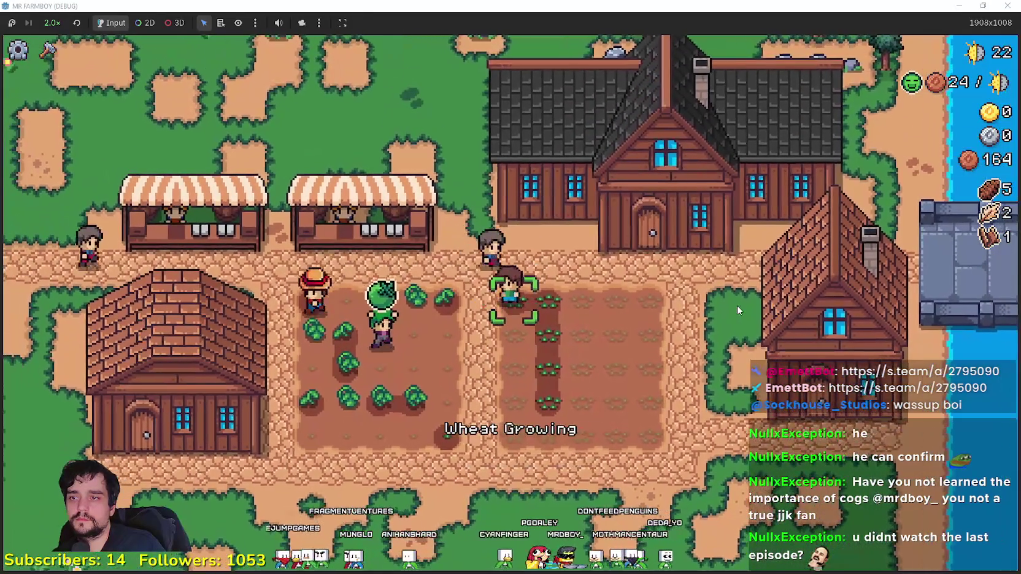
{"action": "key", "text": "e"}
{"action": "key", "text": "s"}
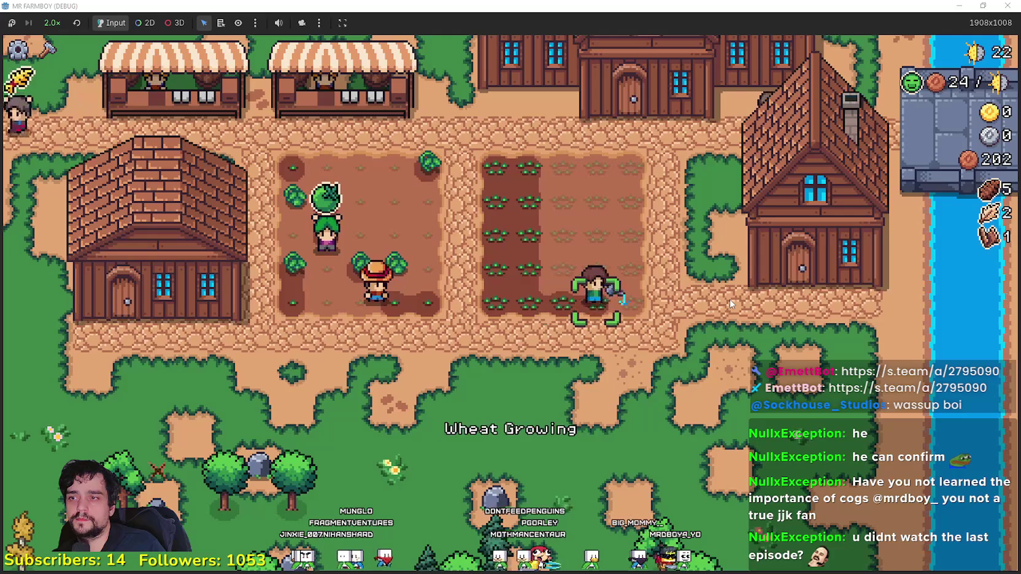
{"action": "key", "text": "w"}
{"action": "key", "text": "a"}
{"action": "key", "text": "e"}
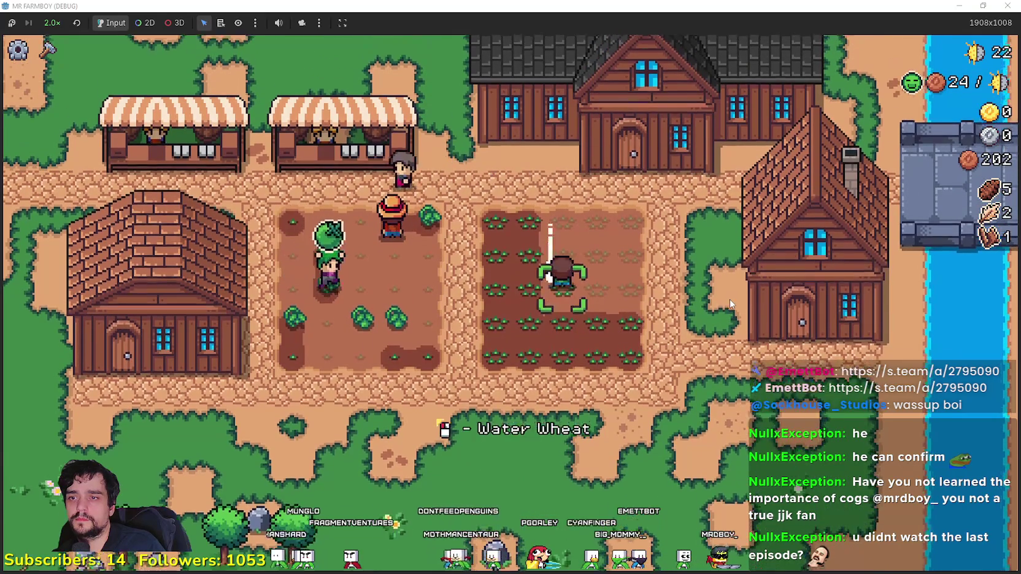
{"action": "key", "text": "w"}
{"action": "key", "text": "a"}
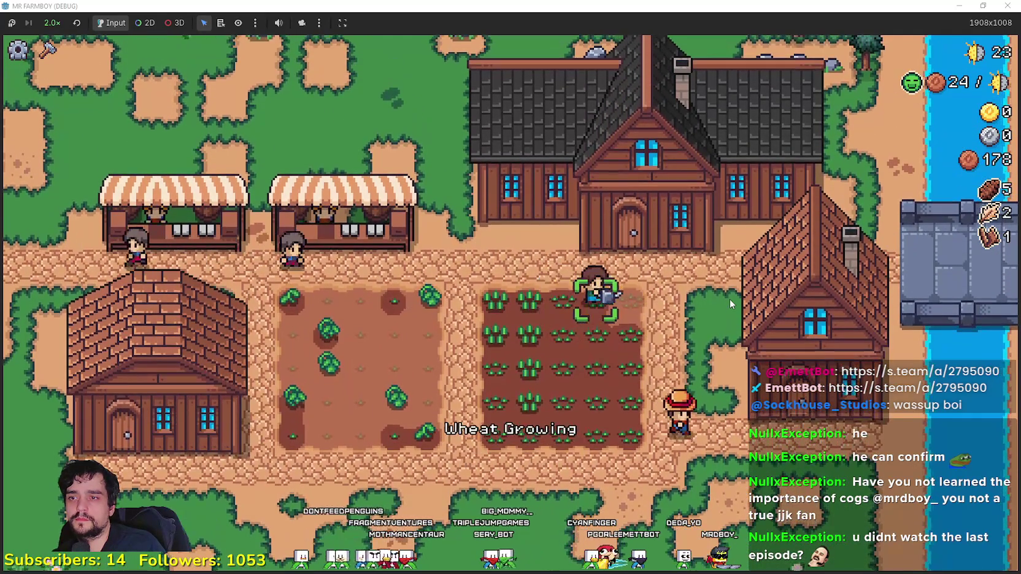
Step: Glance at the market's sales, then water the green tomato plants
{"action": "key", "text": "a"}
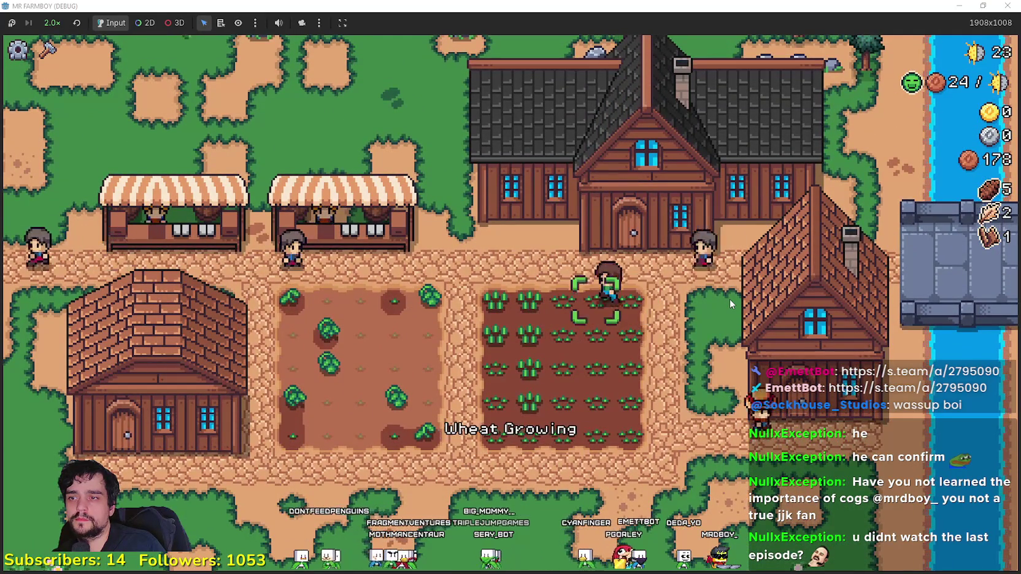
{"action": "key", "text": "s"}
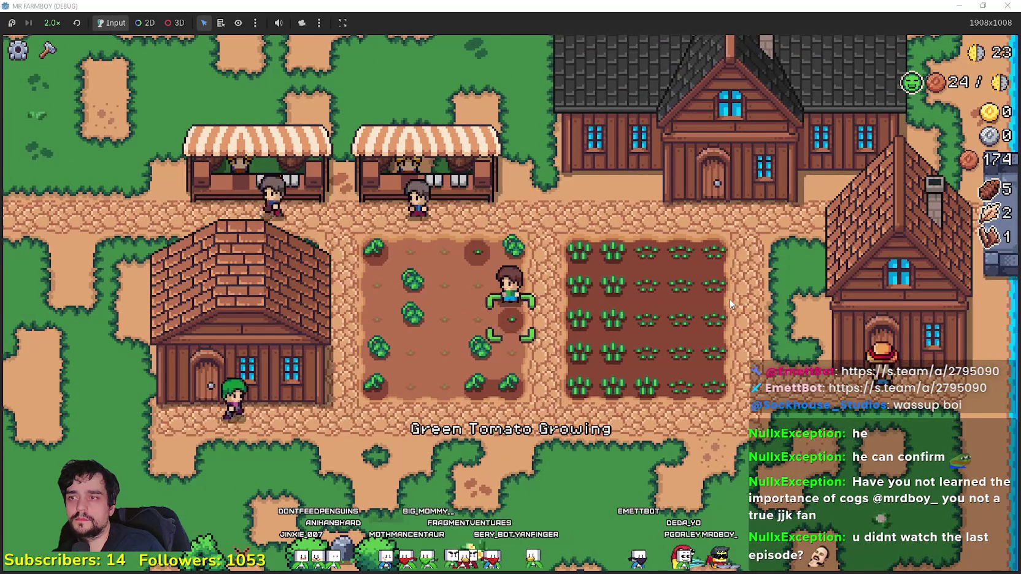
{"action": "key", "text": "w"}
{"action": "key", "text": "e"}
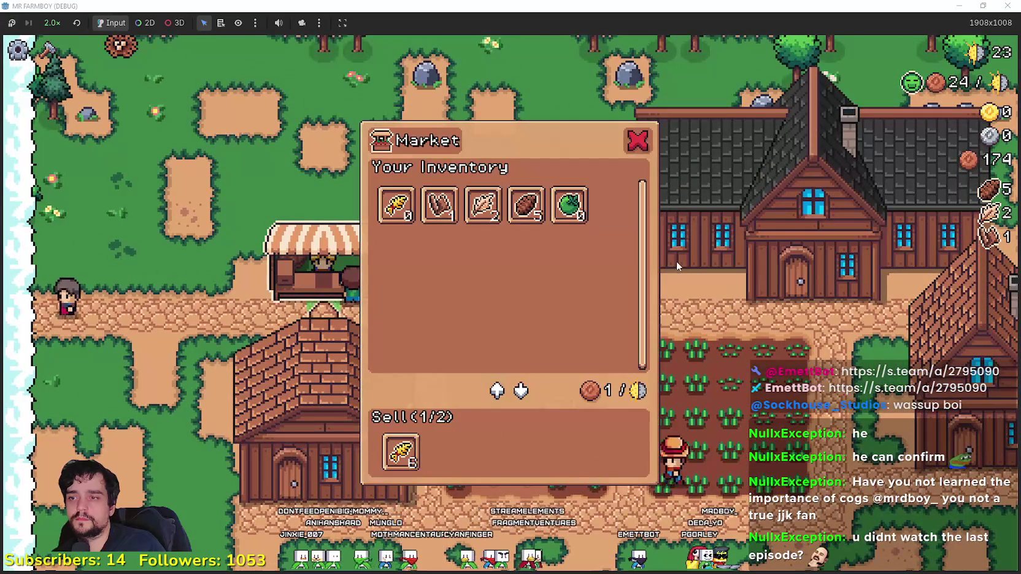
{"action": "key", "text": "Escape"}
{"action": "key", "text": "s"}
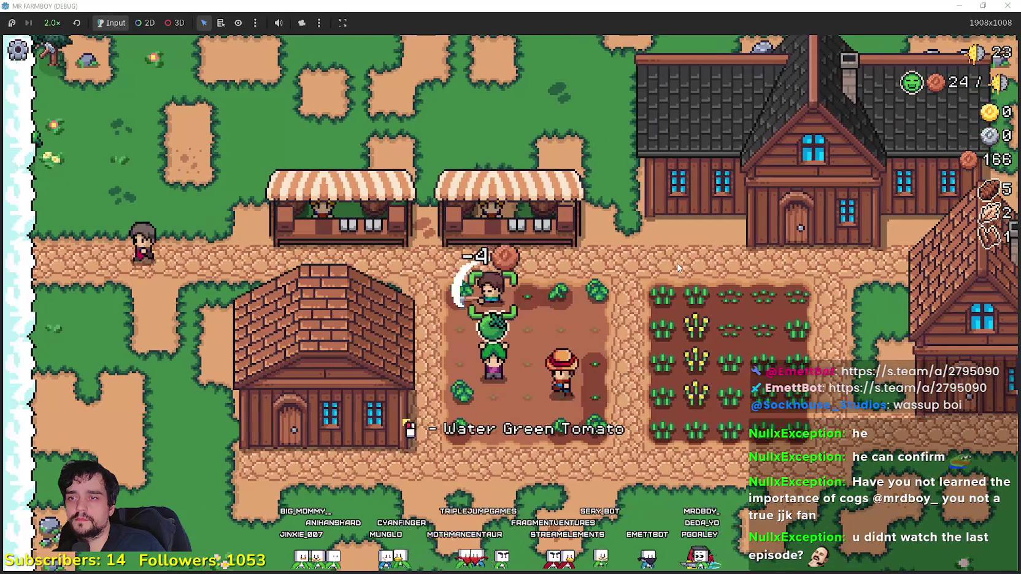
{"action": "key", "text": "e"}
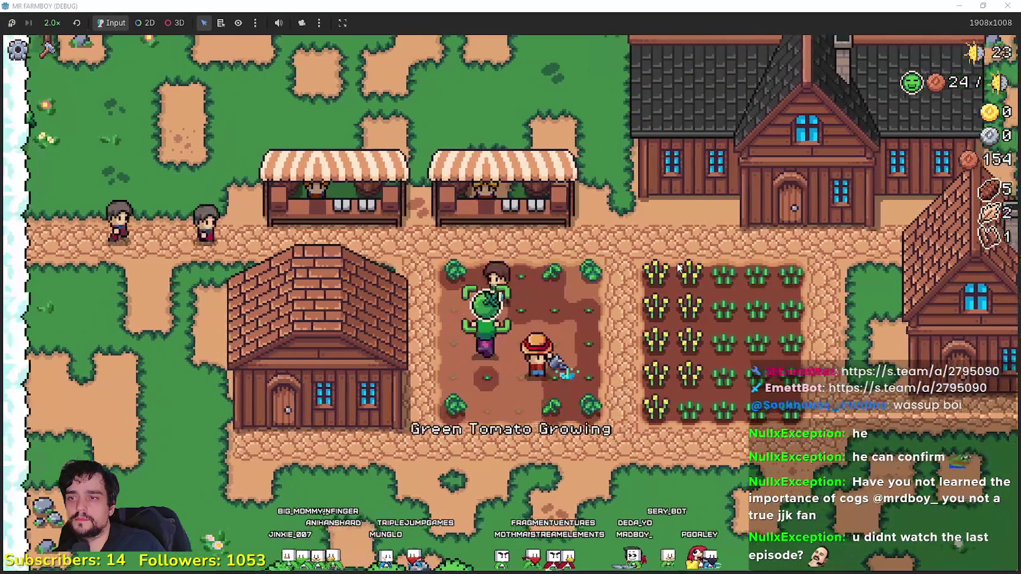
Step: Water the tomatoes, then harvest and replant the ripe wheat and green tomatoes
{"action": "key", "text": "a"}
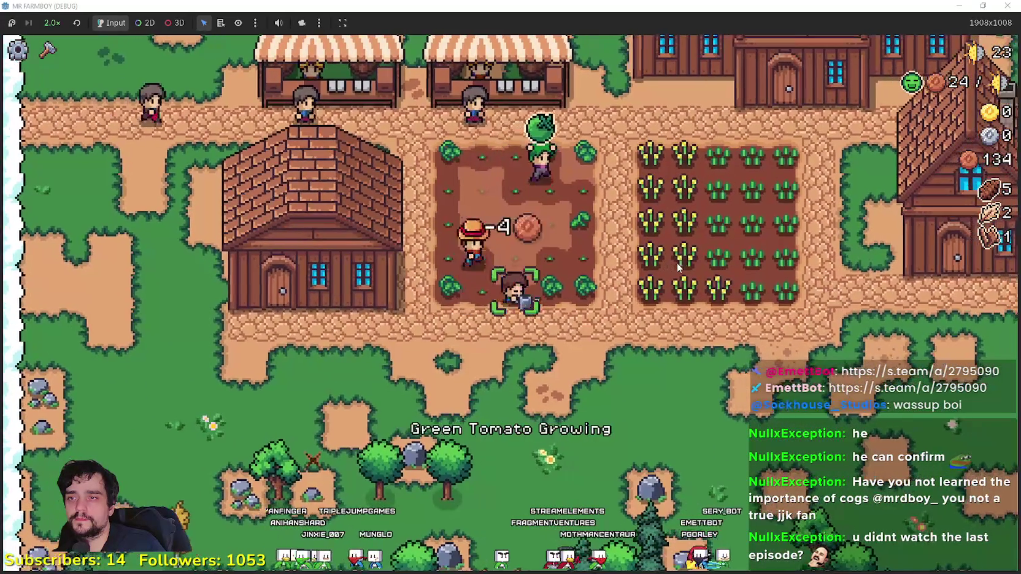
{"action": "key", "text": "w"}
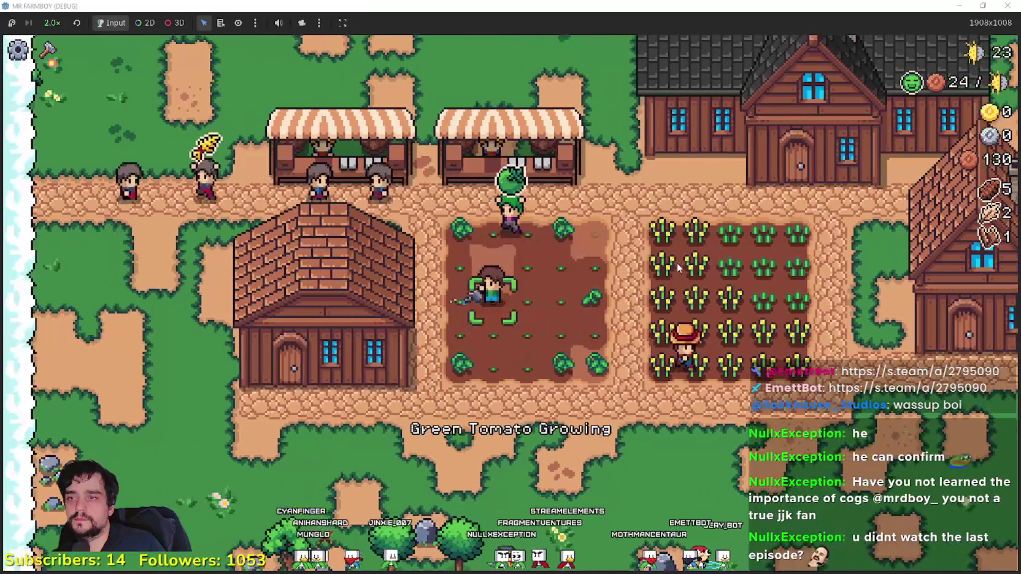
{"action": "key", "text": "d"}
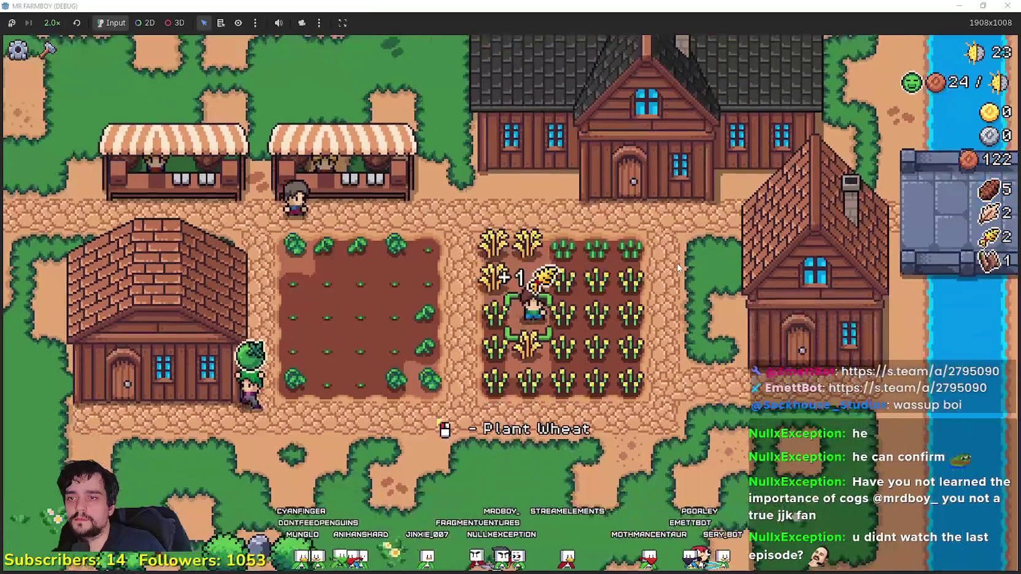
{"action": "key", "text": "w"}
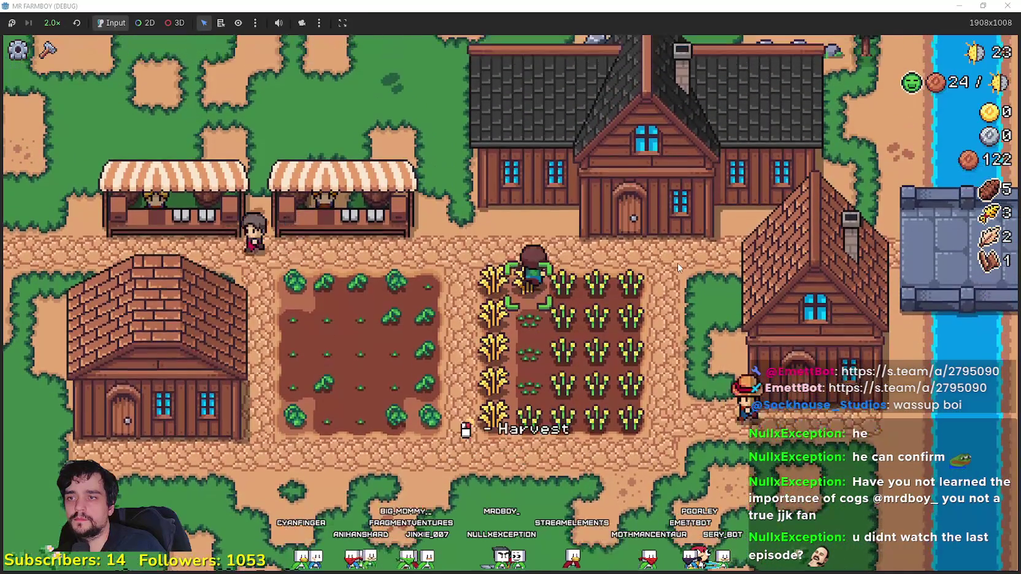
{"action": "key", "text": "s"}
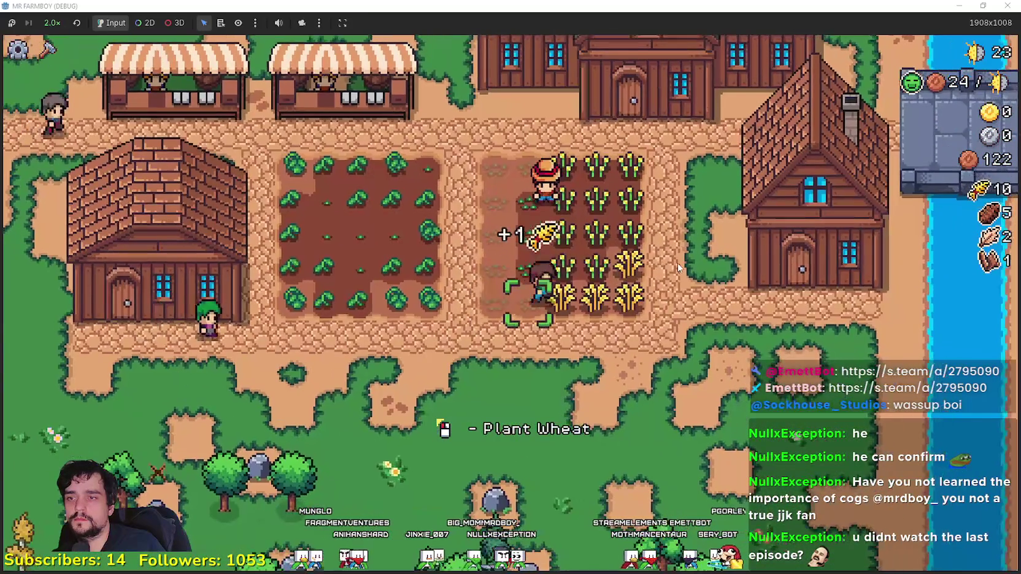
{"action": "key", "text": "d"}
{"action": "key", "text": "w"}
{"action": "key", "text": "a"}
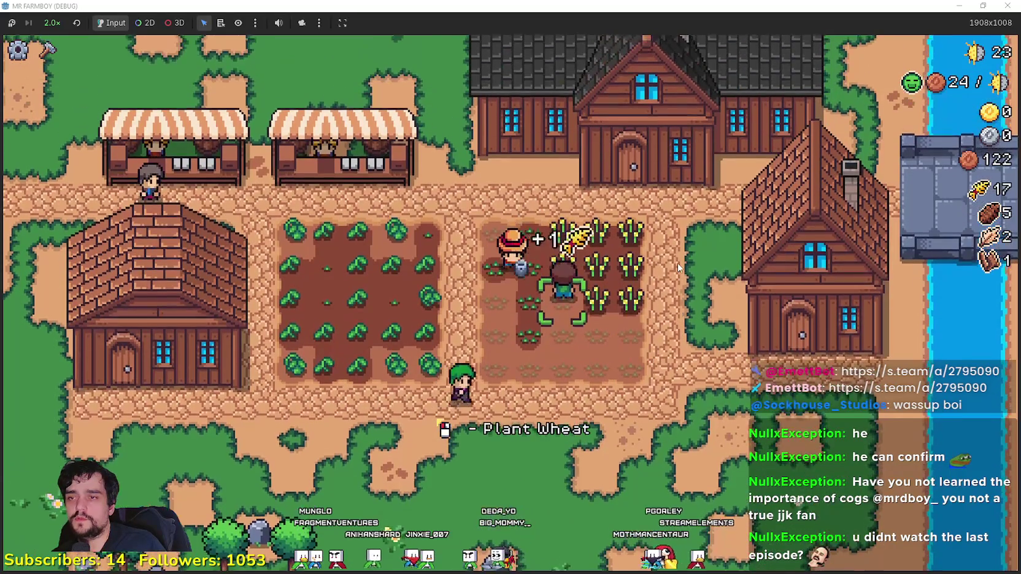
{"action": "key", "text": "a"}
{"action": "key", "text": "s"}
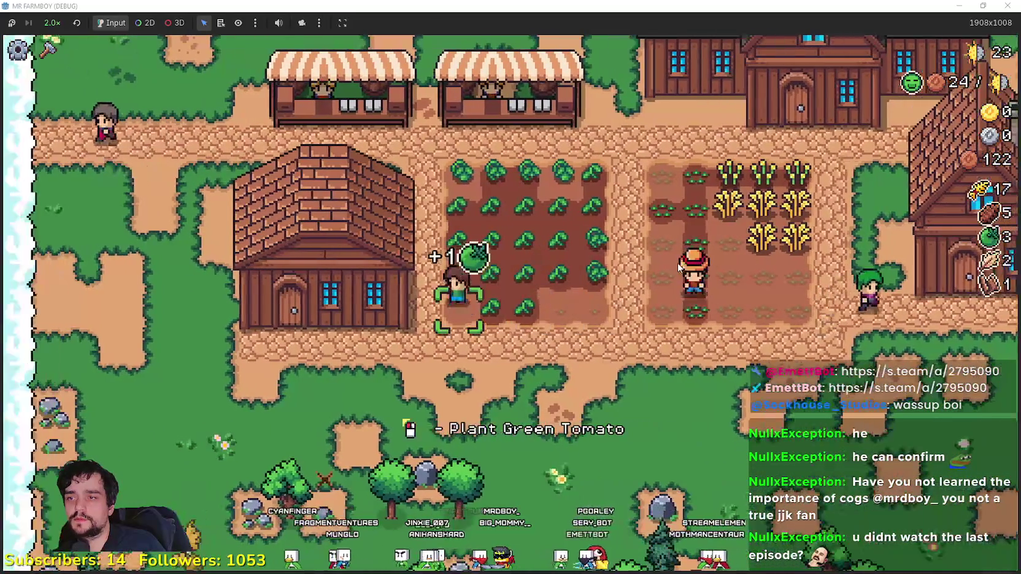
{"action": "key", "text": "w"}
{"action": "key", "text": "d"}
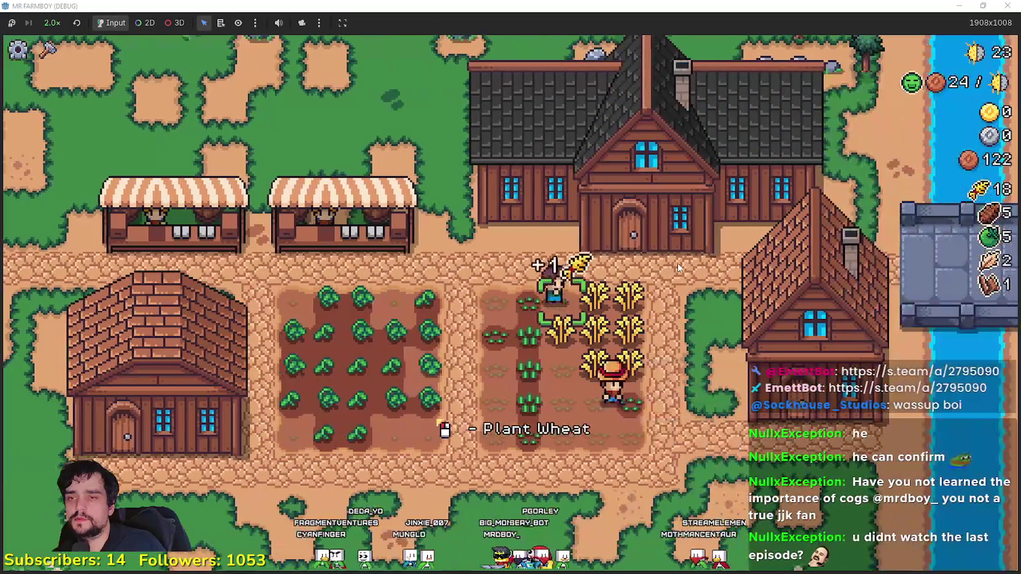
{"action": "key", "text": "w"}
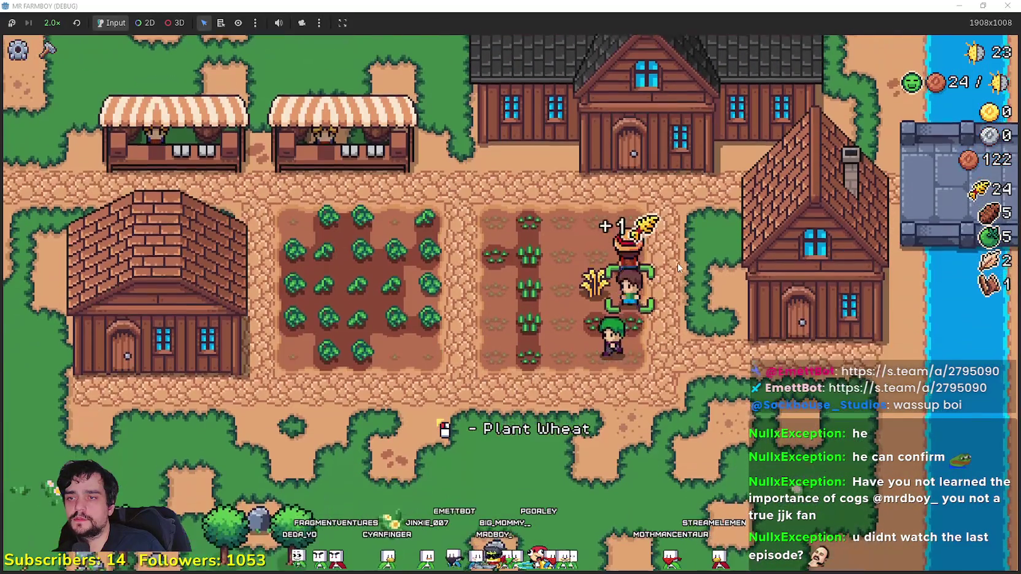
Step: Water the newly planted wheat seedlings
{"action": "key", "text": "s"}
{"action": "key", "text": "a"}
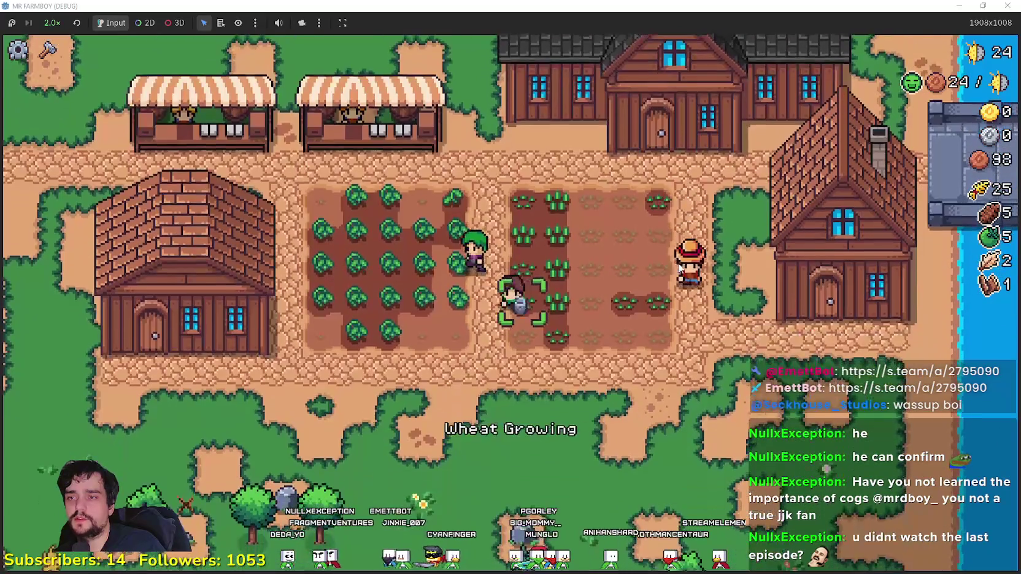
{"action": "key", "text": "w"}
{"action": "key", "text": "d"}
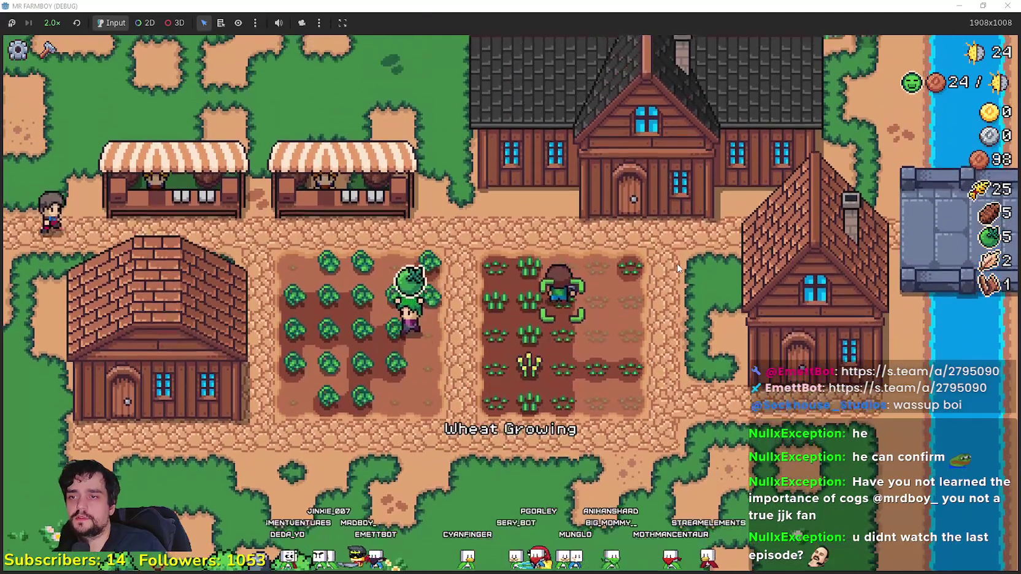
{"action": "key", "text": "s"}
{"action": "key", "text": "d"}
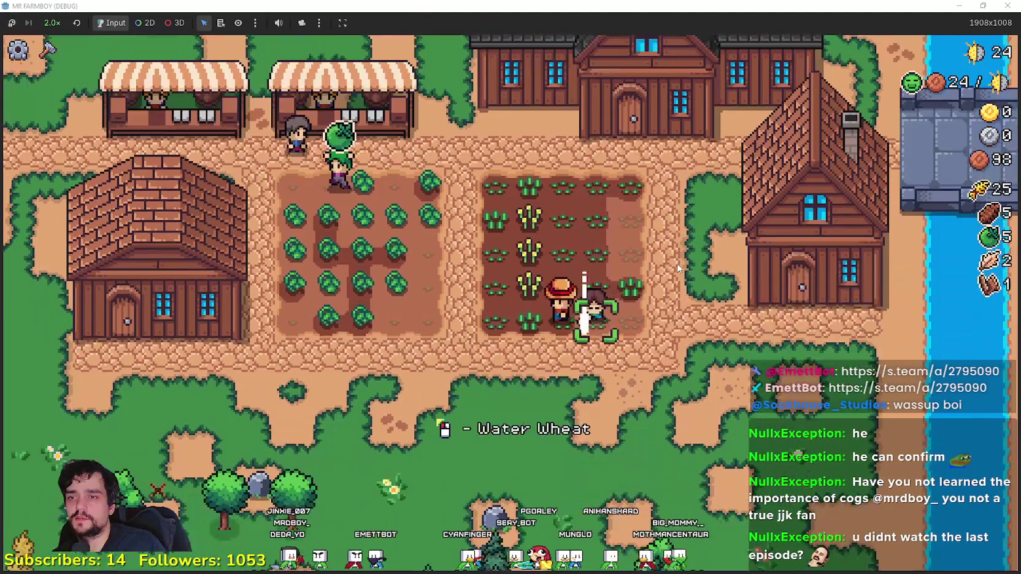
{"action": "key", "text": "a"}
{"action": "key", "text": "s"}
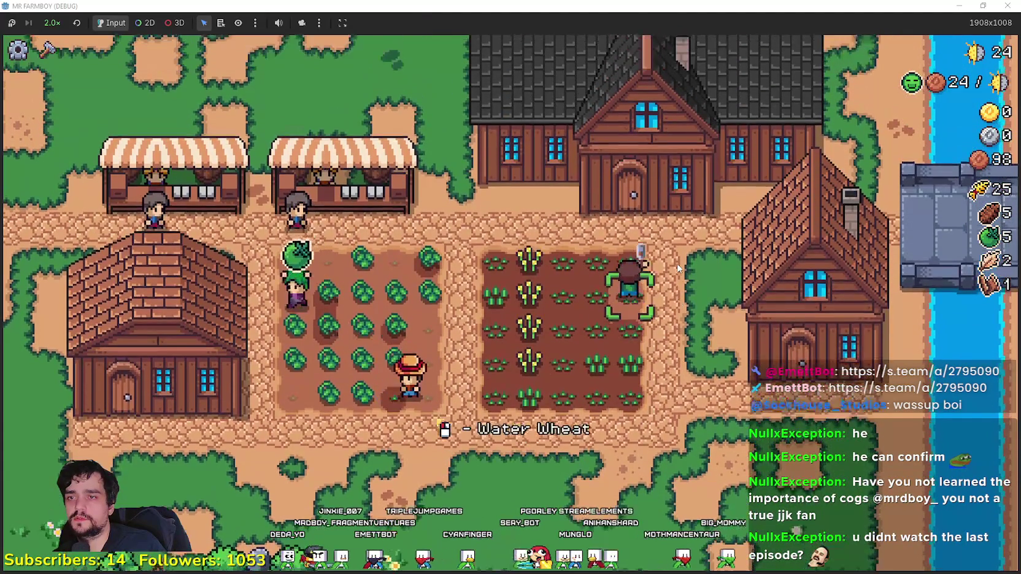
Step: Sell the crops being carried at the market stall
{"action": "key", "text": "w"}
{"action": "key", "text": "a"}
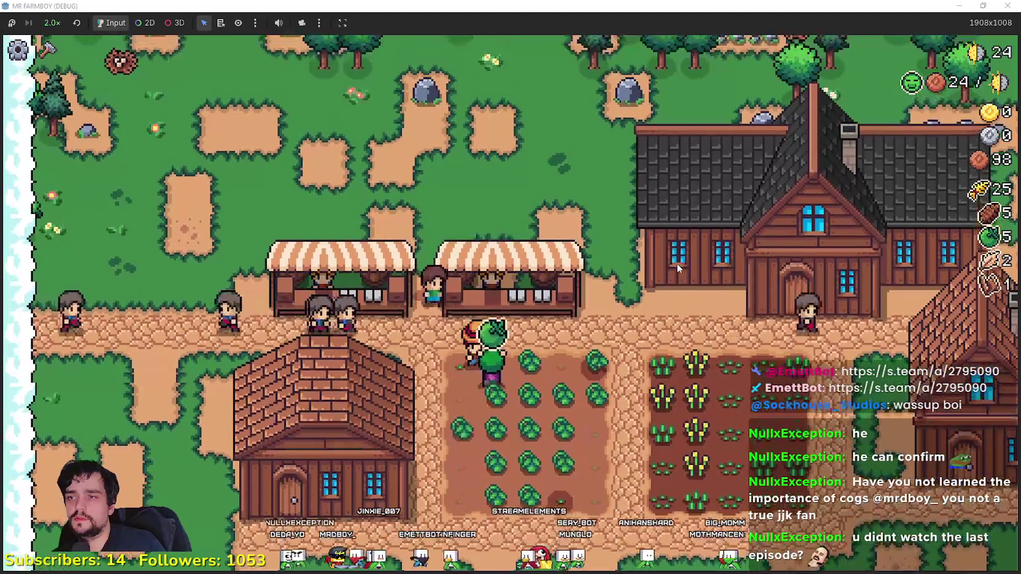
{"action": "key", "text": "e"}
{"action": "key", "text": "e"}
{"action": "key", "text": "e"}
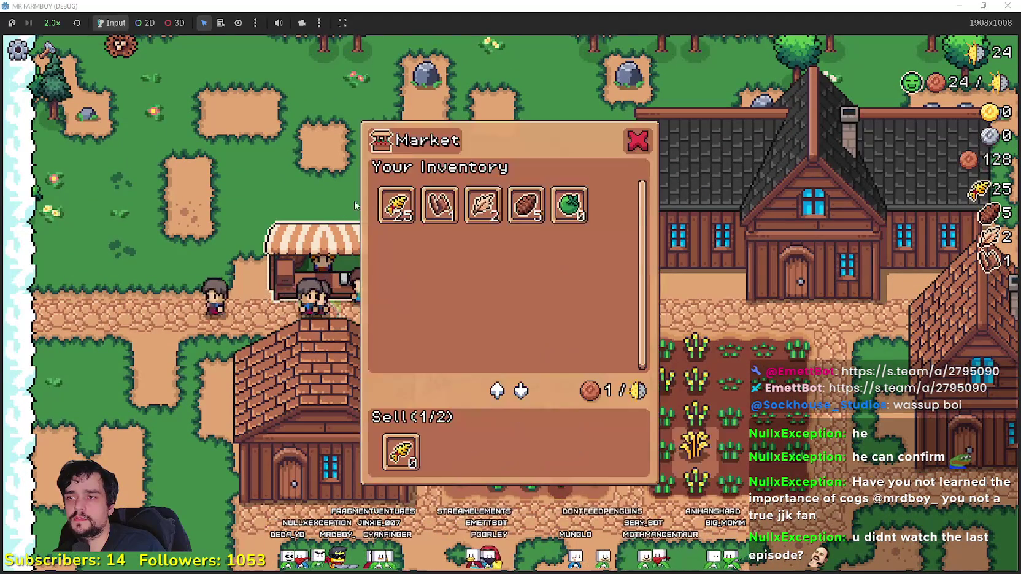
{"action": "key", "text": "e"}
Step: Harvest the ripe green tomatoes and put them up for sale at the market
{"action": "key", "text": "s"}
{"action": "key", "text": "a"}
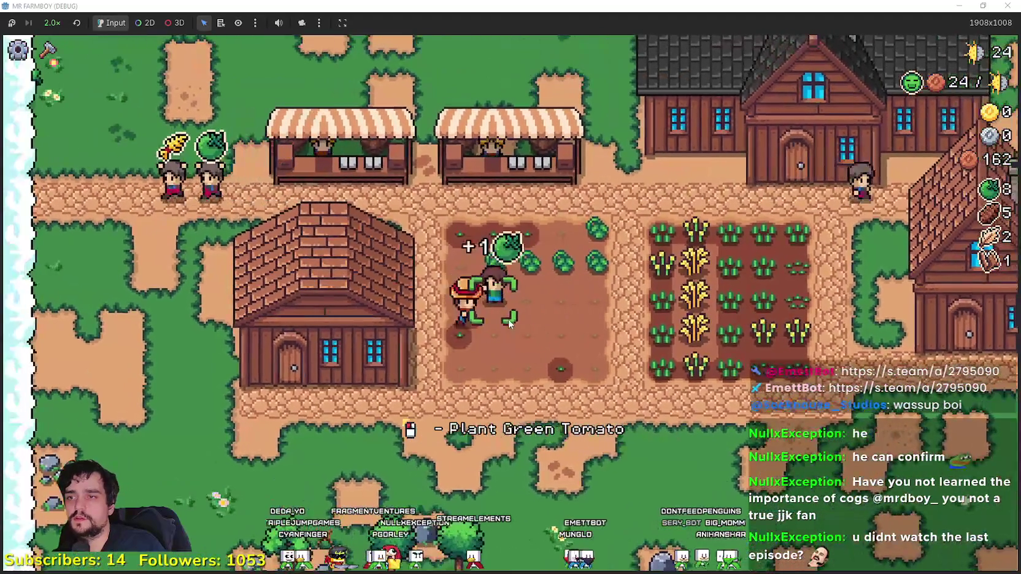
{"action": "key", "text": "w"}
{"action": "key", "text": "d"}
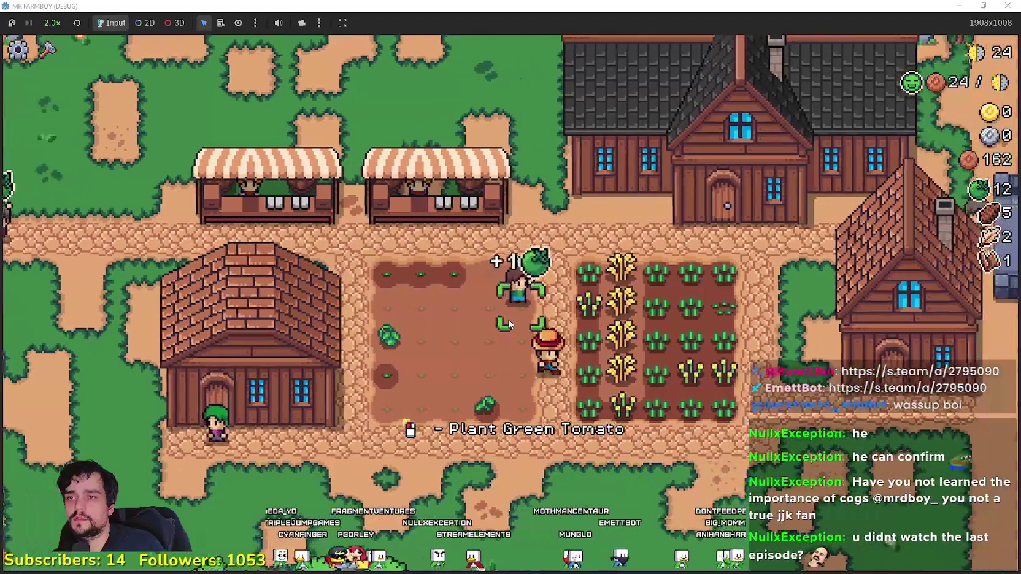
{"action": "key", "text": "a"}
{"action": "key", "text": "w"}
{"action": "key", "text": "e"}
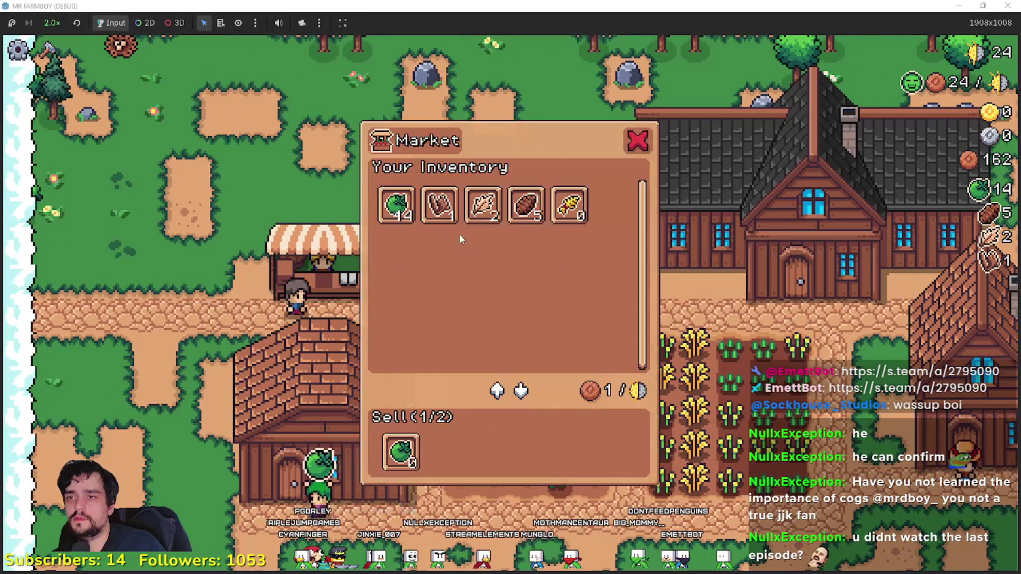
{"action": "left_click", "coordinate": [396, 204]}
Step: Add the stored wheat to the market's sell stock, raising coins to 289
{"action": "key", "text": "e"}
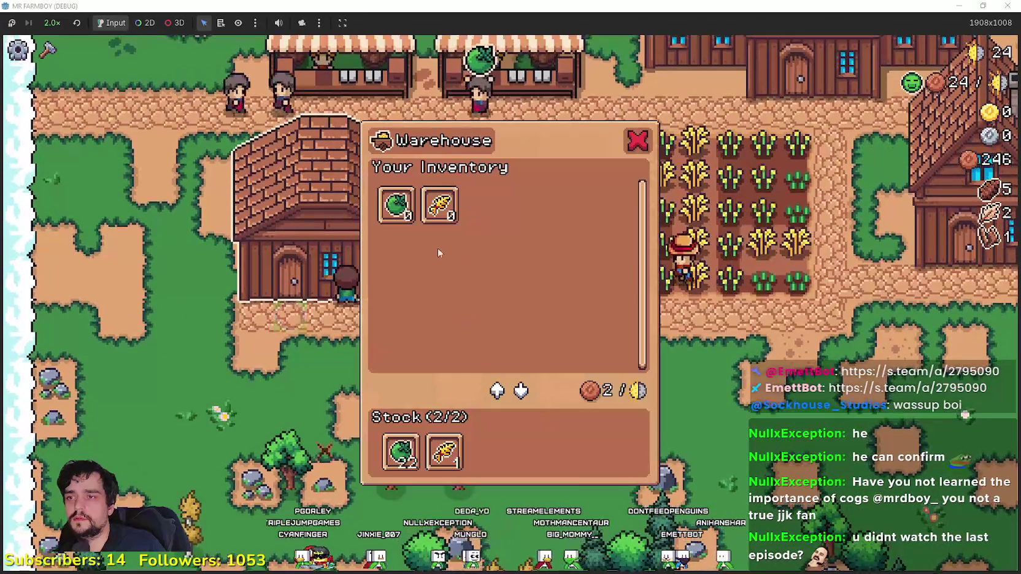
{"action": "key", "text": "e"}
{"action": "key", "text": "e"}
{"action": "key", "text": "e"}
{"action": "key", "text": "e"}
{"action": "left_click", "coordinate": [394, 212]}
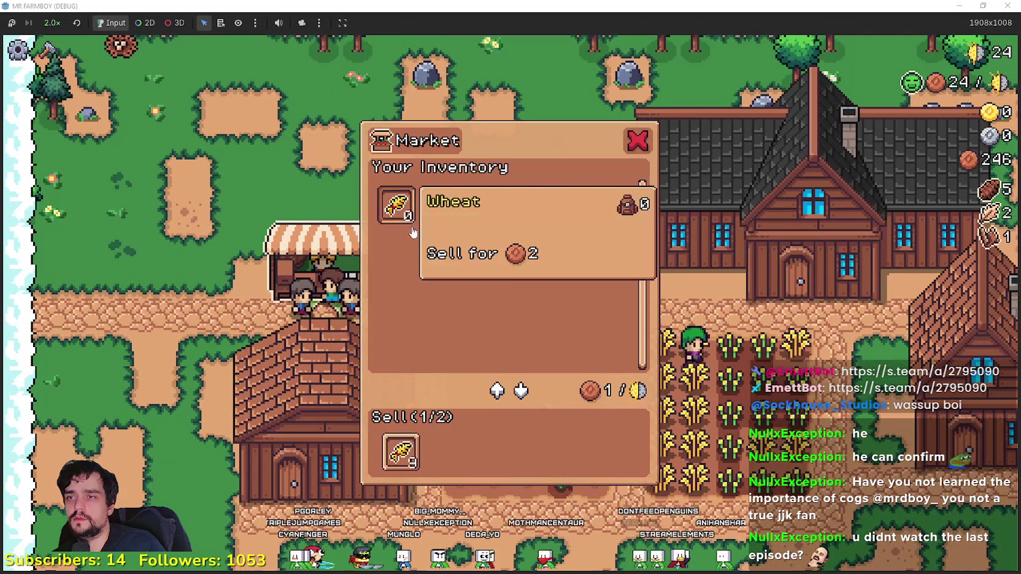
{"action": "key", "text": "e"}
{"action": "key", "text": "e"}
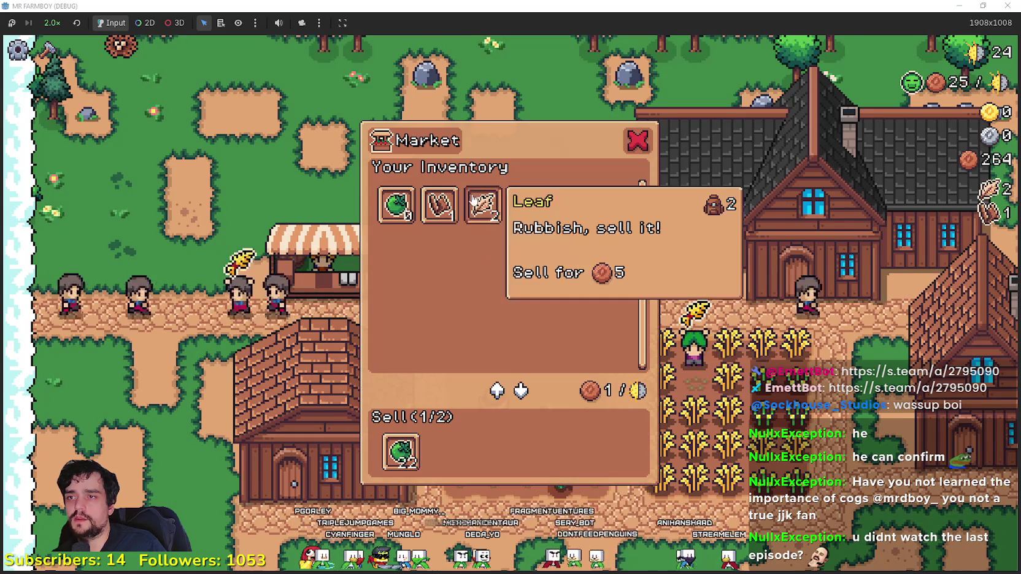
{"action": "key", "text": "e"}
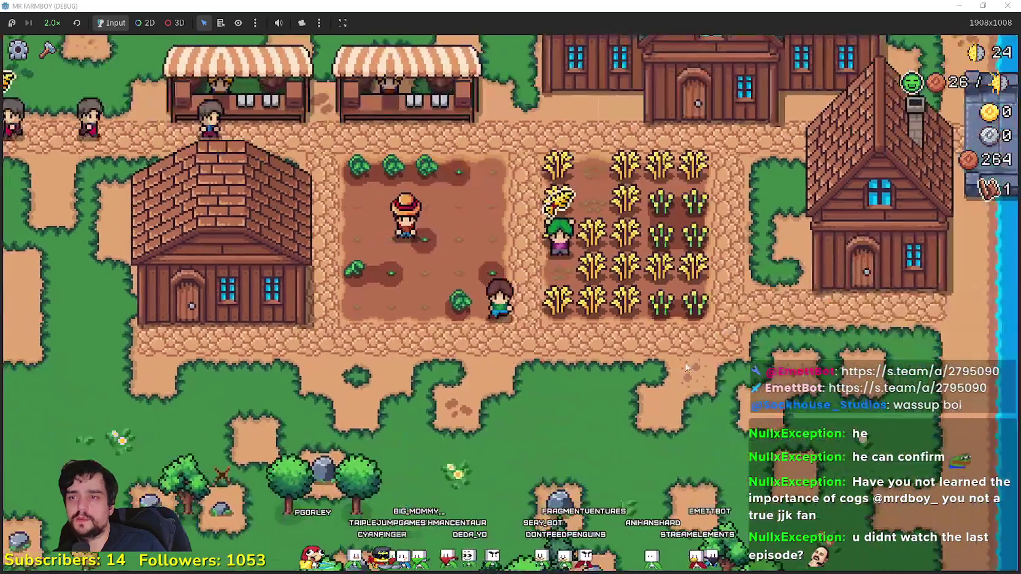
{"action": "left_click", "coordinate": [47, 50]}
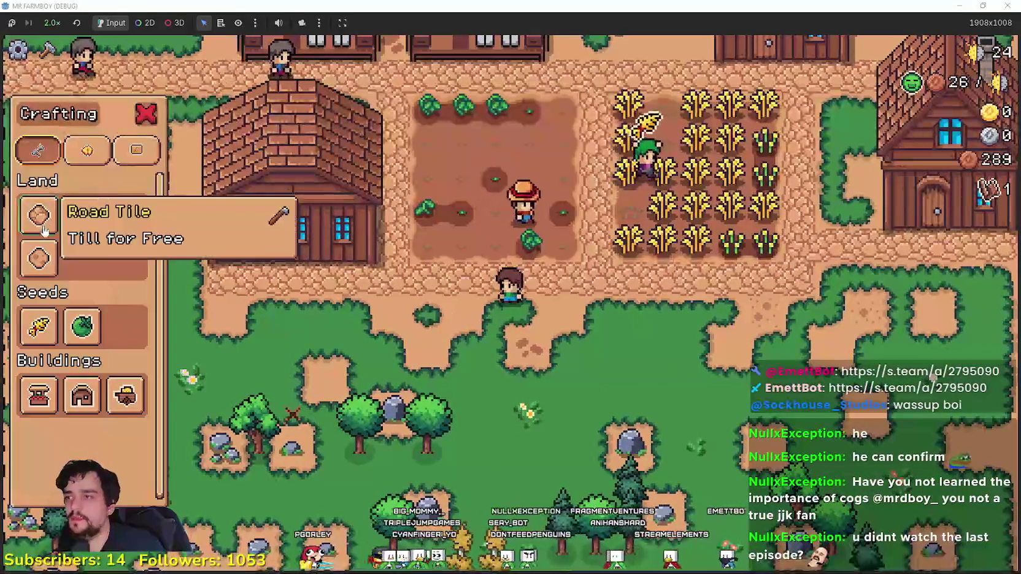
Step: Till and plant a new tomato seedling row below the plot, then water it
{"action": "key", "text": "w"}
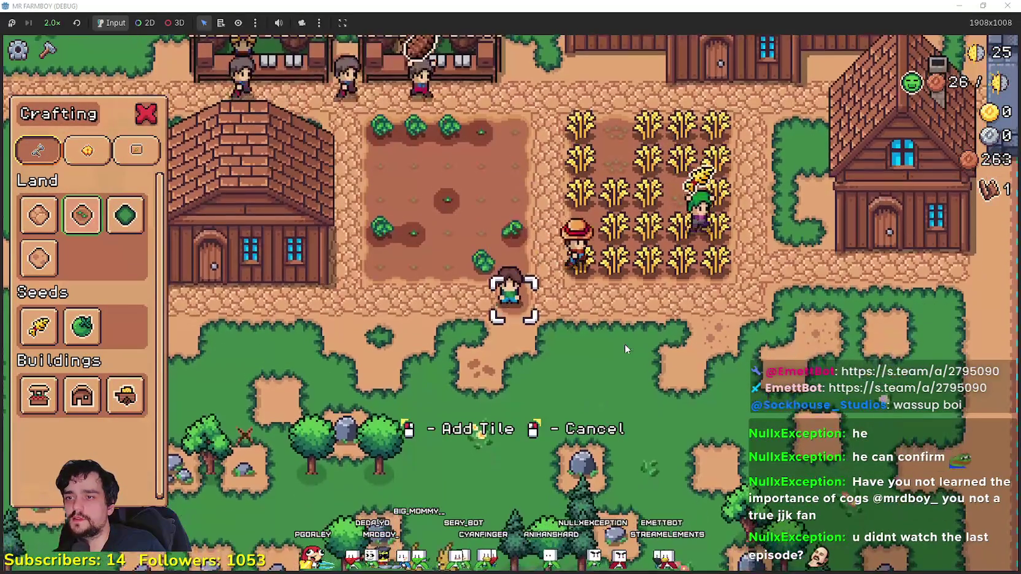
{"action": "key", "text": "d"}
{"action": "key", "text": "s"}
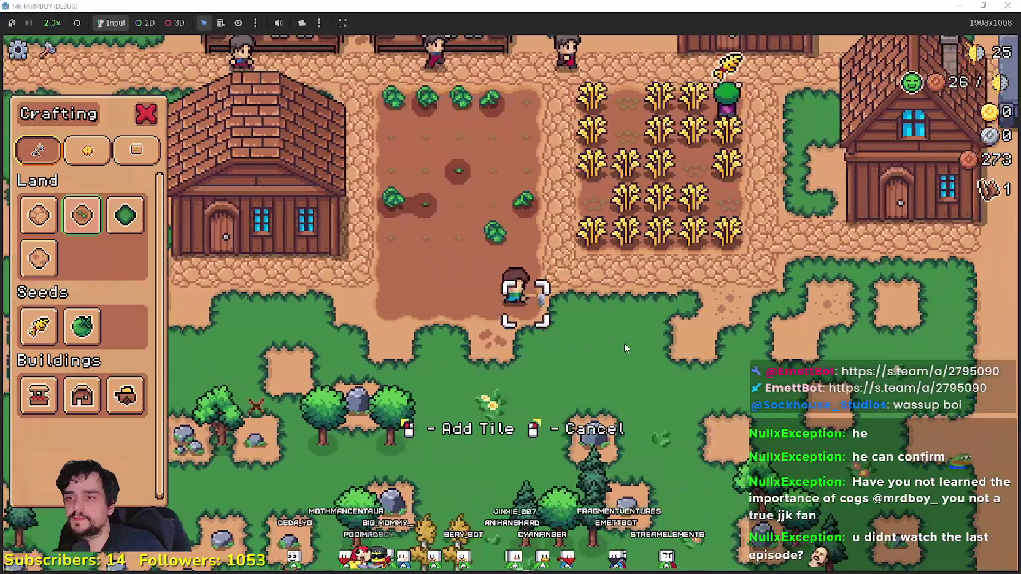
{"action": "key", "text": "s"}
{"action": "key", "text": "a"}
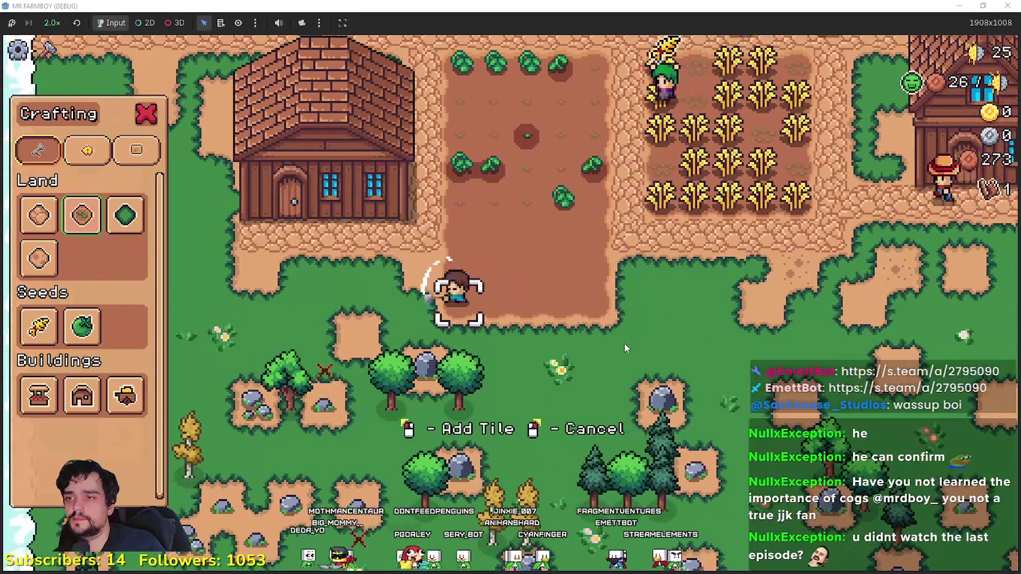
{"action": "key", "text": "d"}
{"action": "key", "text": "s"}
{"action": "key", "text": "a"}
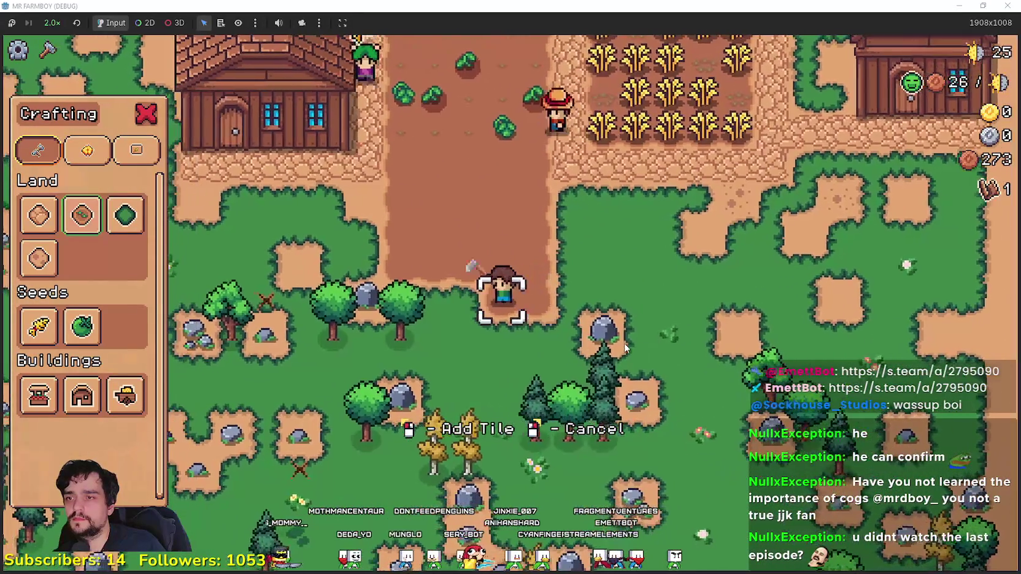
{"action": "key", "text": "d"}
{"action": "key", "text": "s"}
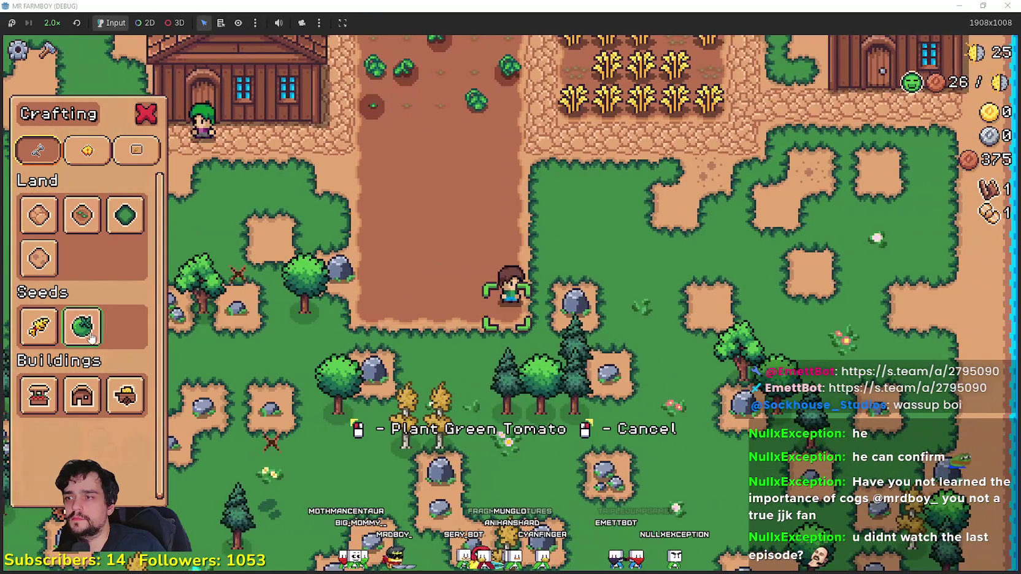
{"action": "key", "text": "w"}
{"action": "left_click", "coordinate": [604, 333]}
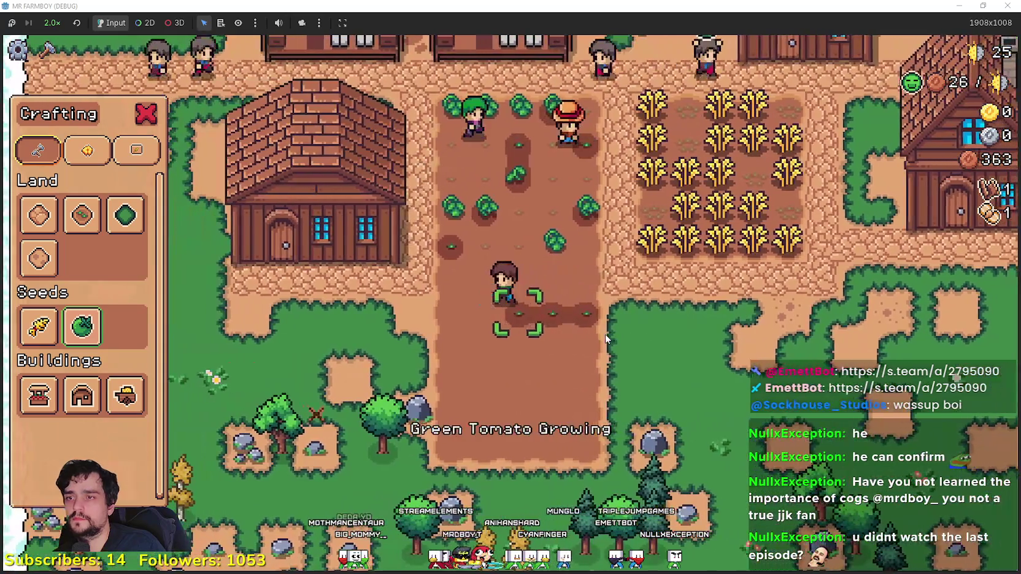
{"action": "key", "text": "a"}
{"action": "left_click", "coordinate": [604, 333]}
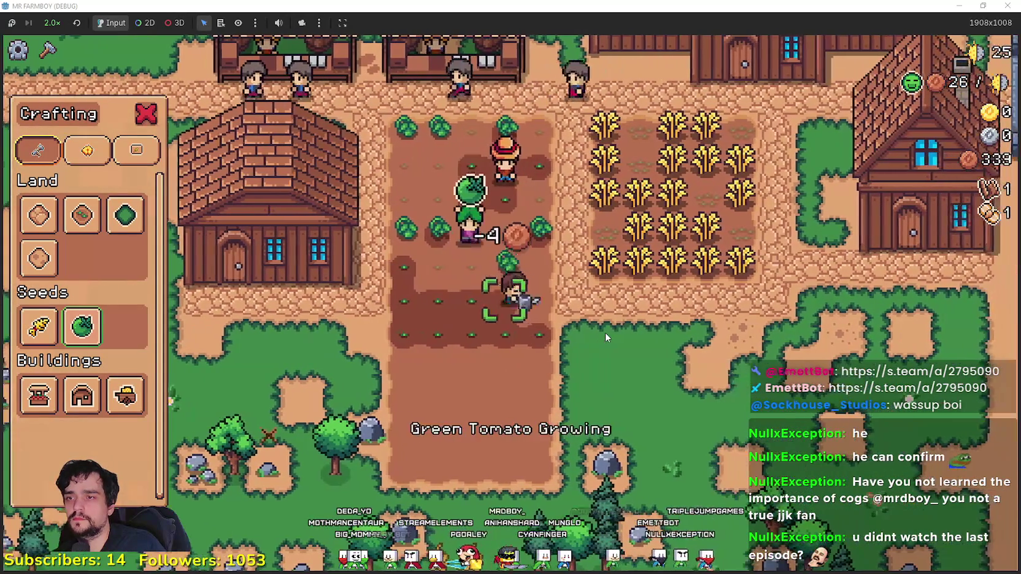
{"action": "left_click", "coordinate": [604, 332]}
Step: Plant further rows of green tomato seedlings along the plot's southern edge
{"action": "key", "text": "d"}
{"action": "key", "text": "s"}
{"action": "left_click", "coordinate": [604, 334]}
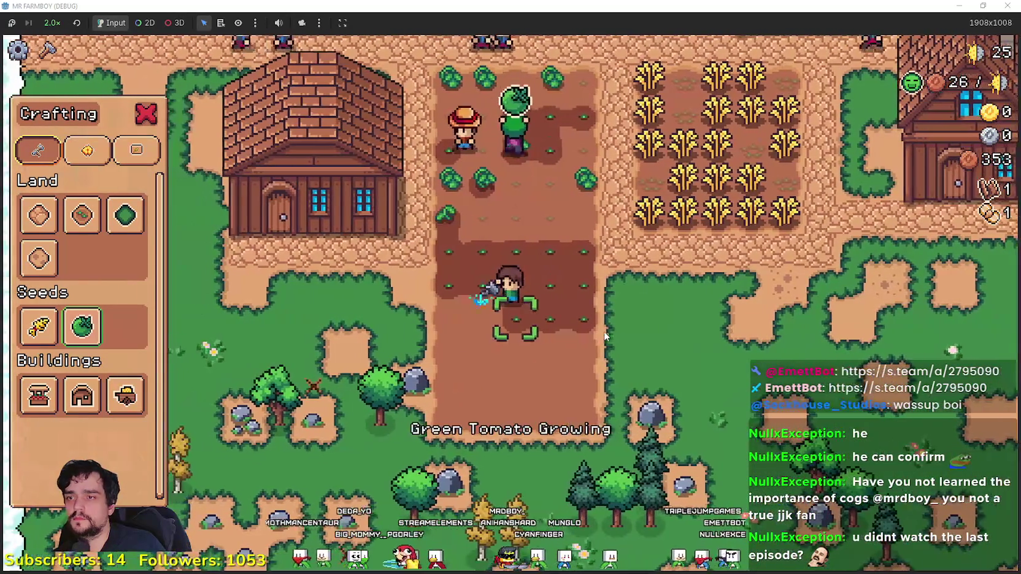
{"action": "key", "text": "a"}
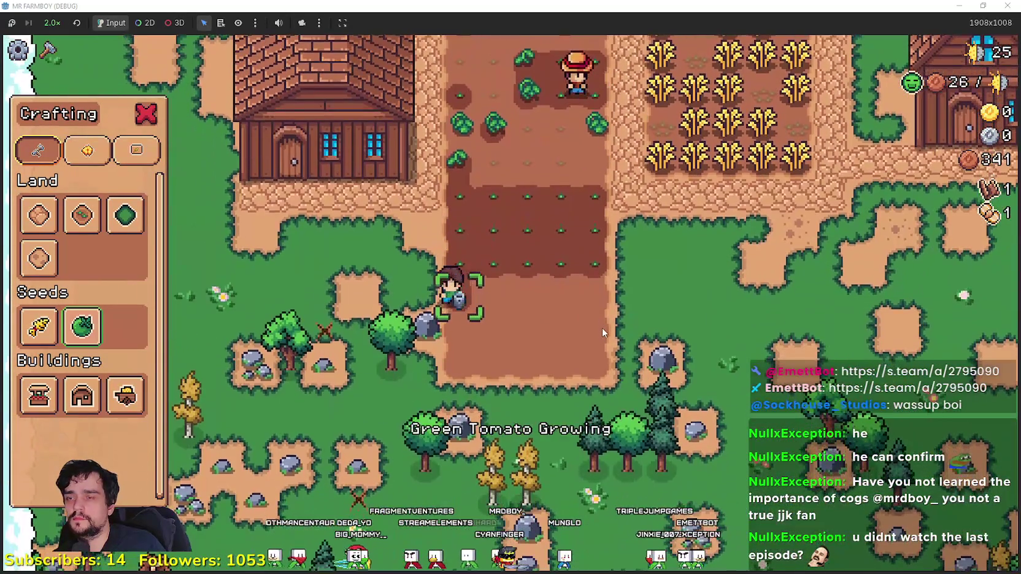
{"action": "key", "text": "d"}
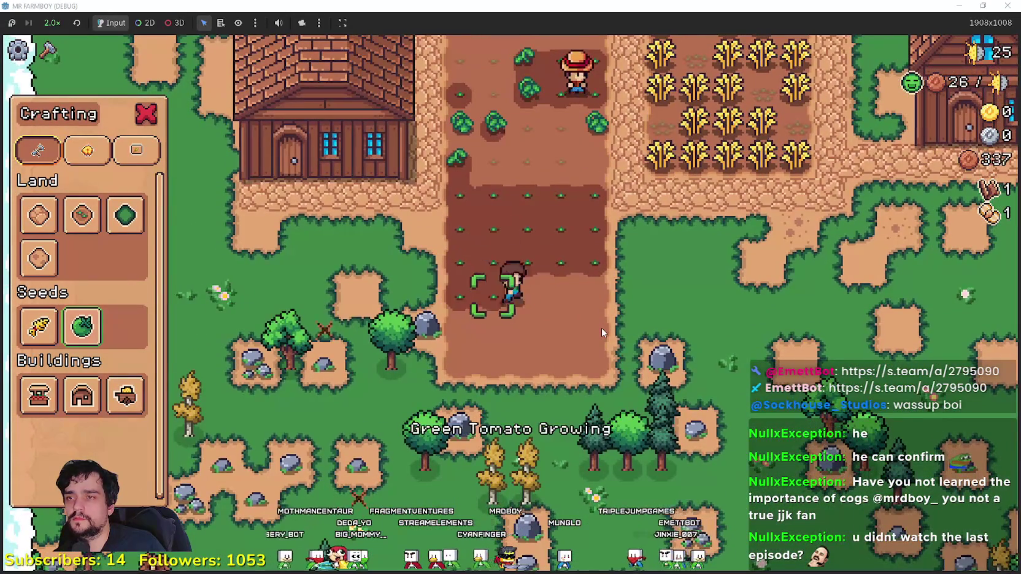
{"action": "left_click", "coordinate": [602, 328]}
{"action": "key", "text": "s"}
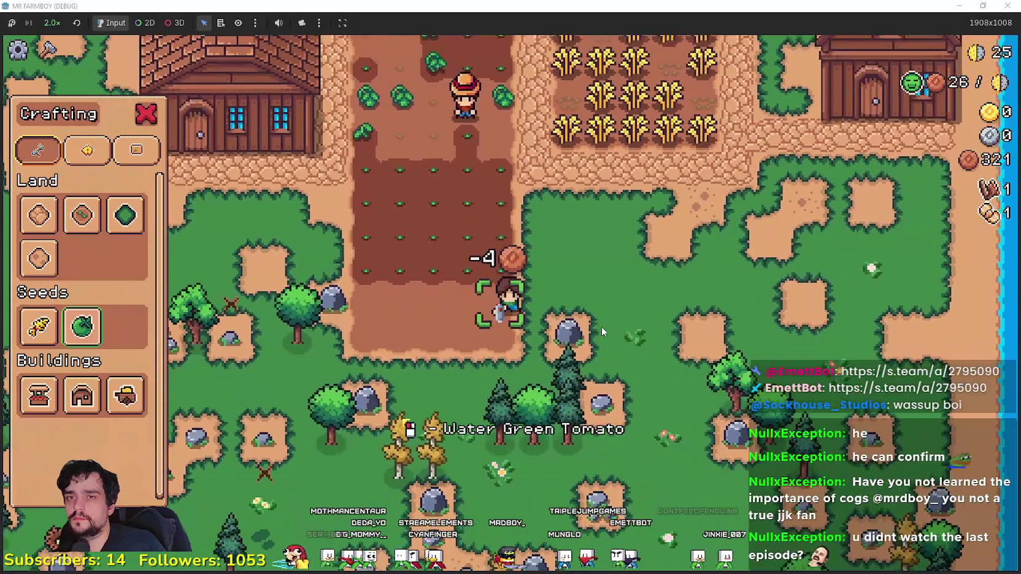
{"action": "key", "text": "a"}
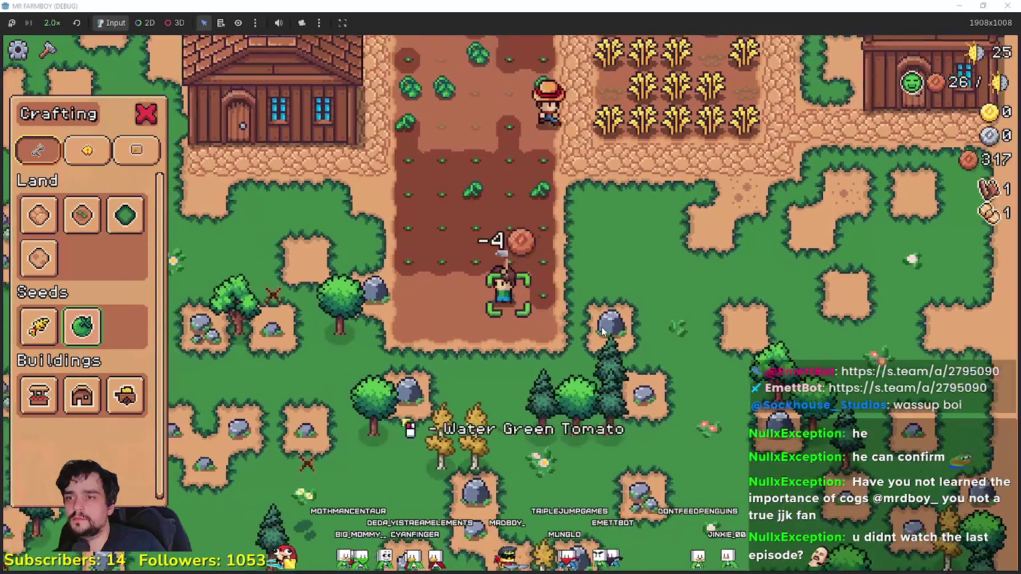
{"action": "left_click", "coordinate": [601, 327]}
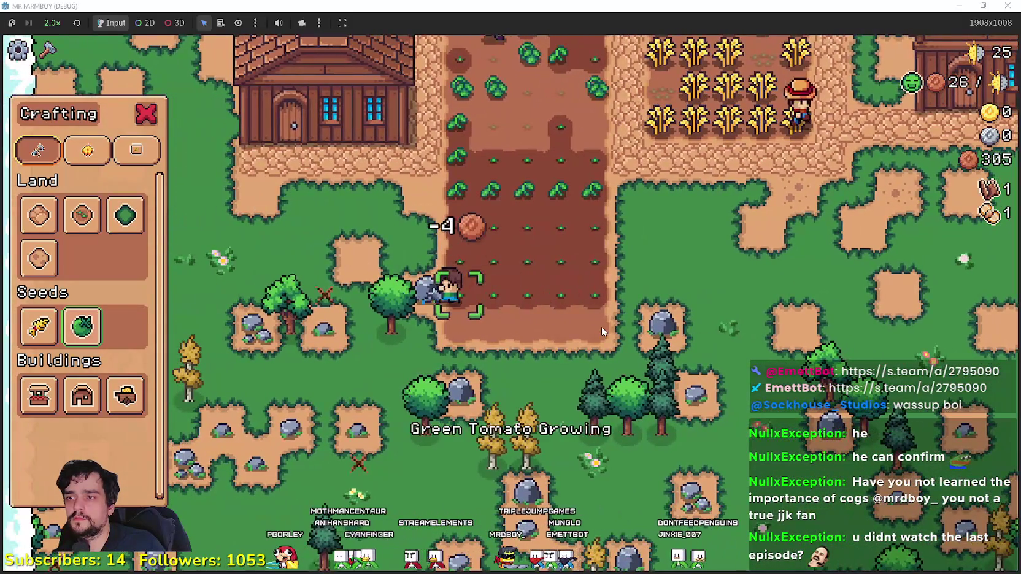
{"action": "key", "text": "d"}
{"action": "left_click", "coordinate": [601, 326]}
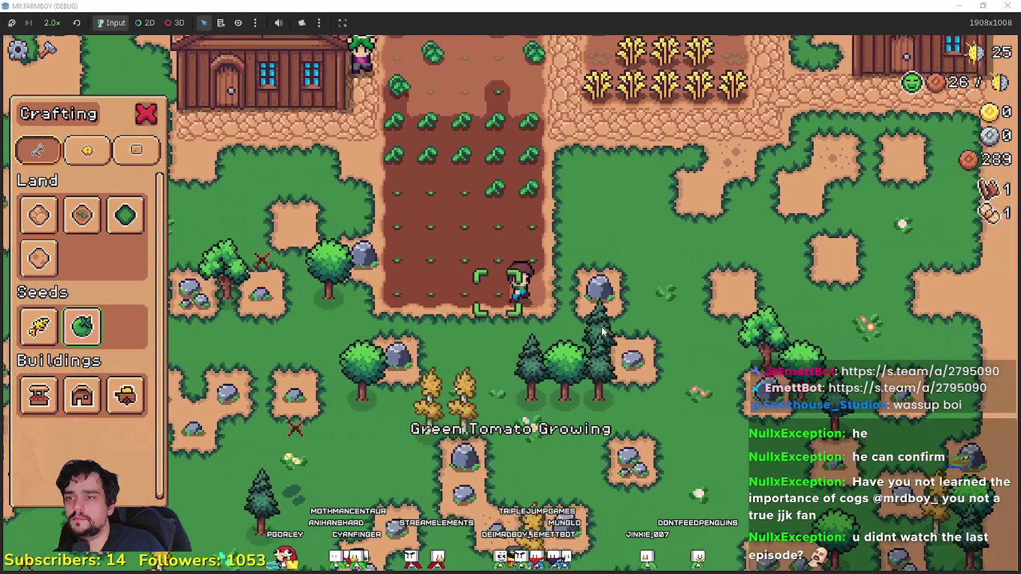
Step: Chop the pine tree below the field for wood
{"action": "key", "text": "d"}
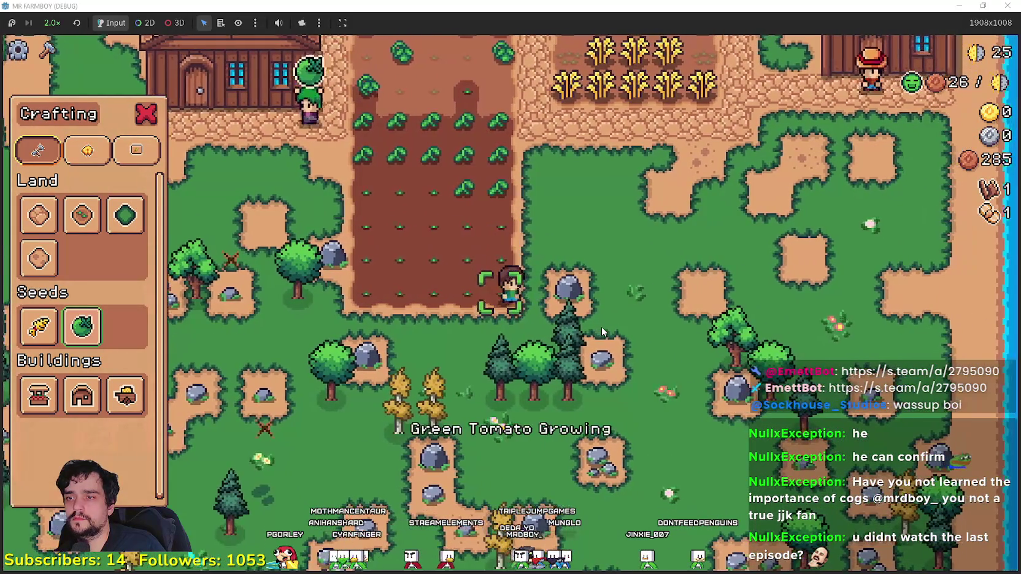
{"action": "key", "text": "Escape"}
{"action": "key", "text": "s"}
{"action": "left_click", "coordinate": [601, 326]}
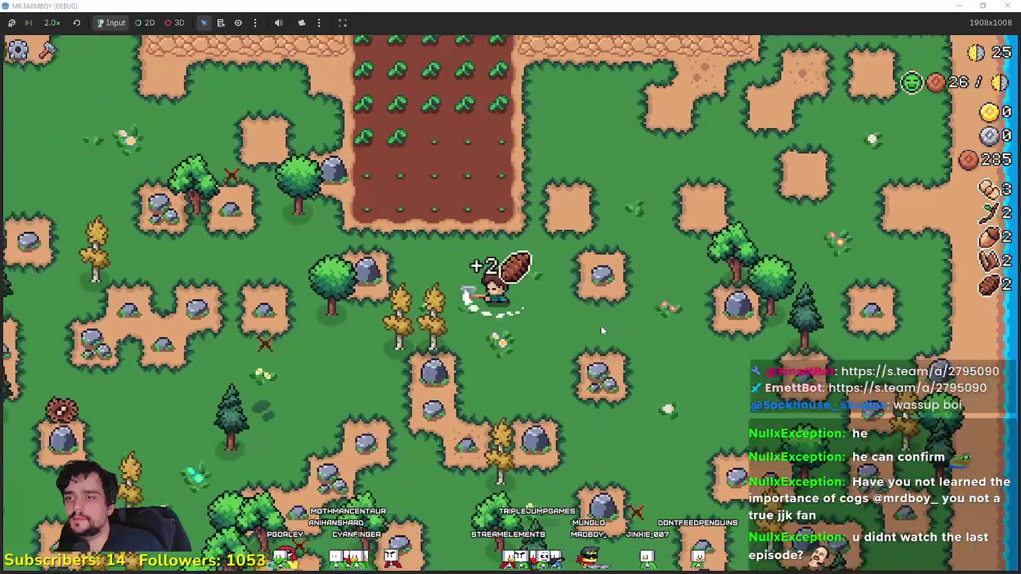
{"action": "key", "text": "w"}
Step: Lay Road Tiles along the path beside the tomato field
{"action": "key", "text": "c"}
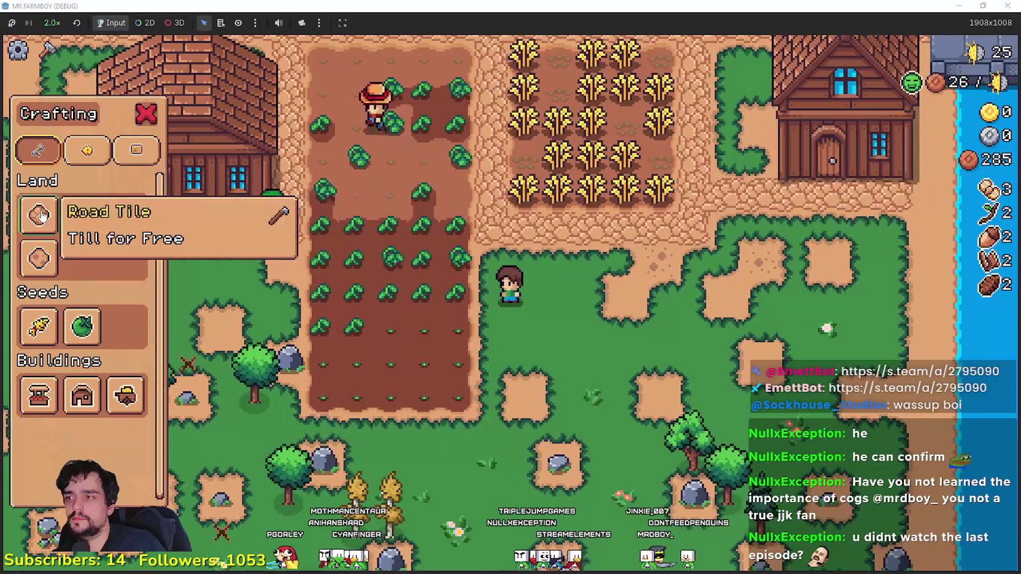
{"action": "left_click", "coordinate": [38, 215]}
{"action": "key", "text": "a"}
{"action": "key", "text": "w"}
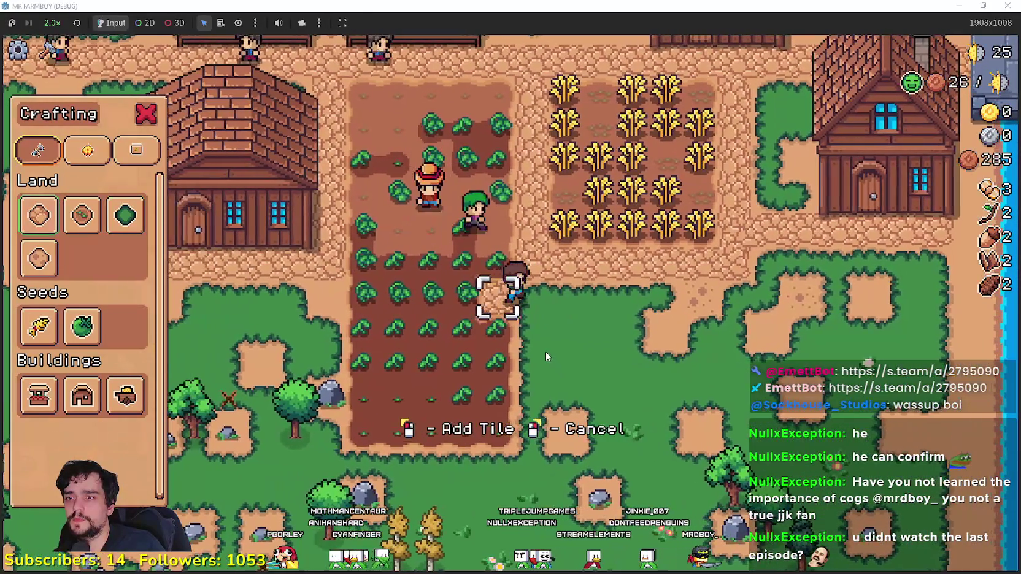
{"action": "key", "text": "s"}
{"action": "left_click", "coordinate": [545, 352]}
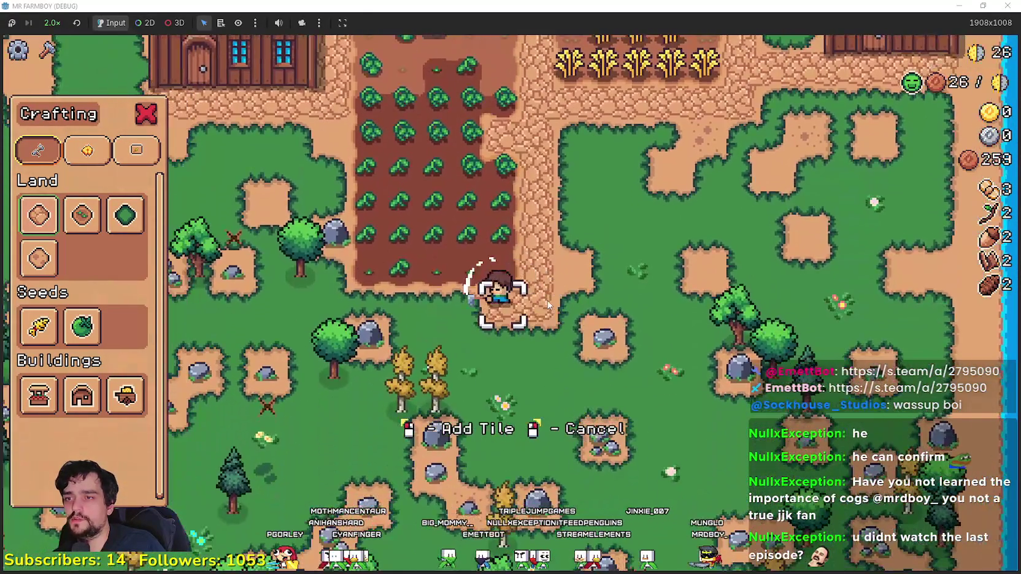
{"action": "key", "text": "w"}
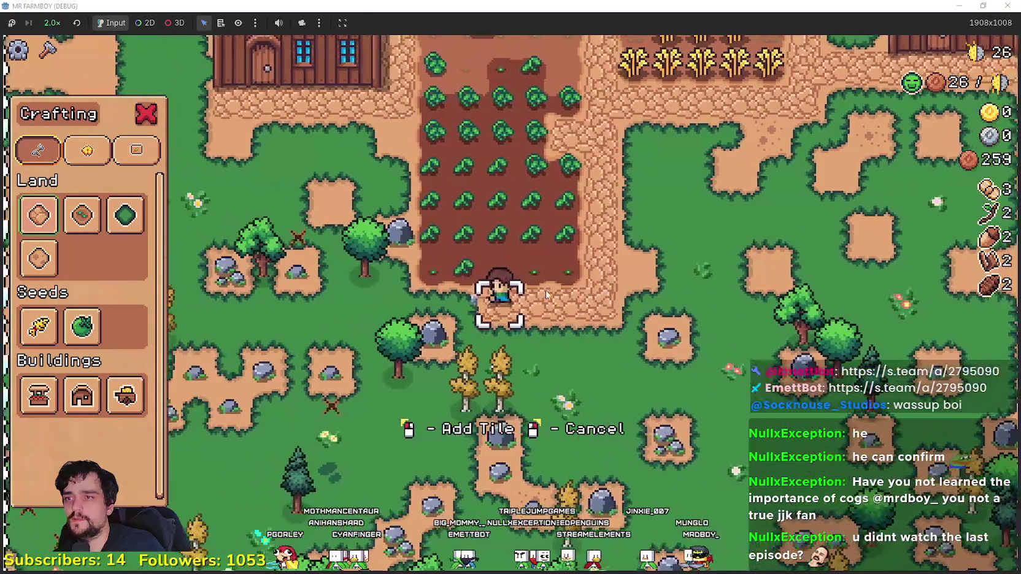
{"action": "key", "text": "a"}
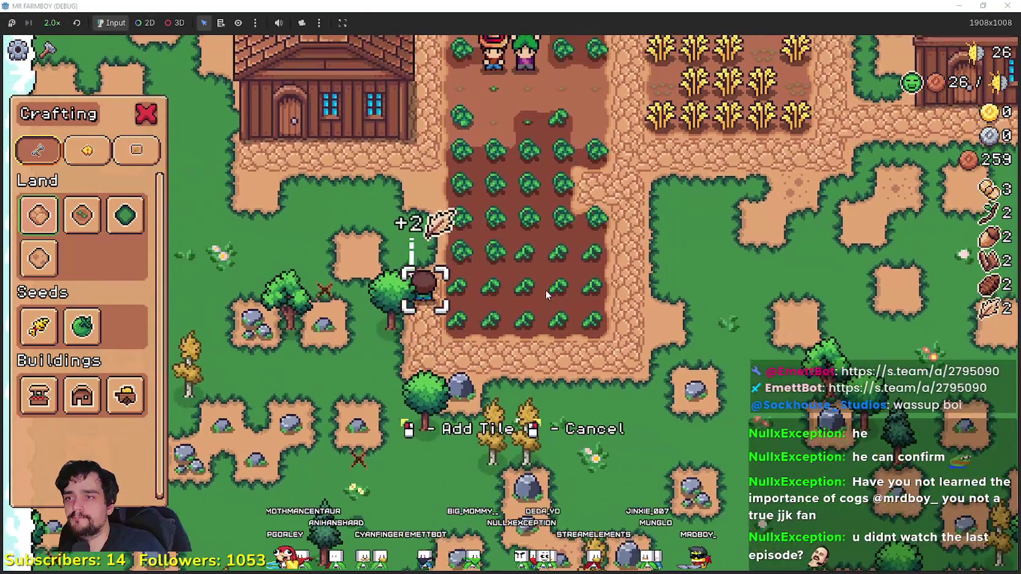
{"action": "key", "text": "w"}
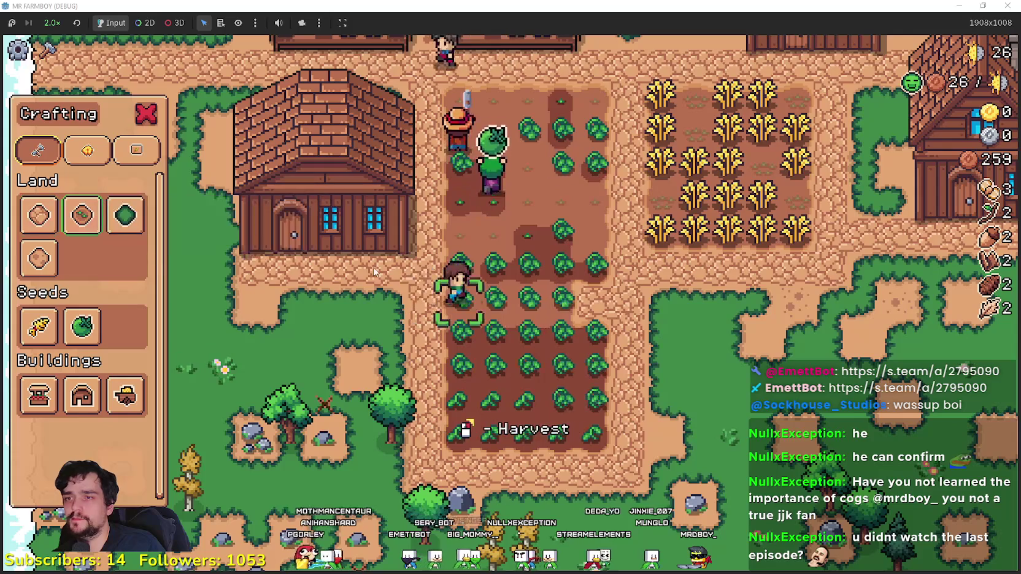
{"action": "key", "text": "d"}
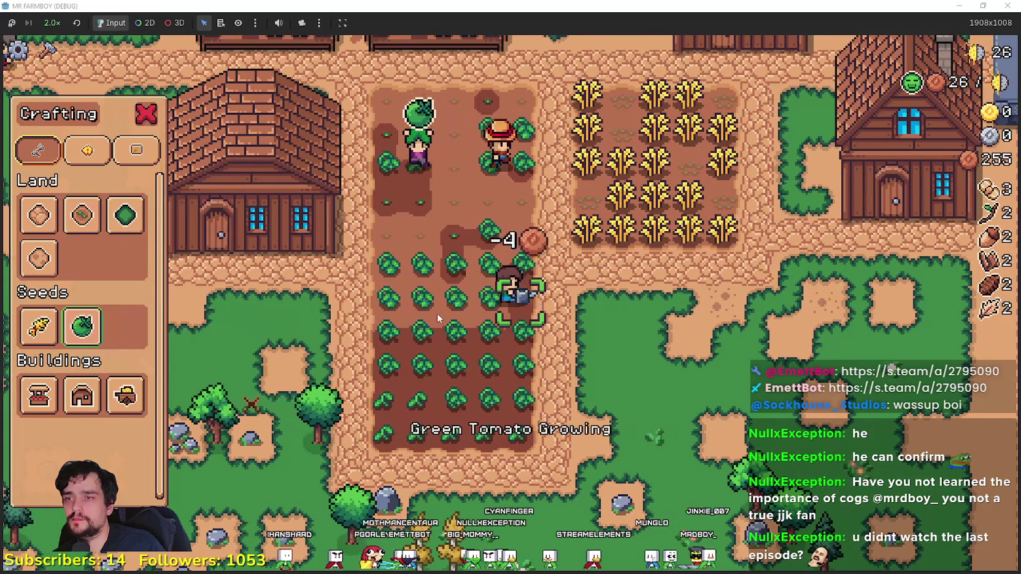
Step: Walk to the house and check its workers panel and the house building cost
{"action": "key", "text": "d"}
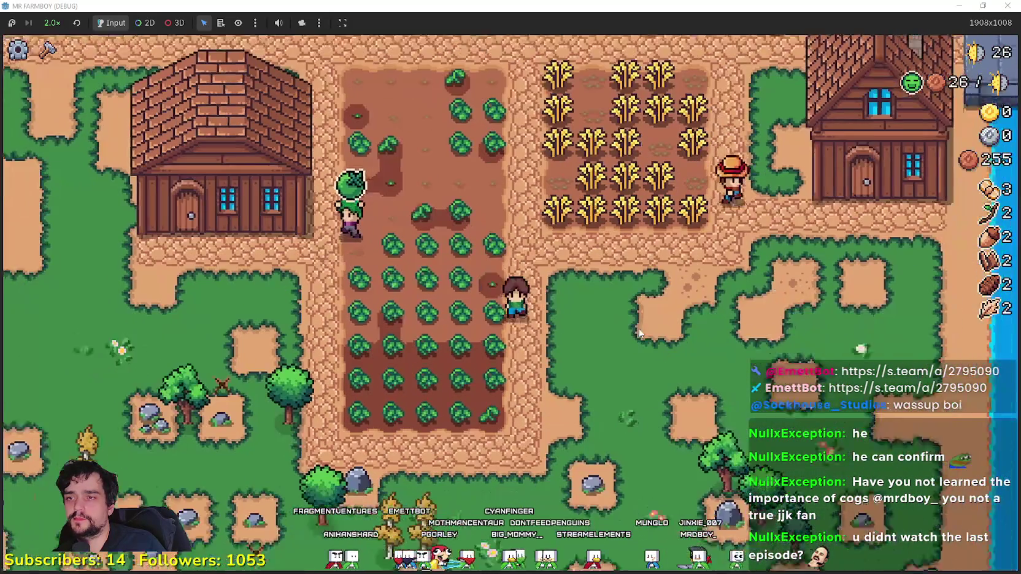
{"action": "key", "text": "d"}
{"action": "key", "text": "w"}
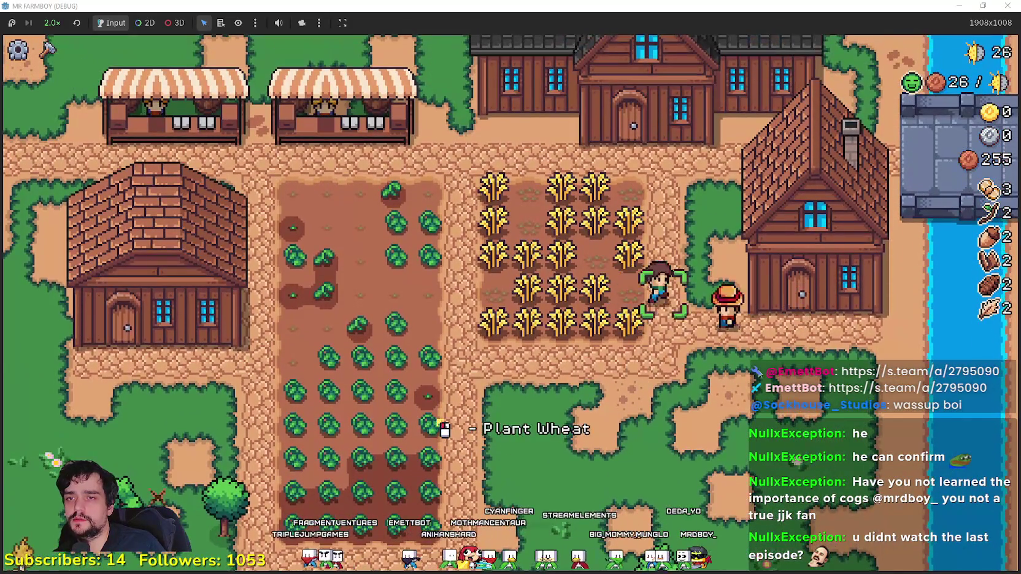
{"action": "key", "text": "d"}
{"action": "key", "text": "e"}
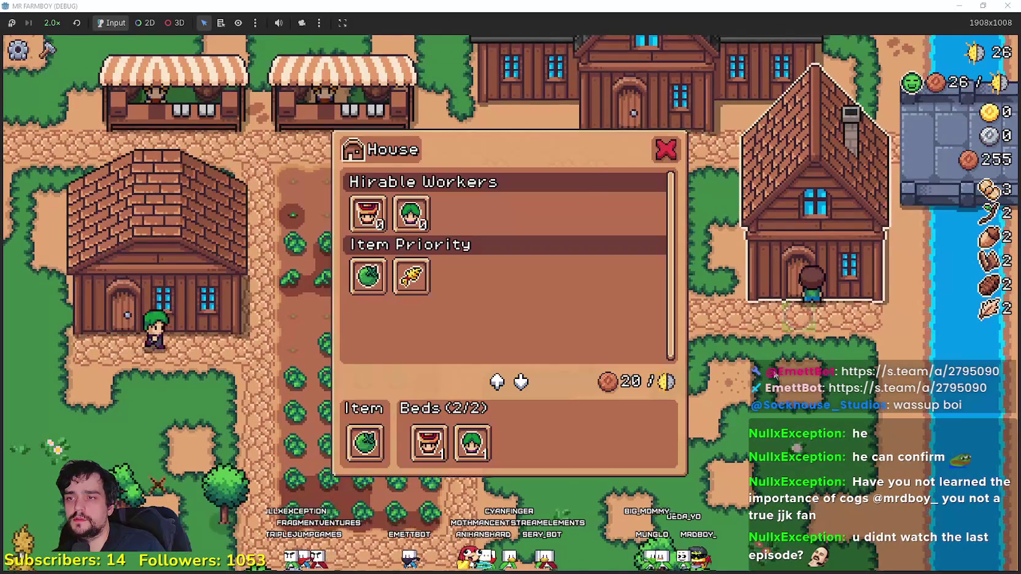
{"action": "key", "text": "s"}
{"action": "key", "text": "c"}
{"action": "key", "text": "a"}
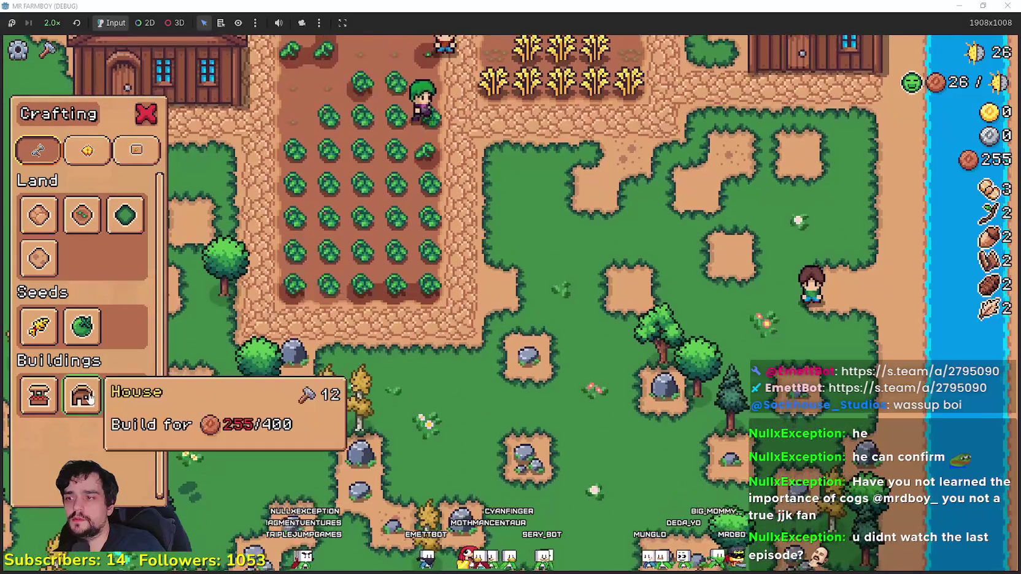
{"action": "key", "text": "c"}
Step: Harvest a ripe wheat and start gathering ripe green tomatoes
{"action": "key", "text": "w"}
{"action": "key", "text": "a"}
{"action": "left_click", "coordinate": [743, 328]}
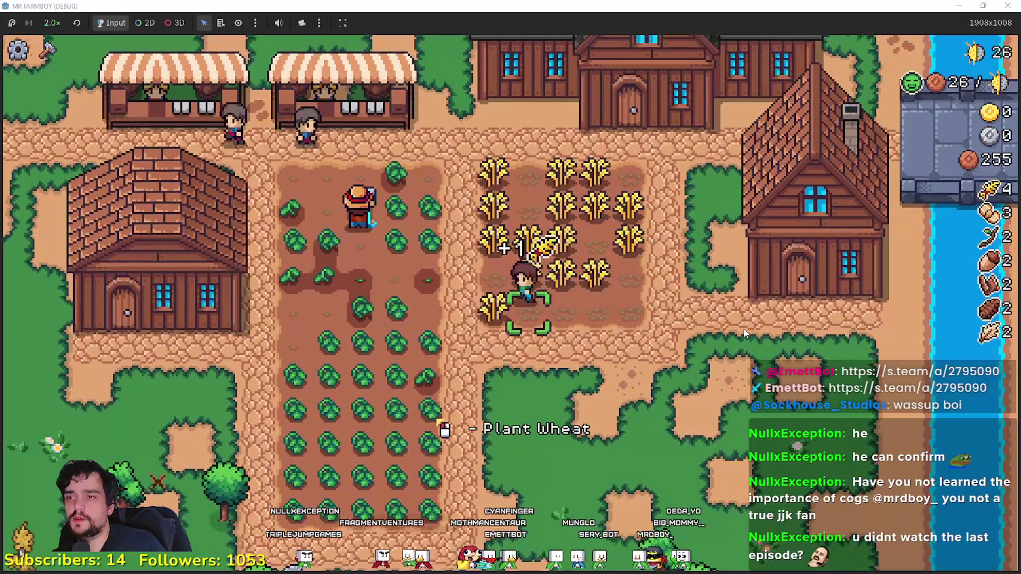
{"action": "key", "text": "a"}
{"action": "key", "text": "s"}
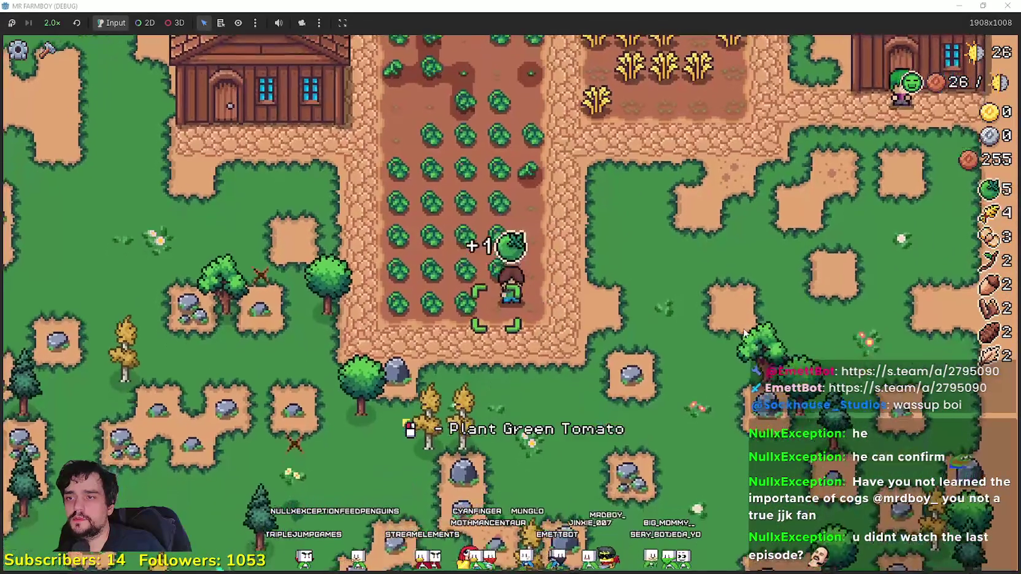
{"action": "left_click", "coordinate": [744, 328]}
{"action": "key", "text": "w"}
{"action": "left_click", "coordinate": [743, 329]}
{"action": "key", "text": "a"}
{"action": "key", "text": "s"}
Step: Gather the remaining tomatoes and store them in the warehouse, reaching 50 tomatoes
{"action": "key", "text": "s"}
{"action": "left_click", "coordinate": [743, 332]}
{"action": "key", "text": "w"}
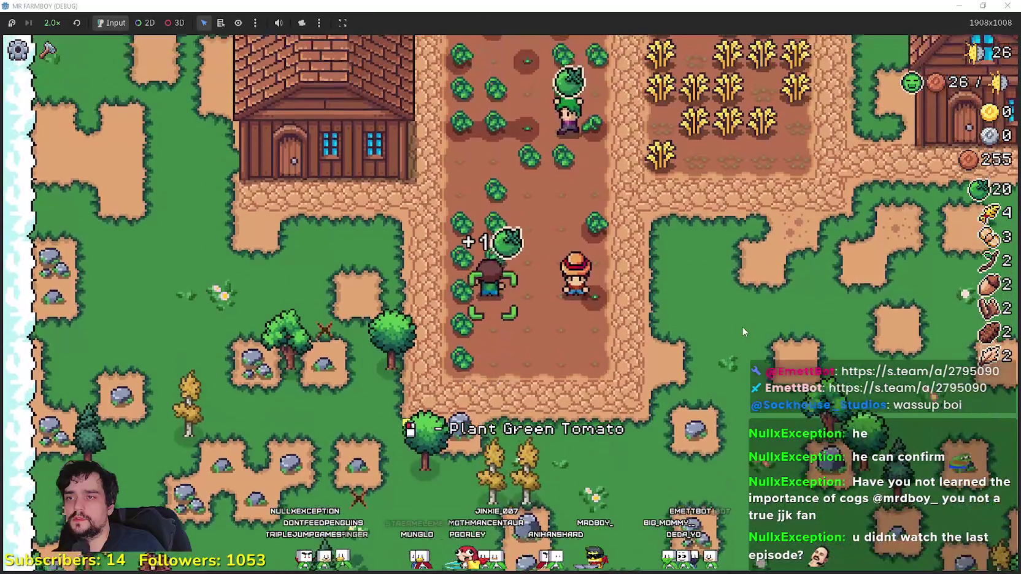
{"action": "key", "text": "a"}
{"action": "key", "text": "a"}
{"action": "key", "text": "s"}
{"action": "key", "text": "w"}
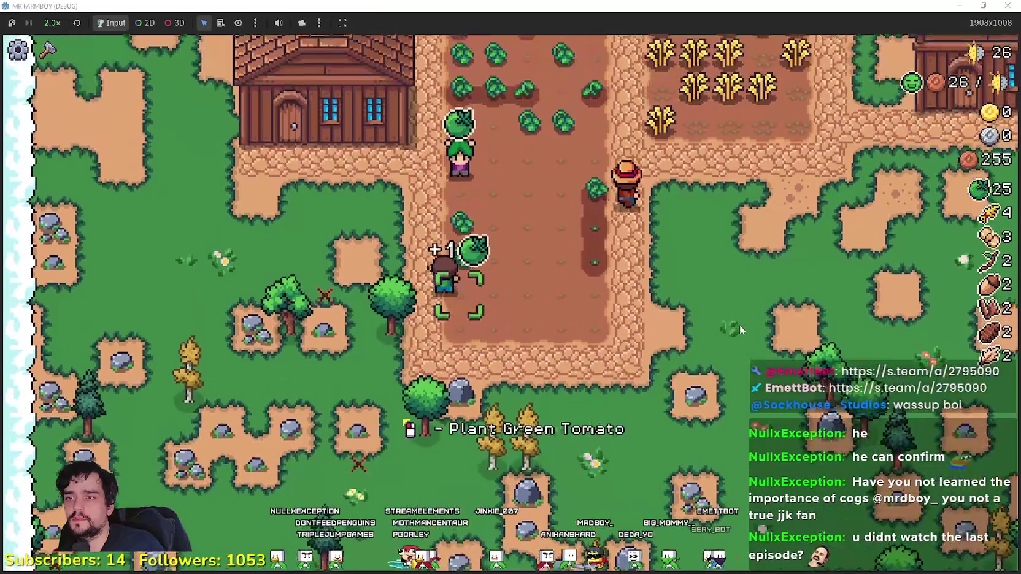
{"action": "key", "text": "w"}
{"action": "key", "text": "d"}
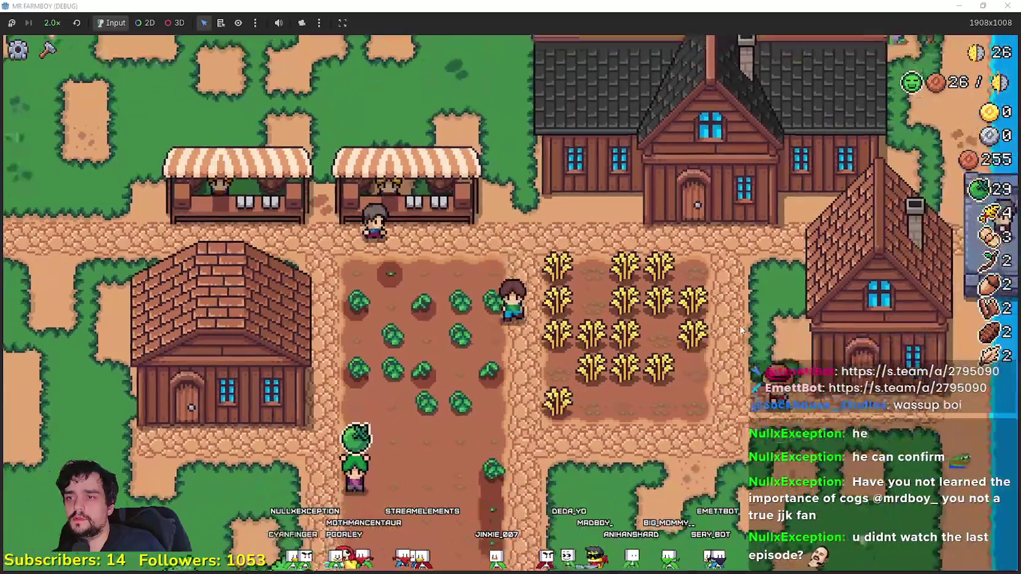
{"action": "key", "text": "w"}
{"action": "key", "text": "d"}
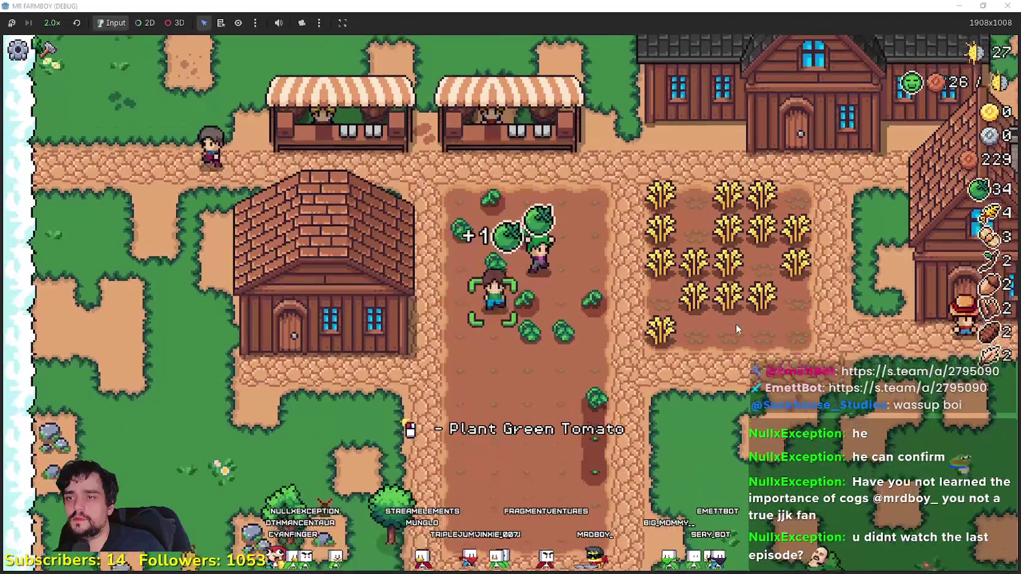
{"action": "key", "text": "w"}
{"action": "key", "text": "a"}
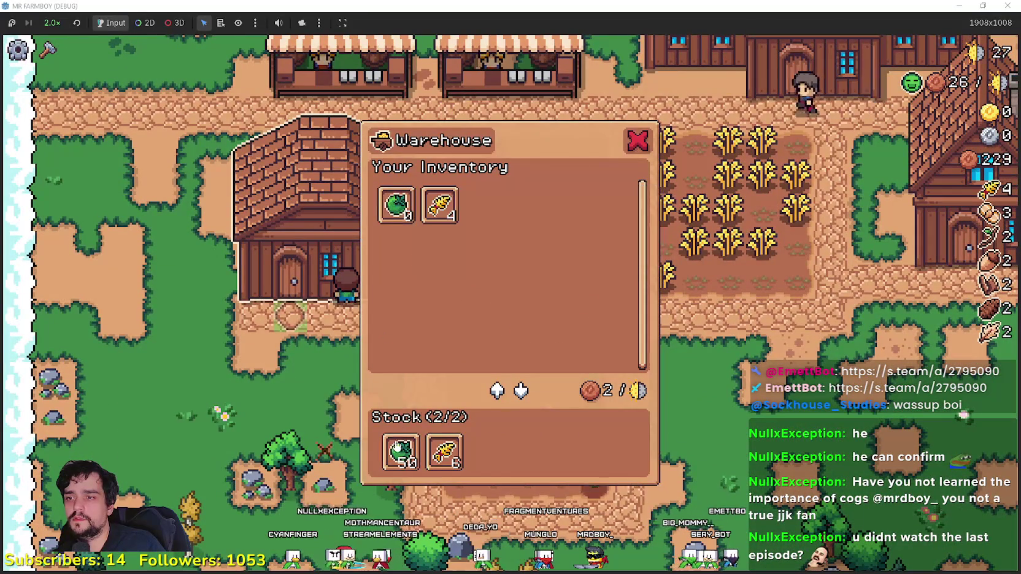
Step: Stop by the market, then harvest the whole wheat field up to 15 wheat
{"action": "key", "text": "w"}
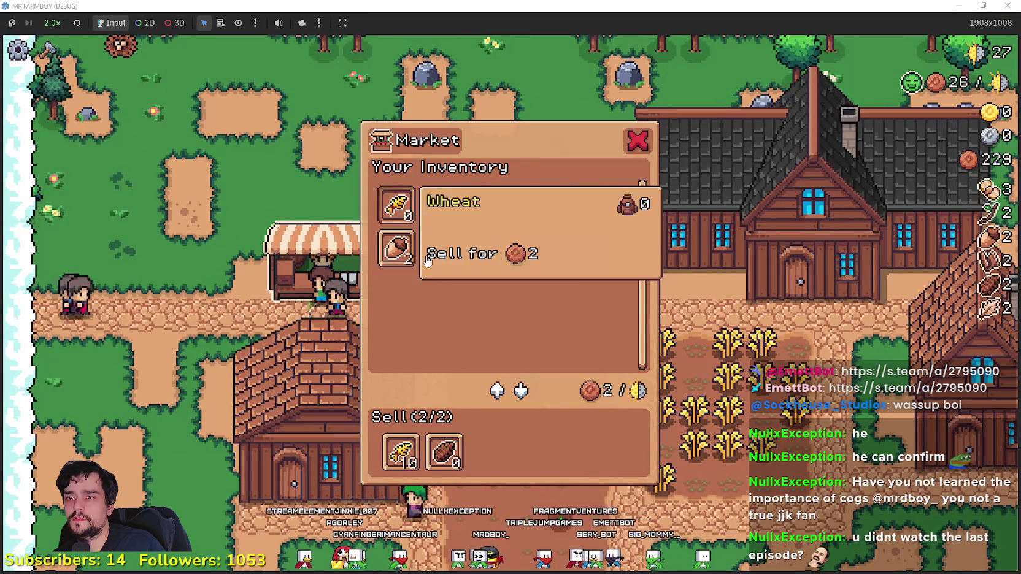
{"action": "key", "text": "s"}
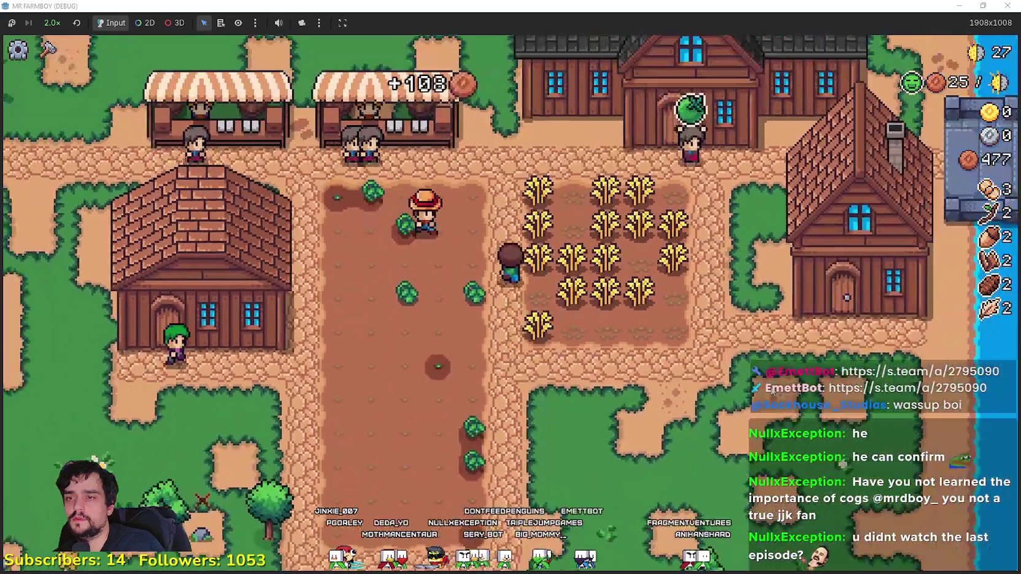
{"action": "left_click", "coordinate": [774, 393]}
{"action": "key", "text": "w"}
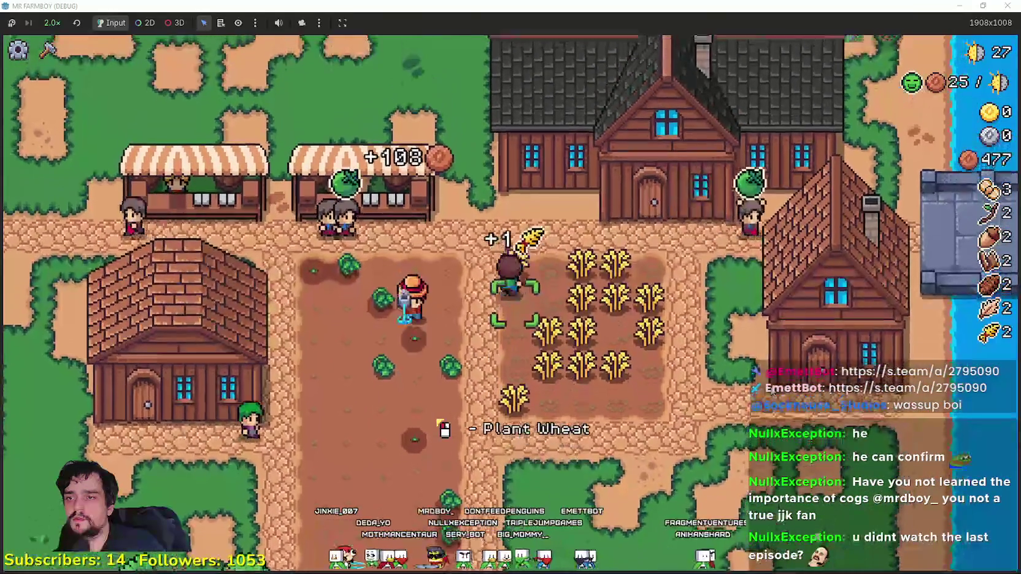
{"action": "key", "text": "s"}
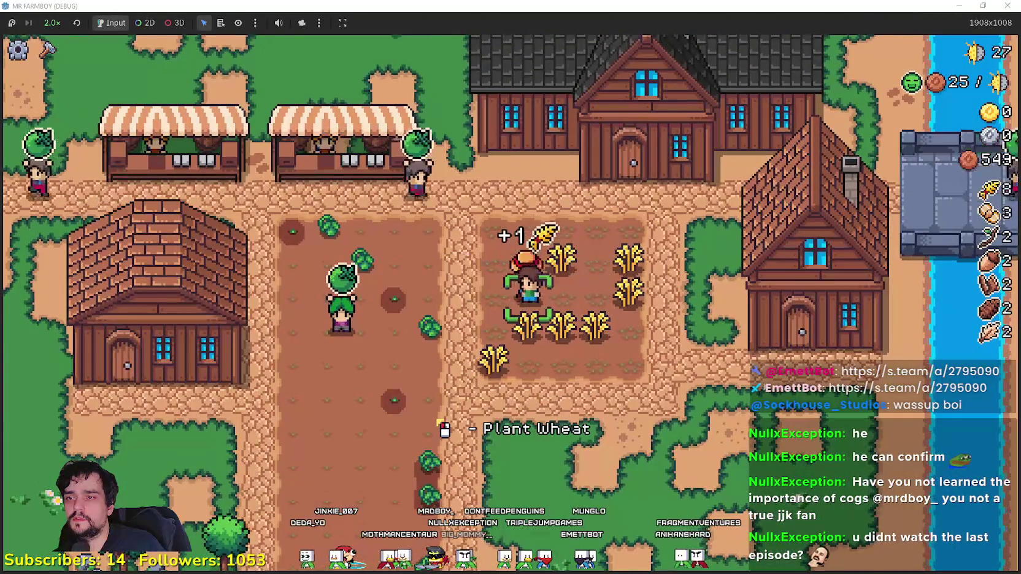
{"action": "key", "text": "d"}
{"action": "key", "text": "a"}
{"action": "key", "text": "s"}
{"action": "key", "text": "w"}
Step: Build a new house beside the river, spending 400 wood
{"action": "key", "text": "d"}
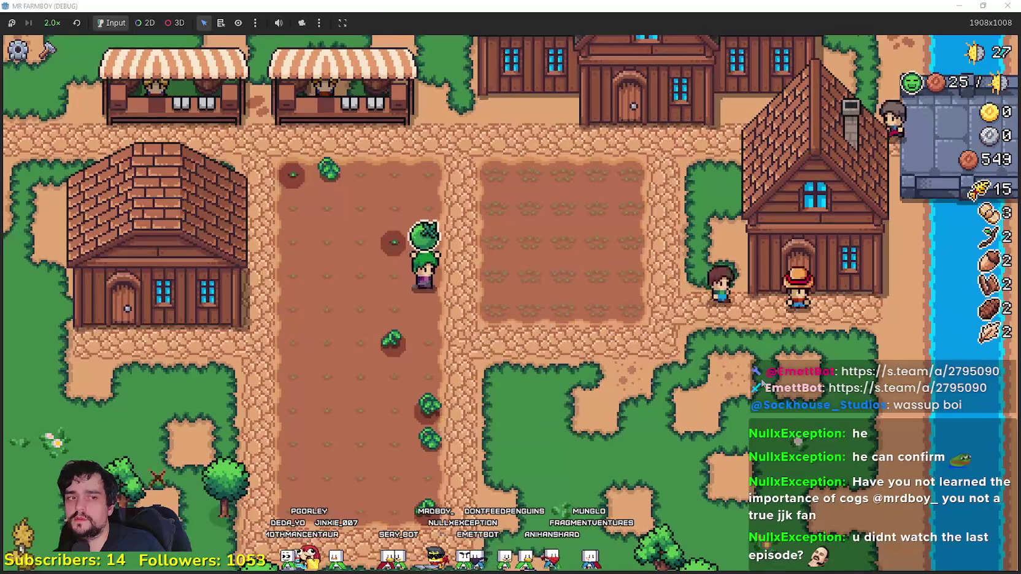
{"action": "key", "text": "s"}
{"action": "key", "text": "c"}
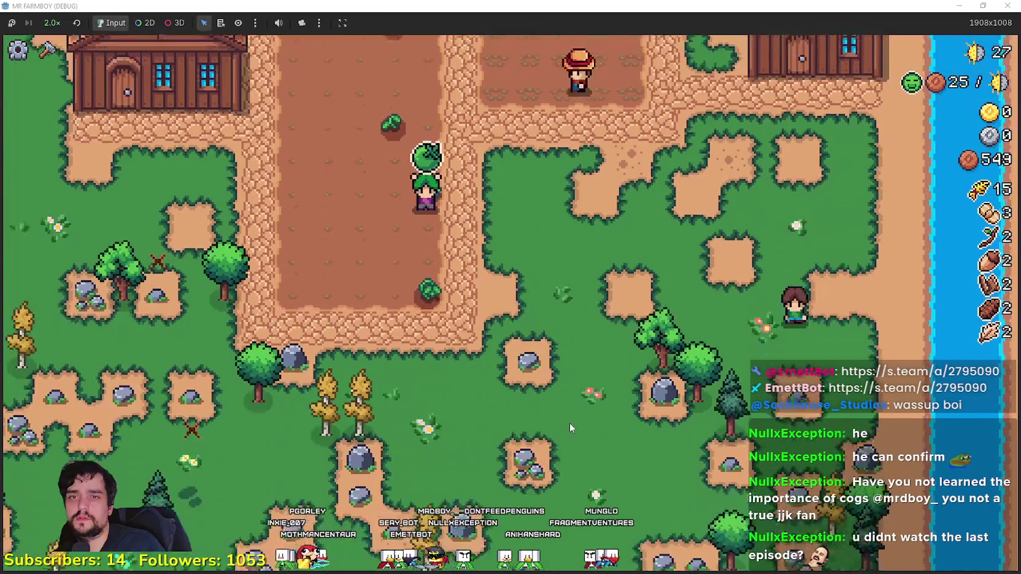
{"action": "left_click", "coordinate": [101, 398]}
{"action": "key", "text": "w"}
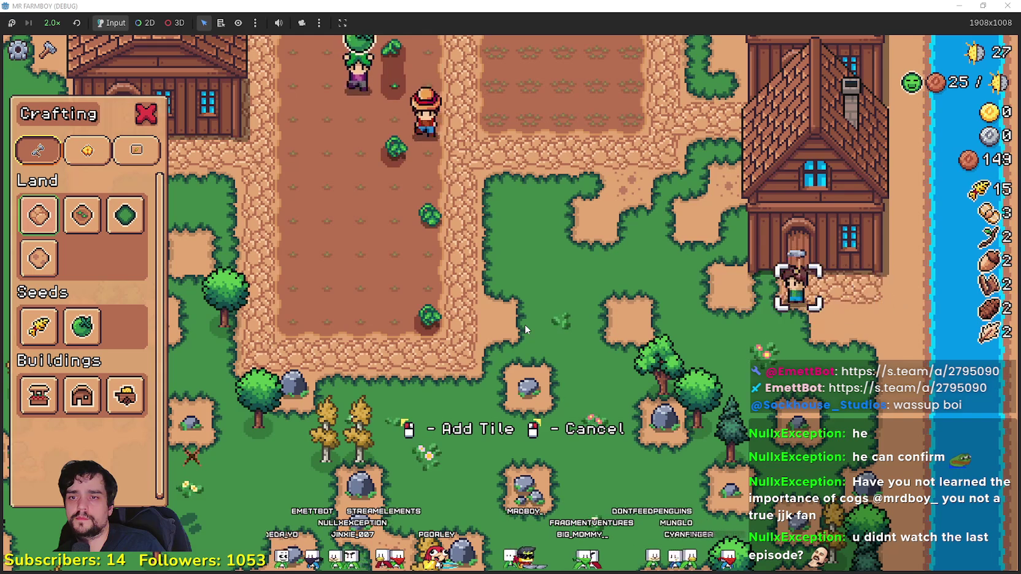
Step: Walk across the plot and cancel the farm tile placement
{"action": "key", "text": "s"}
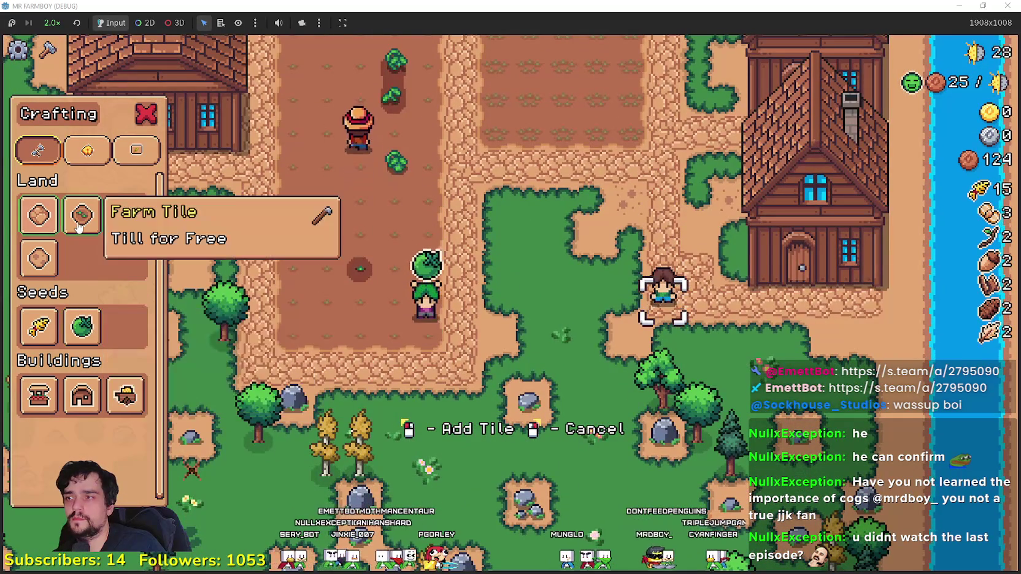
{"action": "key", "text": "w"}
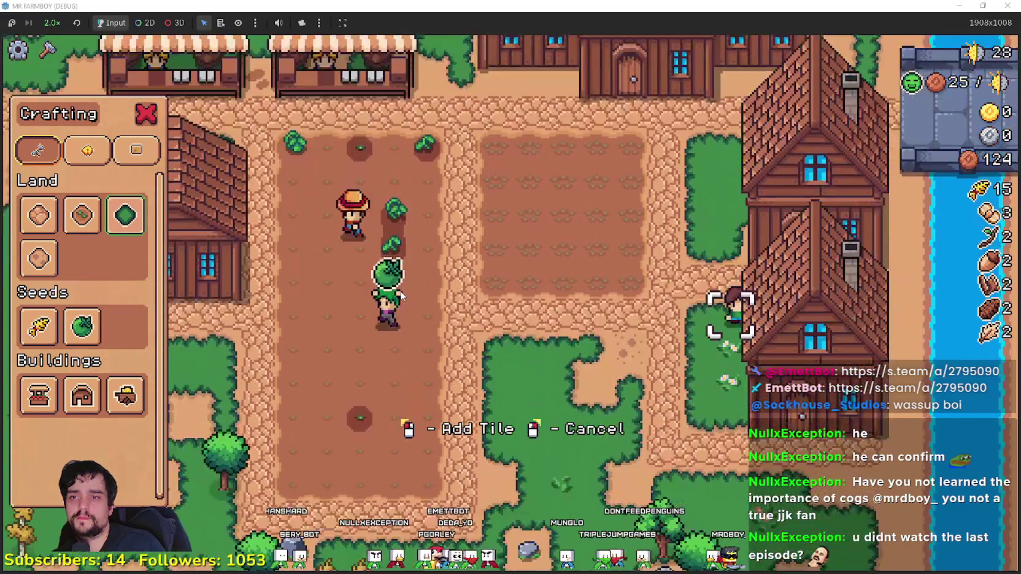
{"action": "right_click", "coordinate": [400, 296]}
{"action": "key", "text": "a"}
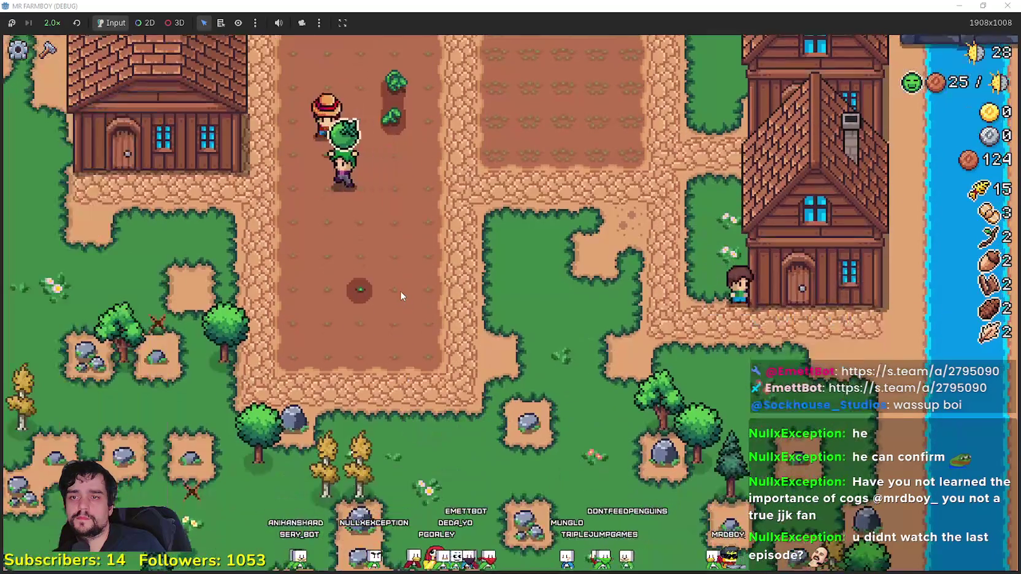
Step: Check the new house's Farmer hire cost of 200 coins, then pause to view stats
{"action": "key", "text": "e"}
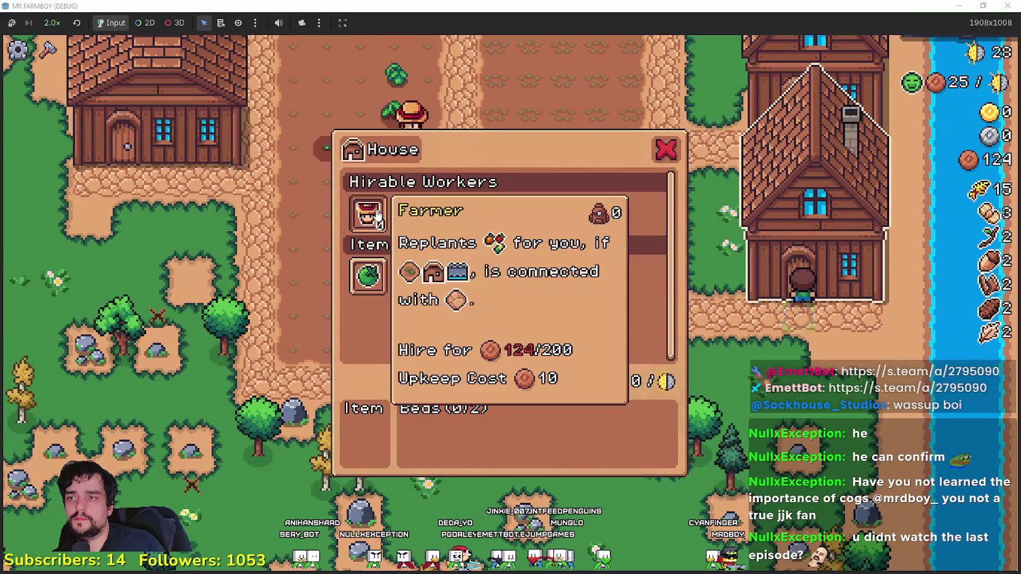
{"action": "key", "text": "Escape"}
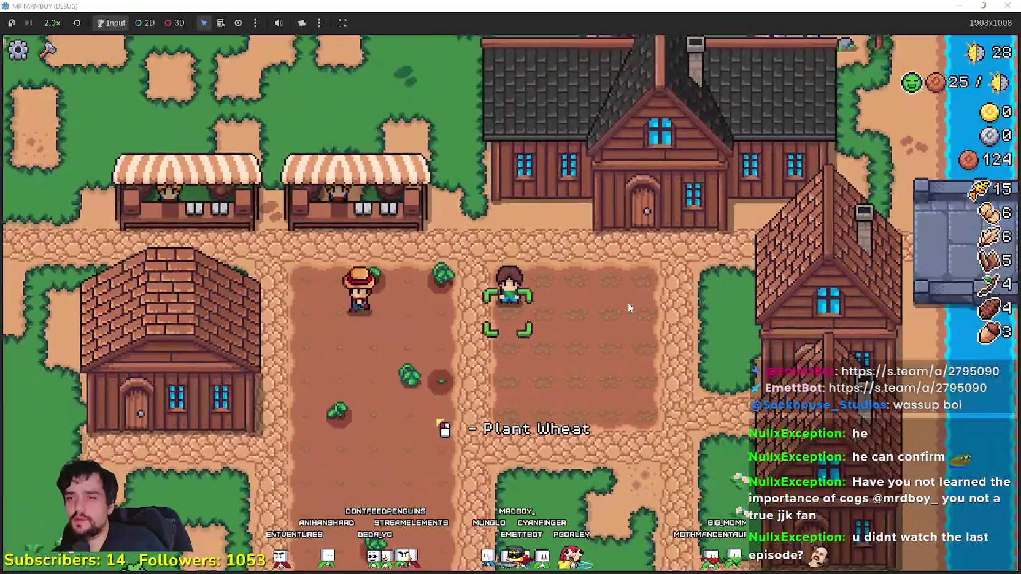
{"action": "key", "text": "Escape"}
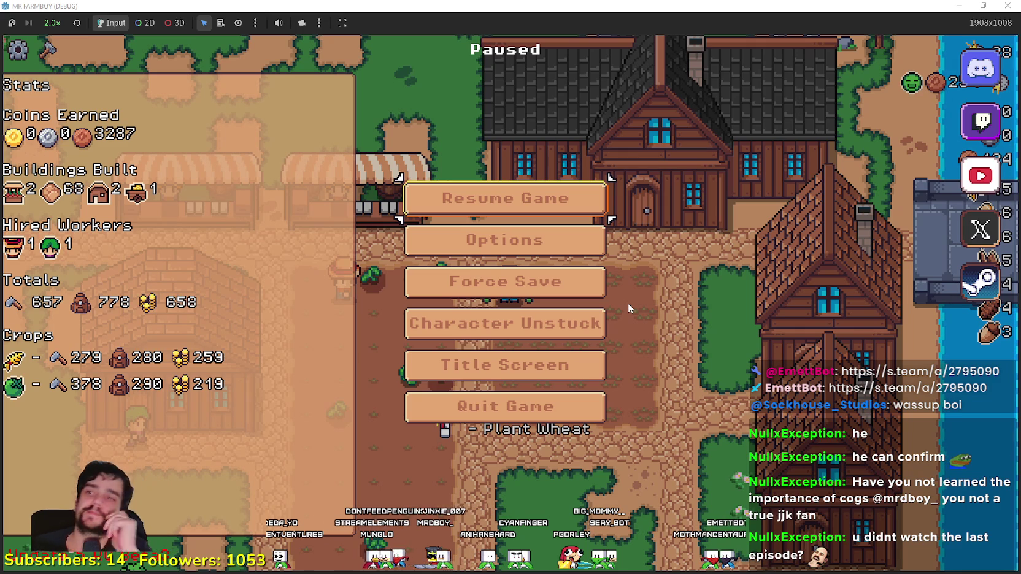
Step: Resume the game and water a wheat sprout in the field
{"action": "left_click", "coordinate": [474, 204]}
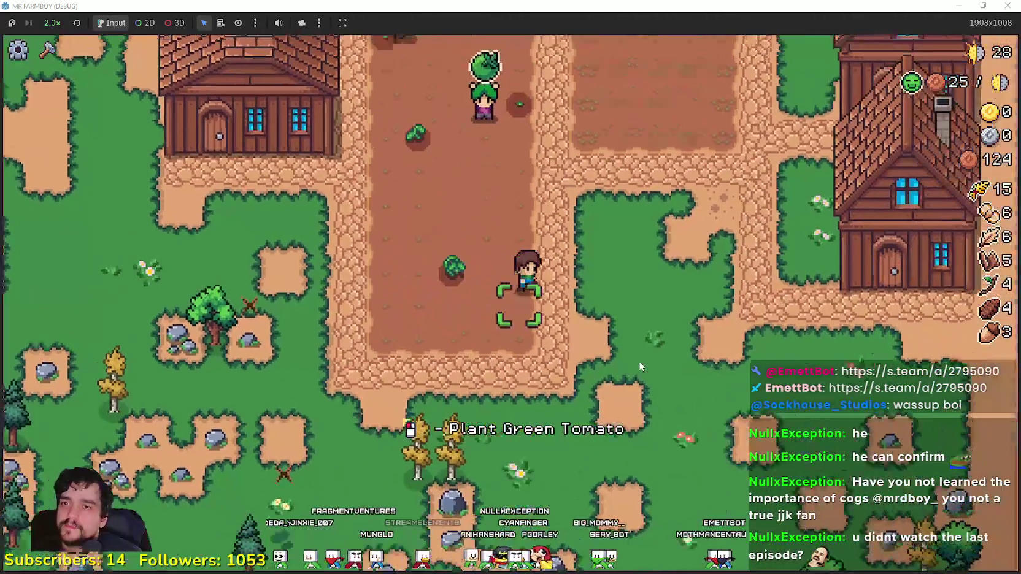
{"action": "key", "text": "c"}
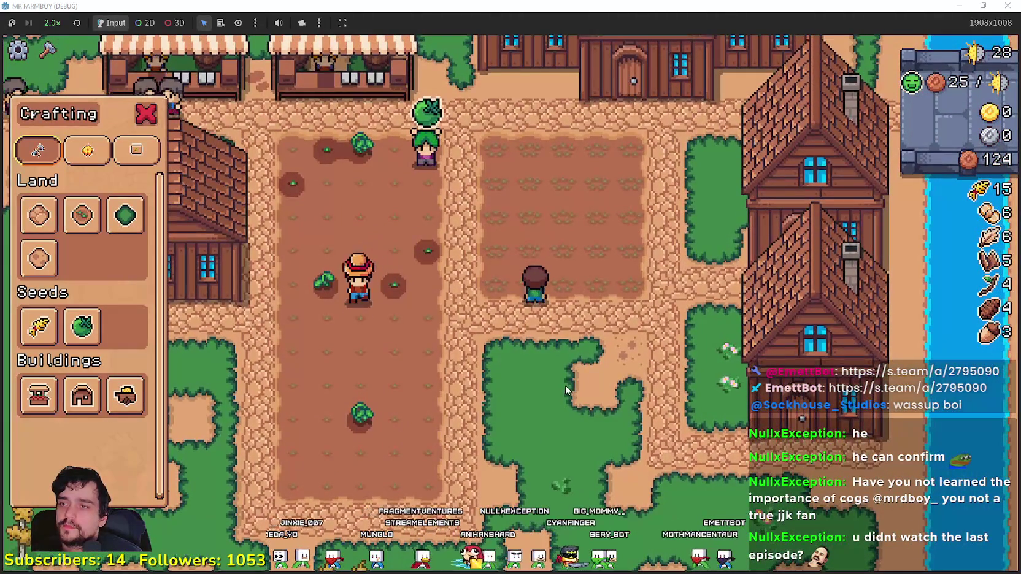
{"action": "key", "text": "c"}
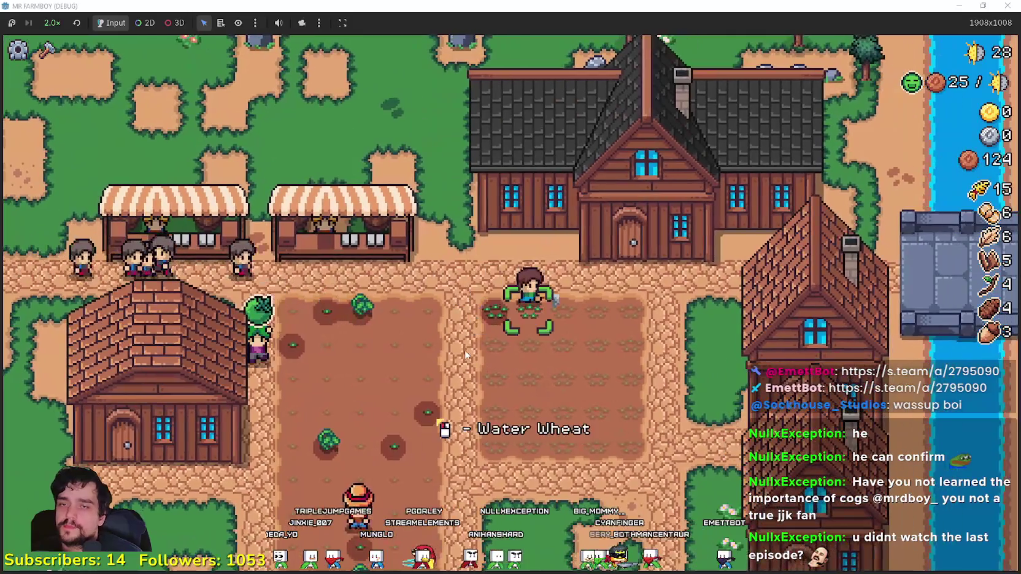
{"action": "key", "text": "d"}
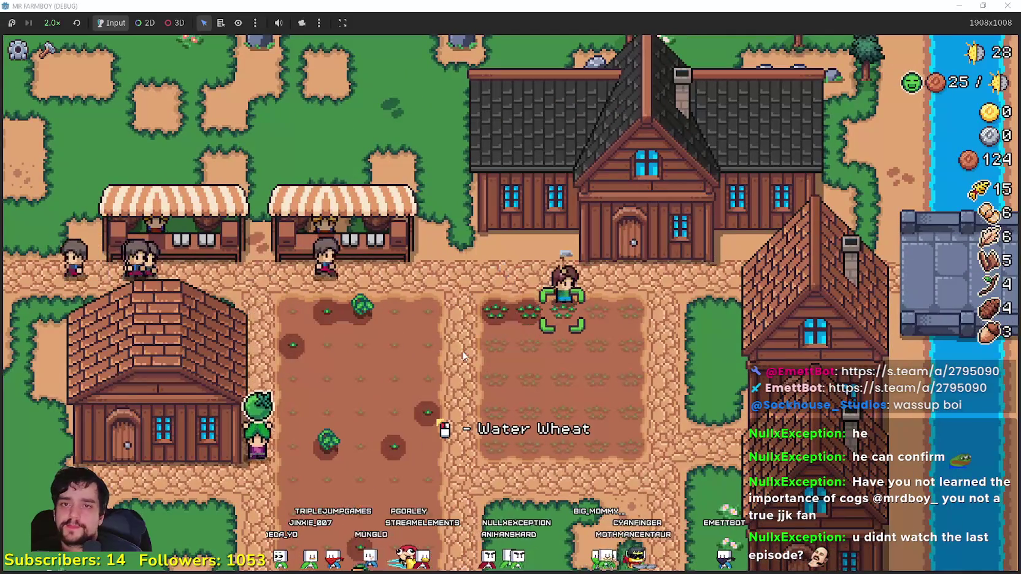
{"action": "left_click", "coordinate": [281, 284]}
{"action": "key", "text": "s"}
{"action": "key", "text": "a"}
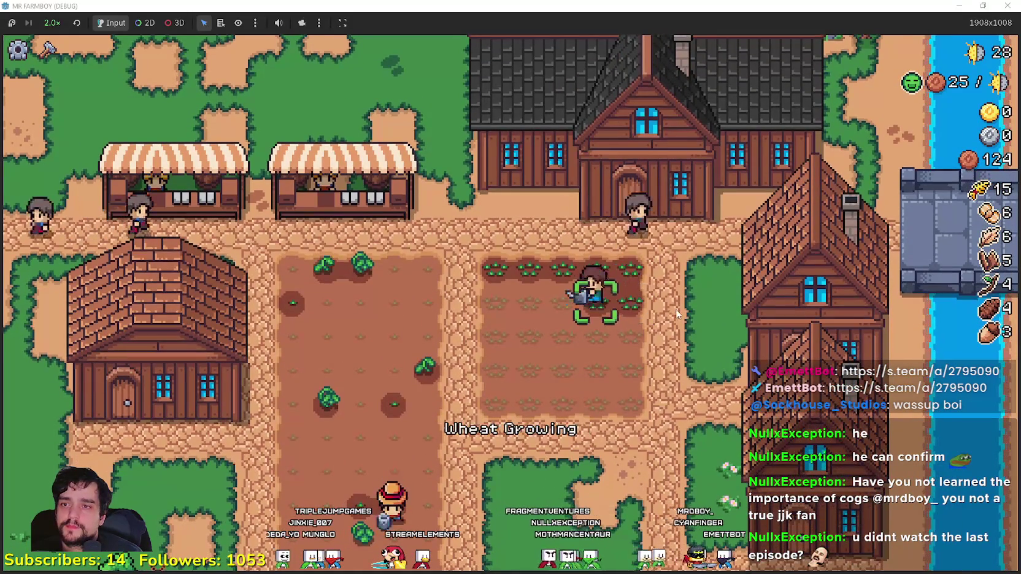
Step: Set the market stall to sell only wheat
{"action": "key", "text": "w"}
{"action": "key", "text": "a"}
{"action": "key", "text": "e"}
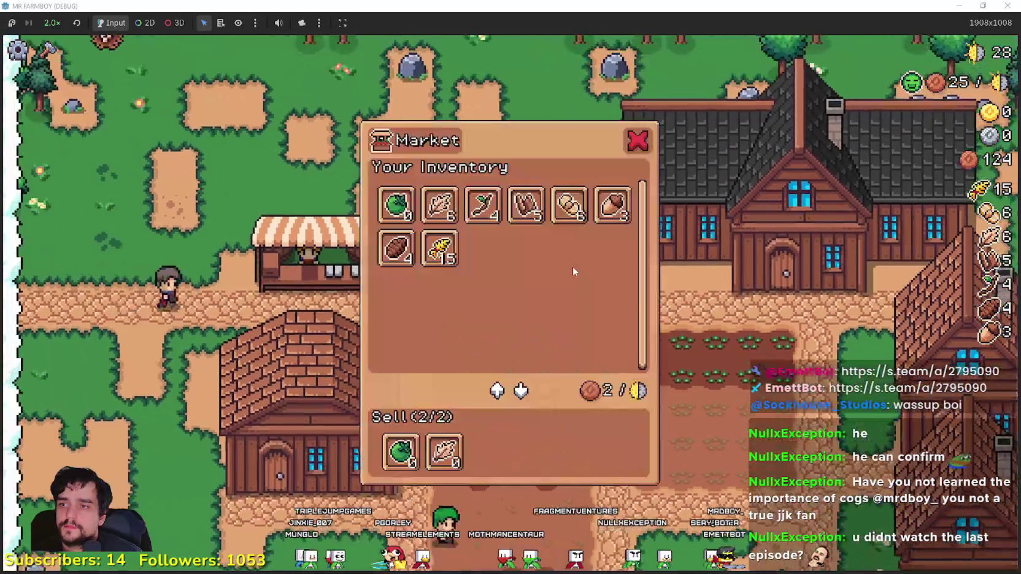
{"action": "key", "text": "e"}
{"action": "key", "text": "e"}
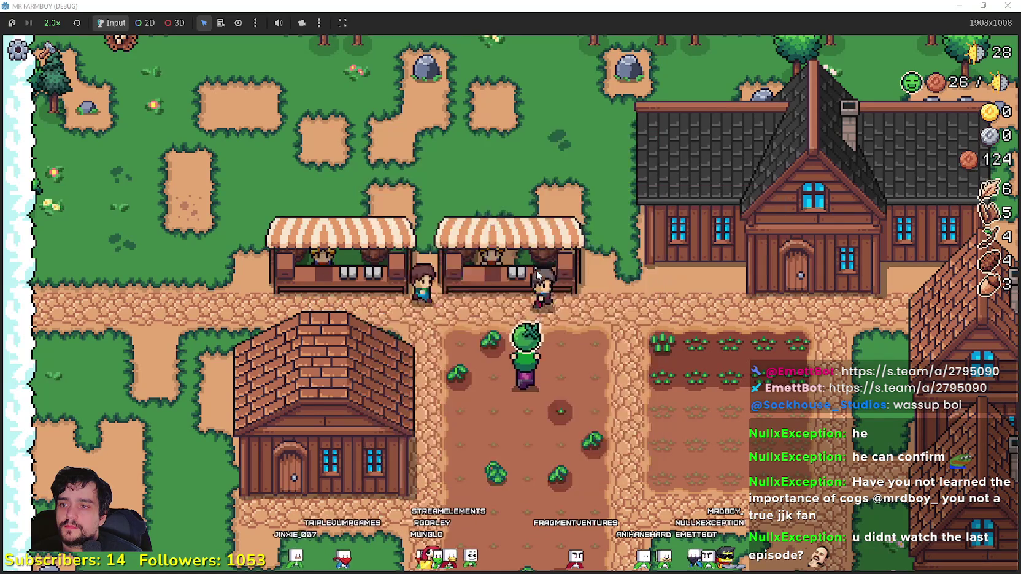
{"action": "key", "text": "e"}
Step: Check the warehouse storage, then head back toward the wheat field
{"action": "key", "text": "s"}
{"action": "key", "text": "e"}
{"action": "key", "text": "e"}
{"action": "key", "text": "e"}
{"action": "key", "text": "e"}
{"action": "key", "text": "s"}
{"action": "key", "text": "d"}
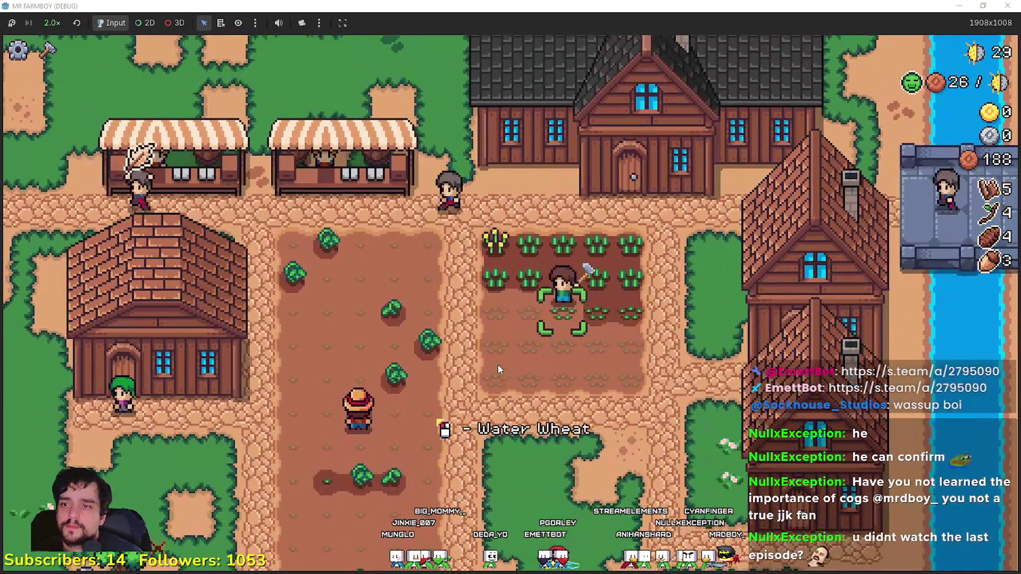
{"action": "key", "text": "e"}
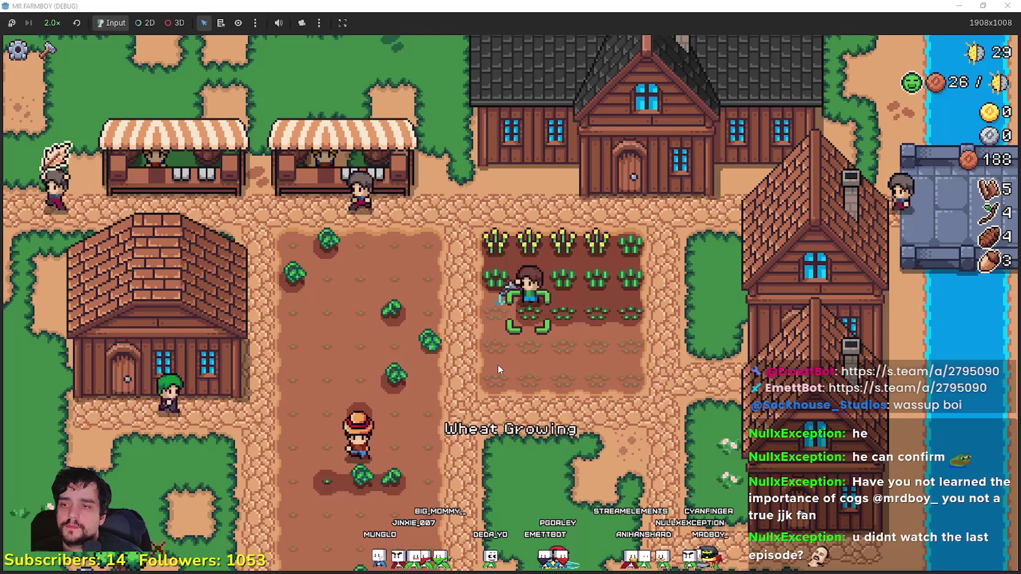
Step: Water the remaining unwatered wheat sprouts
{"action": "key", "text": "s"}
{"action": "key", "text": "a"}
{"action": "key", "text": "d"}
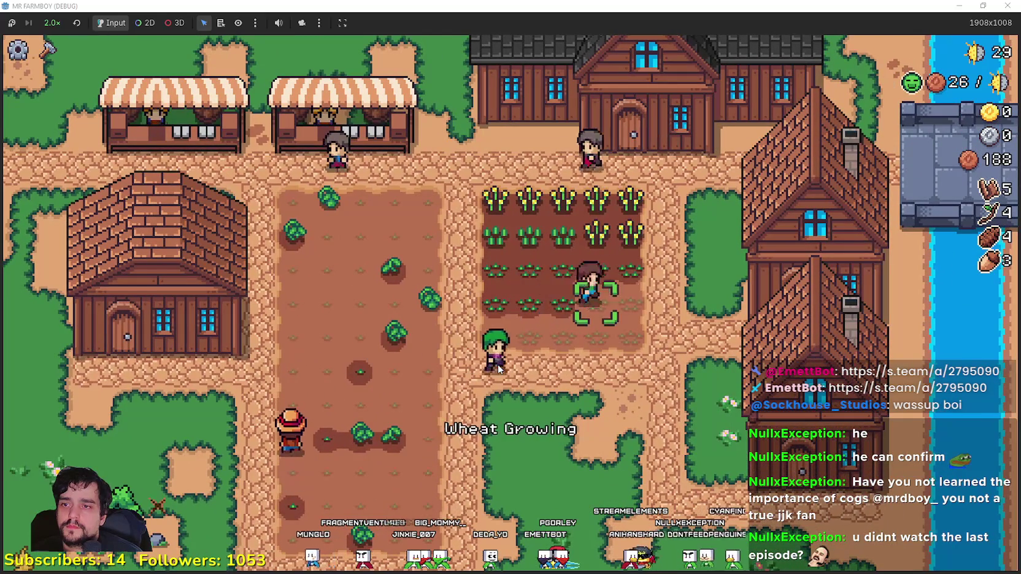
{"action": "key", "text": "s"}
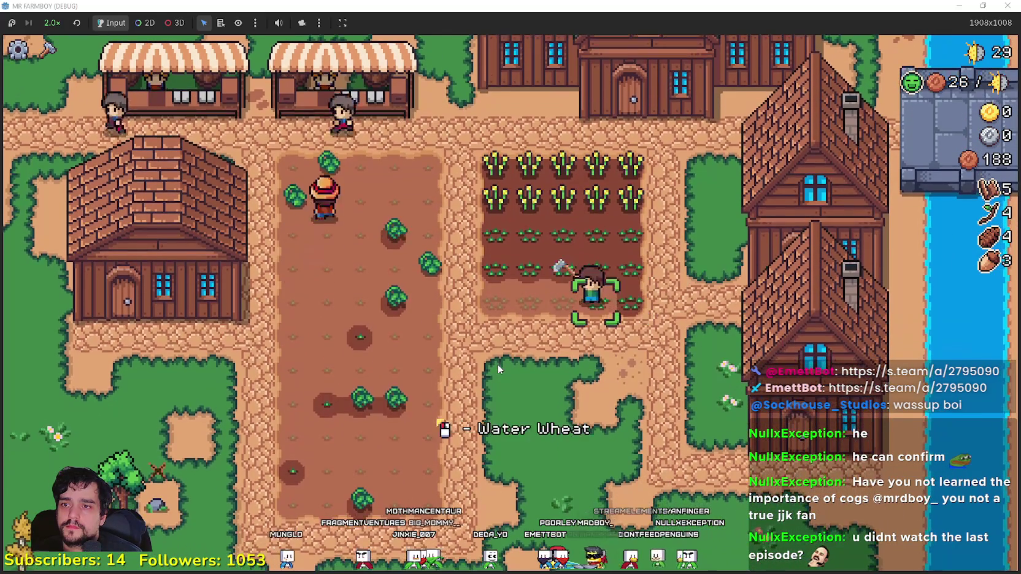
{"action": "key", "text": "e"}
{"action": "key", "text": "a"}
{"action": "key", "text": "a"}
{"action": "key", "text": "a"}
Step: Extend the crop field with new tilled farm tiles
{"action": "key", "text": "c"}
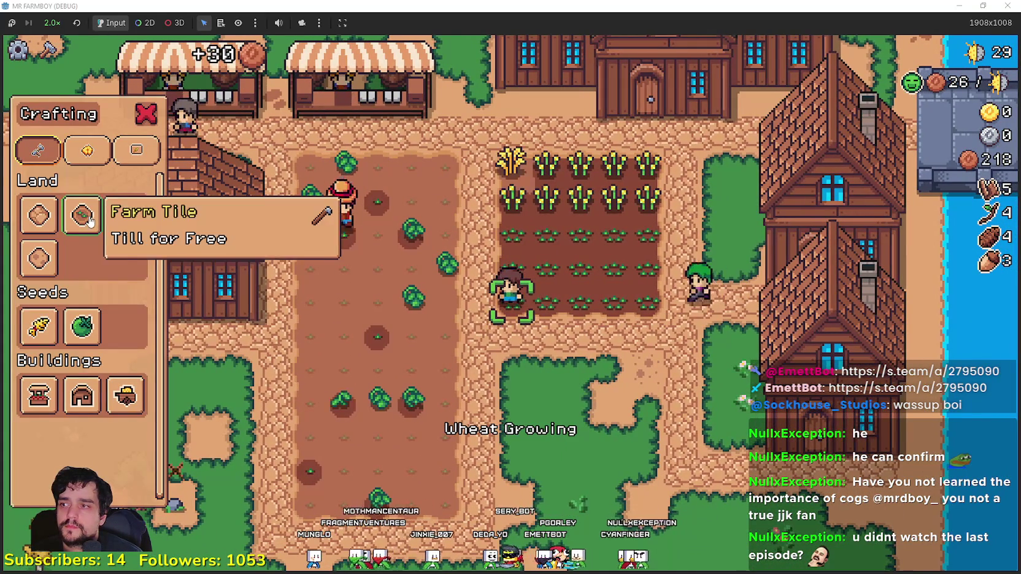
{"action": "left_click", "coordinate": [89, 221]}
{"action": "key", "text": "s"}
{"action": "key", "text": "s"}
{"action": "key", "text": "d"}
{"action": "key", "text": "d"}
{"action": "key", "text": "d"}
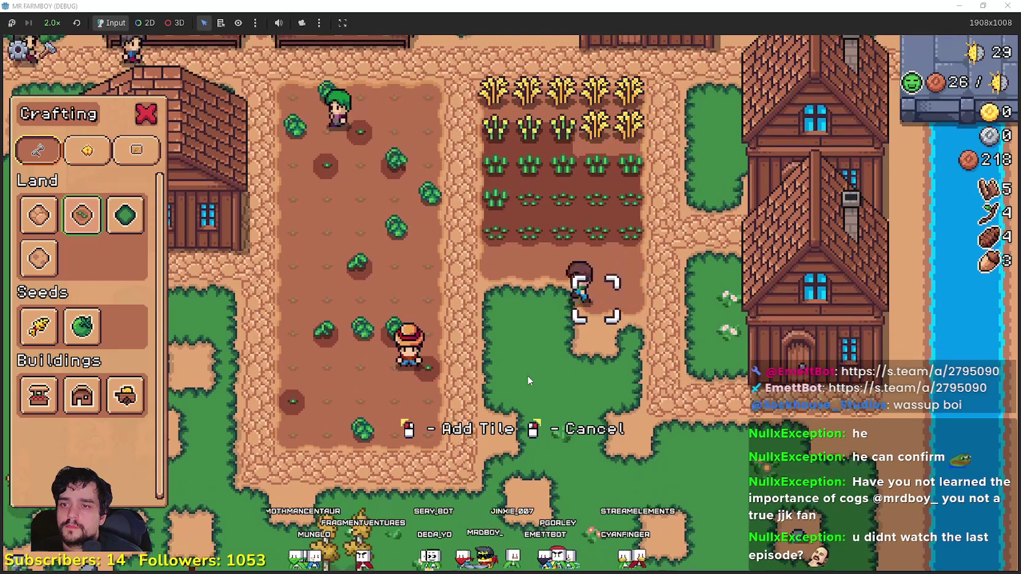
{"action": "key", "text": "d"}
{"action": "key", "text": "w"}
{"action": "key", "text": "d"}
{"action": "key", "text": "d"}
{"action": "key", "text": "s"}
{"action": "key", "text": "a"}
{"action": "key", "text": "a"}
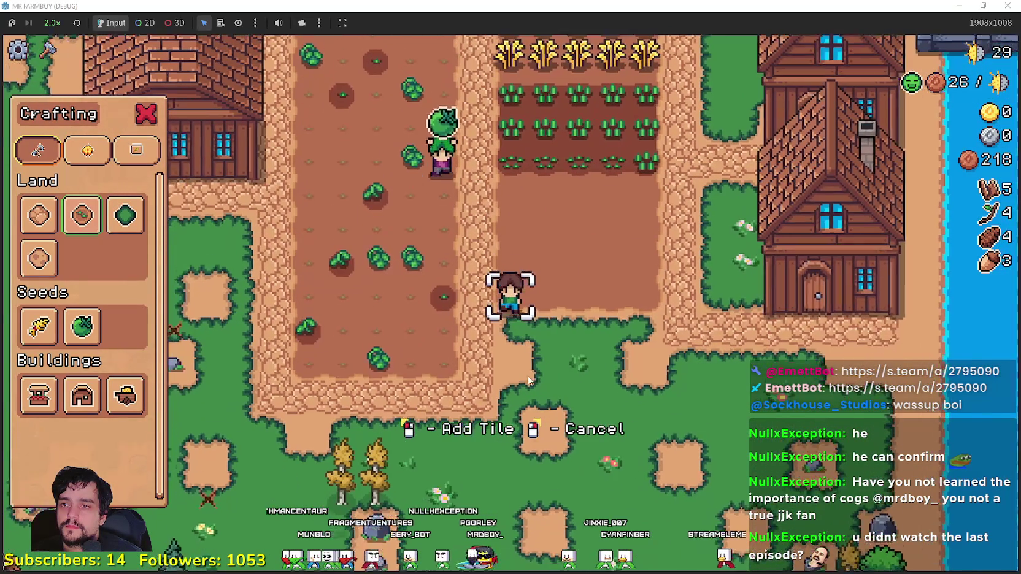
{"action": "key", "text": "d"}
{"action": "key", "text": "s"}
{"action": "key", "text": "s"}
{"action": "key", "text": "a"}
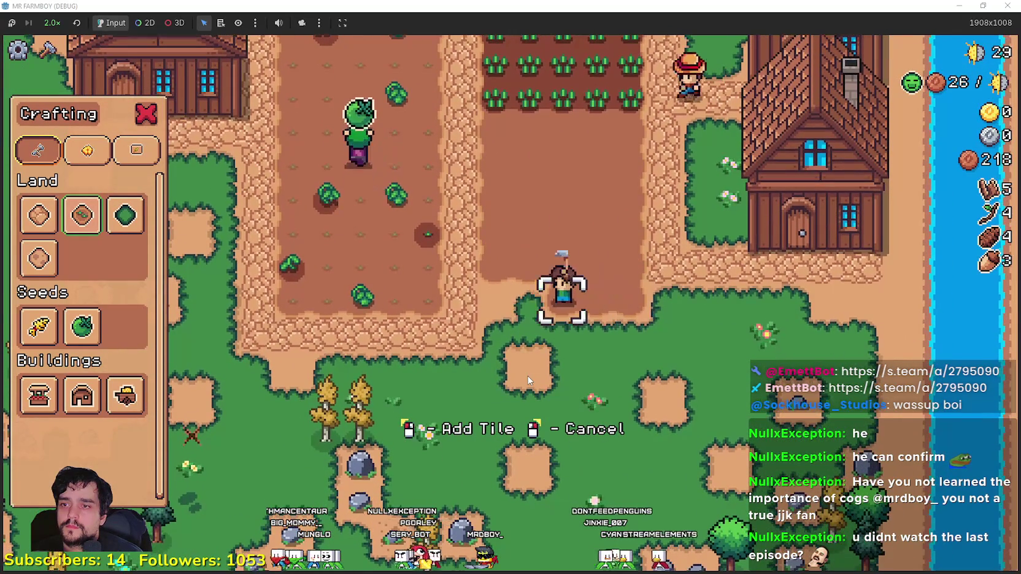
{"action": "key", "text": "d"}
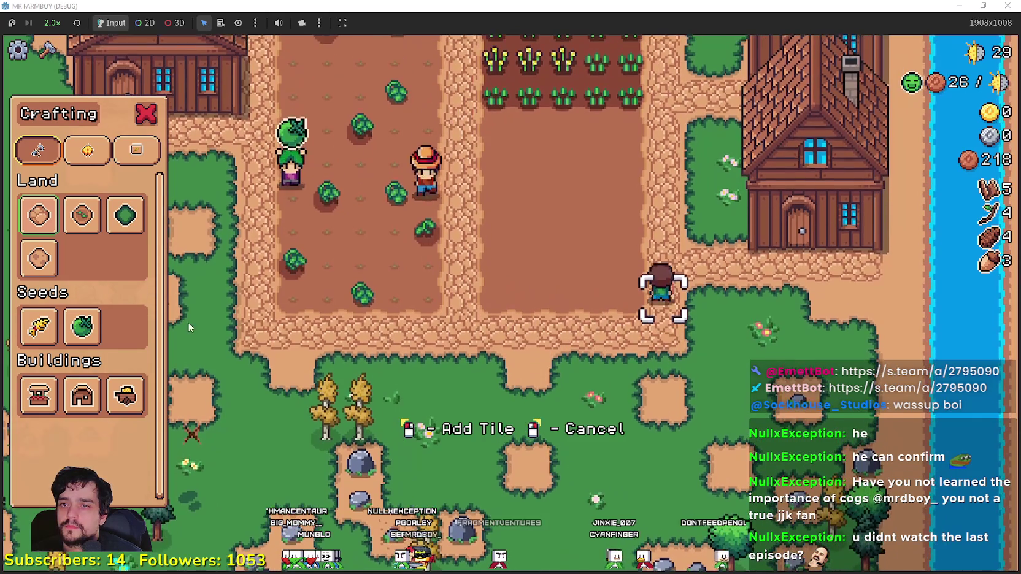
Step: Plant a row of green tomatoes in the field
{"action": "left_click", "coordinate": [82, 326]}
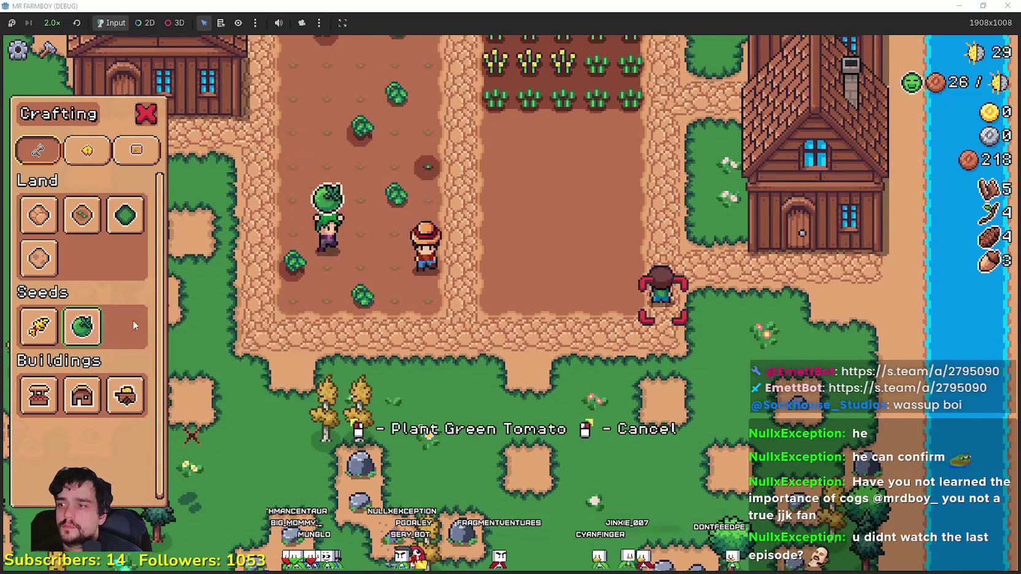
{"action": "key", "text": "w"}
{"action": "key", "text": "a"}
{"action": "key", "text": "a"}
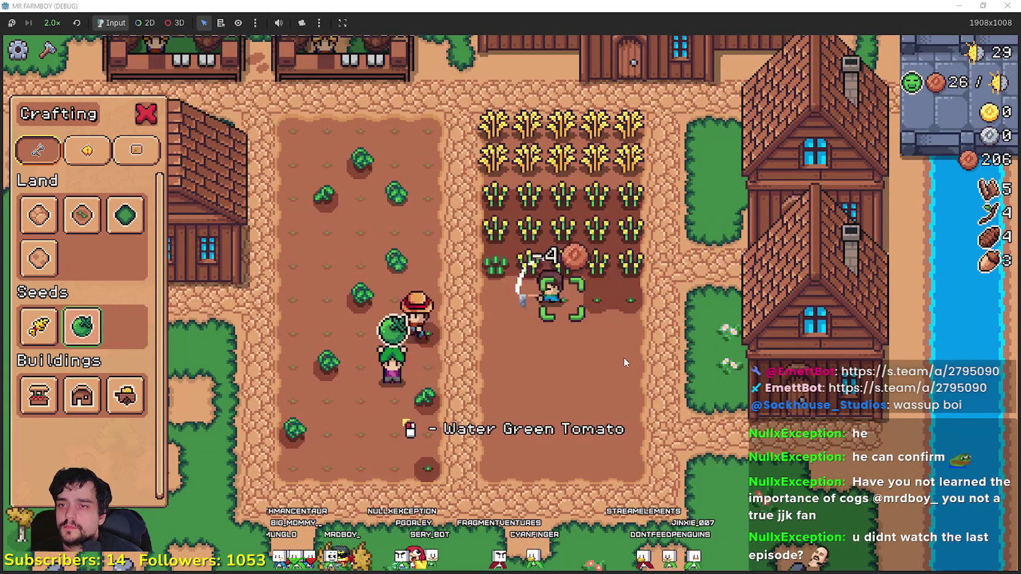
{"action": "key", "text": "d"}
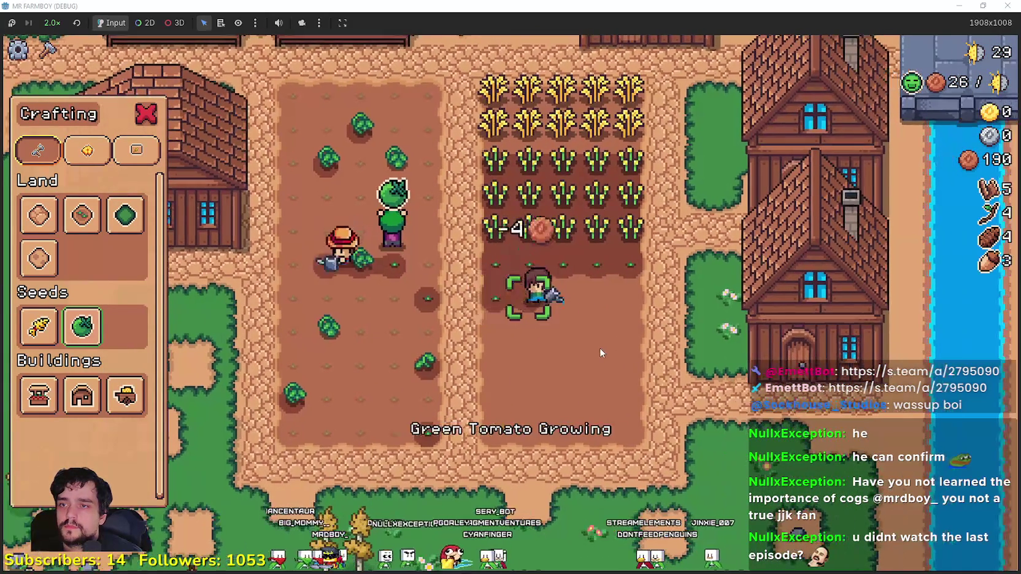
{"action": "key", "text": "s"}
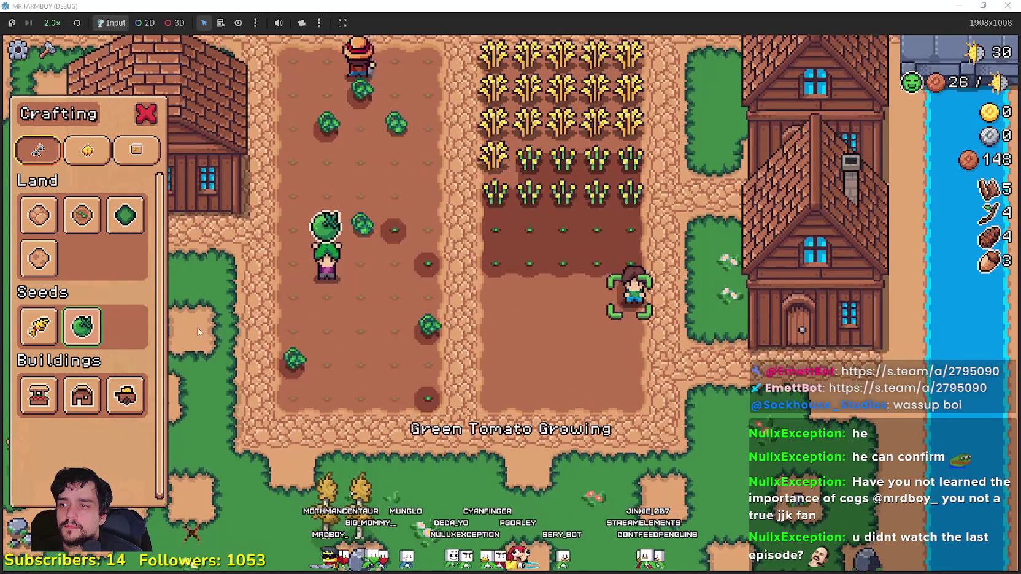
{"action": "key", "text": "a"}
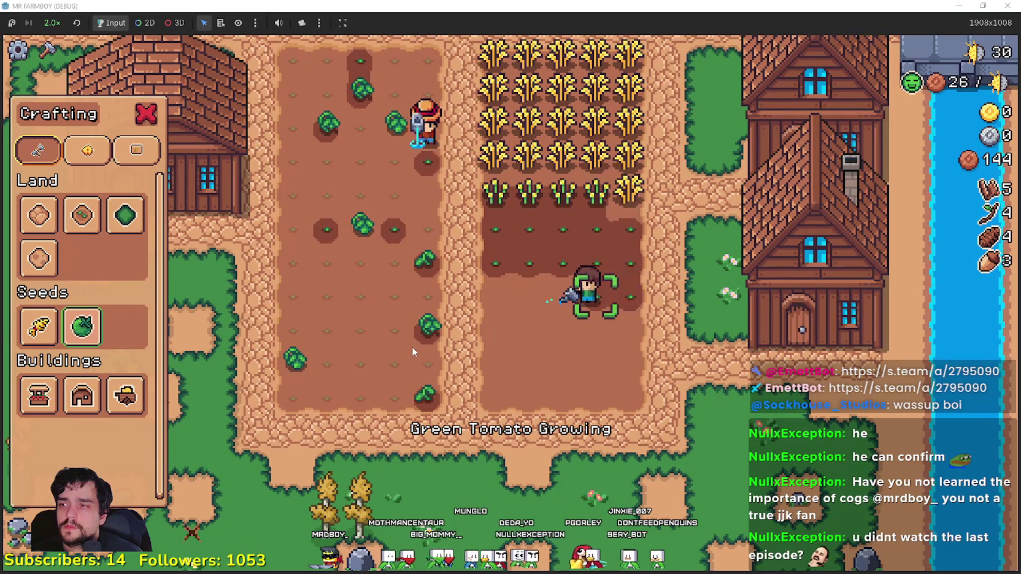
Step: Plant wheat sprouts along the rows and water them
{"action": "left_click", "coordinate": [42, 330]}
{"action": "key", "text": "d"}
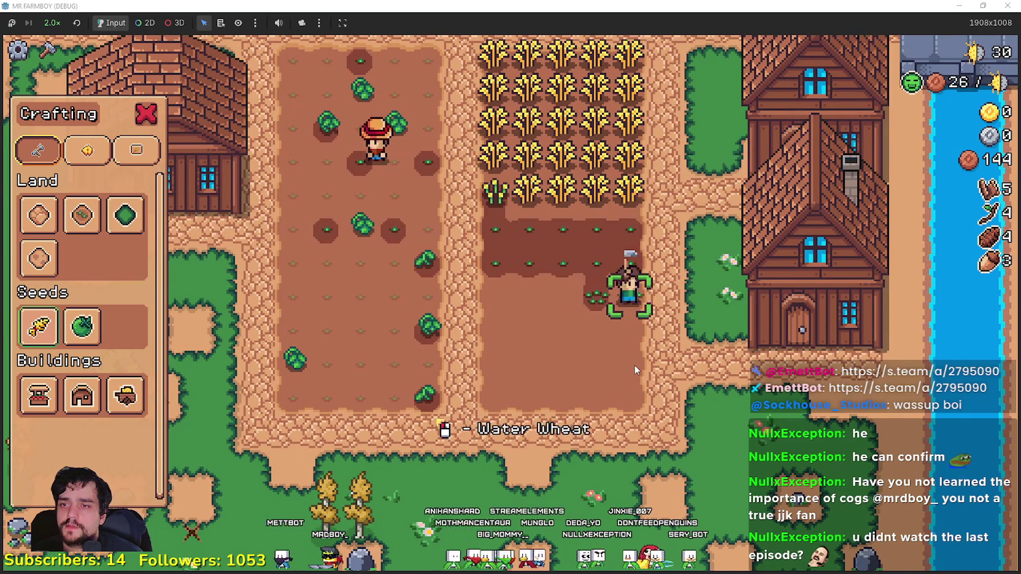
{"action": "key", "text": "w"}
{"action": "key", "text": "a"}
{"action": "key", "text": "a"}
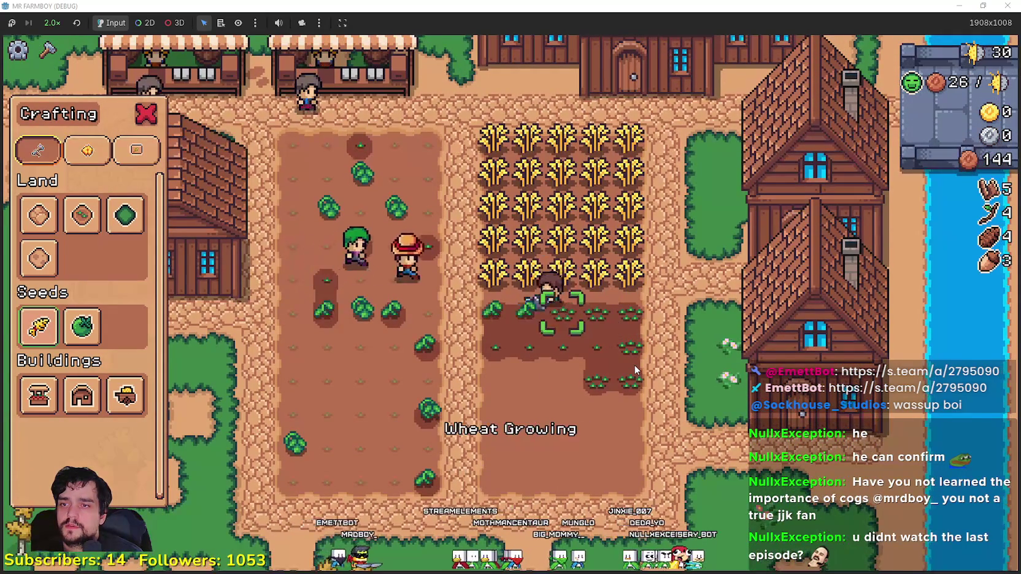
{"action": "key", "text": "s"}
{"action": "key", "text": "d"}
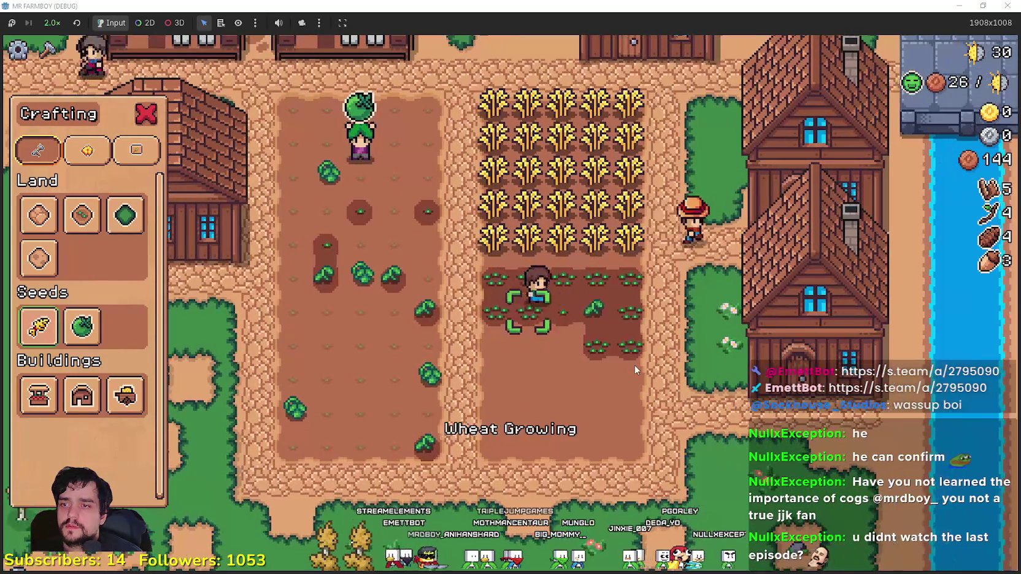
{"action": "key", "text": "a"}
Step: Sow and water wheat in the lower rows of the right field
{"action": "key", "text": "d"}
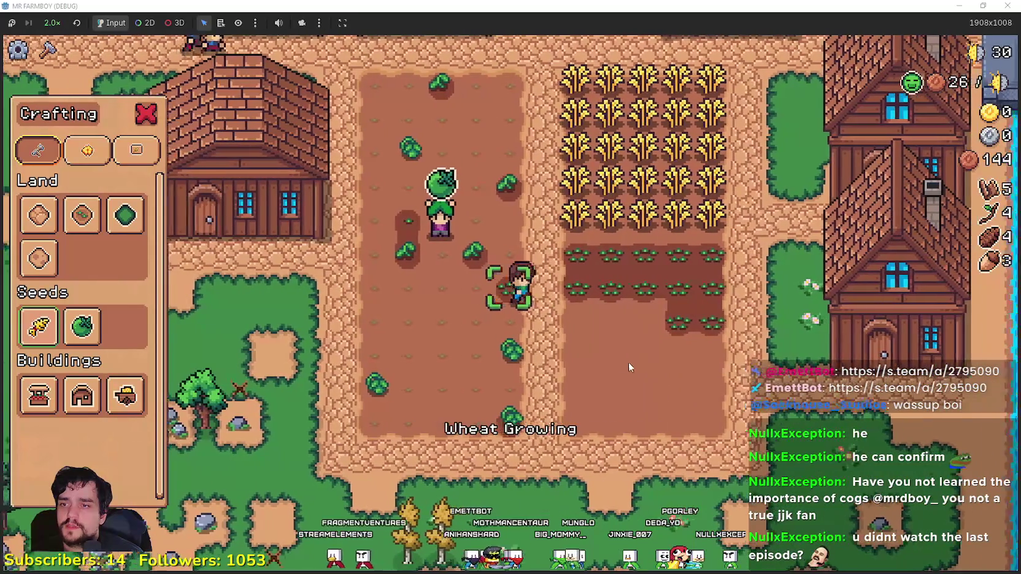
{"action": "key", "text": "s"}
{"action": "key", "text": "d"}
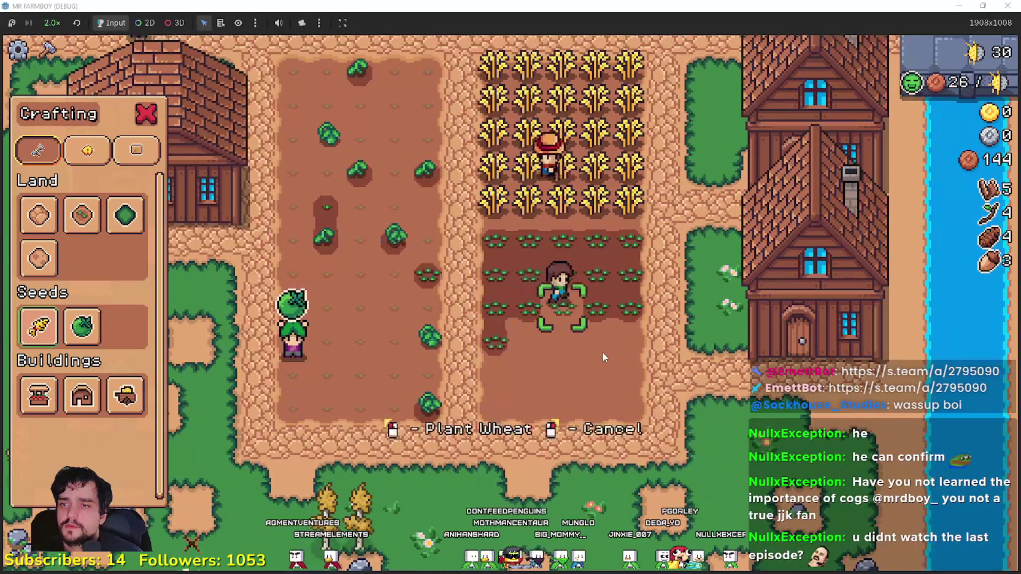
{"action": "key", "text": "s"}
{"action": "key", "text": "d"}
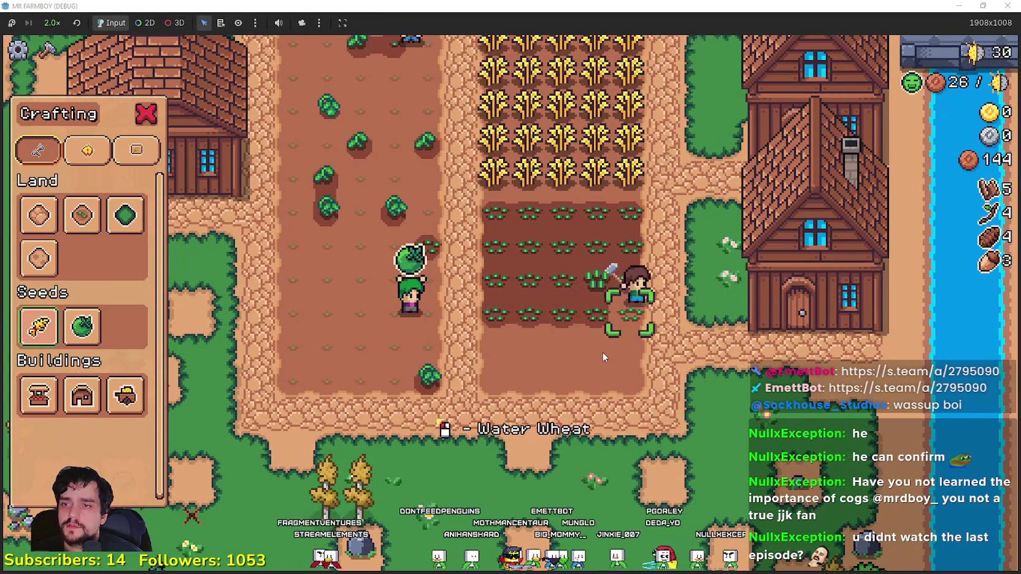
{"action": "key", "text": "s"}
{"action": "key", "text": "a"}
{"action": "left_click", "coordinate": [602, 353]}
{"action": "key", "text": "a"}
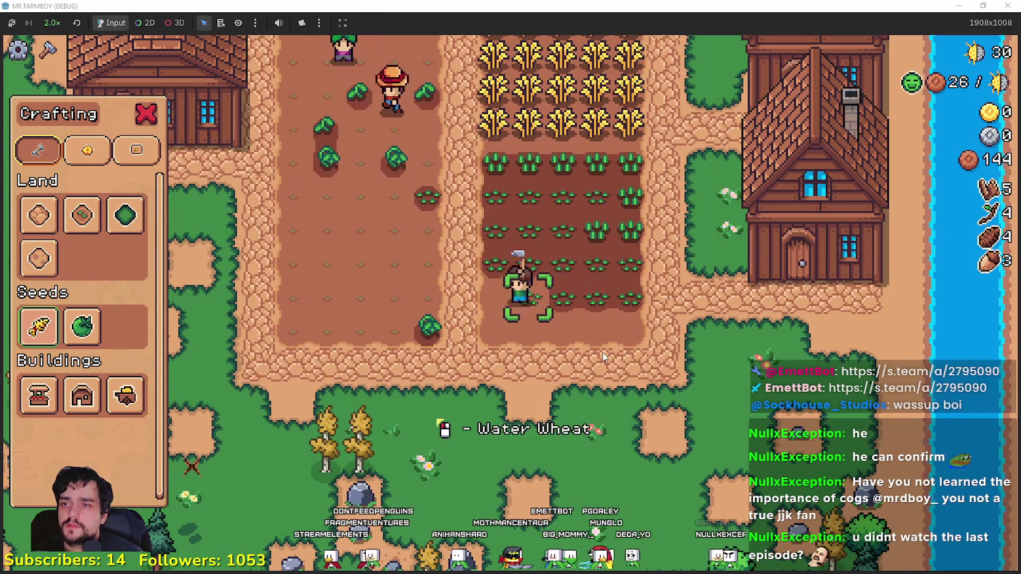
{"action": "key", "text": "s"}
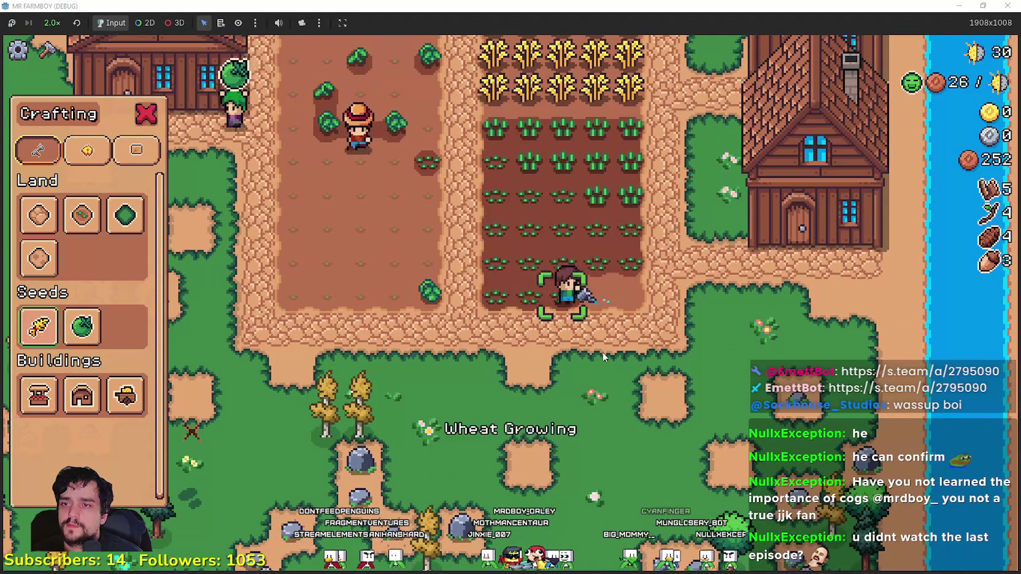
{"action": "key", "text": "a"}
Step: Plant a green tomato in the left field and harvest a ripe wheat
{"action": "left_click", "coordinate": [82, 326]}
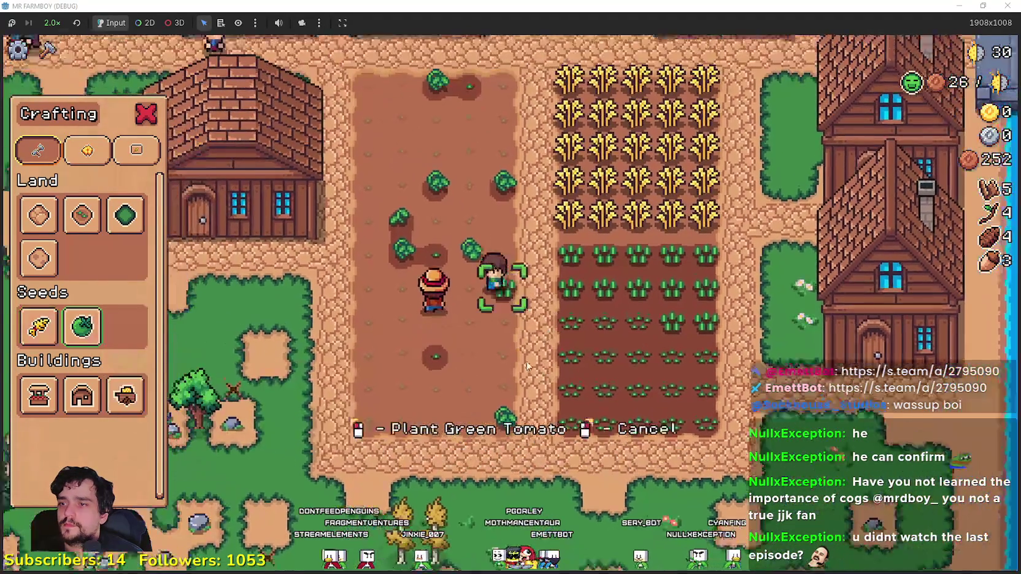
{"action": "left_click", "coordinate": [525, 361]}
{"action": "key", "text": "d"}
{"action": "key", "text": "w"}
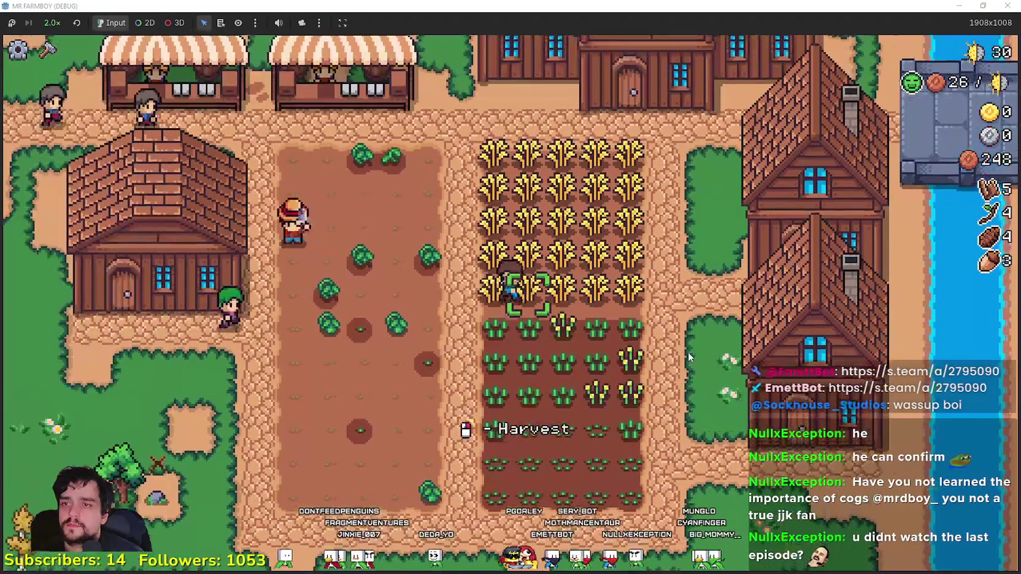
{"action": "left_click", "coordinate": [688, 354]}
Step: Walk past the warehouse over to the market stall
{"action": "key", "text": "a"}
{"action": "key", "text": "w"}
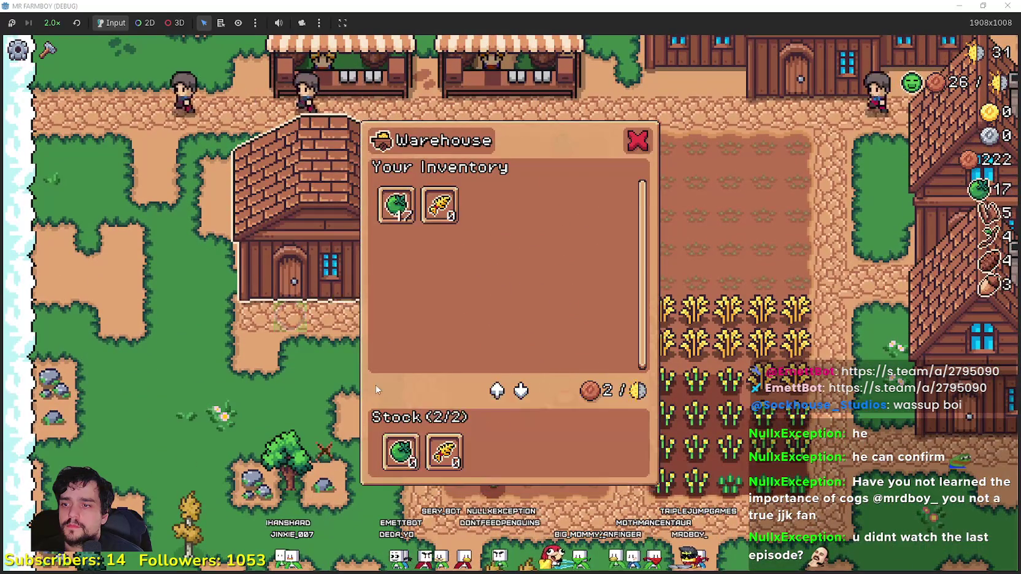
{"action": "key", "text": "w"}
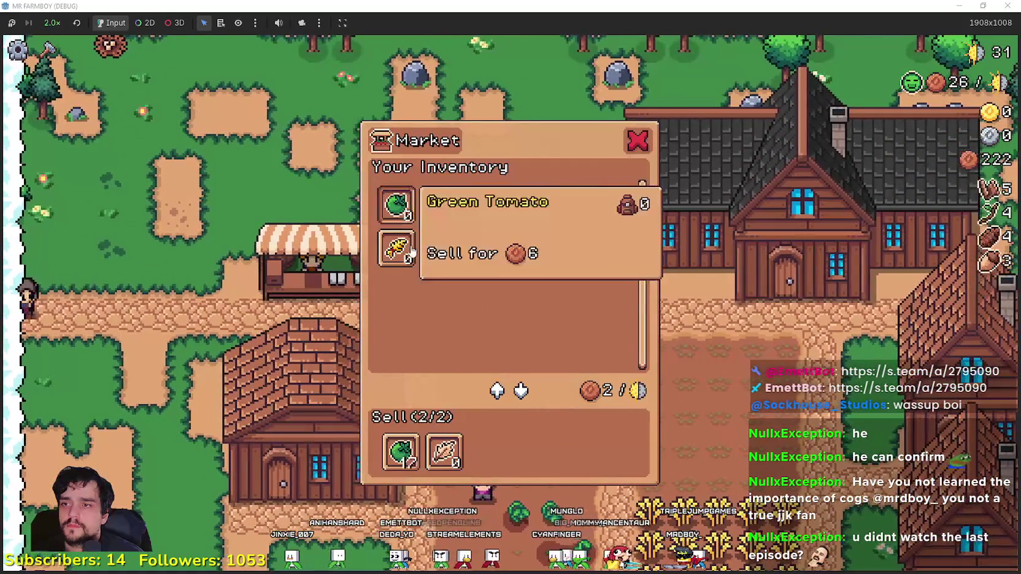
Step: Return to the wheat field and harvest ripe wheat plants along the upper rows
{"action": "key", "text": "s"}
{"action": "key", "text": "d"}
{"action": "left_click", "coordinate": [595, 376]}
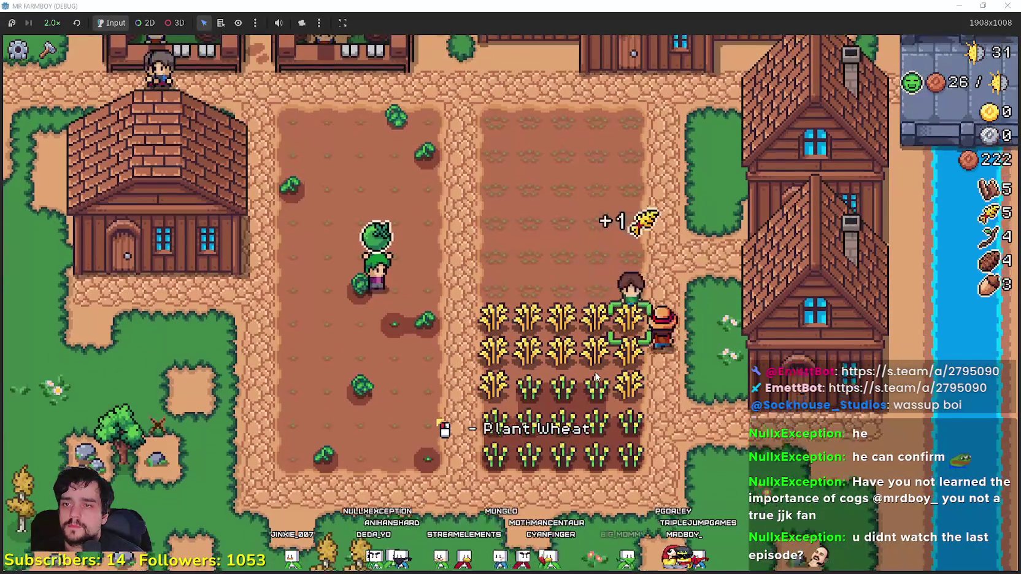
{"action": "key", "text": "a"}
{"action": "left_click", "coordinate": [595, 377]}
{"action": "key", "text": "s"}
{"action": "key", "text": "d"}
{"action": "left_click", "coordinate": [596, 376]}
{"action": "key", "text": "a"}
{"action": "left_click", "coordinate": [596, 376]}
Step: Harvest the next stretch of wheat and the lower wheat row
{"action": "key", "text": "d"}
{"action": "left_click", "coordinate": [594, 370]}
{"action": "key", "text": "s"}
{"action": "key", "text": "s"}
{"action": "key", "text": "d"}
{"action": "left_click", "coordinate": [595, 377]}
Step: Walk up to the market stalls and check the market
{"action": "key", "text": "w"}
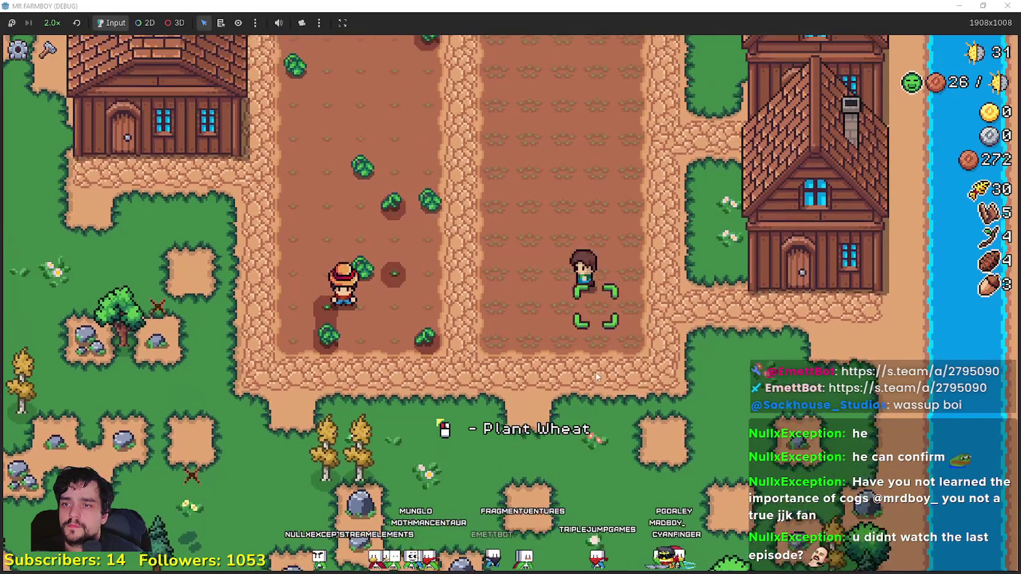
{"action": "key", "text": "e"}
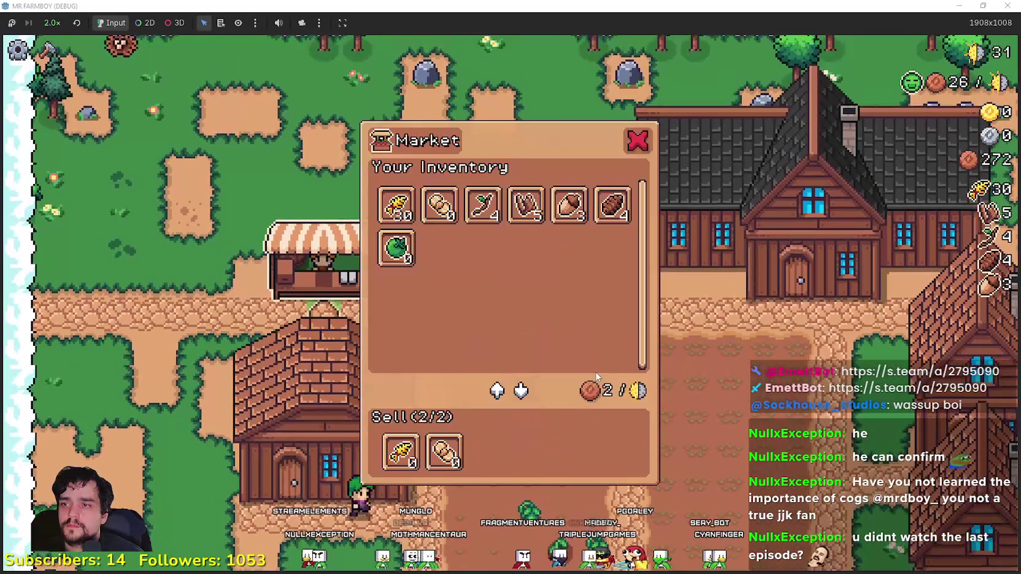
{"action": "key", "text": "Escape"}
Step: Look over the hirable workers at the House, then return to the plot
{"action": "key", "text": "s"}
{"action": "key", "text": "d"}
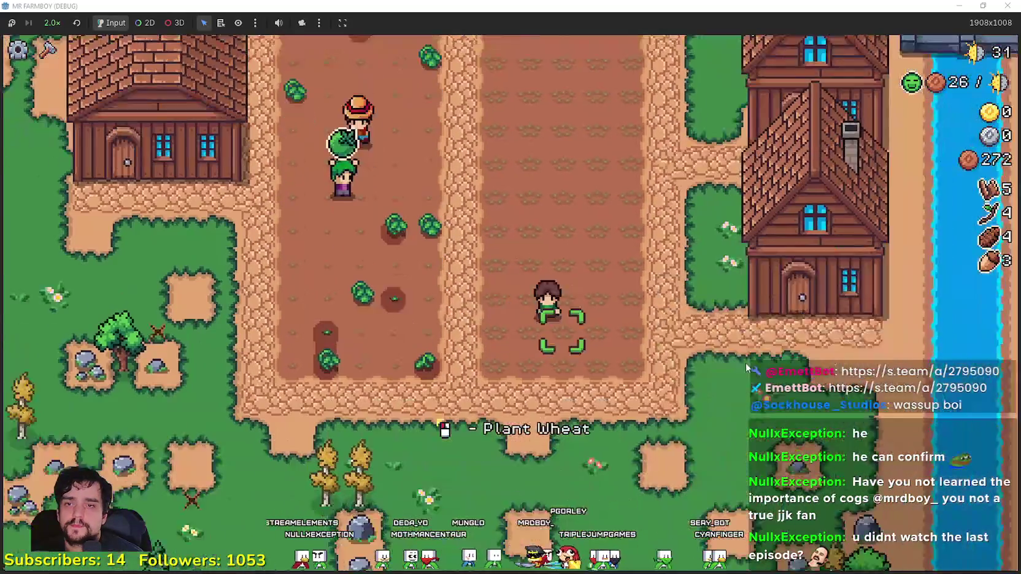
{"action": "key", "text": "e"}
{"action": "mouse_move", "coordinate": [370, 218]}
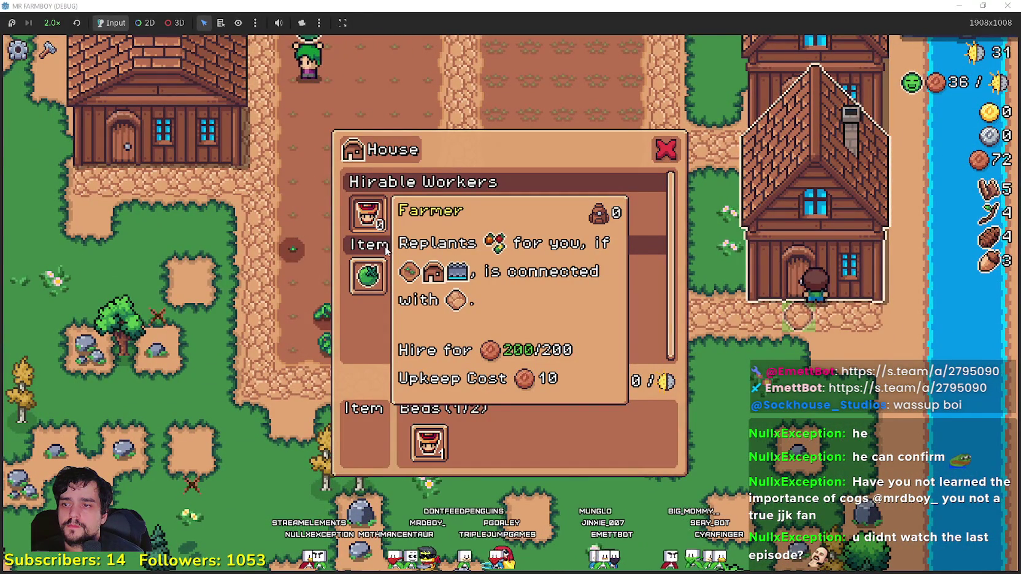
{"action": "mouse_move", "coordinate": [399, 211]}
{"action": "key", "text": "Escape"}
{"action": "key", "text": "a"}
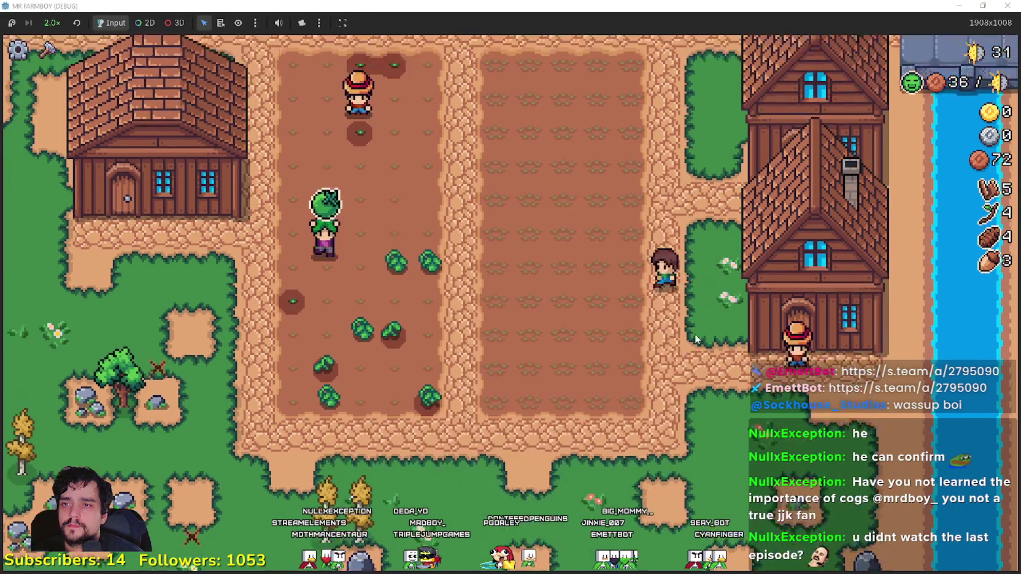
{"action": "key", "text": "w"}
Step: Check the warehouse stock and the market's inventory
{"action": "key", "text": "s"}
{"action": "key", "text": "e"}
{"action": "key", "text": "Escape"}
{"action": "key", "text": "w"}
{"action": "key", "text": "e"}
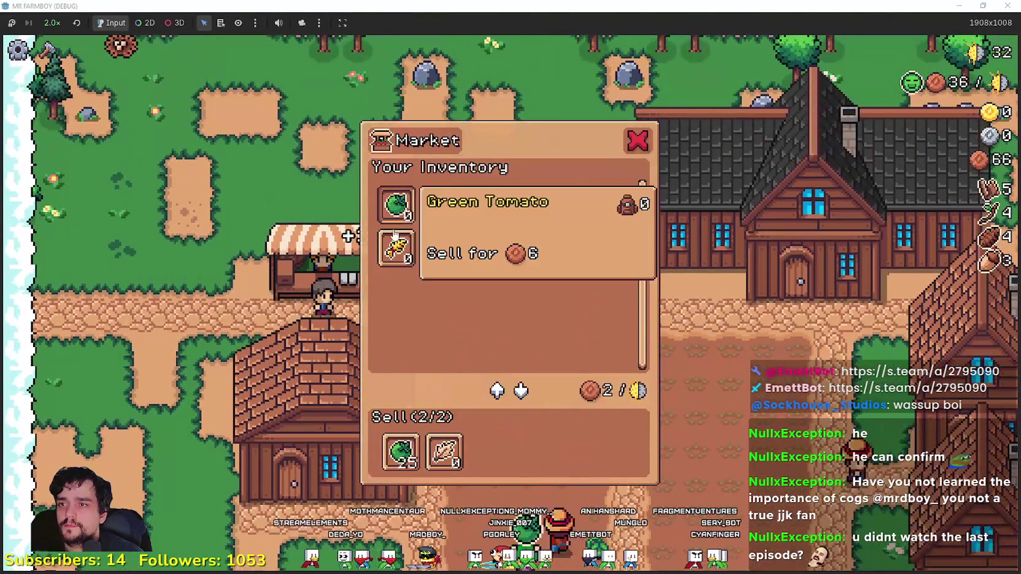
{"action": "key", "text": "Escape"}
{"action": "key", "text": "s"}
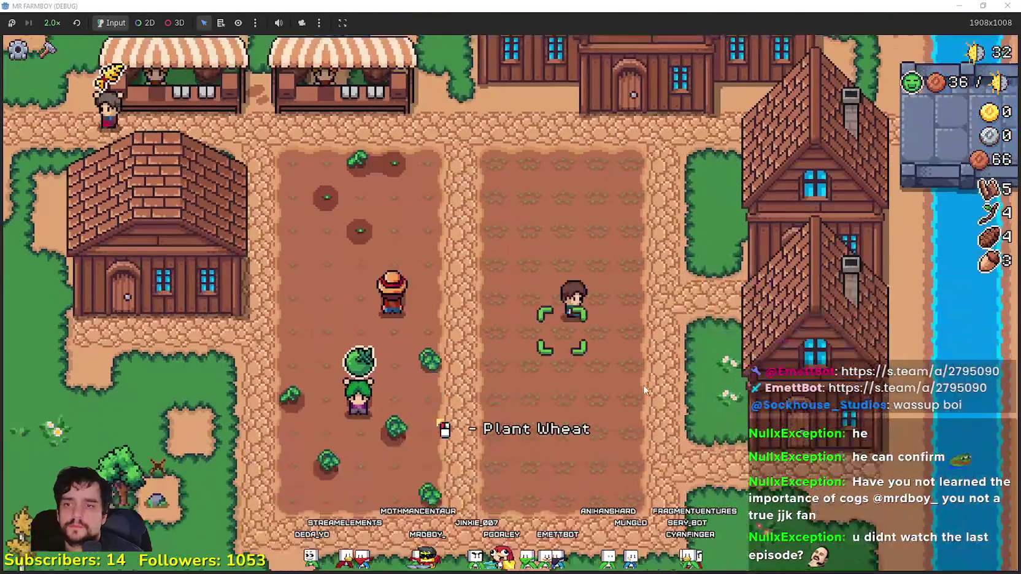
Step: Review the Player House advancements, where Carrot needs 1000 coins
{"action": "key", "text": "e"}
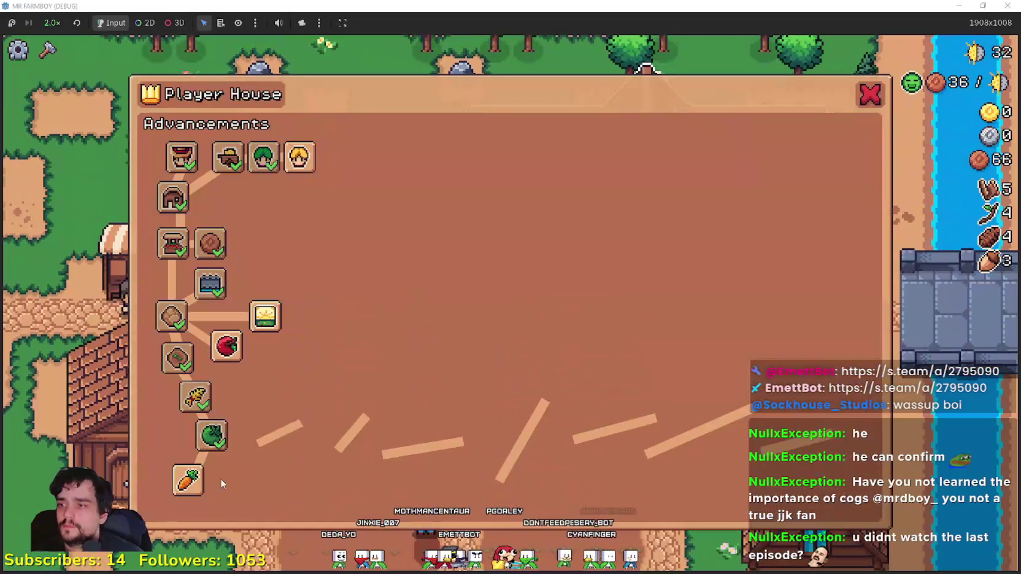
{"action": "mouse_move", "coordinate": [199, 490]}
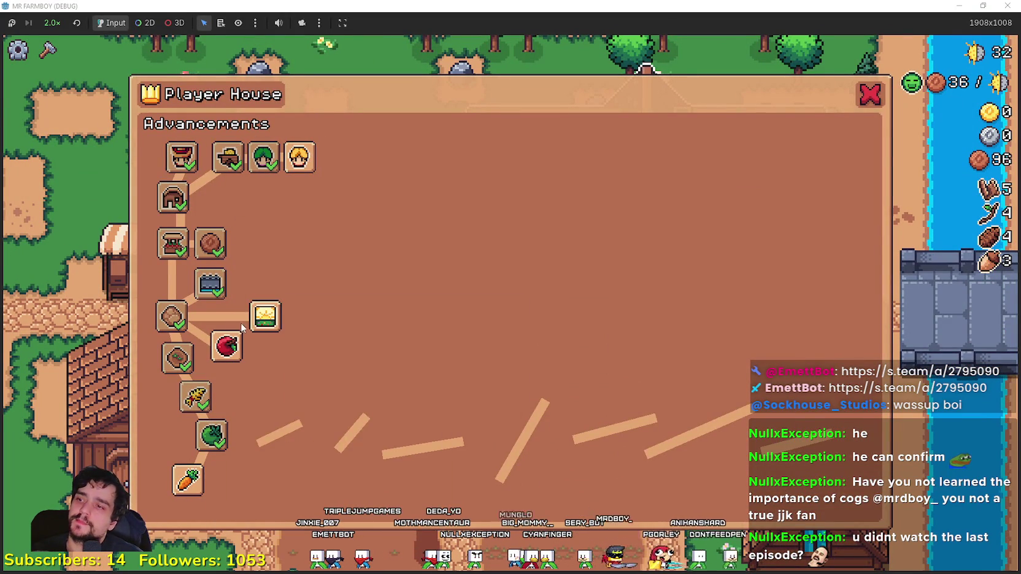
{"action": "key", "text": "Escape"}
Step: Return to the top of the wheat field and plant wheat in the top two rows
{"action": "key", "text": "w"}
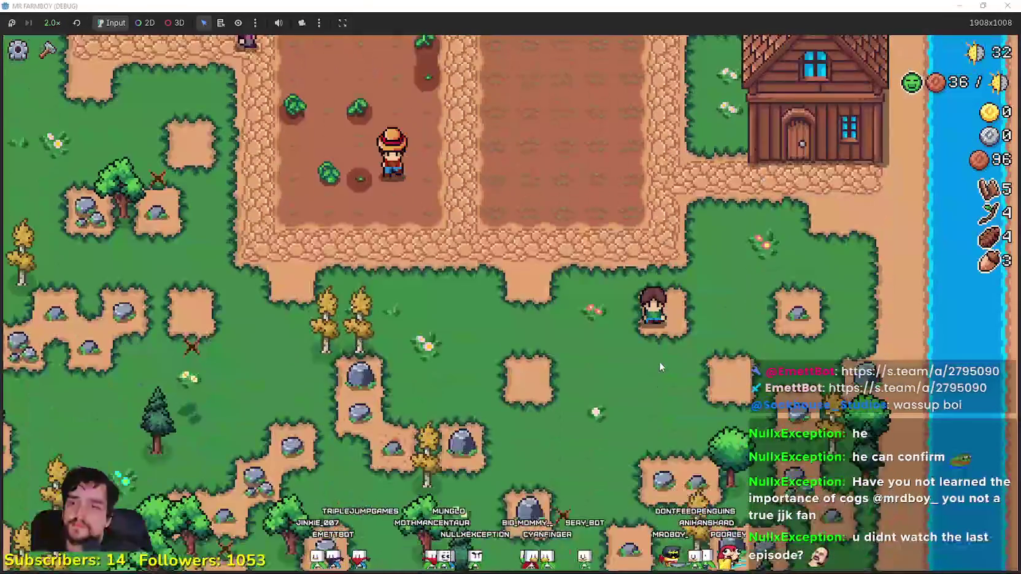
{"action": "key", "text": "a"}
{"action": "key", "text": "w"}
{"action": "key", "text": "w"}
{"action": "key", "text": "d"}
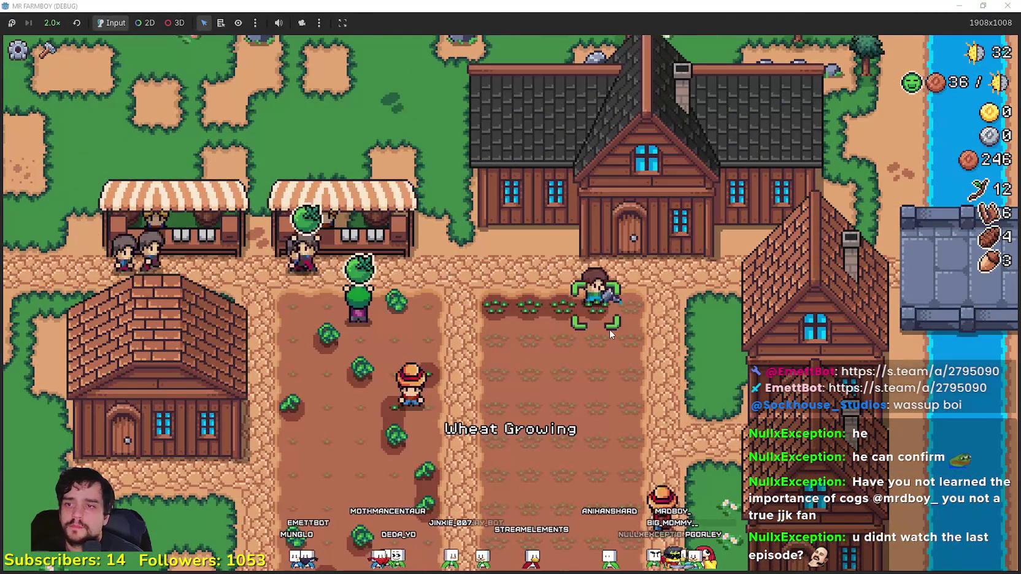
{"action": "left_click", "coordinate": [609, 334]}
{"action": "key", "text": "a"}
{"action": "key", "text": "s"}
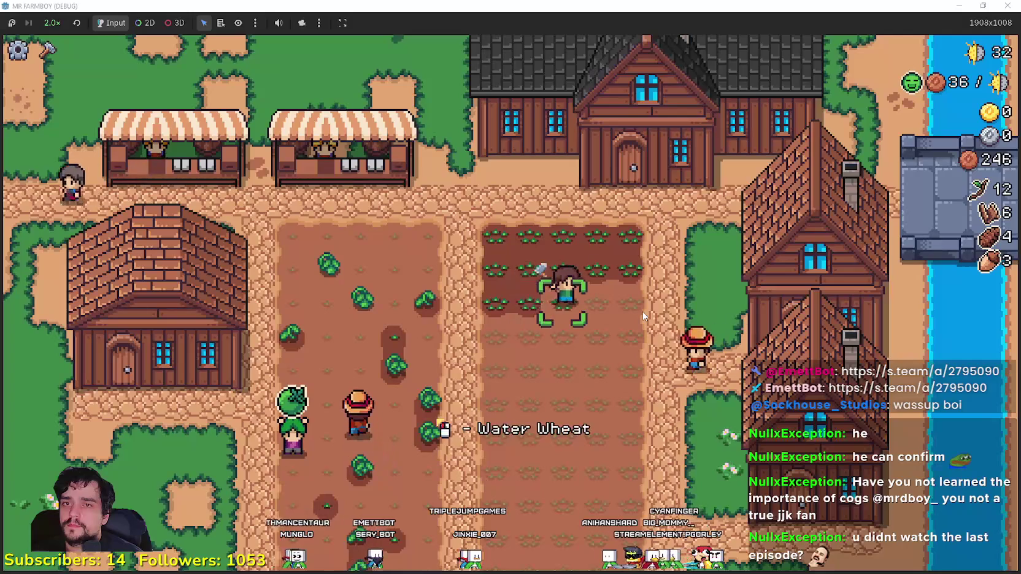
Step: Sow and water the fourth and fifth wheat rows
{"action": "key", "text": "d"}
{"action": "key", "text": "s"}
{"action": "key", "text": "a"}
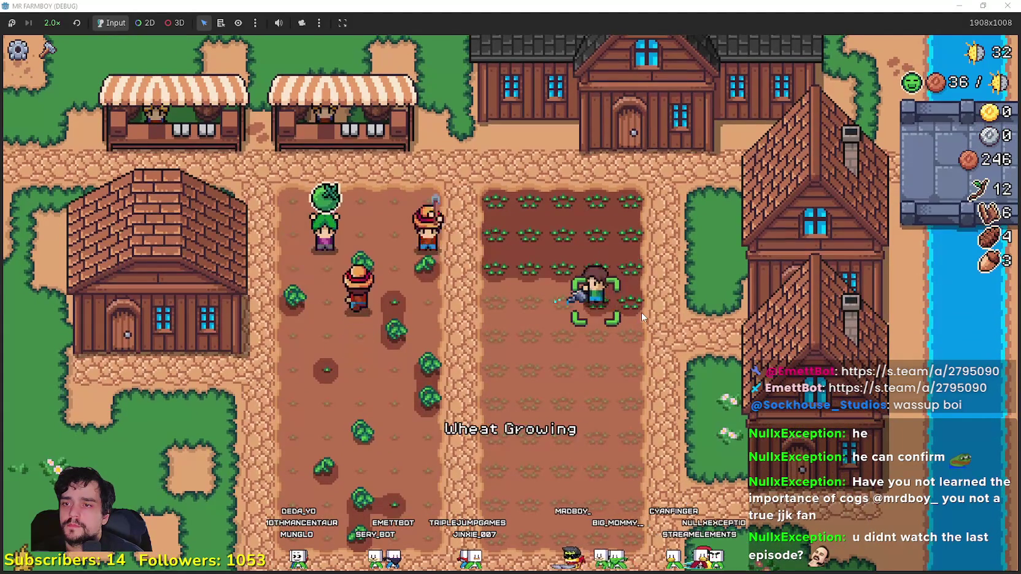
{"action": "key", "text": "a"}
{"action": "key", "text": "s"}
{"action": "key", "text": "d"}
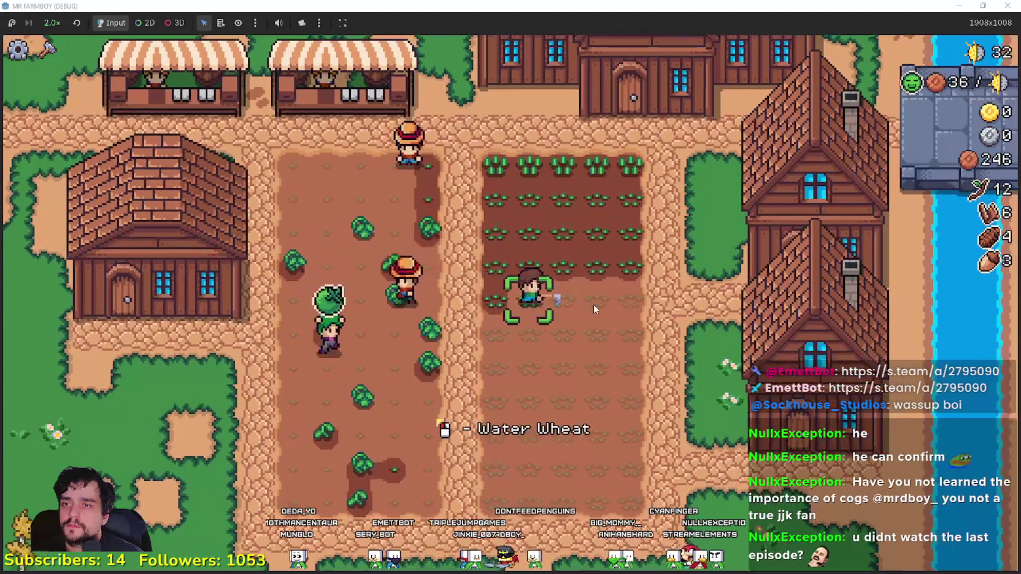
{"action": "key", "text": "d"}
{"action": "key", "text": "s"}
{"action": "key", "text": "a"}
{"action": "key", "text": "a"}
Step: Plant and water the sixth row down through the bottom wheat row
{"action": "key", "text": "s"}
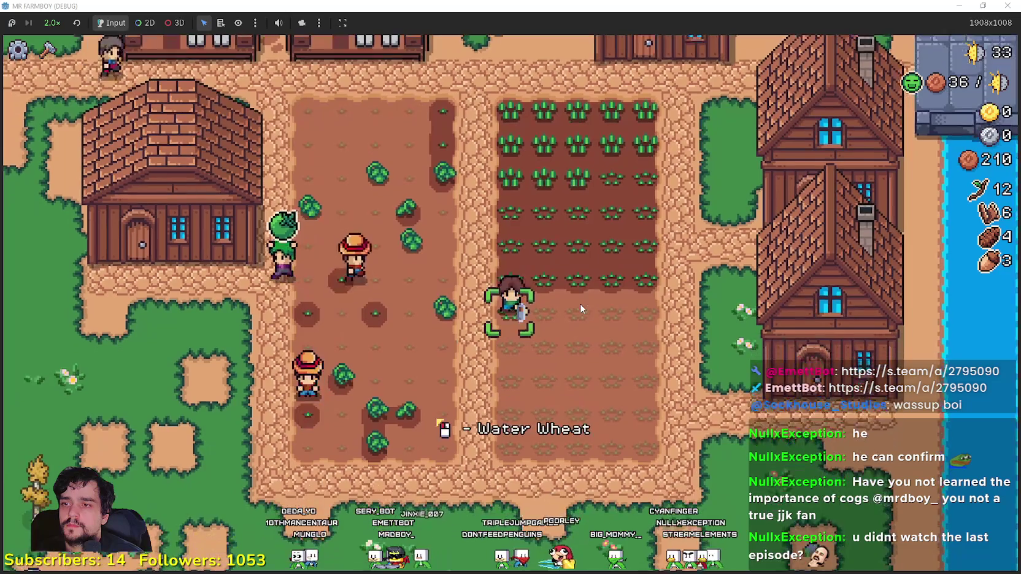
{"action": "key", "text": "d"}
{"action": "key", "text": "d"}
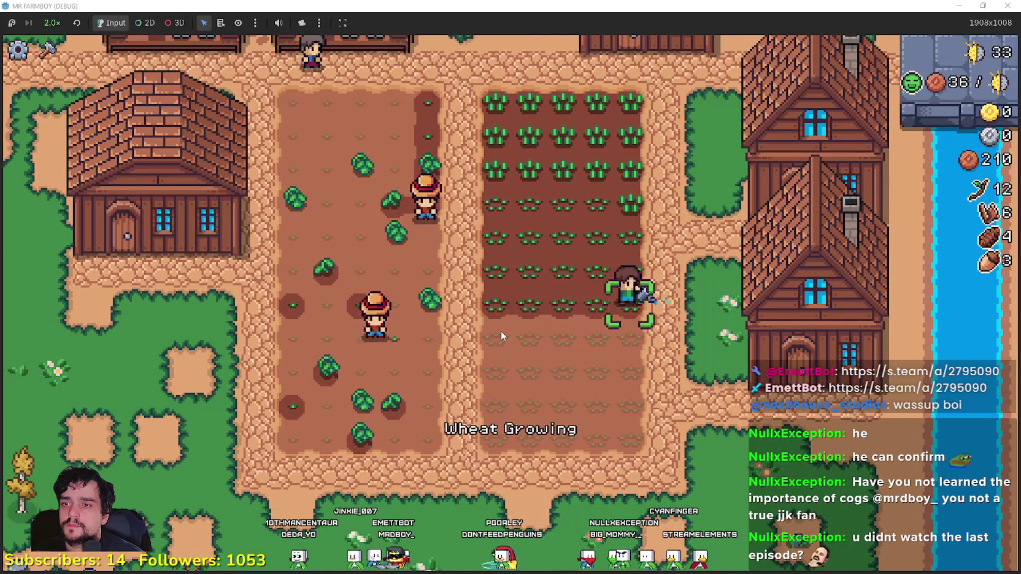
{"action": "key", "text": "s"}
{"action": "key", "text": "a"}
{"action": "key", "text": "a"}
{"action": "key", "text": "s"}
{"action": "key", "text": "d"}
{"action": "key", "text": "d"}
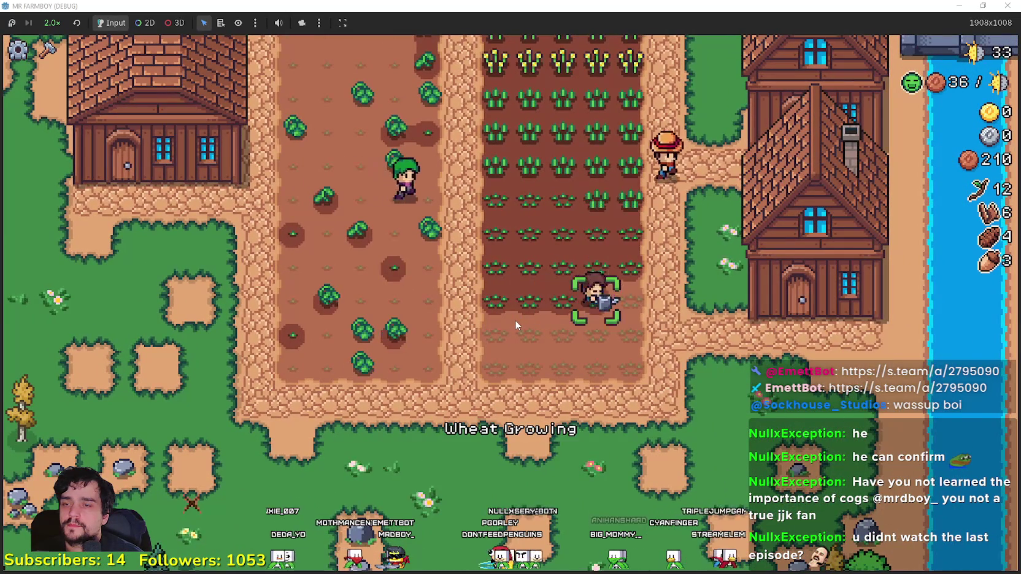
{"action": "key", "text": "s"}
{"action": "key", "text": "a"}
{"action": "key", "text": "a"}
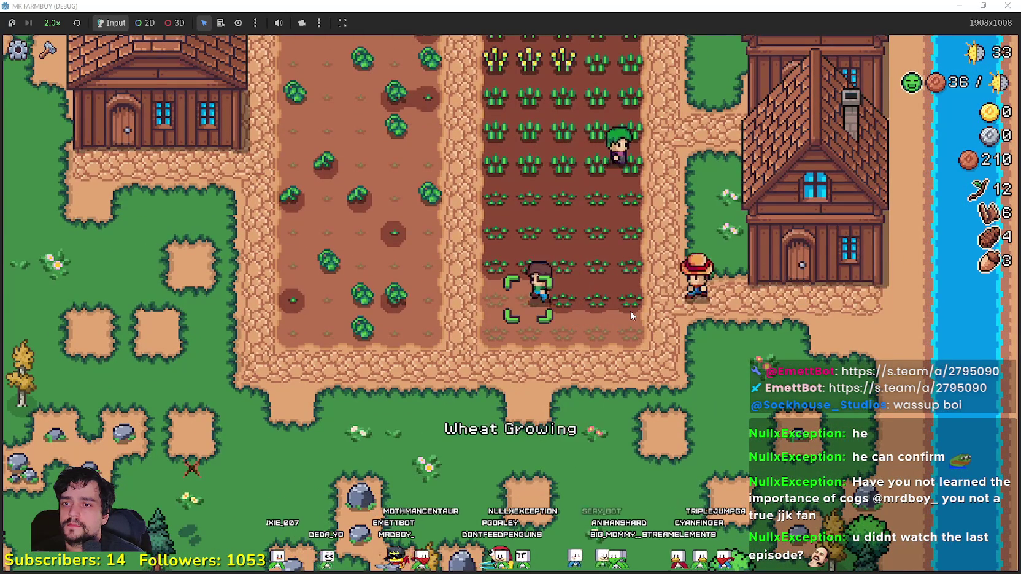
{"action": "key", "text": "s"}
{"action": "key", "text": "d"}
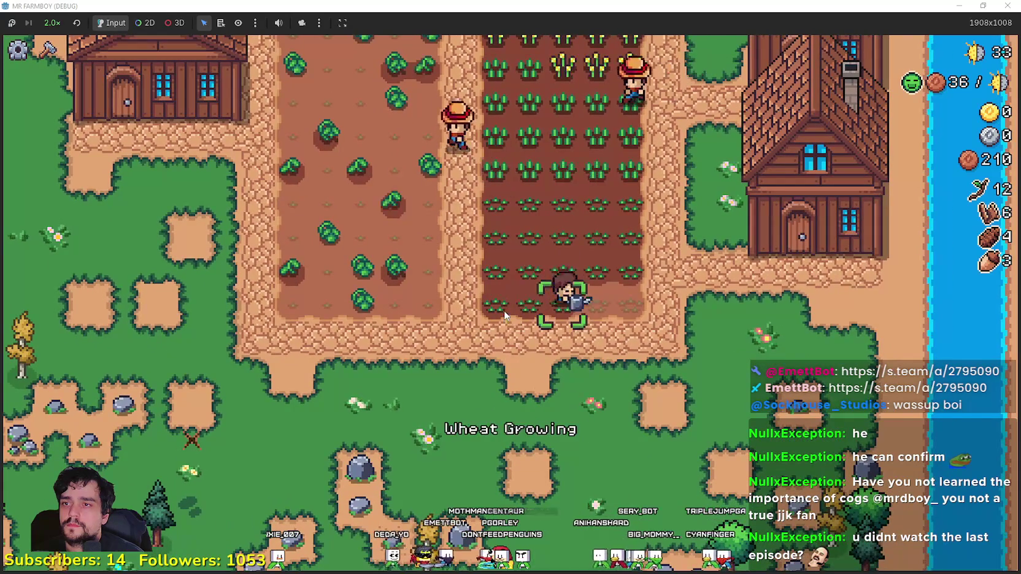
Step: Plant a green tomato in the tomato plot, then check the warehouse and market sell list
{"action": "key", "text": "a"}
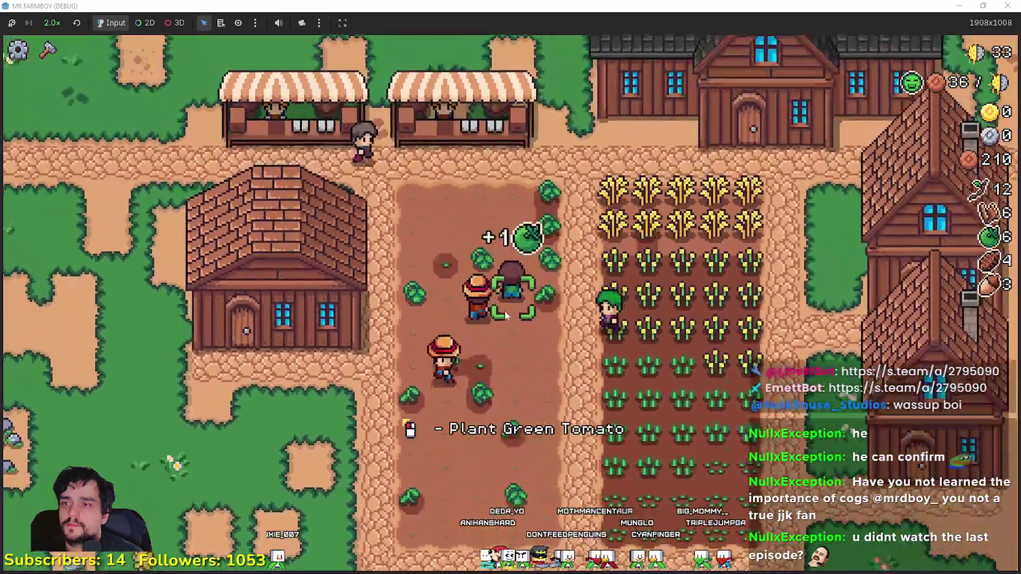
{"action": "left_click", "coordinate": [504, 311]}
{"action": "key", "text": "a"}
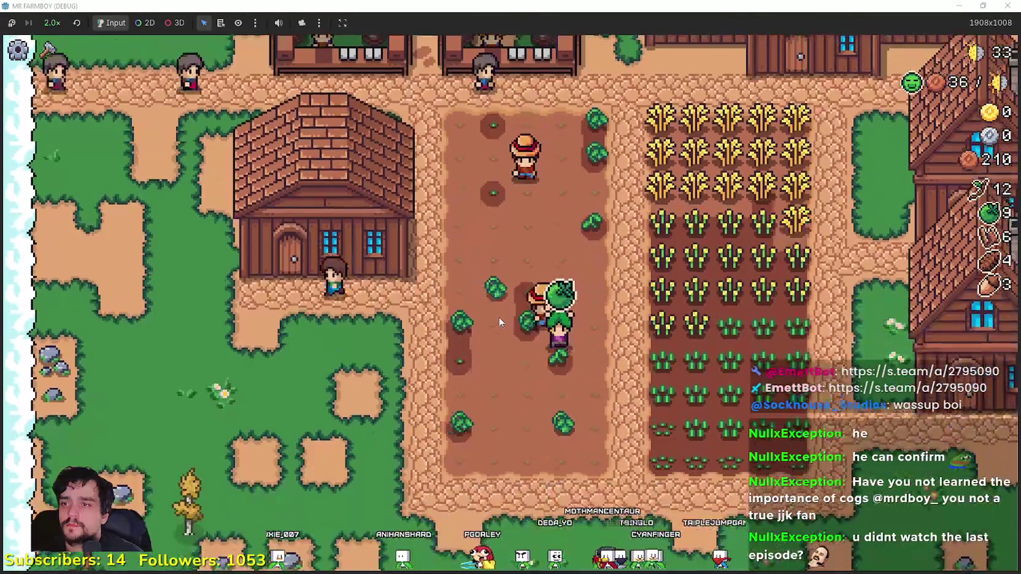
{"action": "key", "text": "e"}
{"action": "key", "text": "e"}
{"action": "key", "text": "e"}
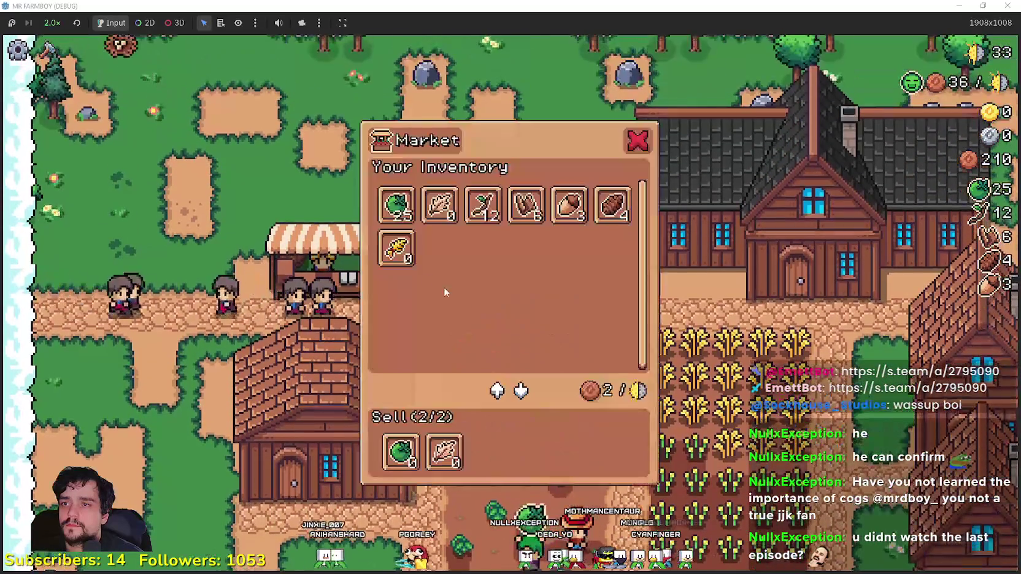
{"action": "key", "text": "e"}
Step: Harvest the ripe wheat along the top rows of the field
{"action": "key", "text": "w"}
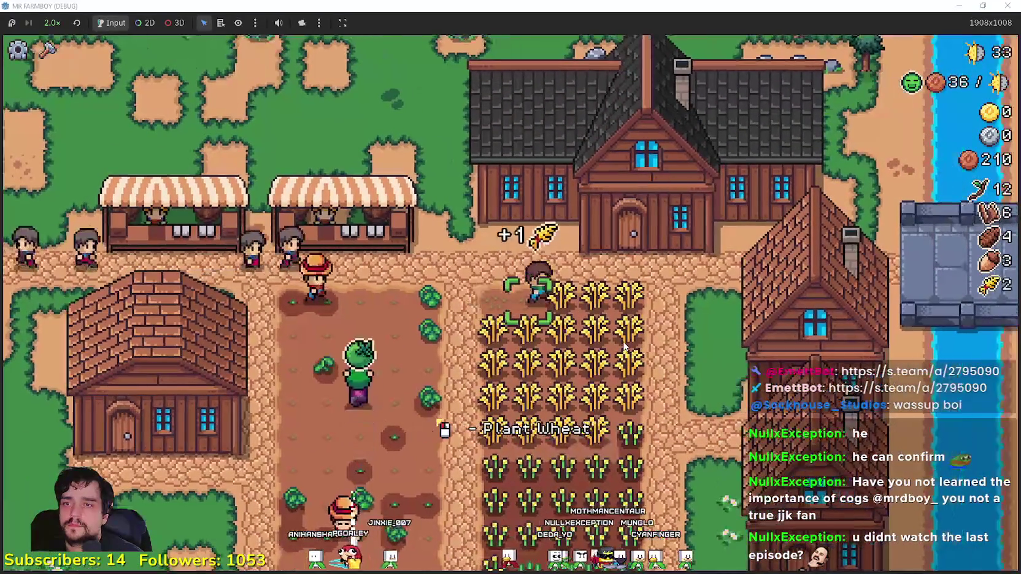
{"action": "key", "text": "a"}
{"action": "key", "text": "s"}
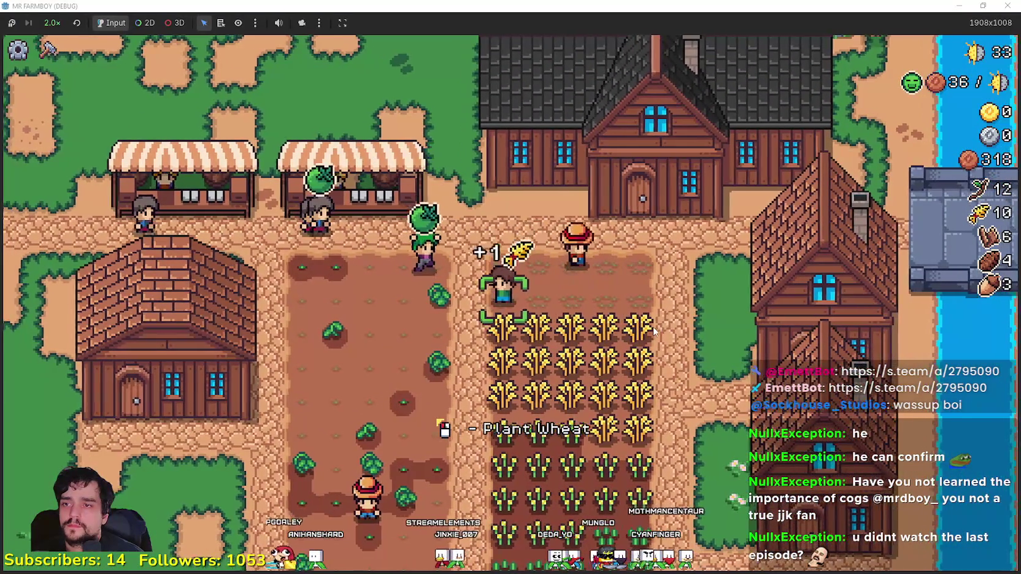
{"action": "key", "text": "d"}
{"action": "key", "text": "s"}
{"action": "key", "text": "a"}
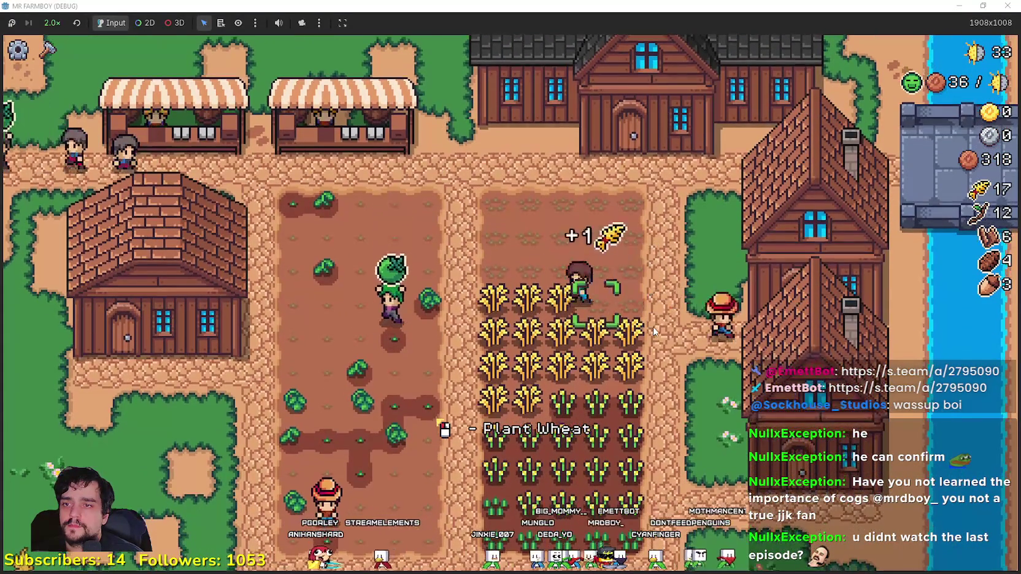
{"action": "key", "text": "s"}
{"action": "key", "text": "d"}
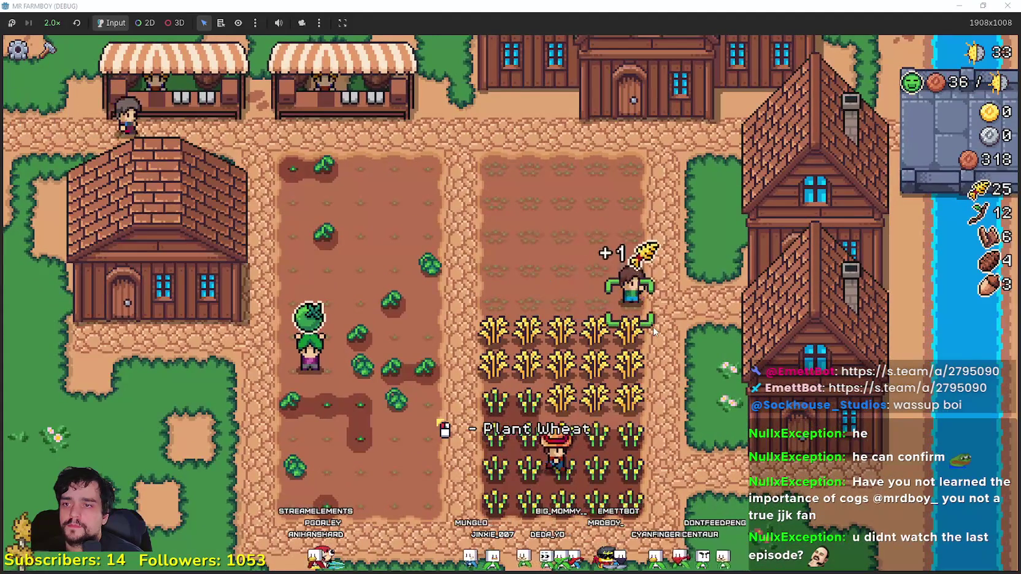
Step: Harvest the remaining lower wheat stalks, bringing wheat to 55
{"action": "key", "text": "a"}
{"action": "key", "text": "s"}
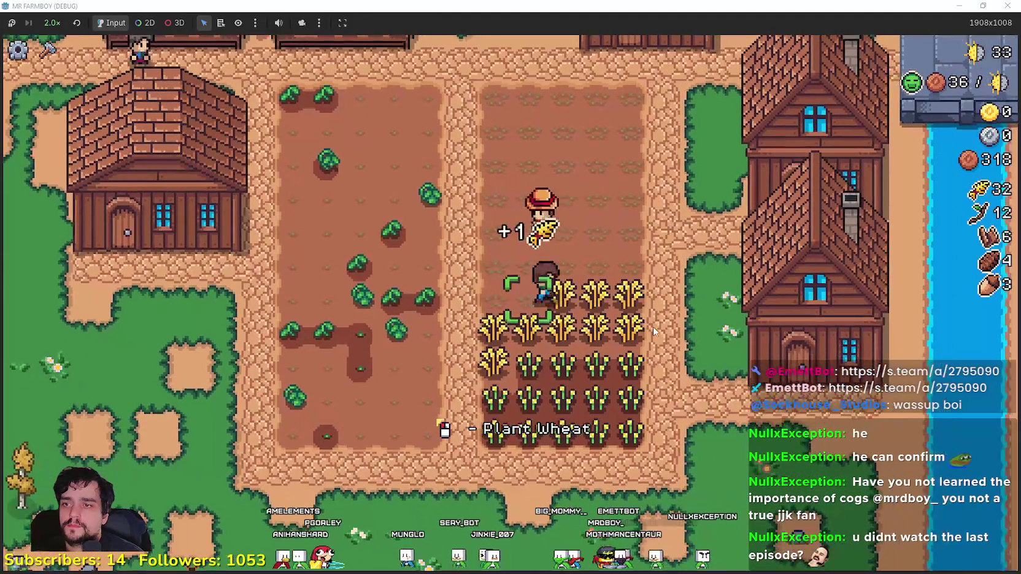
{"action": "key", "text": "s"}
{"action": "key", "text": "a"}
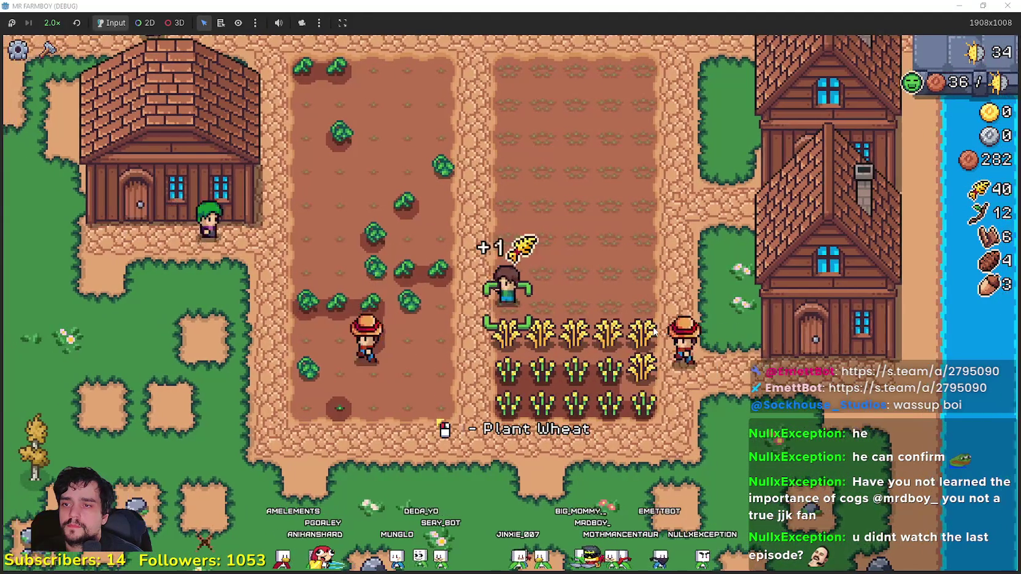
{"action": "key", "text": "d"}
{"action": "key", "text": "a"}
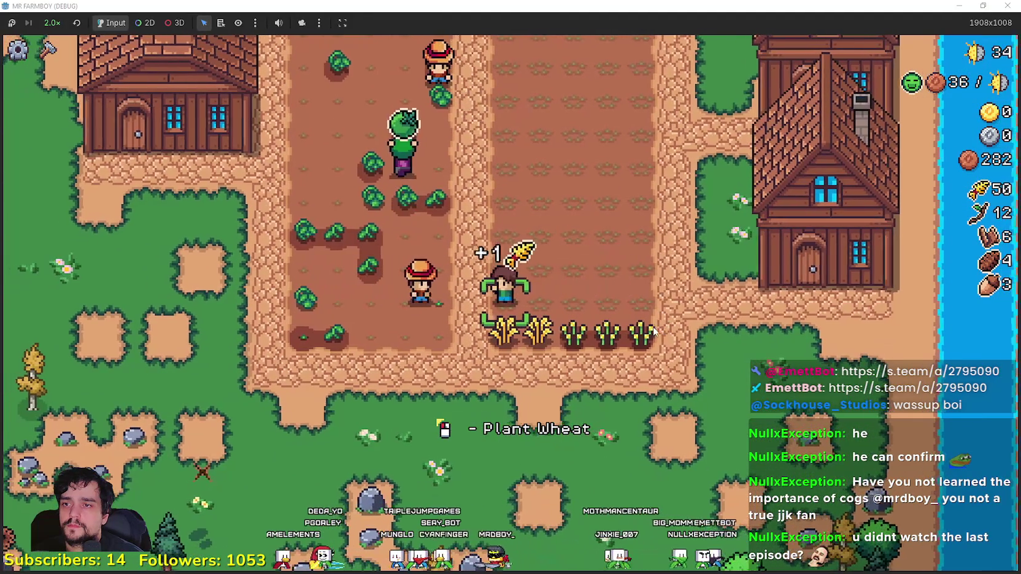
{"action": "key", "text": "s"}
{"action": "key", "text": "d"}
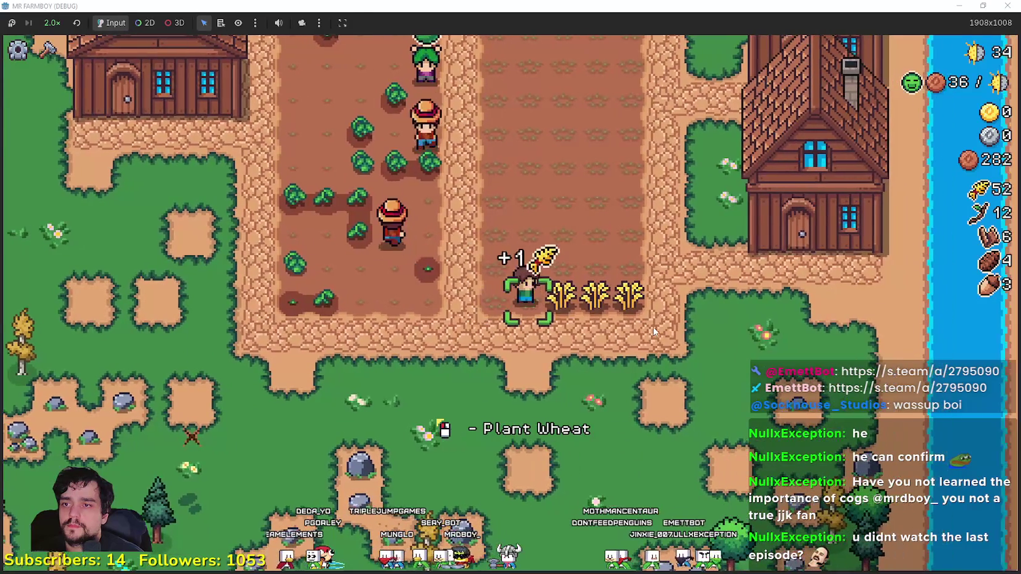
{"action": "key", "text": "d"}
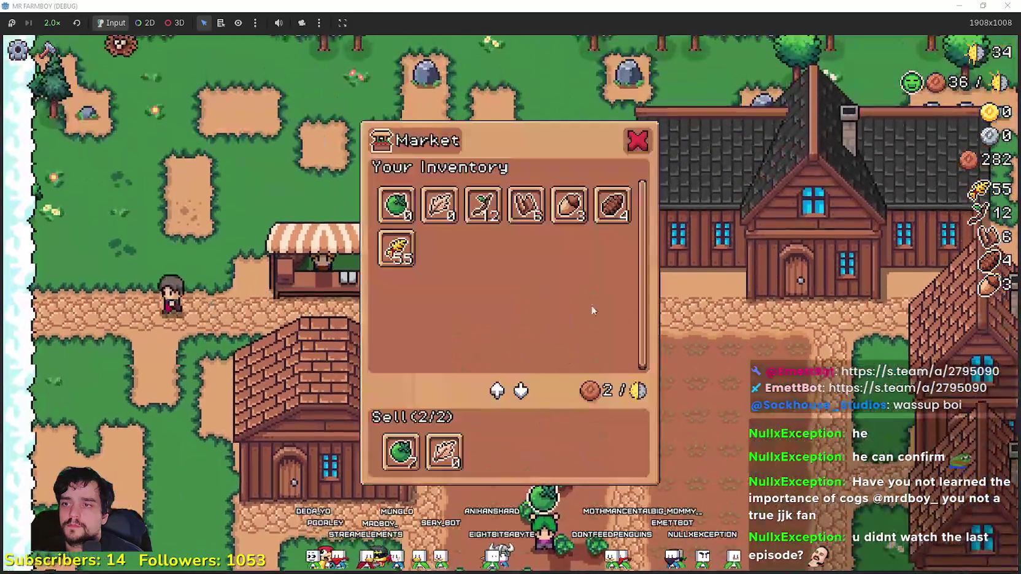
{"action": "key", "text": "Escape"}
Step: Put the wheat in the market's Sell slot and walk back across the tomato field
{"action": "key", "text": "e"}
{"action": "left_click", "coordinate": [395, 249]}
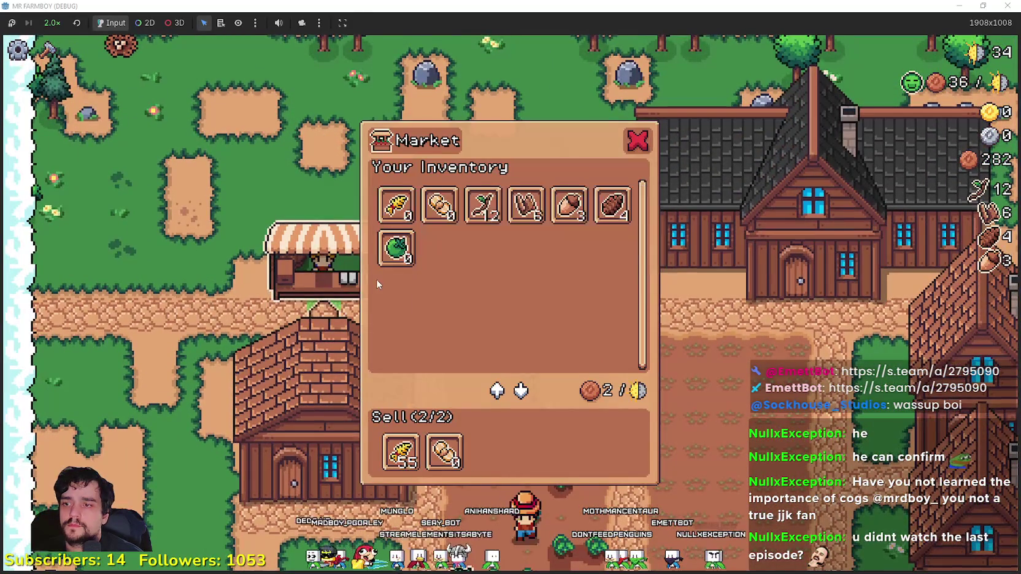
{"action": "key", "text": "Escape"}
{"action": "key", "text": "s"}
{"action": "key", "text": "s"}
{"action": "key", "text": "d"}
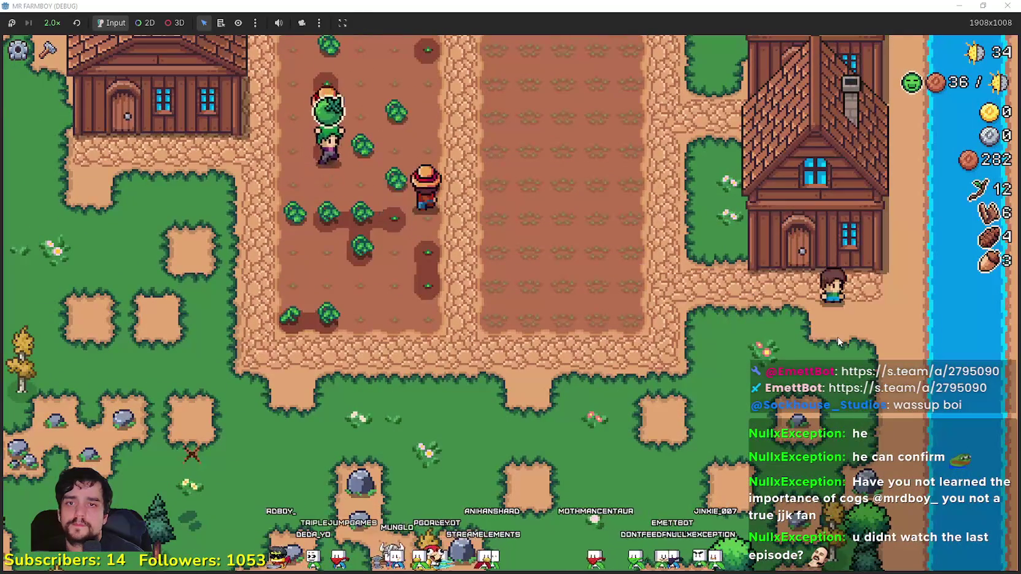
Step: Check the warehouse stock, then sell the stocked goods at the market for 392 coins
{"action": "key", "text": "a"}
{"action": "key", "text": "e"}
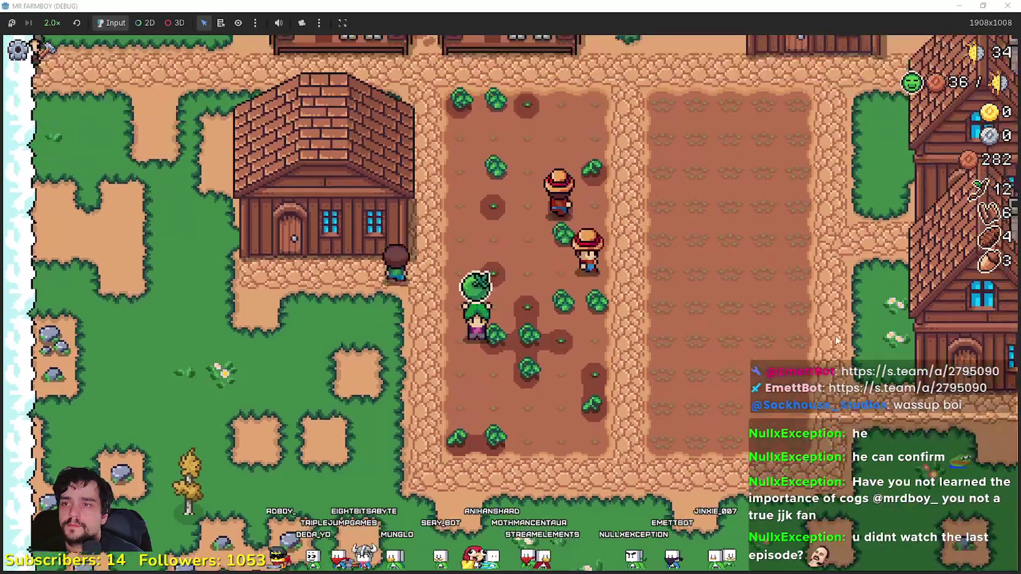
{"action": "key", "text": "Escape"}
{"action": "key", "text": "w"}
{"action": "key", "text": "e"}
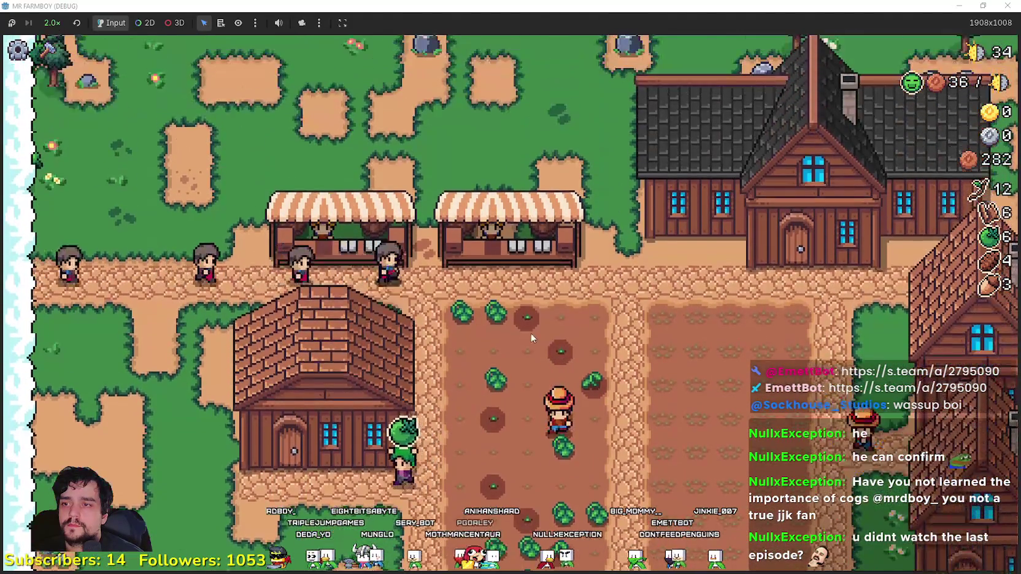
{"action": "key", "text": "Escape"}
{"action": "key", "text": "e"}
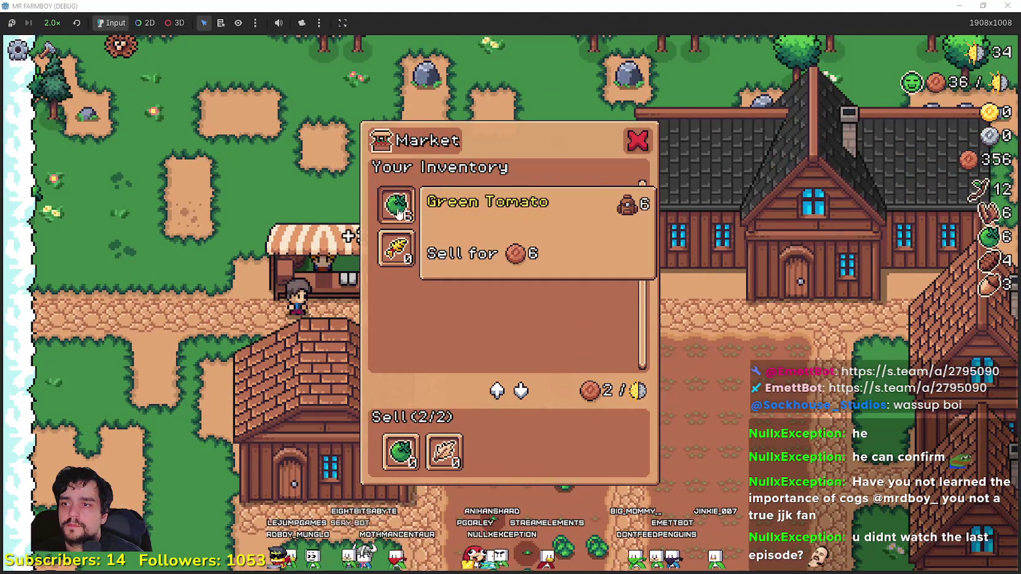
{"action": "key", "text": "Escape"}
Step: Check the Gatherer's 400-coin hiring price at the House, then open the market inventory
{"action": "key", "text": "s"}
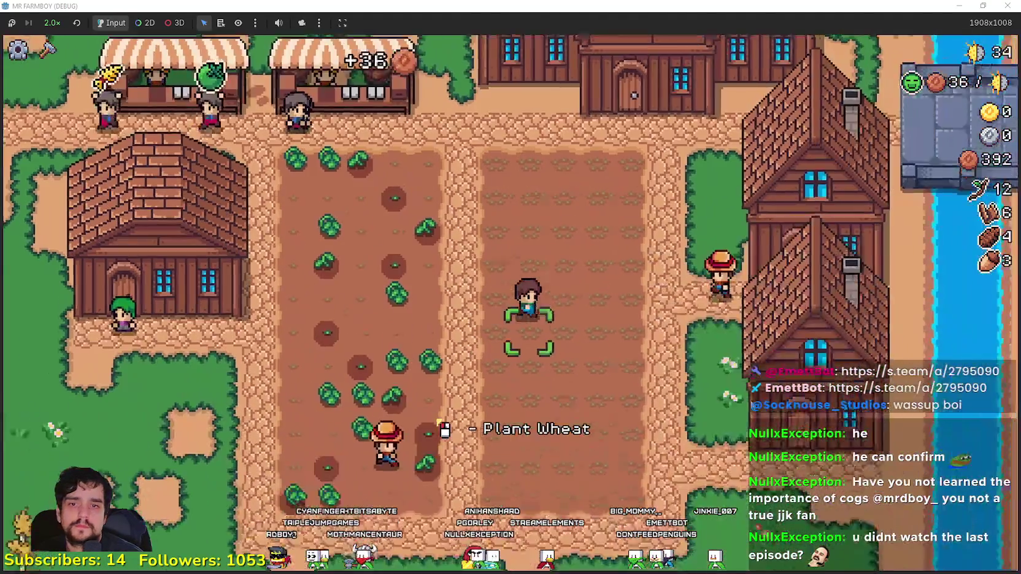
{"action": "key", "text": "d"}
{"action": "key", "text": "s"}
{"action": "key", "text": "e"}
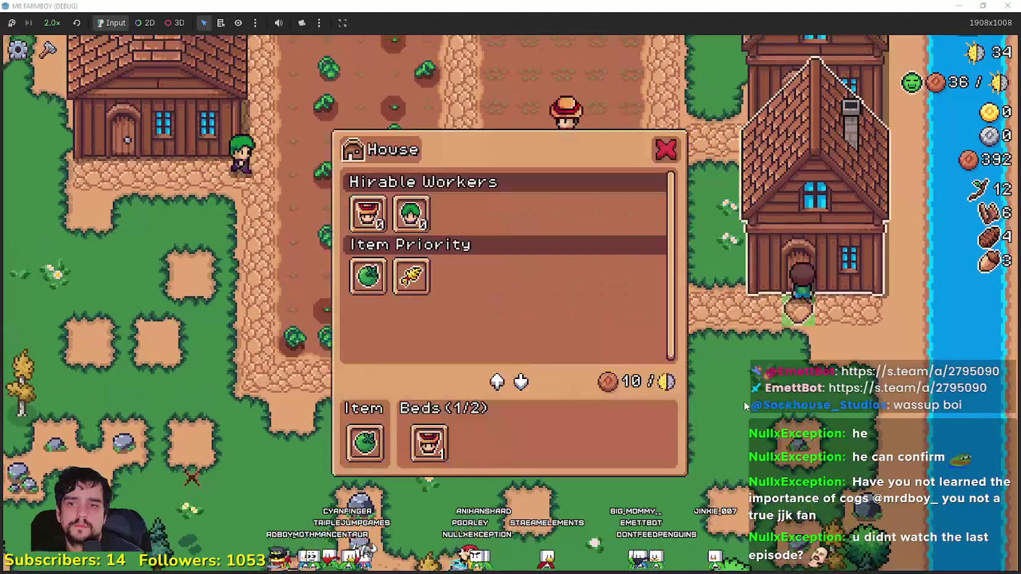
{"action": "mouse_move", "coordinate": [405, 227]}
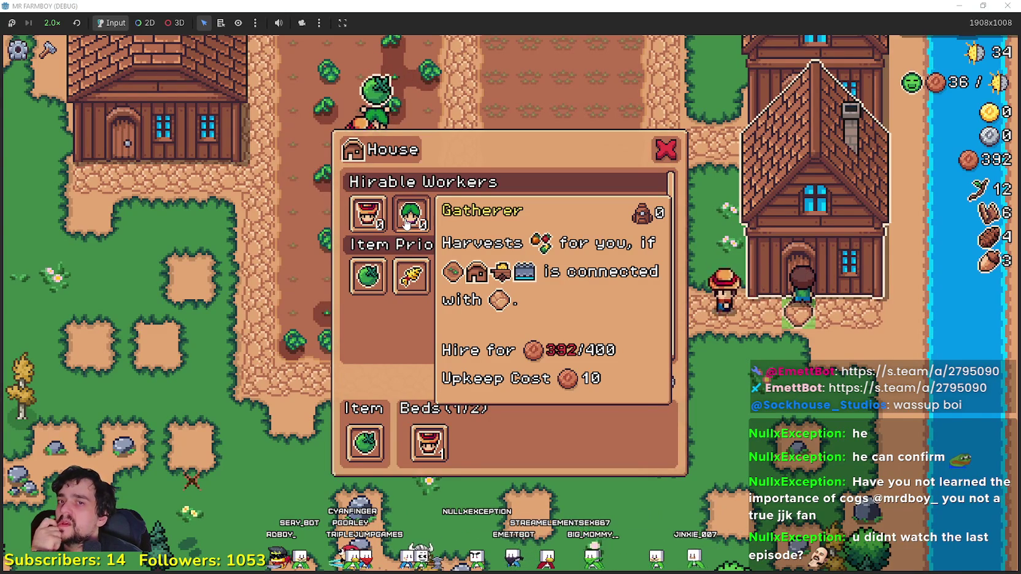
{"action": "key", "text": "Escape"}
{"action": "left_click", "coordinate": [433, 261]}
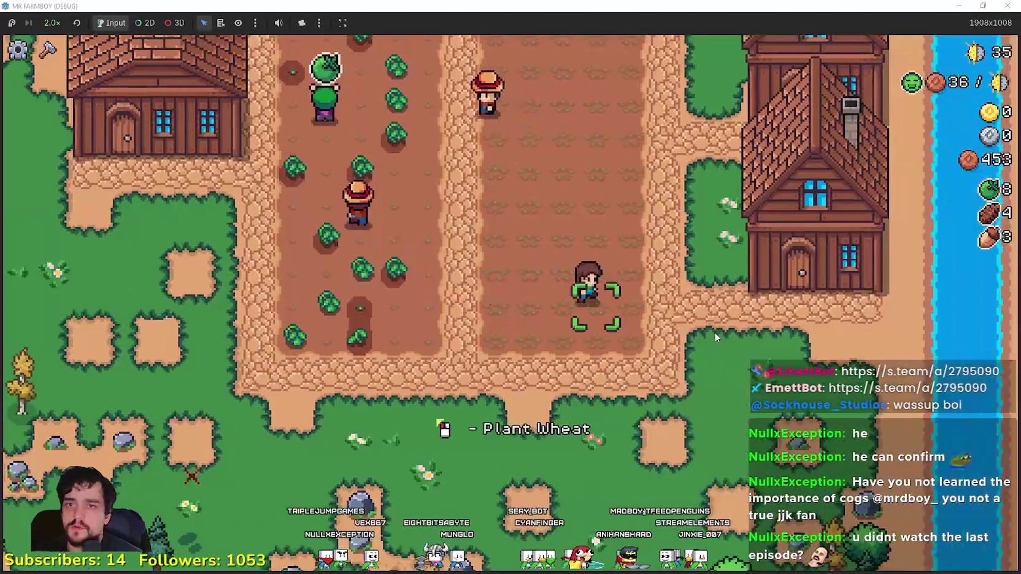
Step: Hire the Gatherer for 400 coins, then check the green tomatoes in the warehouse
{"action": "left_click", "coordinate": [825, 387]}
{"action": "key", "text": "Escape"}
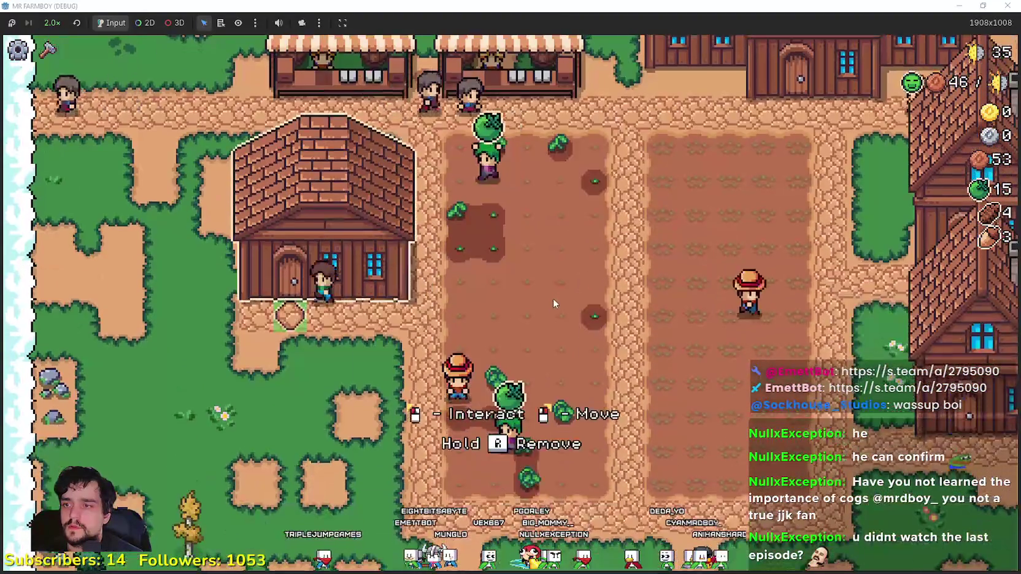
{"action": "left_click", "coordinate": [392, 446]}
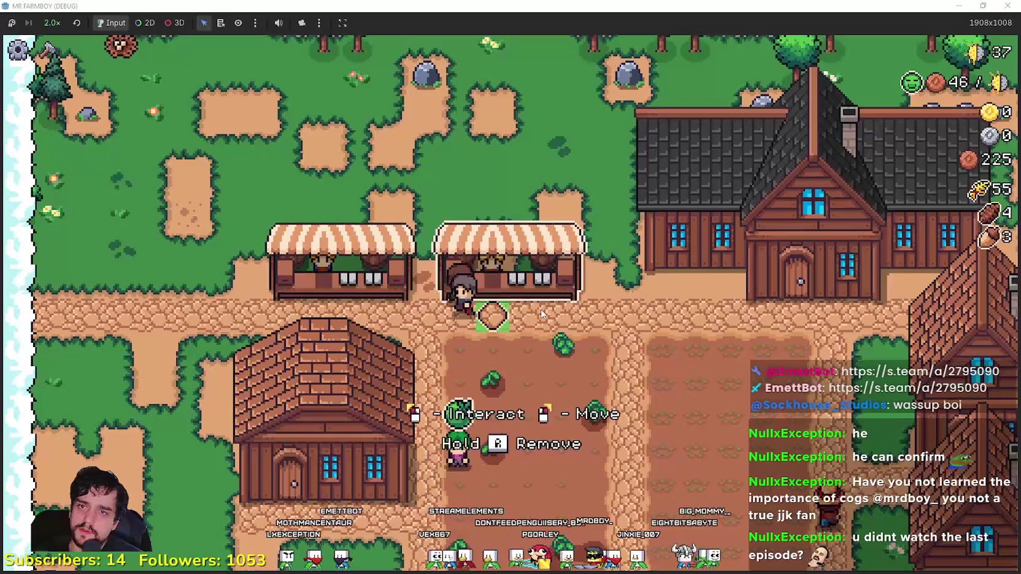
Step: Put all 55 wheat into the market's Sell slots and sell them
{"action": "left_click", "coordinate": [417, 213]}
{"action": "left_click", "coordinate": [457, 251]}
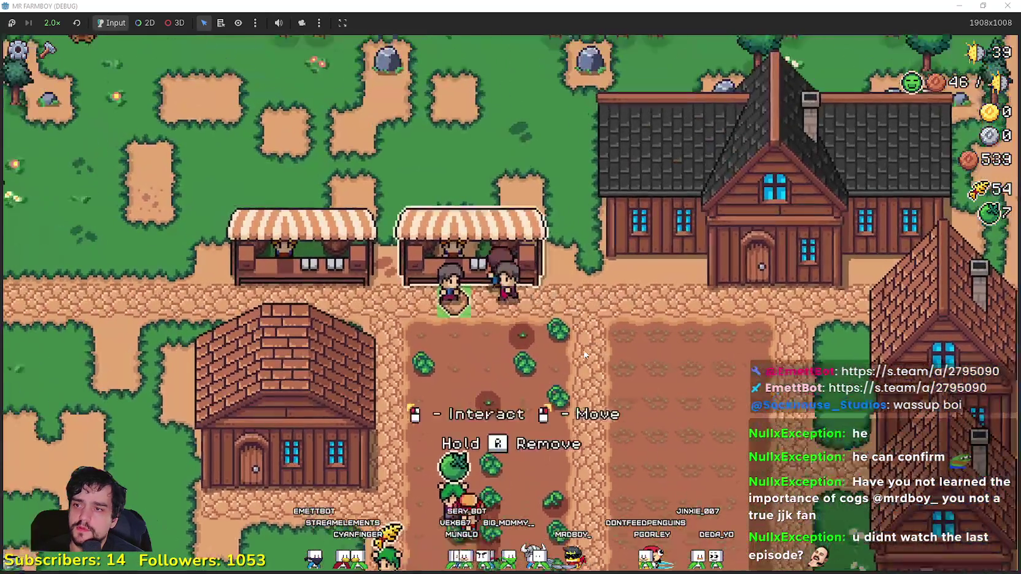
{"action": "left_click", "coordinate": [584, 354]}
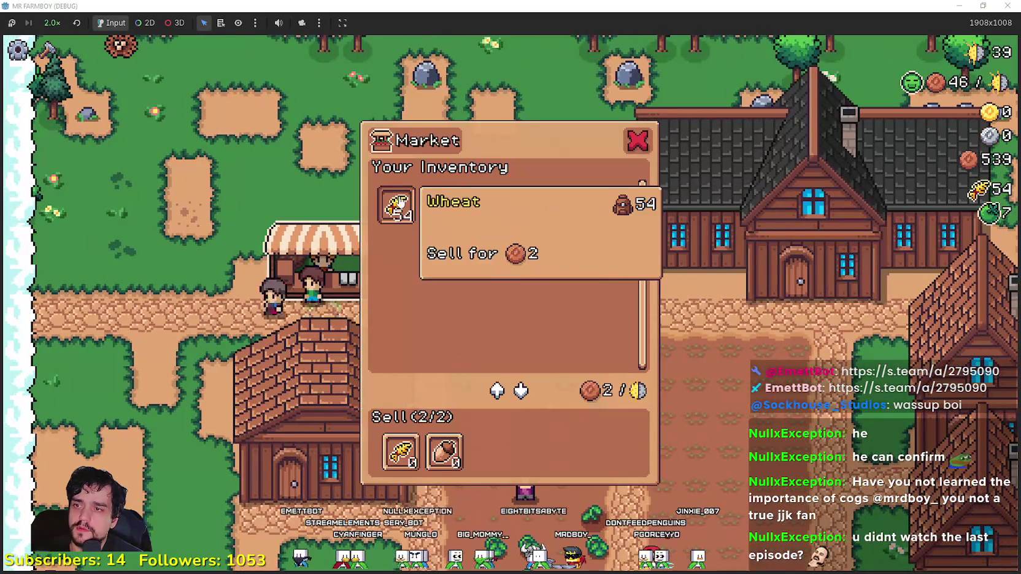
{"action": "left_click", "coordinate": [399, 203]}
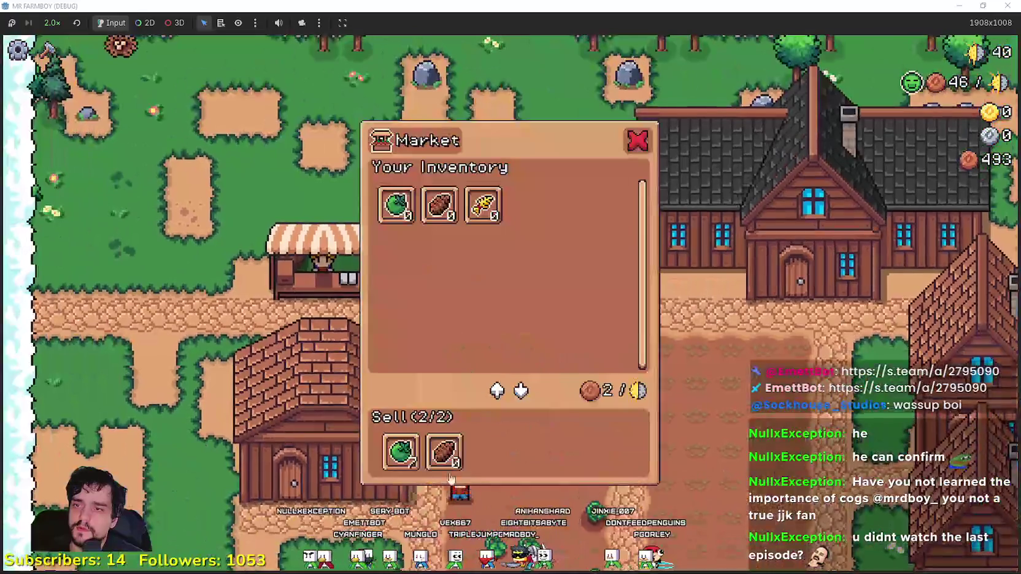
{"action": "mouse_move", "coordinate": [445, 461]}
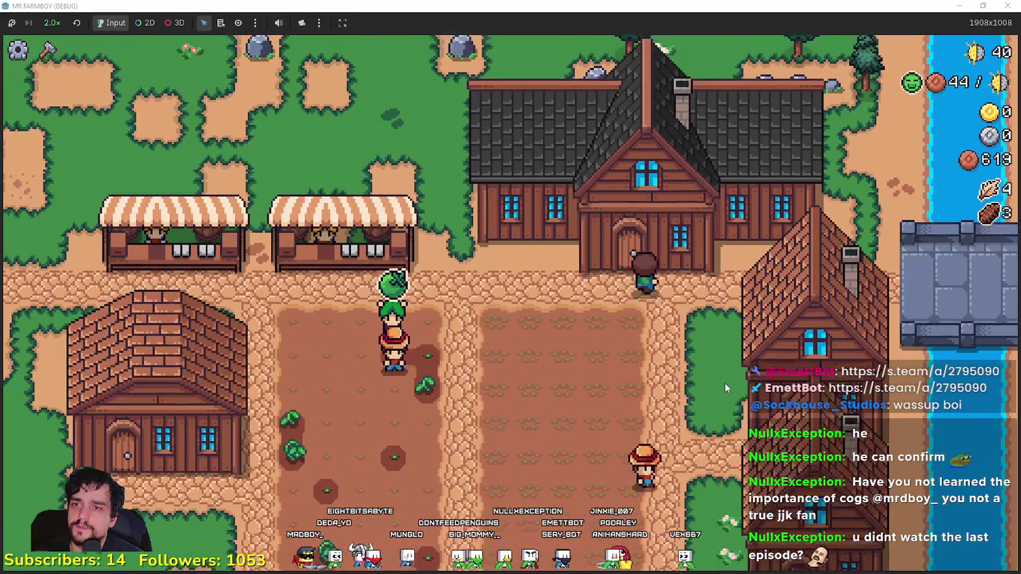
Step: Check Island Expansion I's 10000-coin cost in the Player House advancements
{"action": "left_click", "coordinate": [727, 384]}
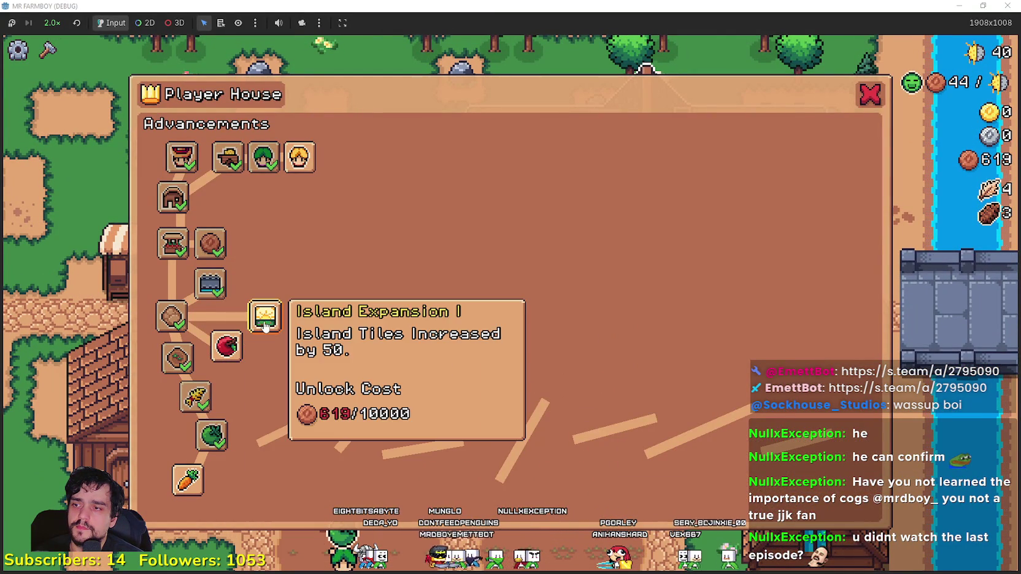
{"action": "key", "text": "Escape"}
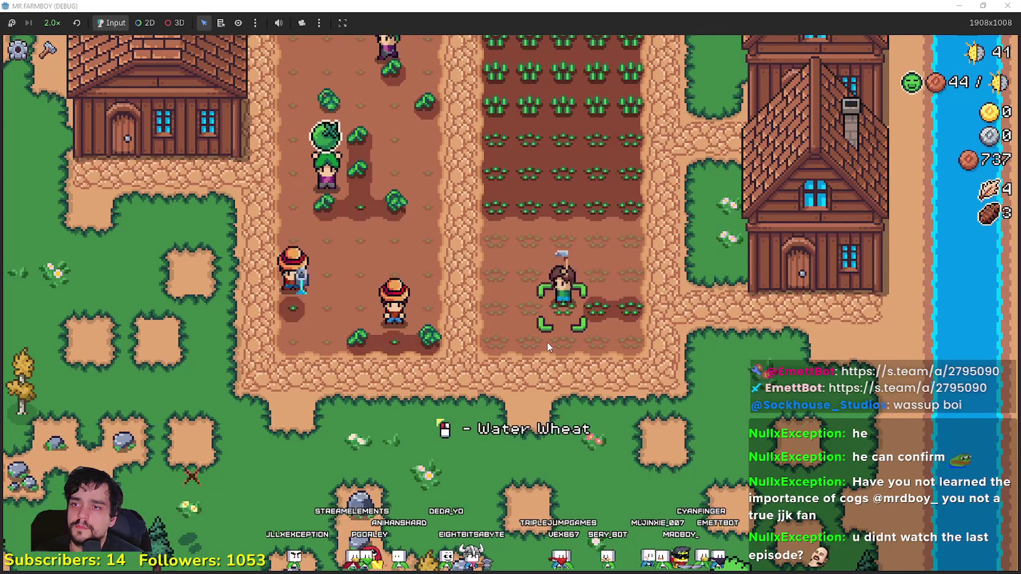
Step: Water the young wheat sprouts tile by tile with the watering can
{"action": "left_click", "coordinate": [548, 346]}
{"action": "key", "text": "w"}
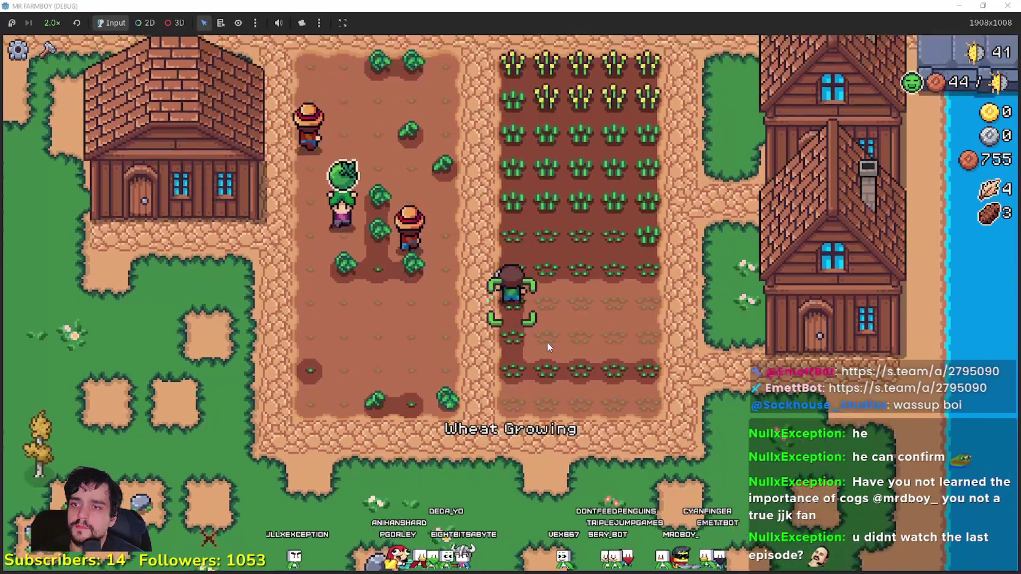
{"action": "key", "text": "d"}
{"action": "key", "text": "s"}
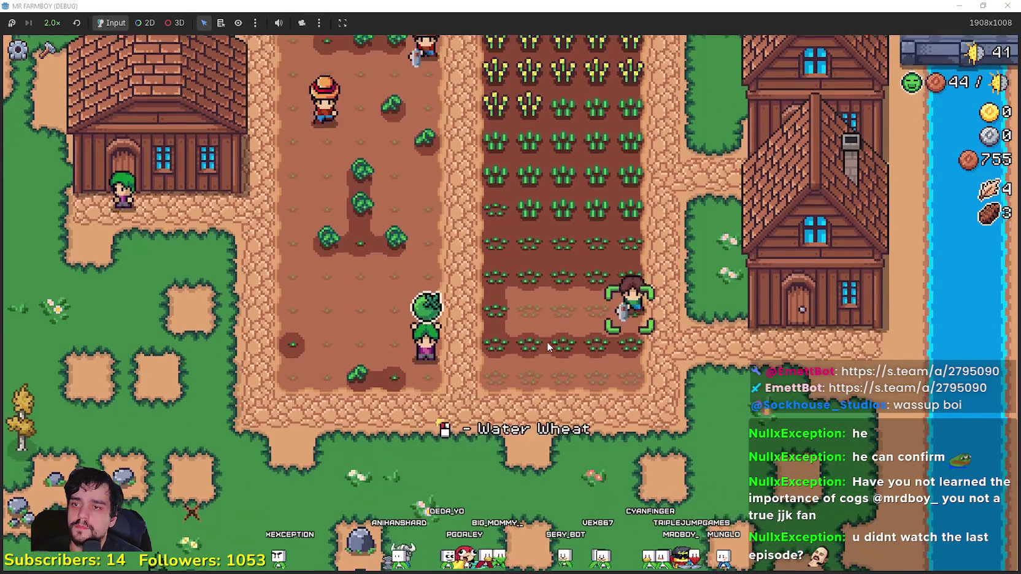
{"action": "key", "text": "a"}
{"action": "key", "text": "s"}
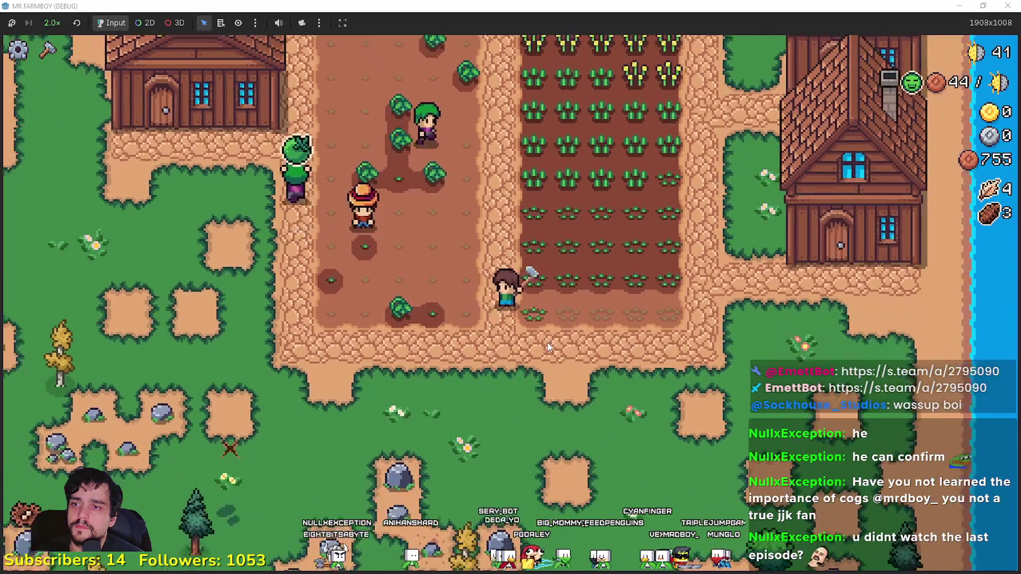
{"action": "key", "text": "d"}
{"action": "left_click", "coordinate": [548, 347]}
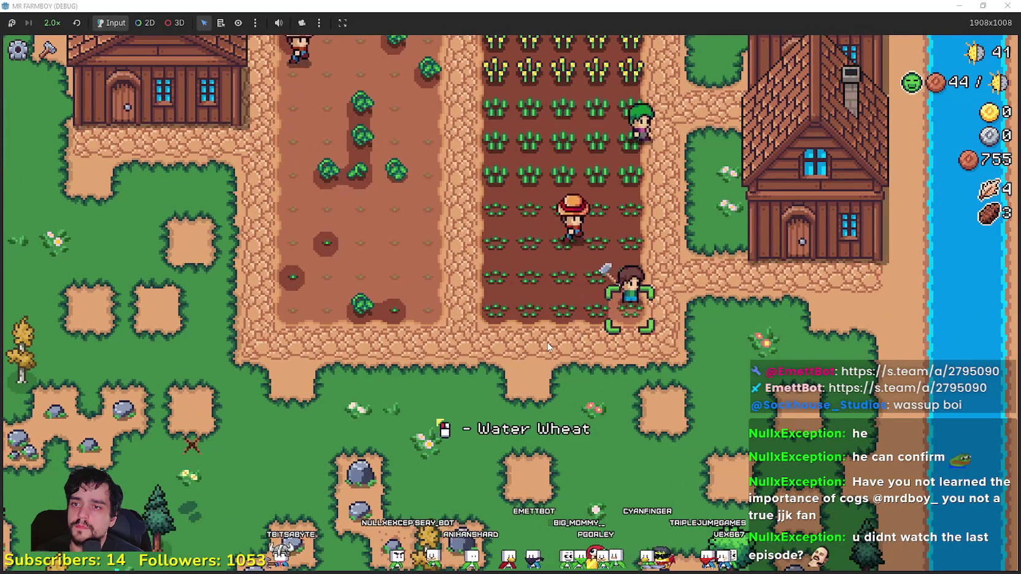
Step: Harvest the ripe wheat stalks across the top rows of the field
{"action": "key", "text": "a"}
{"action": "key", "text": "w"}
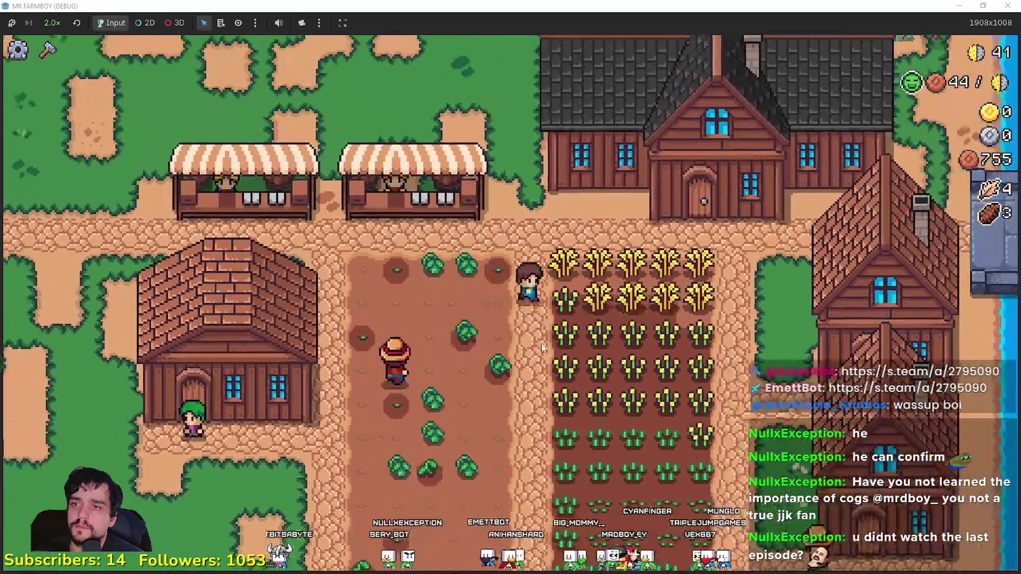
{"action": "left_click", "coordinate": [542, 343]}
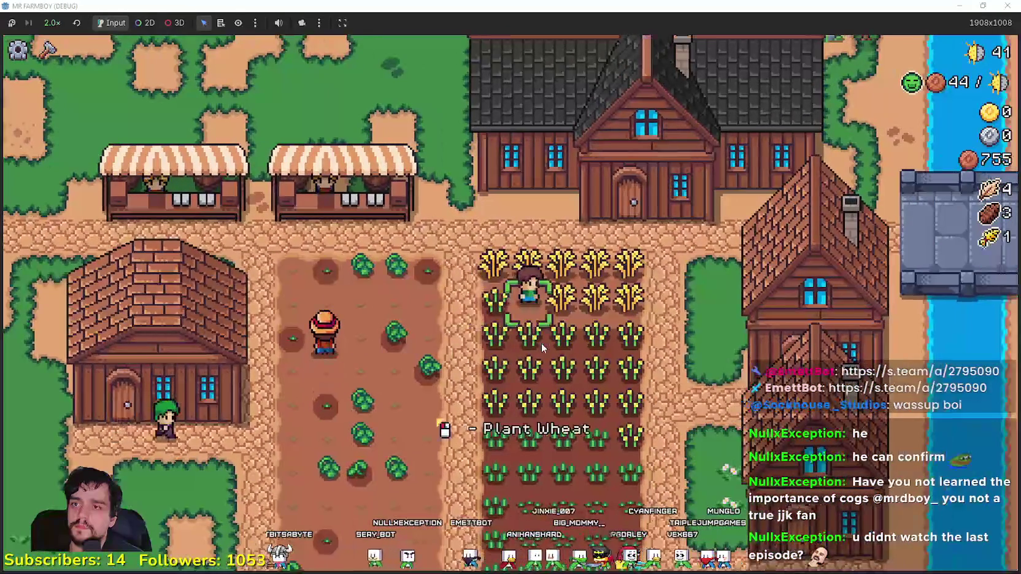
{"action": "key", "text": "d"}
{"action": "left_click", "coordinate": [540, 342]}
{"action": "left_click", "coordinate": [540, 342]}
{"action": "left_click", "coordinate": [540, 343]}
{"action": "left_click", "coordinate": [541, 342]}
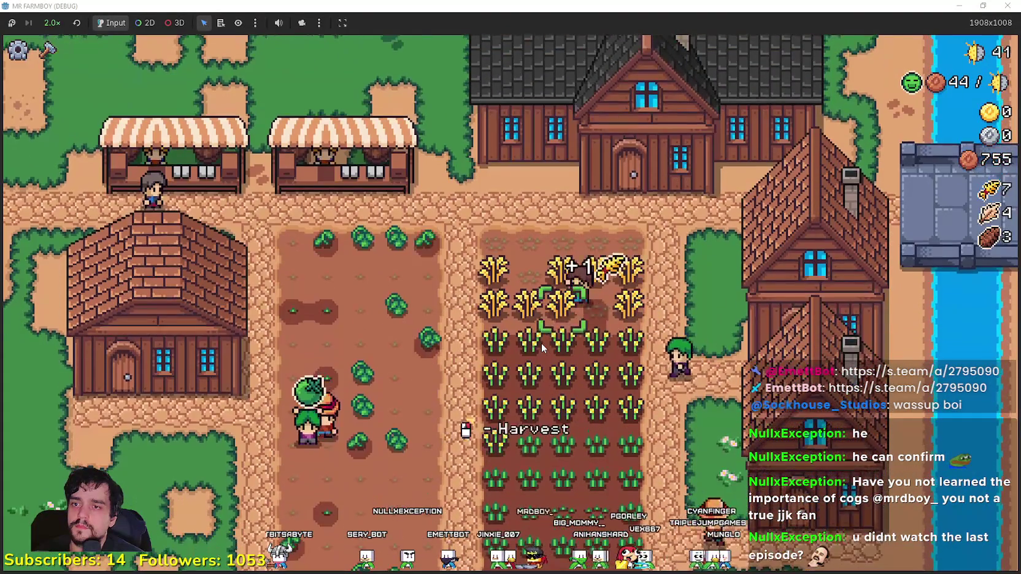
{"action": "key", "text": "a"}
{"action": "left_click", "coordinate": [541, 343]}
{"action": "left_click", "coordinate": [541, 343]}
{"action": "left_click", "coordinate": [540, 343]}
{"action": "left_click", "coordinate": [541, 343]}
{"action": "key", "text": "s"}
{"action": "left_click", "coordinate": [540, 343]}
{"action": "left_click", "coordinate": [541, 343]}
{"action": "left_click", "coordinate": [540, 343]}
{"action": "left_click", "coordinate": [541, 342]}
{"action": "key", "text": "d"}
{"action": "left_click", "coordinate": [540, 343]}
{"action": "left_click", "coordinate": [540, 343]}
{"action": "key", "text": "s"}
{"action": "left_click", "coordinate": [541, 342]}
{"action": "left_click", "coordinate": [540, 343]}
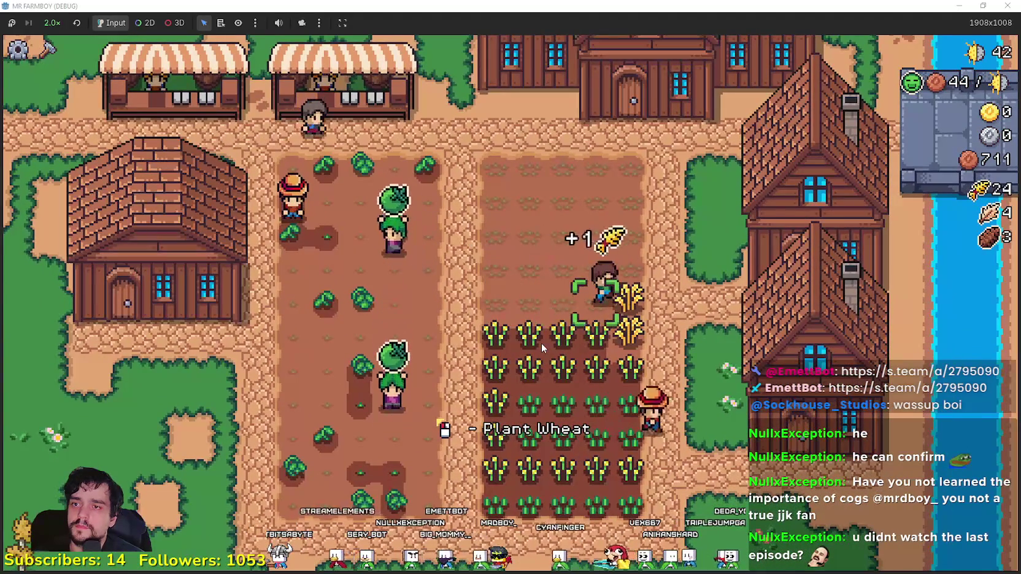
{"action": "key", "text": "s"}
{"action": "left_click", "coordinate": [540, 343]}
{"action": "key", "text": "a"}
{"action": "left_click", "coordinate": [541, 343]}
{"action": "left_click", "coordinate": [540, 343]}
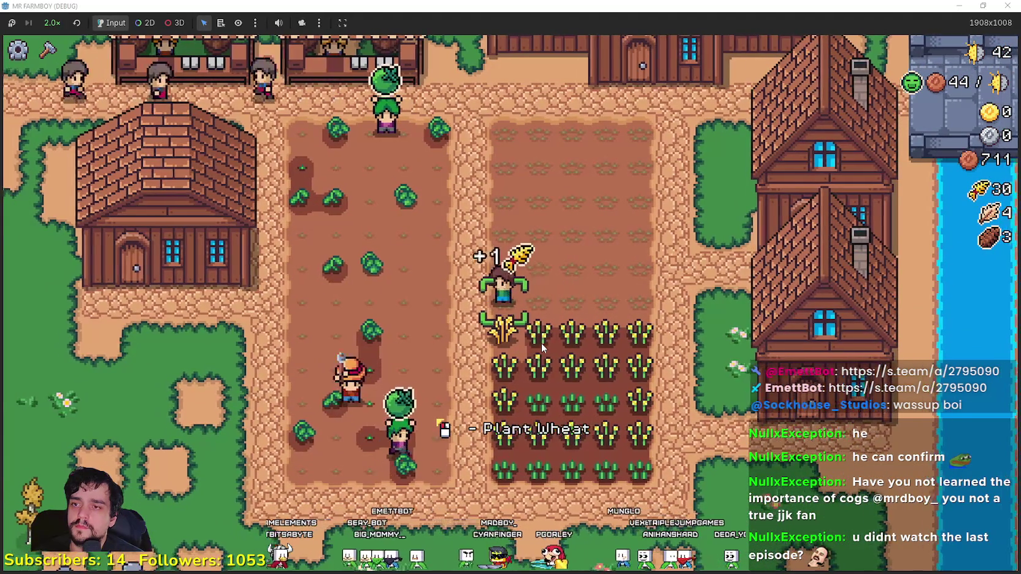
Step: Harvest the remaining wheat down to the bottom row, reaching 55 wheat
{"action": "key", "text": "d"}
{"action": "left_click", "coordinate": [540, 343]}
{"action": "left_click", "coordinate": [541, 343]}
{"action": "left_click", "coordinate": [541, 343]}
{"action": "left_click", "coordinate": [541, 343]}
{"action": "key", "text": "d"}
{"action": "left_click", "coordinate": [541, 343]}
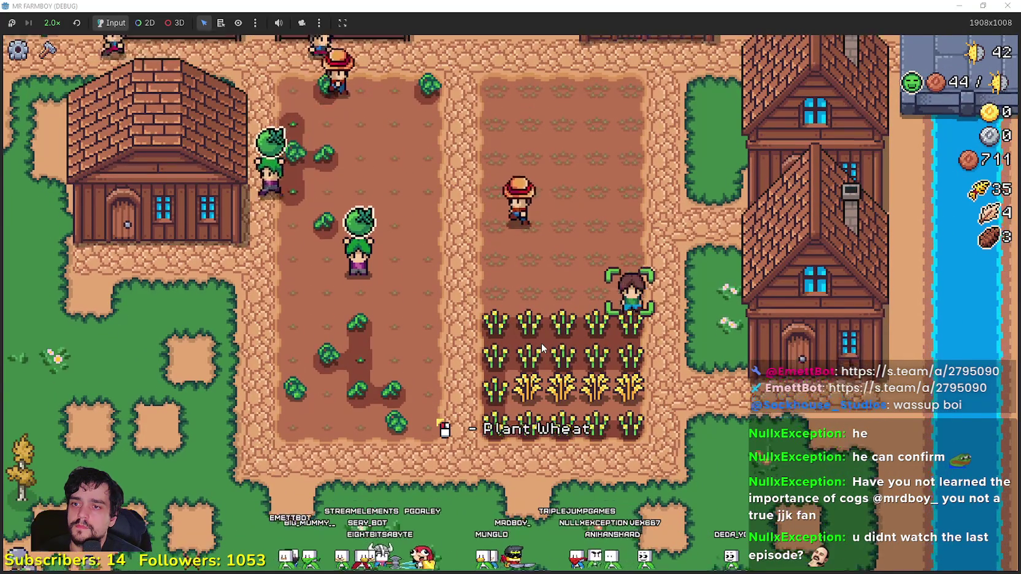
{"action": "key", "text": "s"}
{"action": "left_click", "coordinate": [541, 343]}
{"action": "key", "text": "a"}
{"action": "left_click", "coordinate": [540, 342]}
{"action": "left_click", "coordinate": [540, 343]}
{"action": "left_click", "coordinate": [541, 343]}
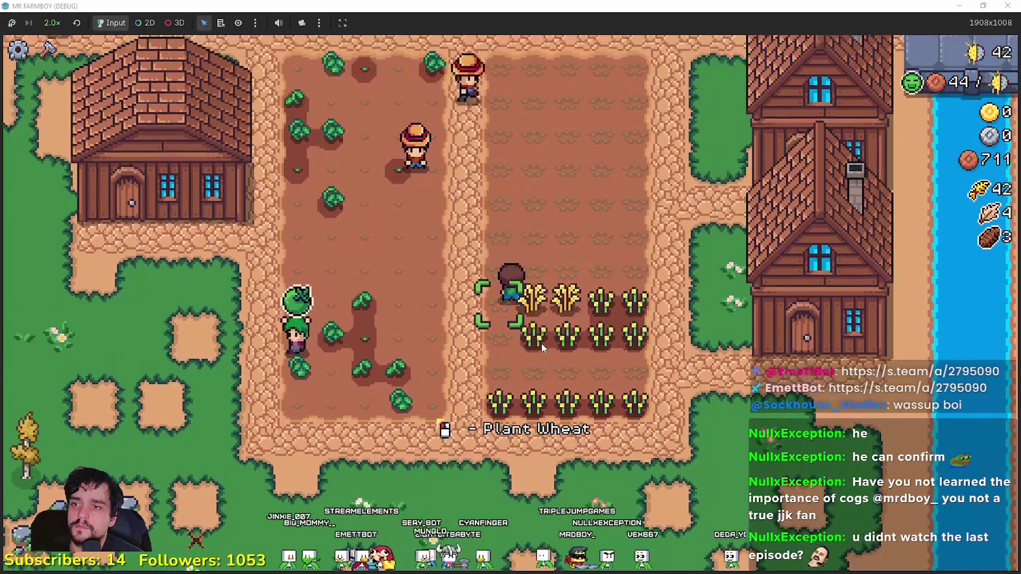
{"action": "key", "text": "d"}
{"action": "left_click", "coordinate": [540, 342]}
{"action": "left_click", "coordinate": [540, 343]}
{"action": "key", "text": "s"}
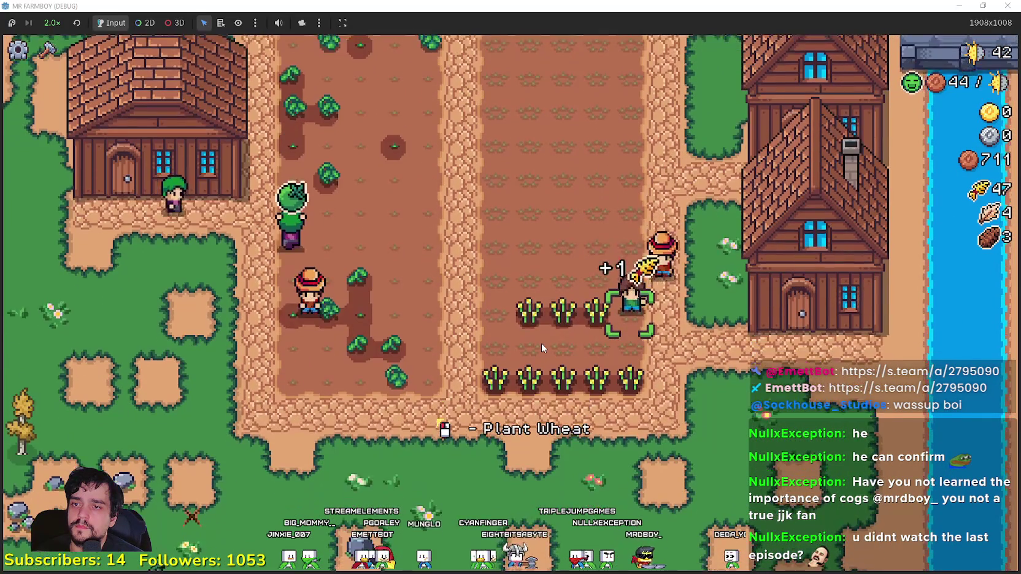
{"action": "left_click", "coordinate": [542, 348]}
{"action": "key", "text": "a"}
{"action": "left_click", "coordinate": [542, 348]}
{"action": "left_click", "coordinate": [541, 348]}
{"action": "left_click", "coordinate": [542, 348]}
{"action": "left_click", "coordinate": [541, 348]}
{"action": "key", "text": "d"}
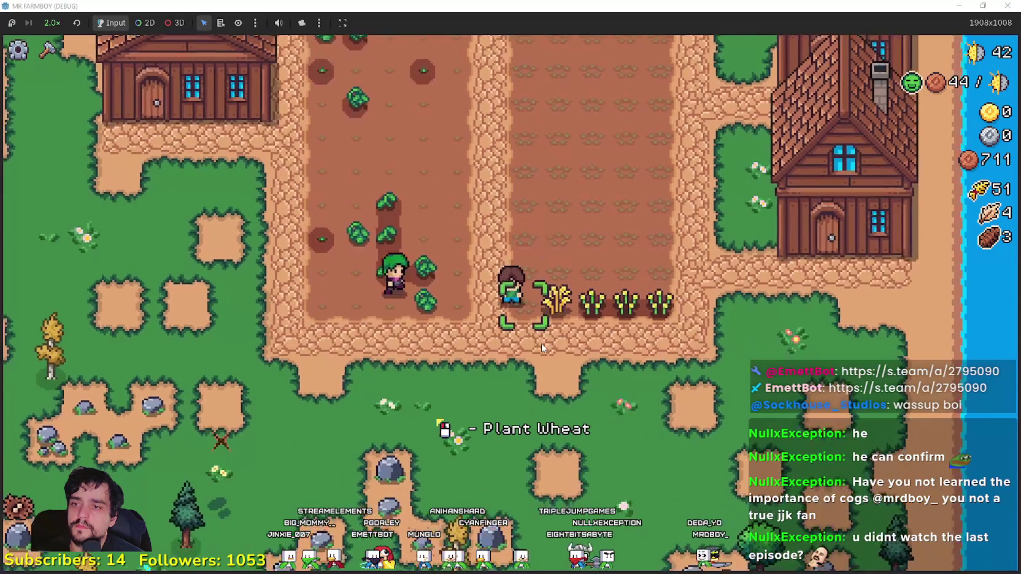
{"action": "left_click", "coordinate": [542, 348]}
{"action": "left_click", "coordinate": [542, 348]}
{"action": "left_click", "coordinate": [541, 348]}
{"action": "left_click", "coordinate": [540, 343]}
Step: Walk from the market past the warehouse back toward the crop field
{"action": "key", "text": "a"}
{"action": "left_click", "coordinate": [540, 343]}
{"action": "key", "text": "w"}
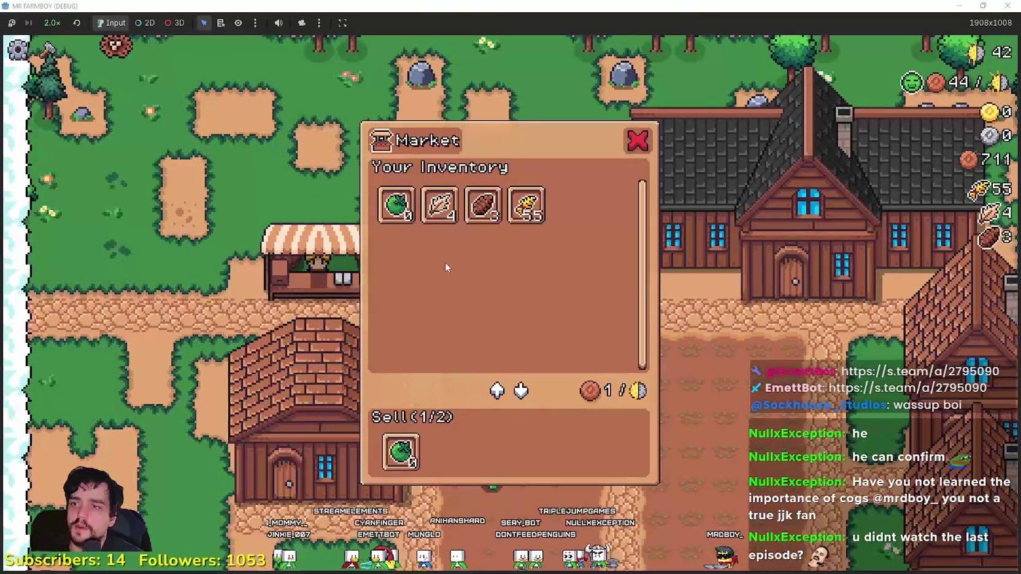
{"action": "key", "text": "d"}
{"action": "key", "text": "s"}
{"action": "key", "text": "a"}
{"action": "key", "text": "d"}
{"action": "key", "text": "w"}
{"action": "key", "text": "s"}
Step: Review the Carrot advancement in the Player House advancements, then close it
{"action": "key", "text": "d"}
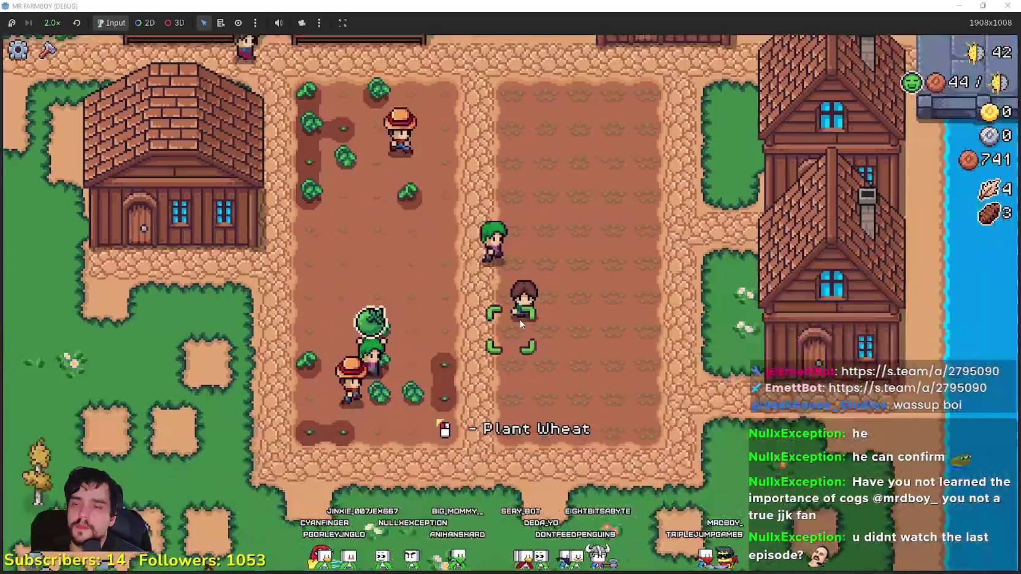
{"action": "key", "text": "w"}
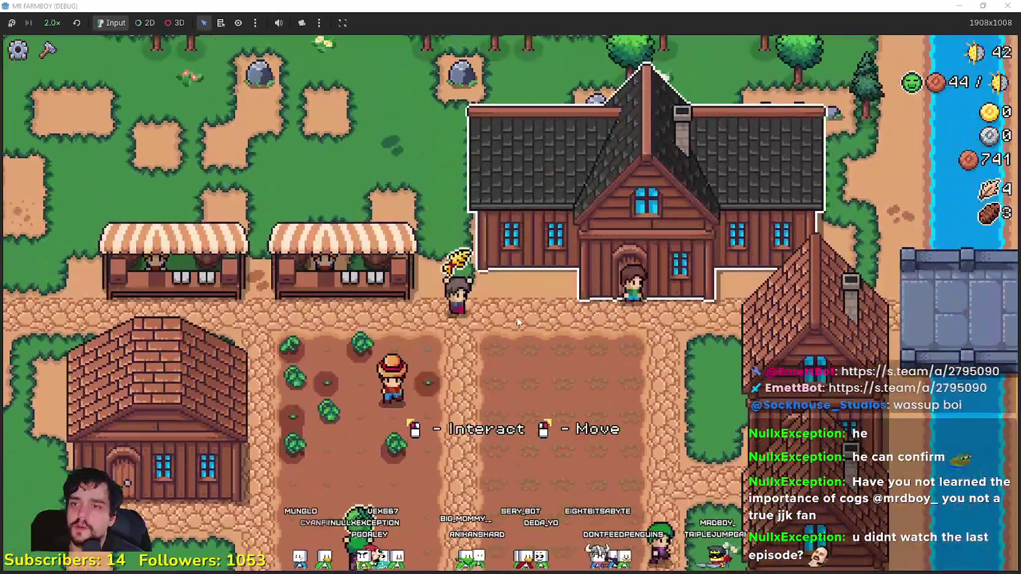
{"action": "left_click", "coordinate": [516, 317]}
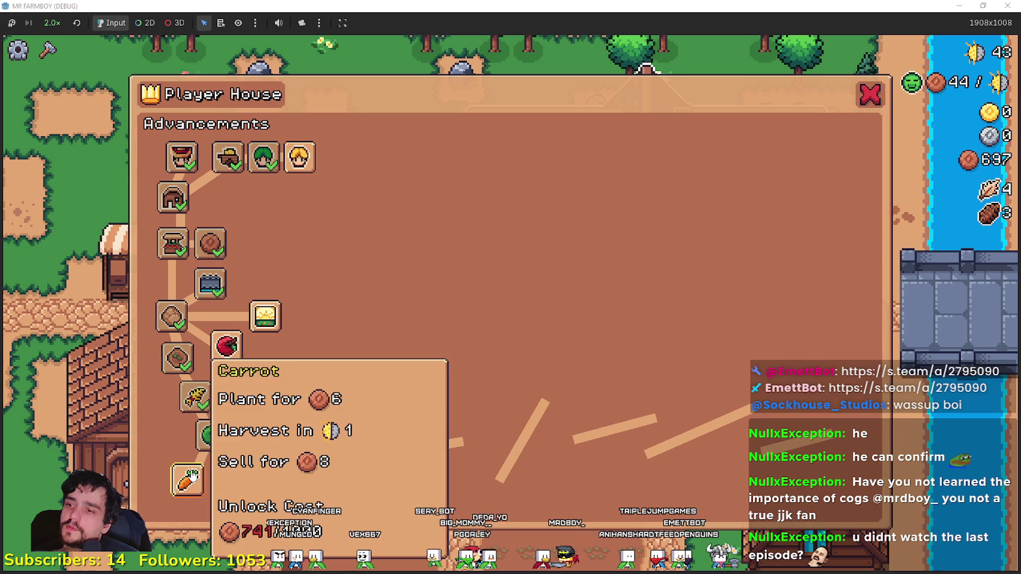
{"action": "left_click", "coordinate": [876, 100]}
Step: Take the 9 green tomatoes from the warehouse stock
{"action": "key", "text": "s"}
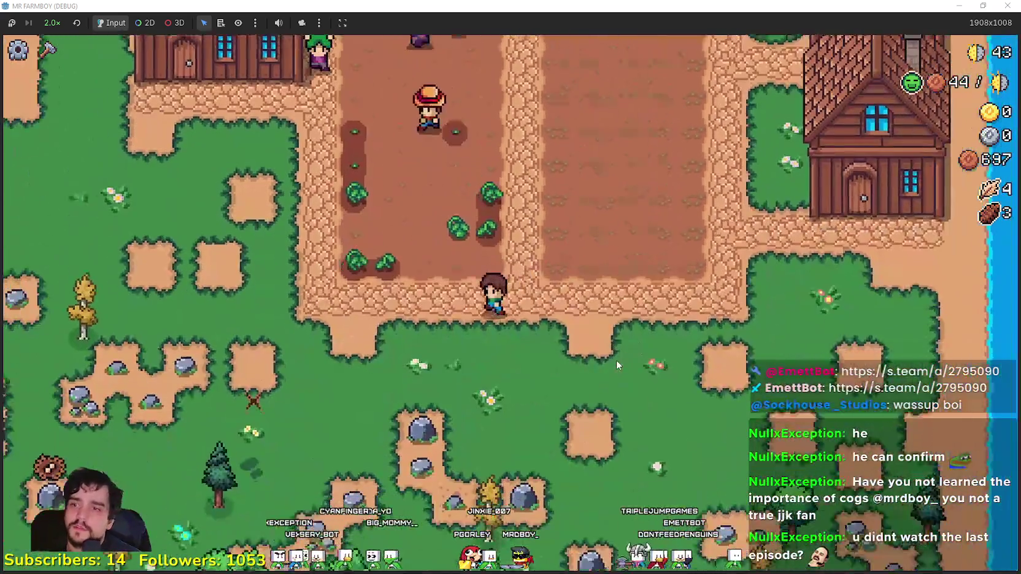
{"action": "key", "text": "w"}
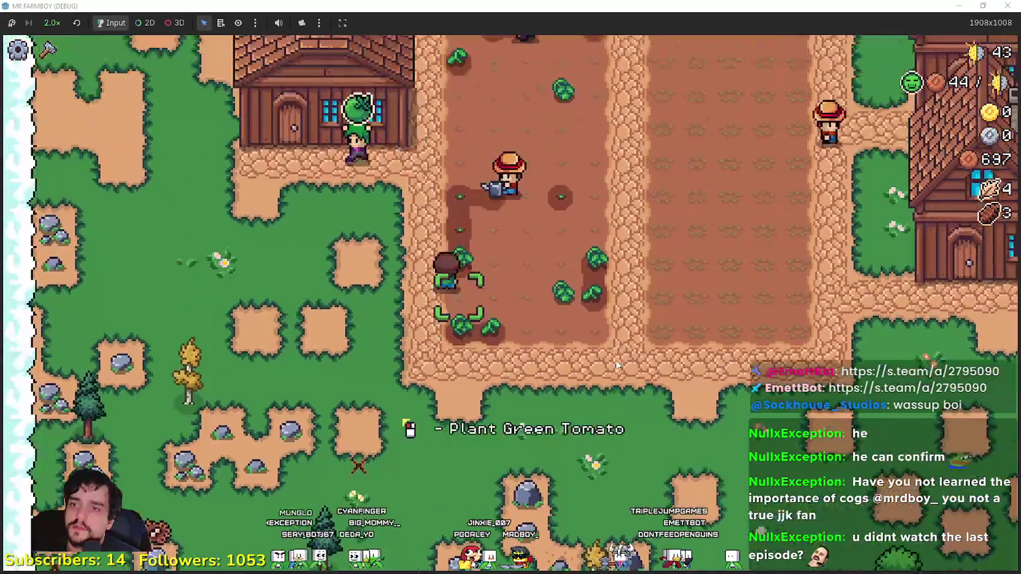
{"action": "key", "text": "e"}
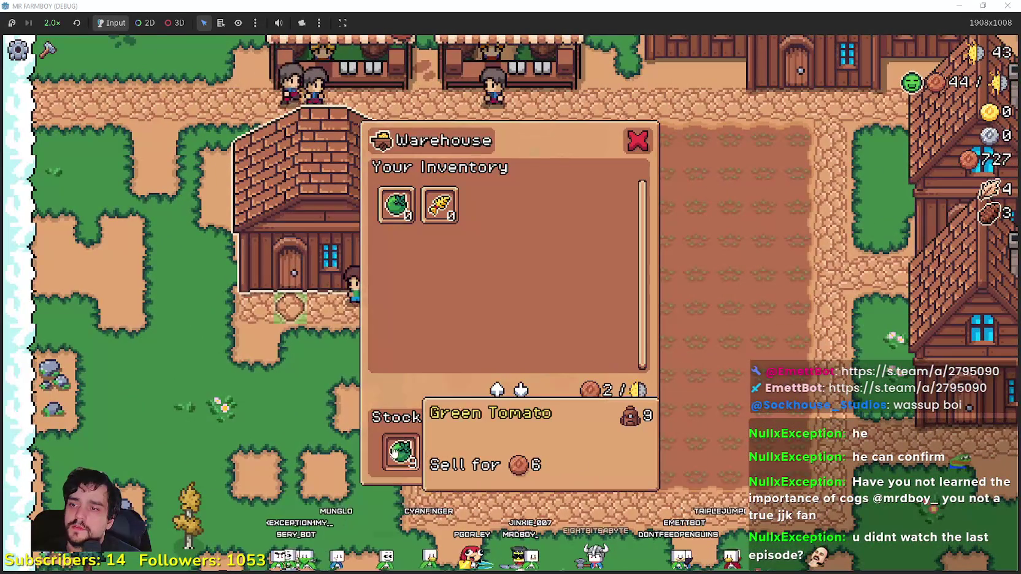
{"action": "left_click", "coordinate": [398, 451]}
Step: Sell the 9 green tomatoes at the market, raising money to 879
{"action": "key", "text": "w"}
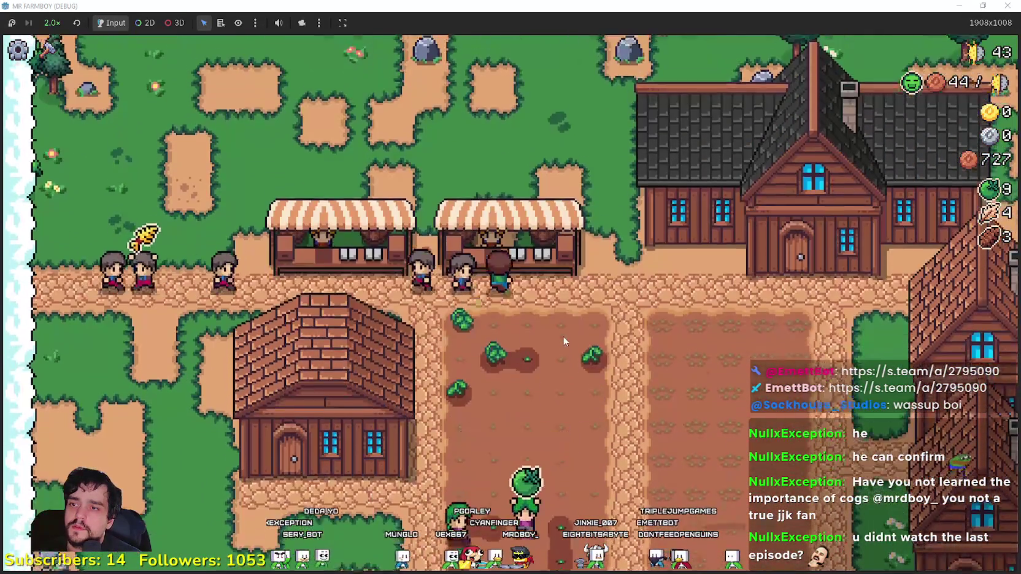
{"action": "key", "text": "e"}
{"action": "left_click", "coordinate": [399, 451]}
Step: Plant wheat row by row across the right field
{"action": "key", "text": "d"}
{"action": "key", "text": "s"}
{"action": "key", "text": "d"}
{"action": "key", "text": "s"}
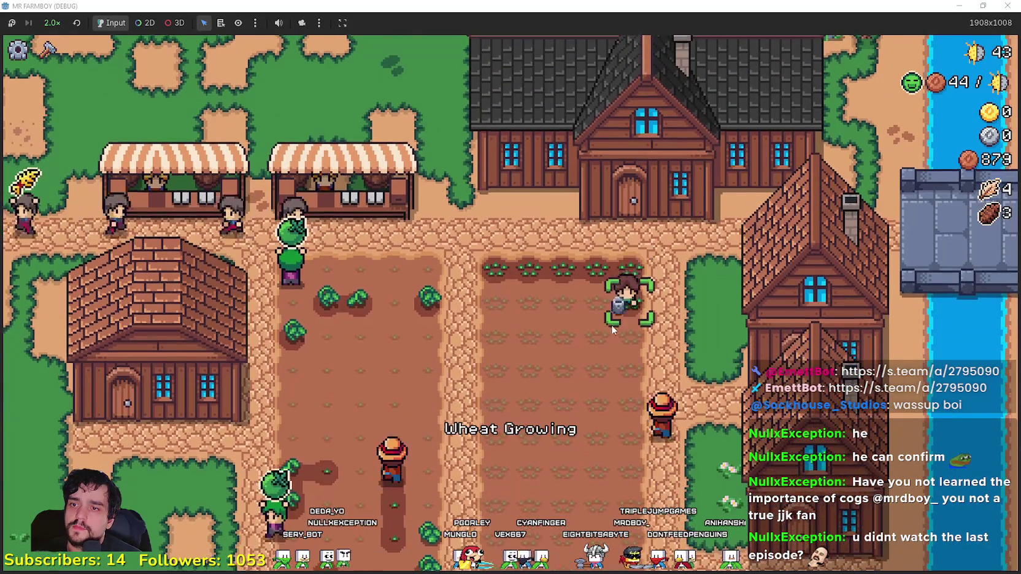
{"action": "key", "text": "a"}
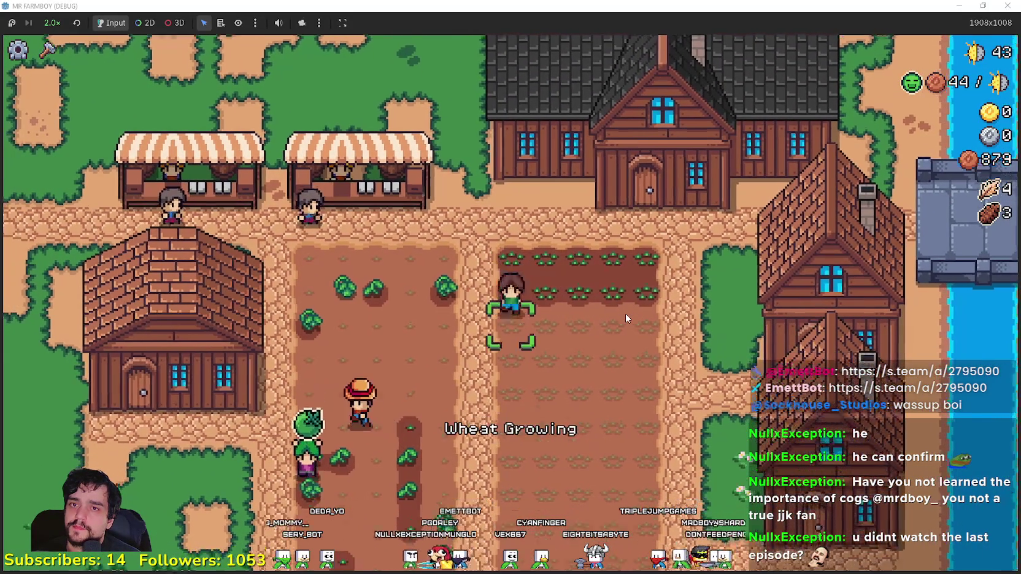
{"action": "key", "text": "s"}
{"action": "key", "text": "d"}
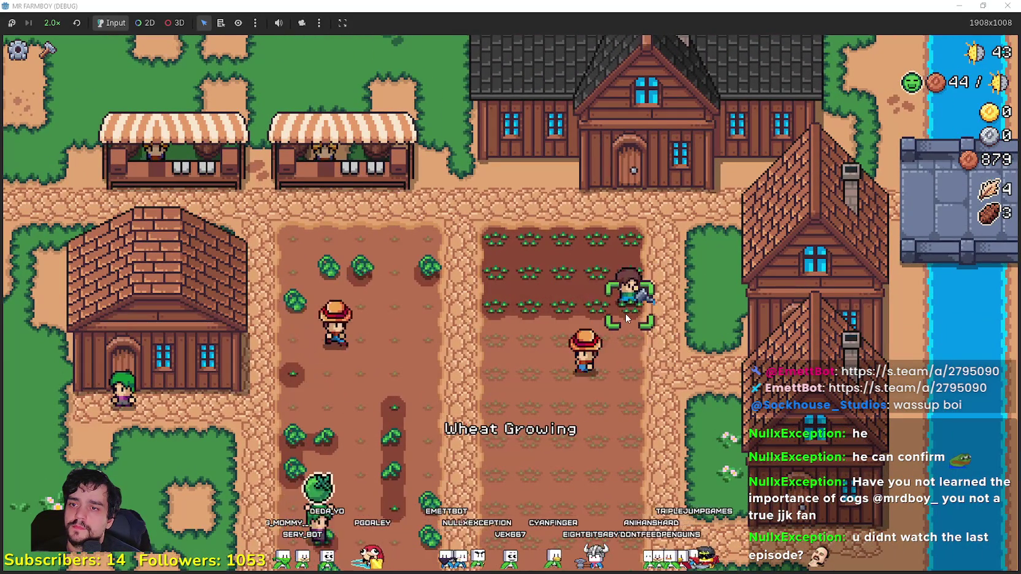
{"action": "key", "text": "s"}
{"action": "key", "text": "a"}
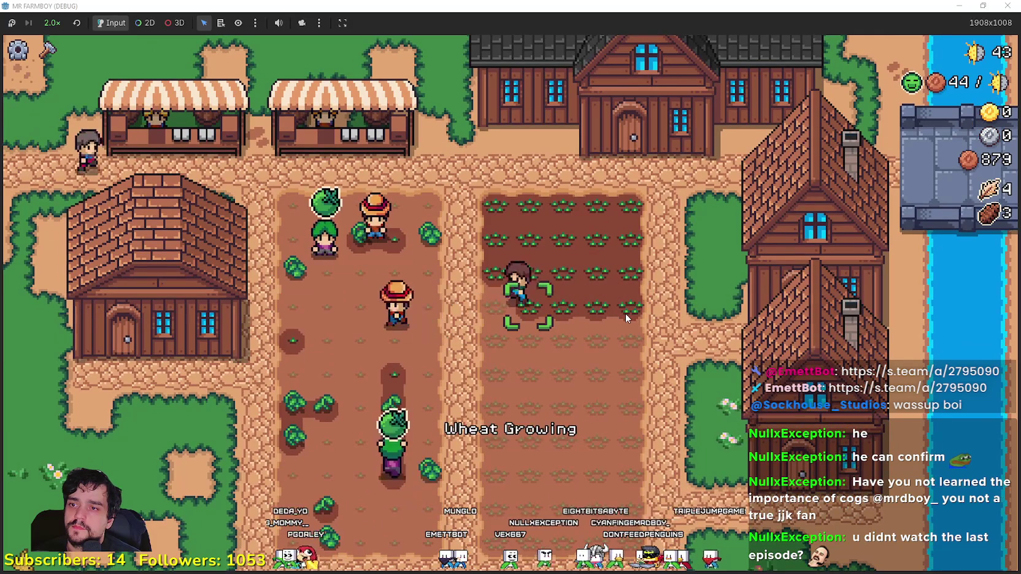
{"action": "key", "text": "s"}
{"action": "key", "text": "d"}
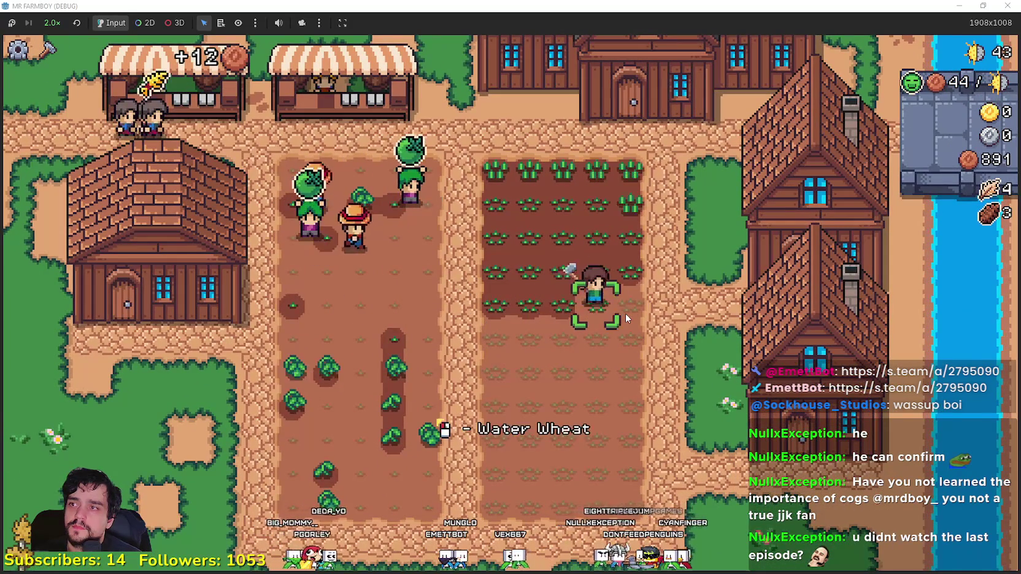
{"action": "key", "text": "s"}
{"action": "key", "text": "a"}
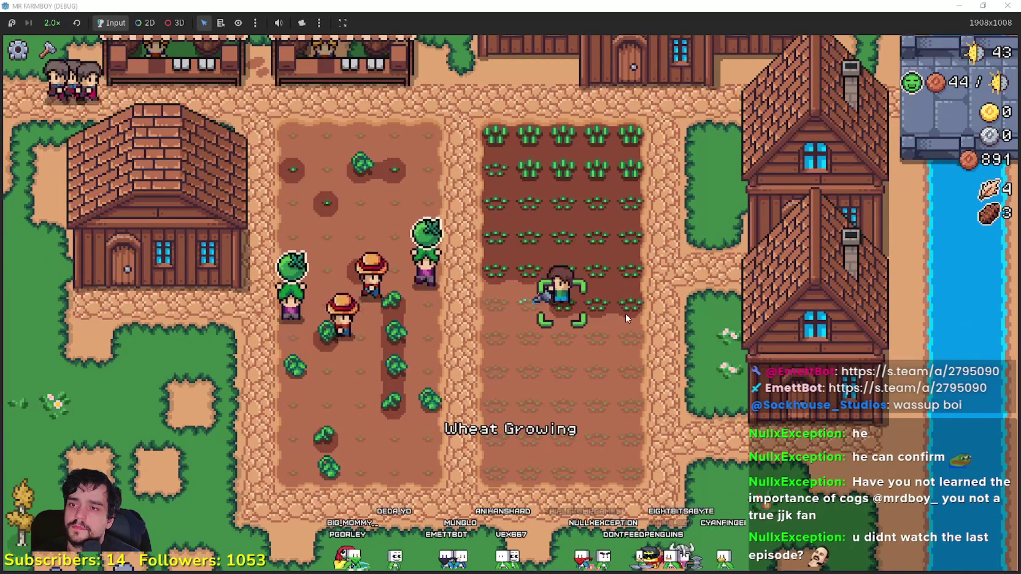
{"action": "key", "text": "s"}
{"action": "key", "text": "a"}
{"action": "key", "text": "d"}
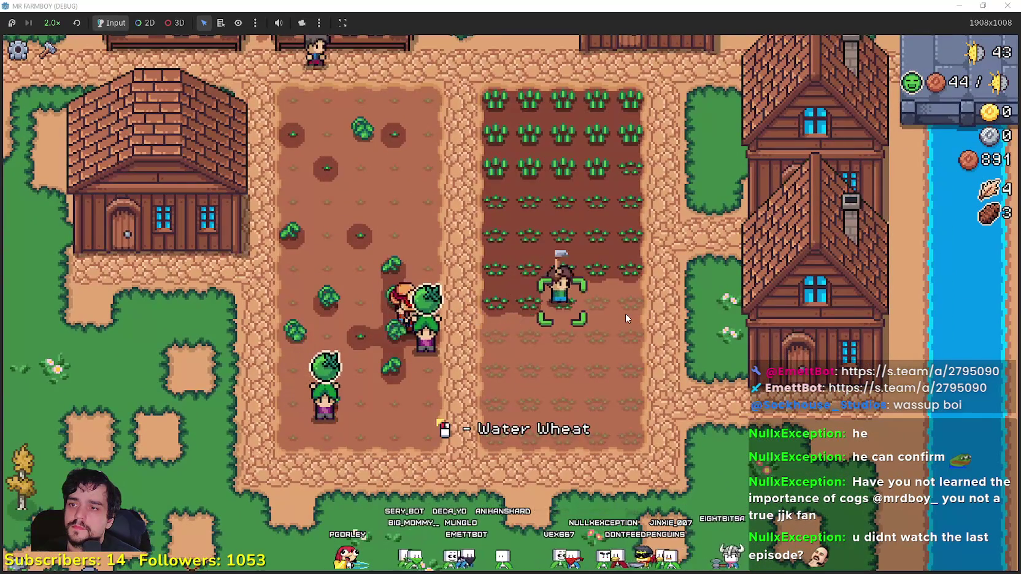
{"action": "key", "text": "s"}
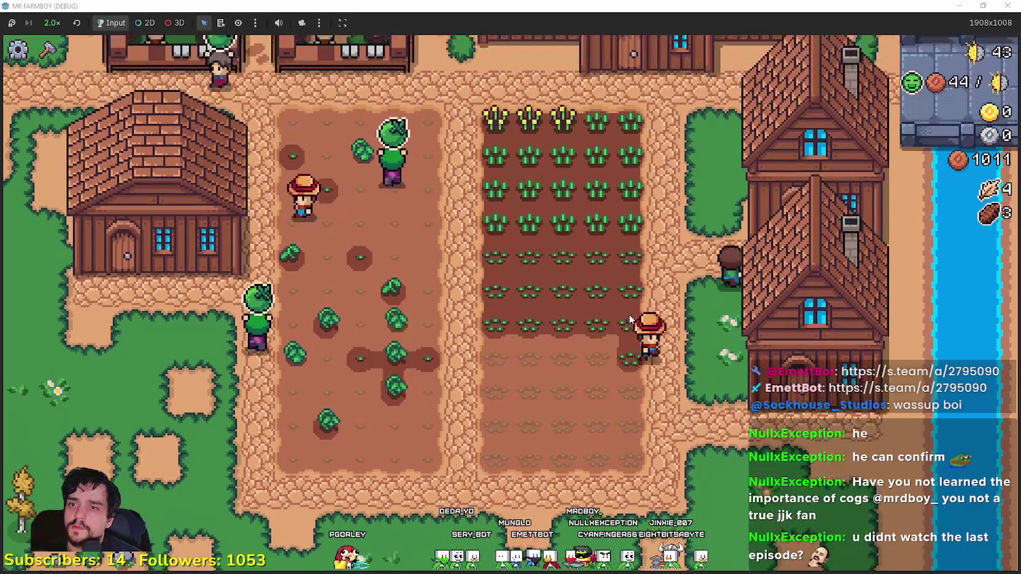
Step: Buy the Carrot advancement and water the wheat seedlings
{"action": "key", "text": "h"}
{"action": "left_click", "coordinate": [184, 492]}
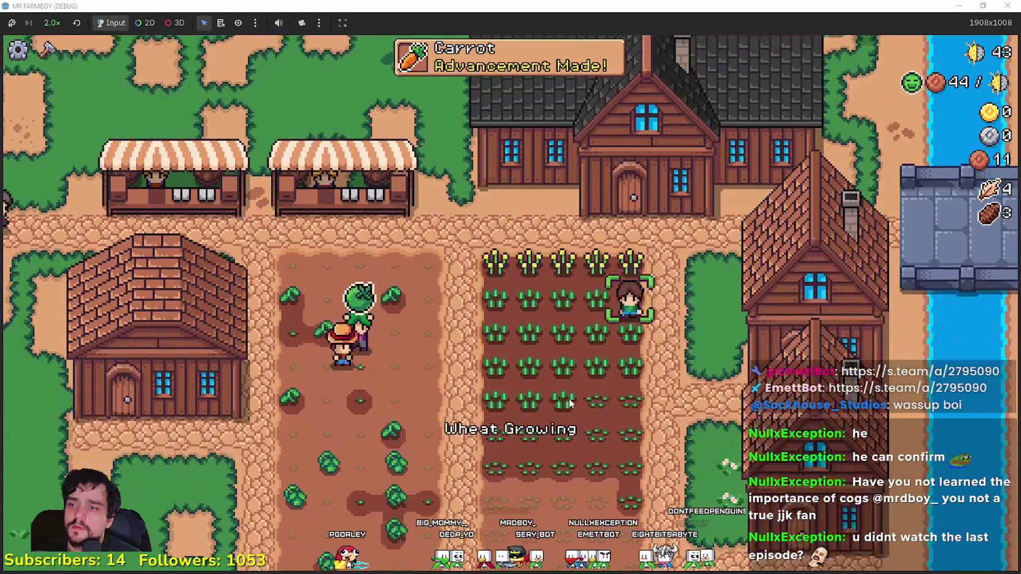
{"action": "key", "text": "d"}
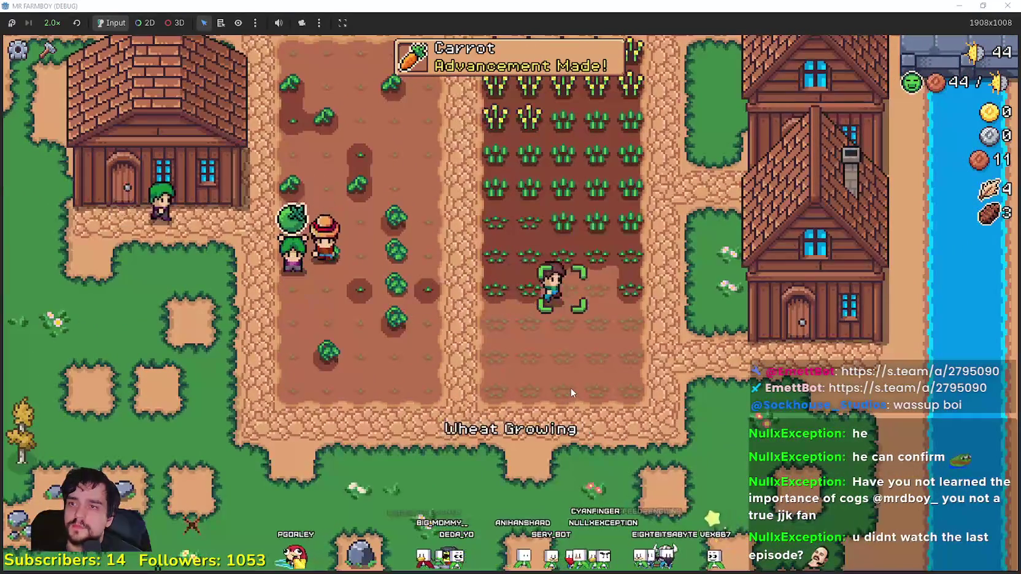
{"action": "key", "text": "a"}
{"action": "key", "text": "d"}
{"action": "left_click", "coordinate": [551, 375]}
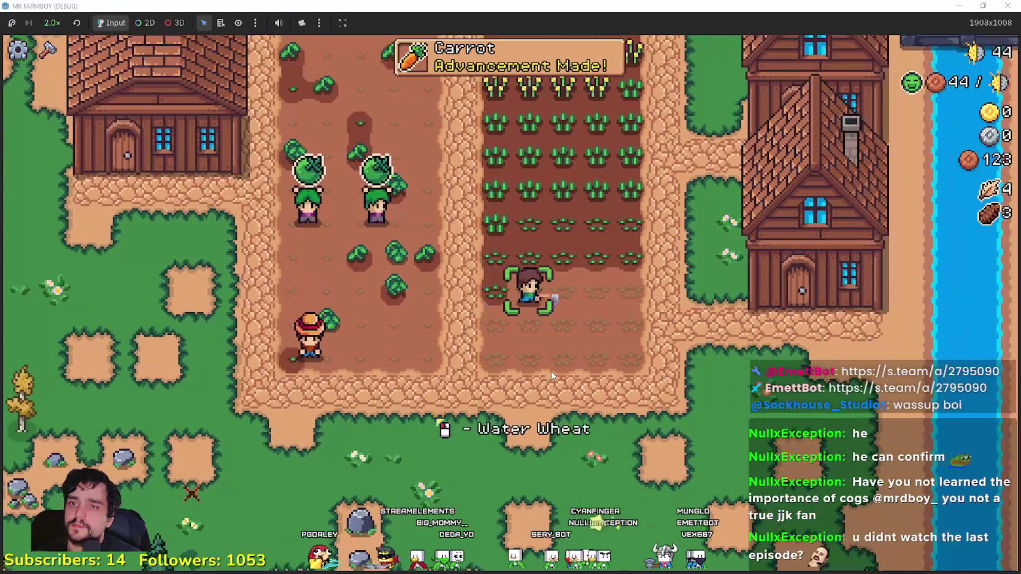
Step: Move to the left dirt plot and select carrot seeds from Crafting
{"action": "key", "text": "d"}
{"action": "key", "text": "w"}
{"action": "key", "text": "a"}
{"action": "key", "text": "c"}
{"action": "left_click", "coordinate": [125, 325]}
Step: Plant a row of carrot seeds along the left dirt plot
{"action": "key", "text": "a"}
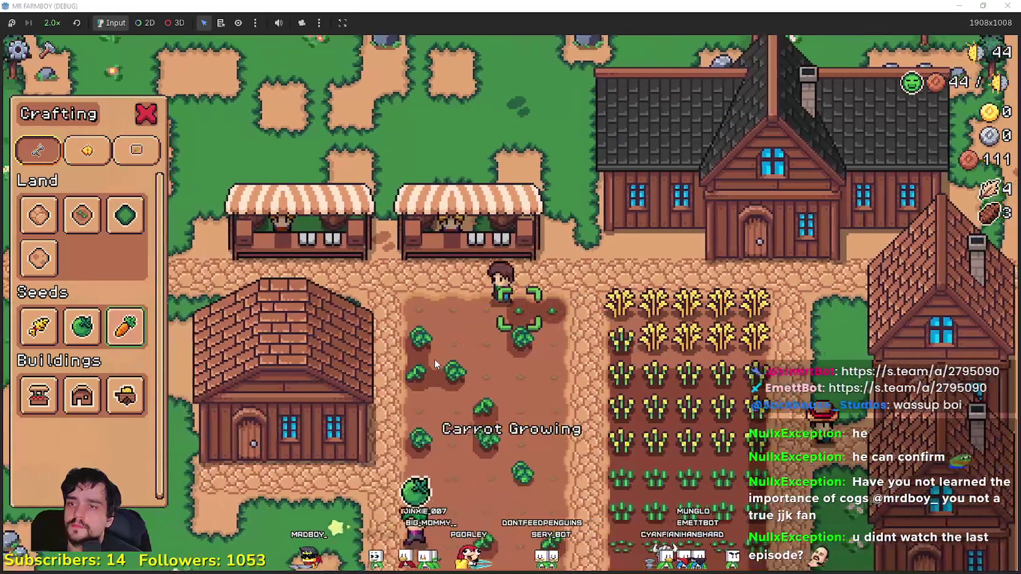
{"action": "key", "text": "a"}
{"action": "left_click", "coordinate": [434, 359]}
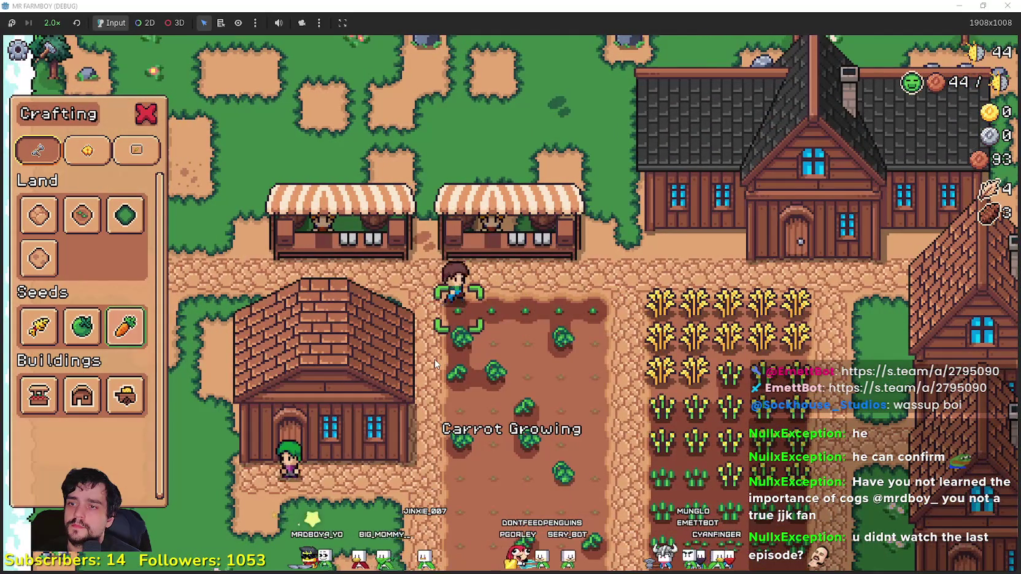
{"action": "key", "text": "d"}
{"action": "key", "text": "s"}
{"action": "left_click", "coordinate": [435, 364]}
{"action": "left_click", "coordinate": [434, 363]}
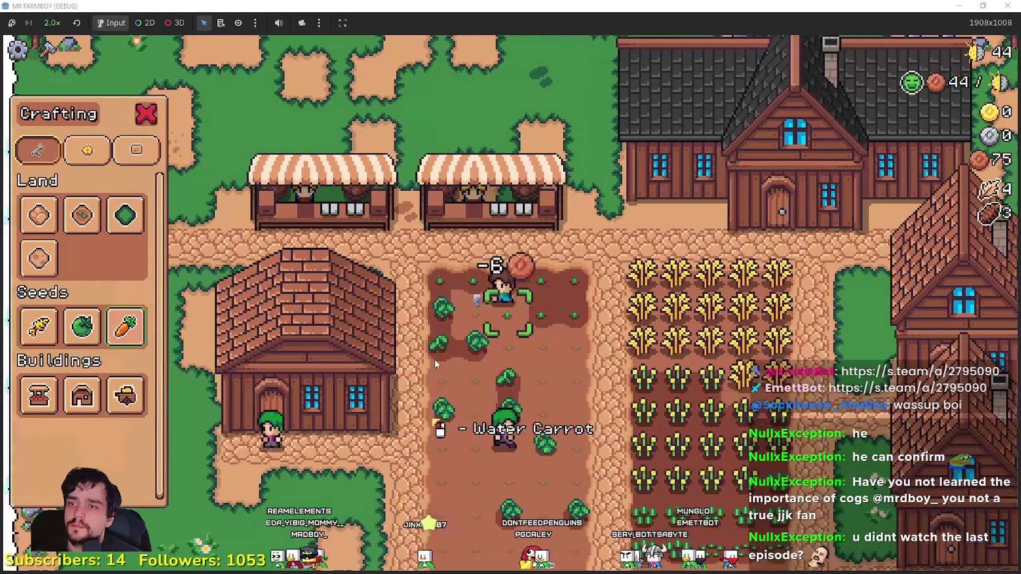
{"action": "key", "text": "a"}
{"action": "left_click", "coordinate": [434, 360]}
{"action": "left_click", "coordinate": [435, 362]}
Step: Check the warehouse, then sell the green tomatoes at the Market
{"action": "key", "text": "s"}
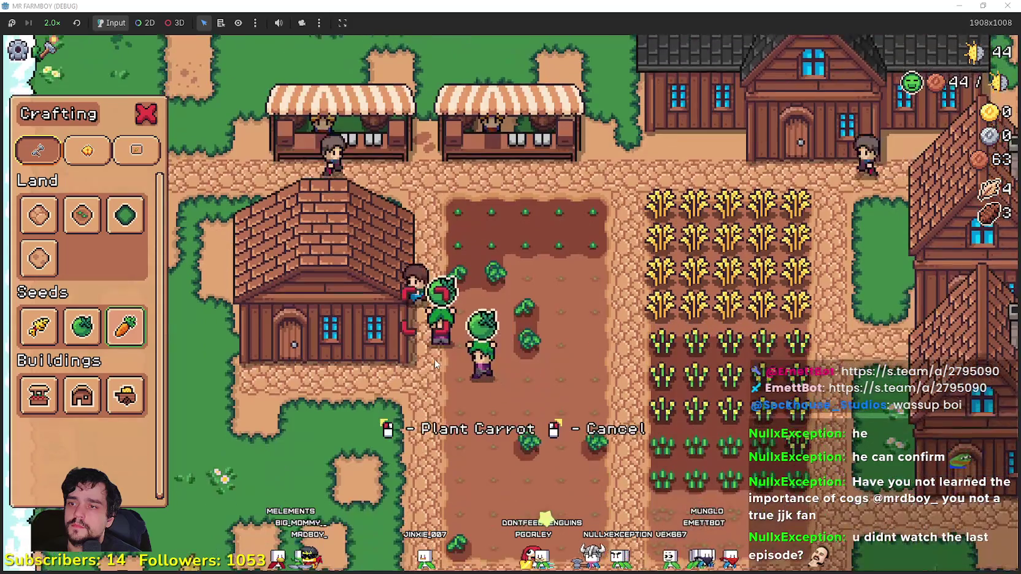
{"action": "key", "text": "Escape"}
{"action": "key", "text": "e"}
{"action": "key", "text": "Escape"}
{"action": "key", "text": "w"}
{"action": "key", "text": "e"}
{"action": "key", "text": "Escape"}
{"action": "key", "text": "s"}
{"action": "key", "text": "d"}
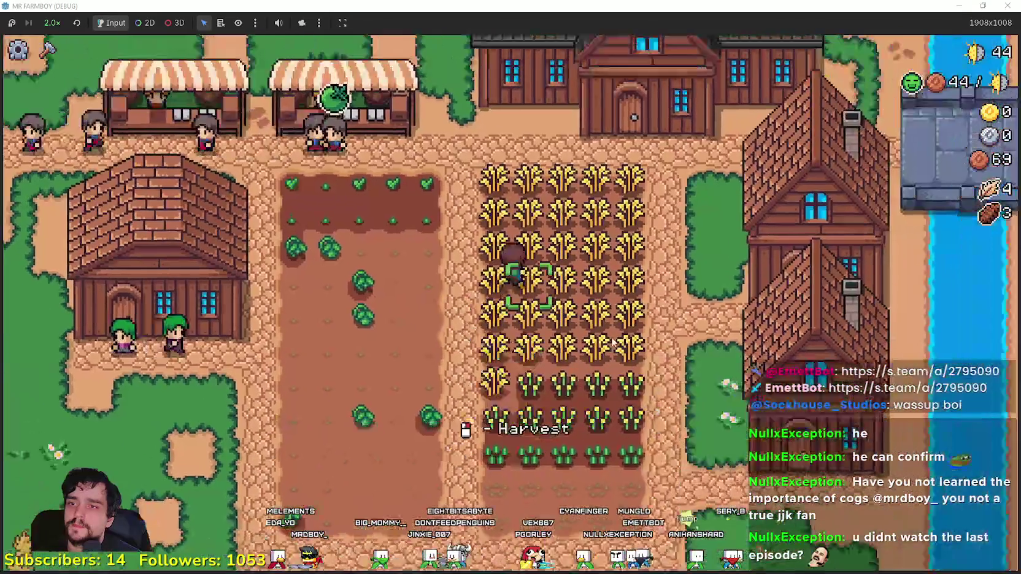
Step: Choose Wheat seeds in Crafting, then water and plant the lower wheat rows
{"action": "key", "text": "c"}
{"action": "left_click", "coordinate": [39, 325]}
{"action": "key", "text": "s"}
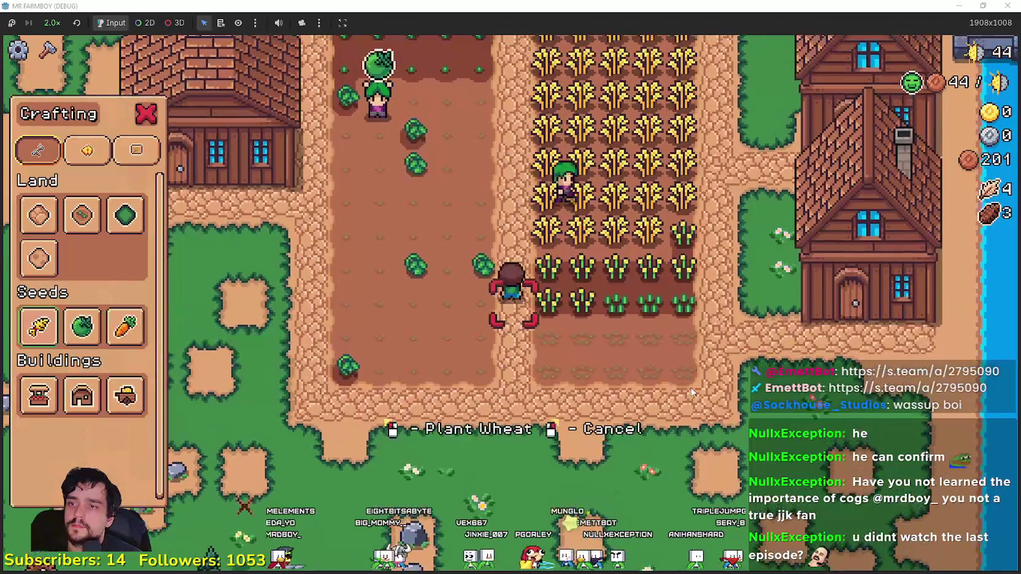
{"action": "key", "text": "d"}
{"action": "key", "text": "space"}
{"action": "key", "text": "d"}
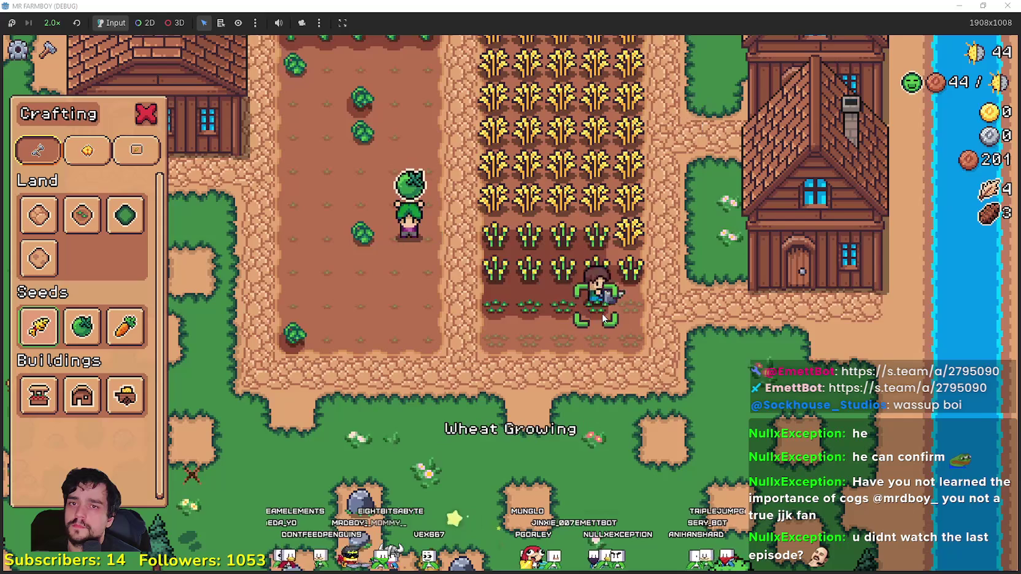
{"action": "key", "text": "s"}
{"action": "key", "text": "space"}
{"action": "key", "text": "a"}
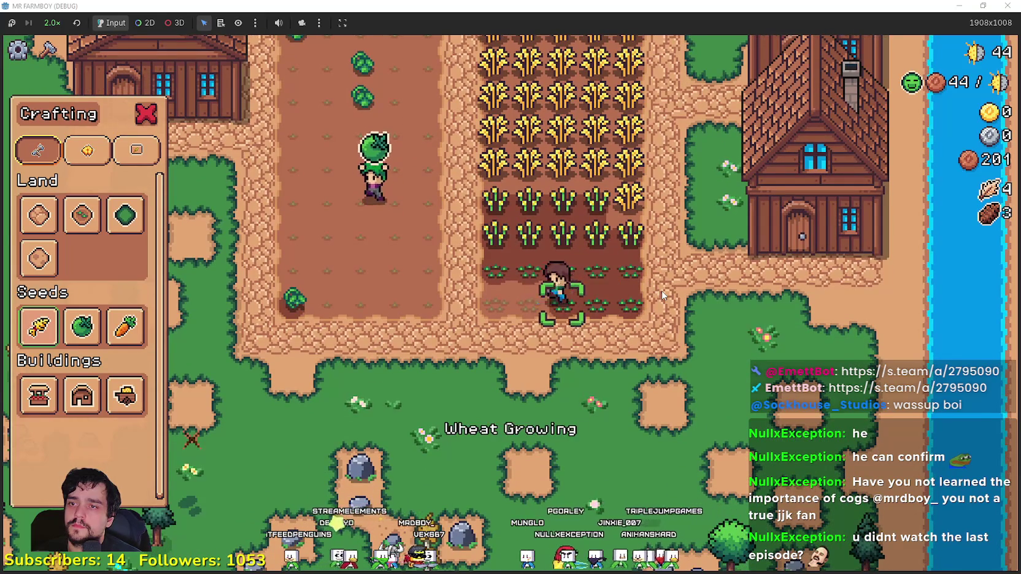
{"action": "key", "text": "Escape"}
Step: Harvest the ripe wheat along the top rows of the field
{"action": "key", "text": "w"}
{"action": "key", "text": "space"}
{"action": "key", "text": "s"}
{"action": "key", "text": "space"}
{"action": "key", "text": "a"}
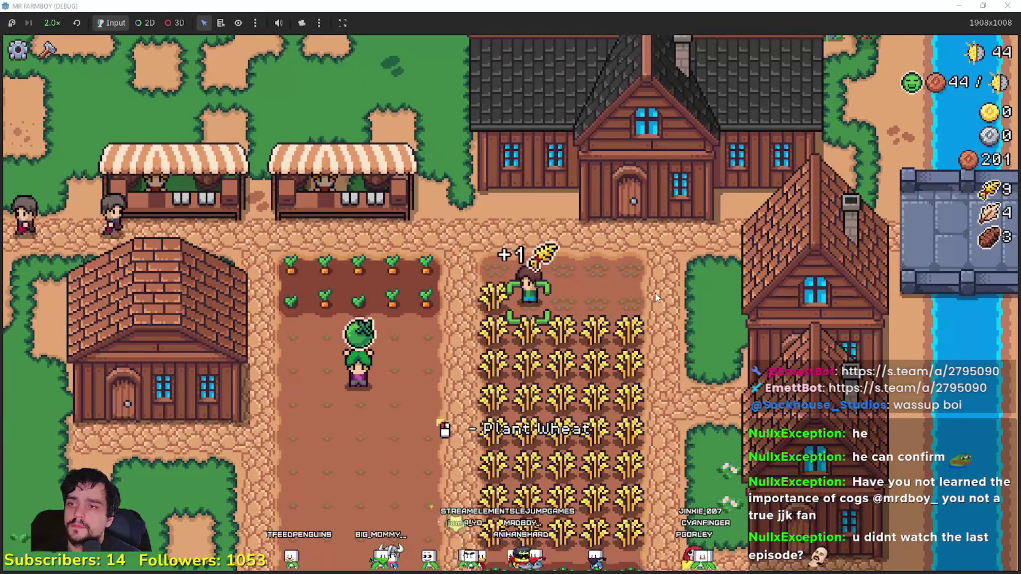
{"action": "key", "text": "s"}
{"action": "key", "text": "d"}
Step: Harvest more wheat moving down the field, bringing wheat to 27
{"action": "key", "text": "s"}
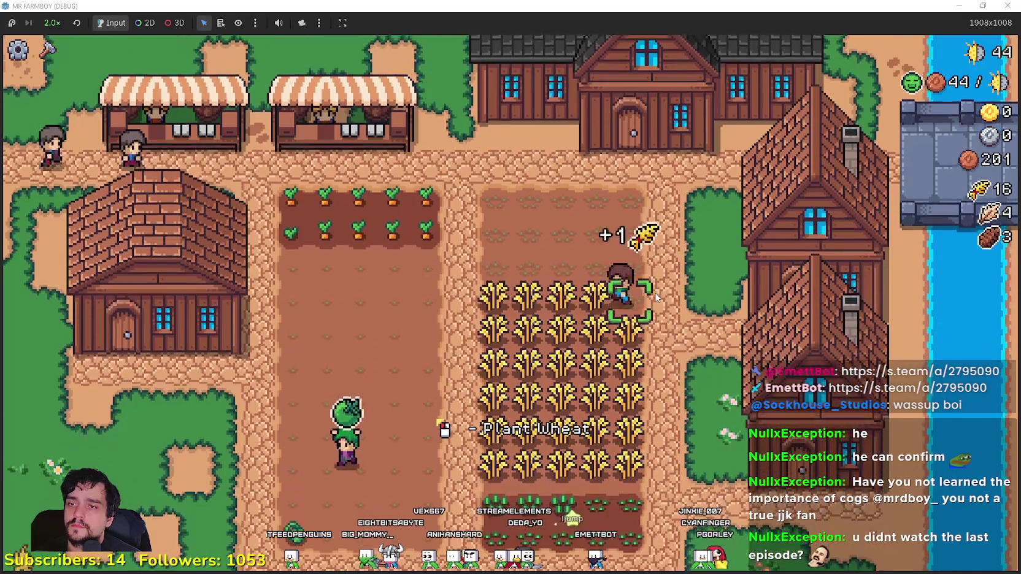
{"action": "key", "text": "a"}
{"action": "key", "text": "space"}
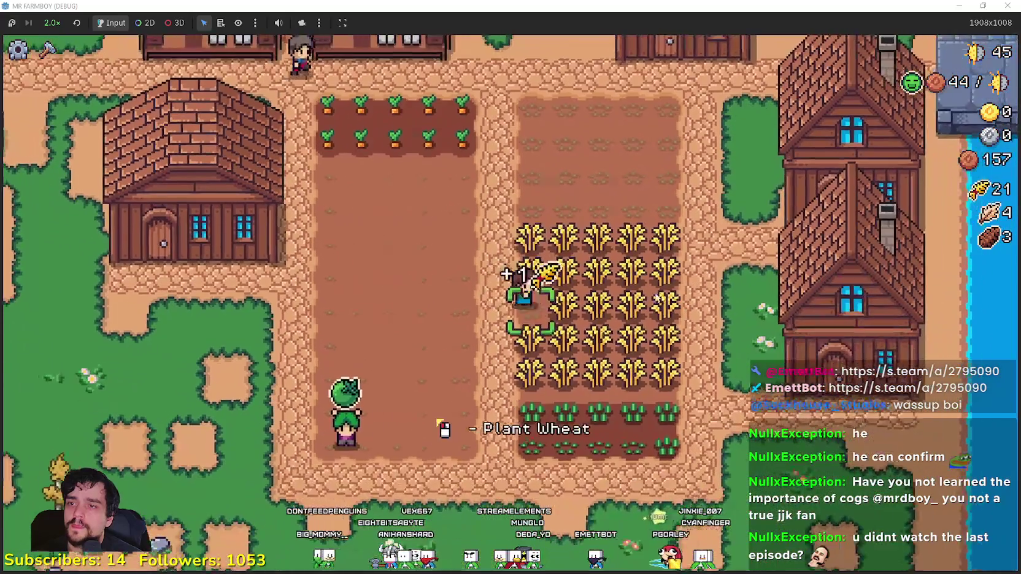
{"action": "key", "text": "w"}
{"action": "key", "text": "space"}
{"action": "key", "text": "d"}
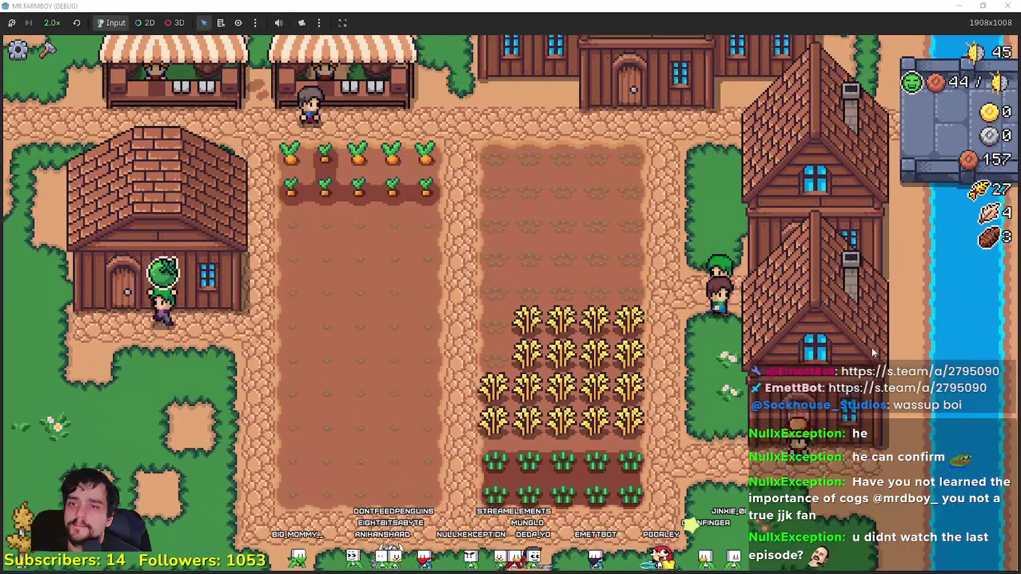
{"action": "left_click", "coordinate": [871, 347]}
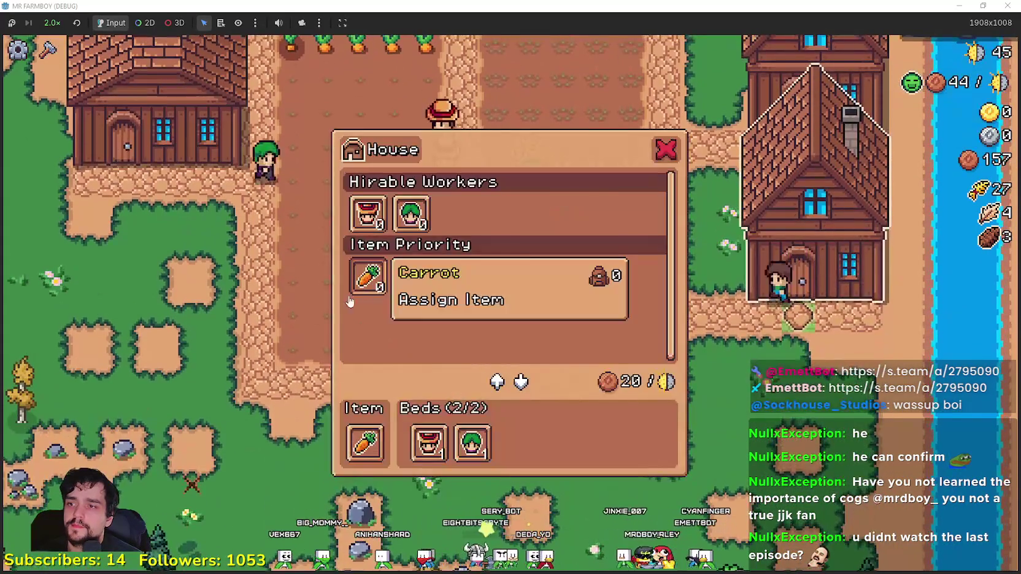
Step: Harvest another wheat tile and check the warehouse inventory
{"action": "key", "text": "a"}
{"action": "key", "text": "space"}
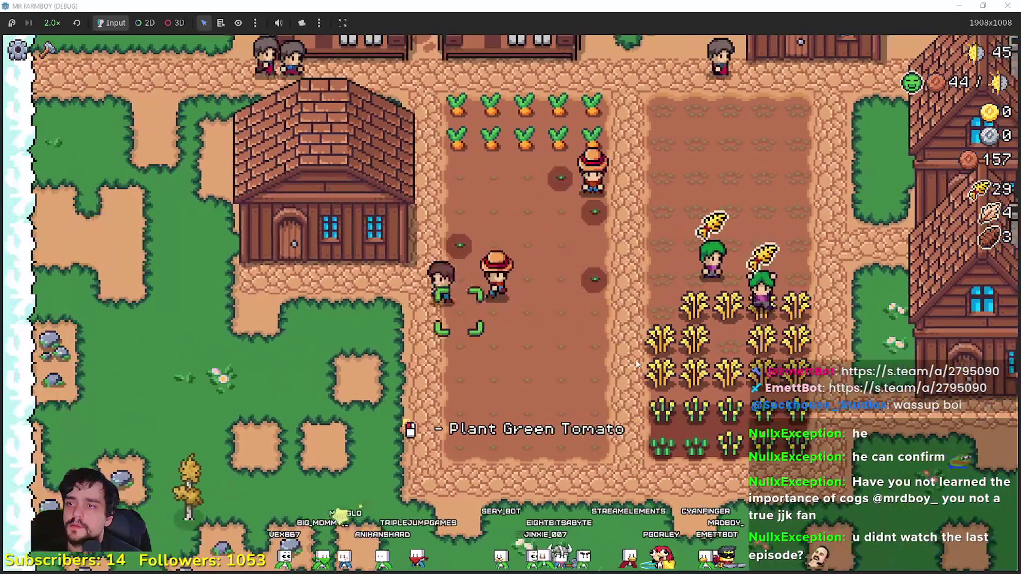
{"action": "key", "text": "c"}
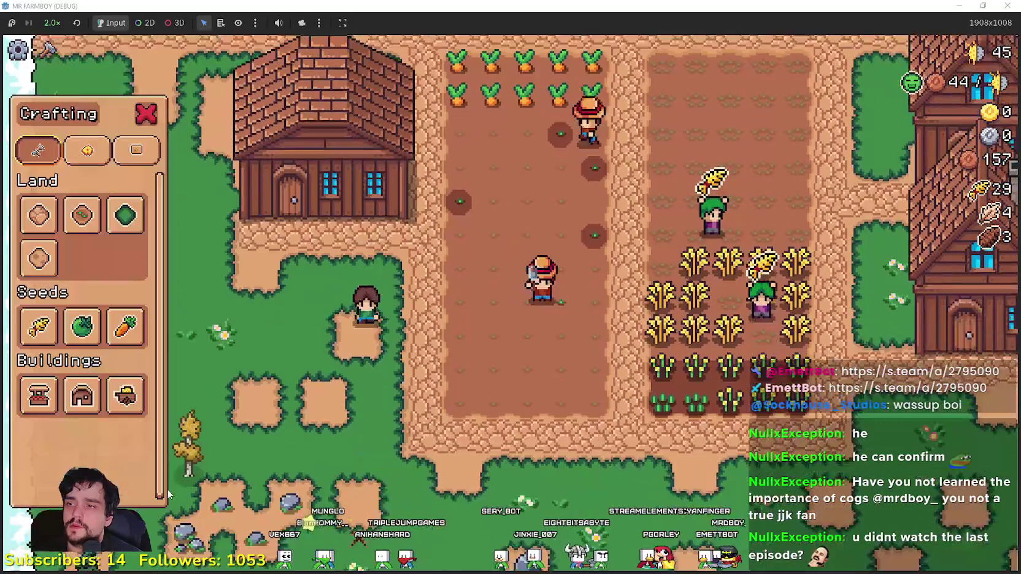
{"action": "left_click", "coordinate": [114, 402]}
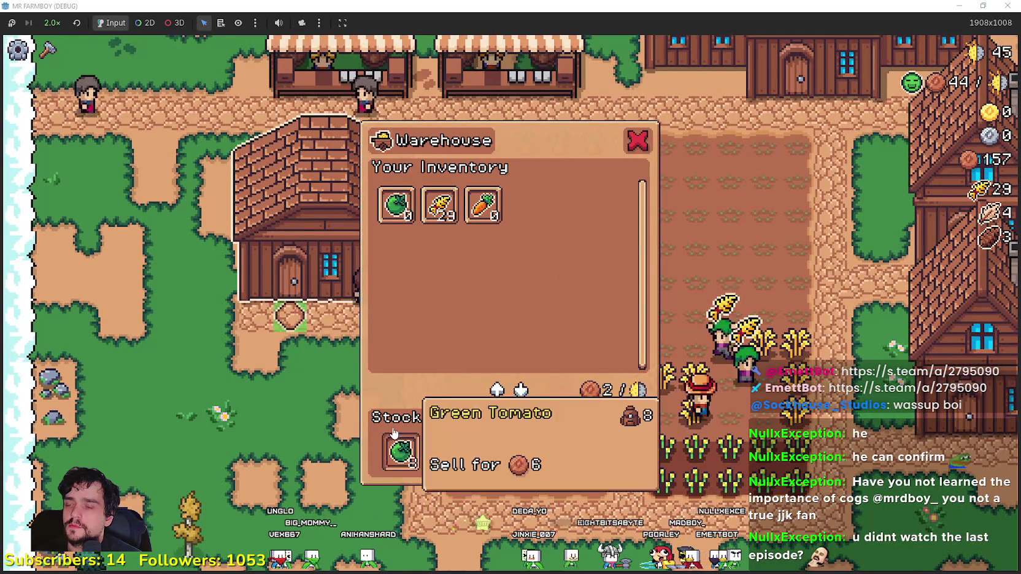
{"action": "key", "text": "Escape"}
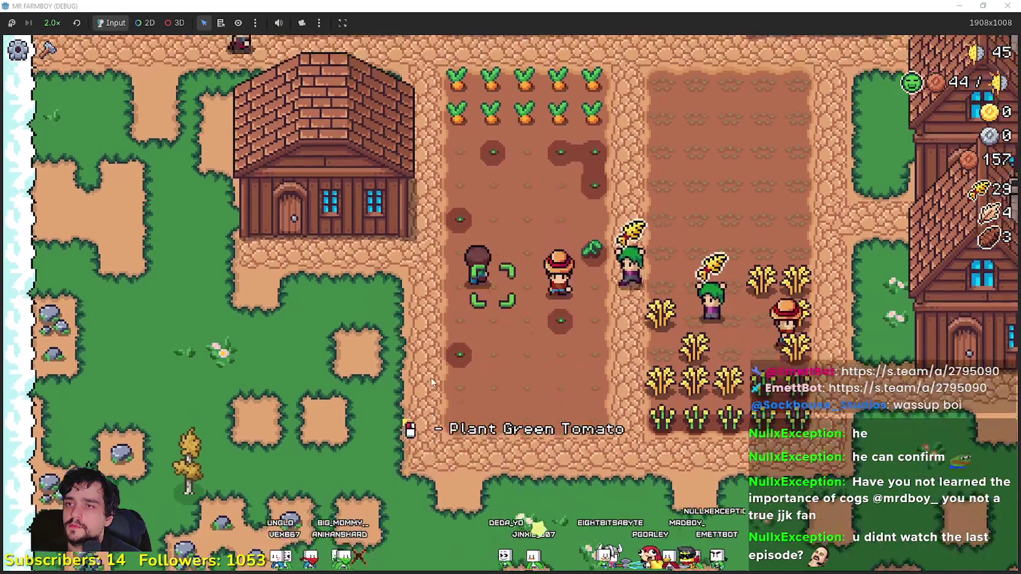
Step: Harvest the carrot rows and add carrots to the Market's sell list
{"action": "key", "text": "w"}
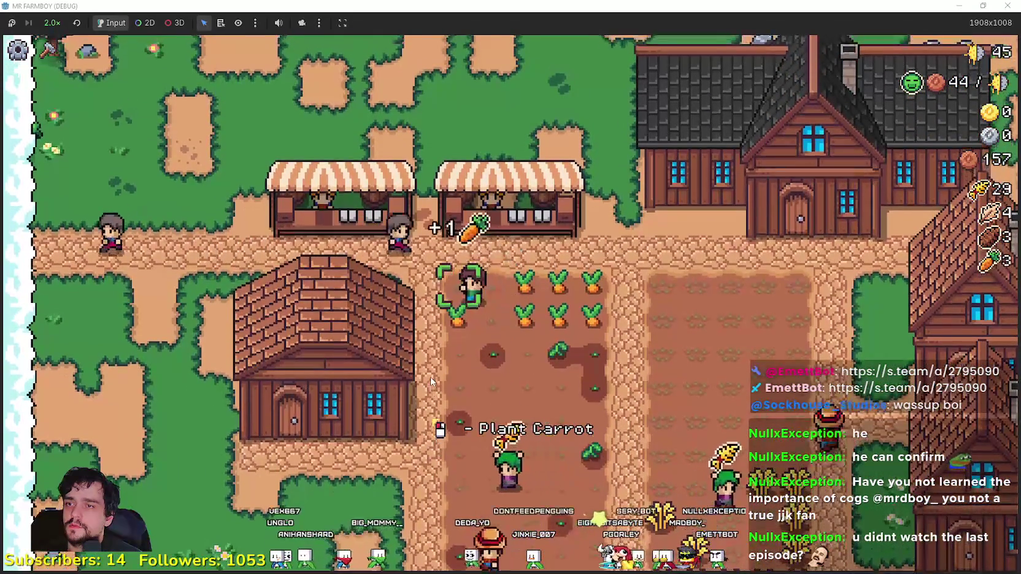
{"action": "key", "text": "w"}
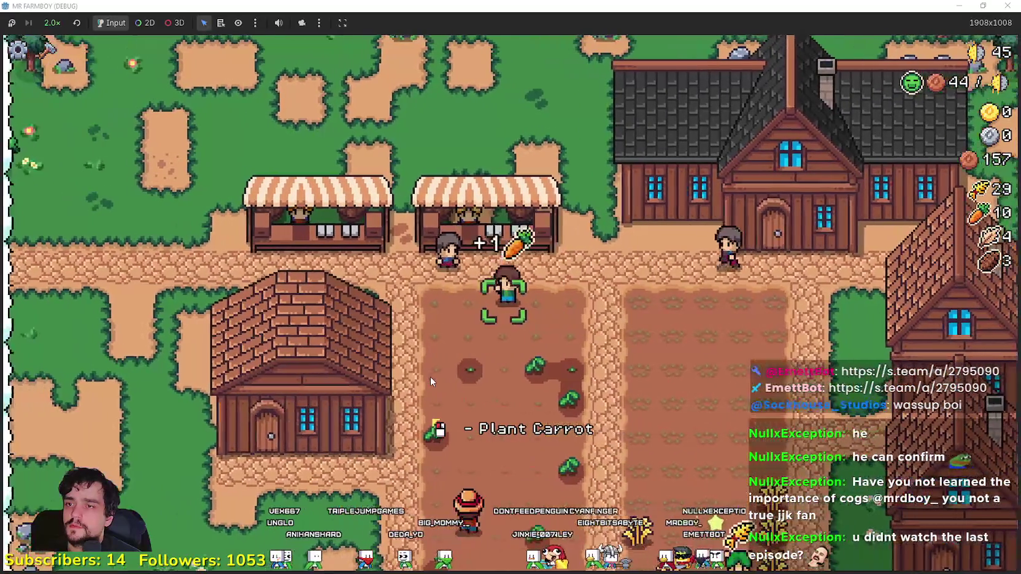
{"action": "key", "text": "e"}
{"action": "left_click", "coordinate": [534, 211]}
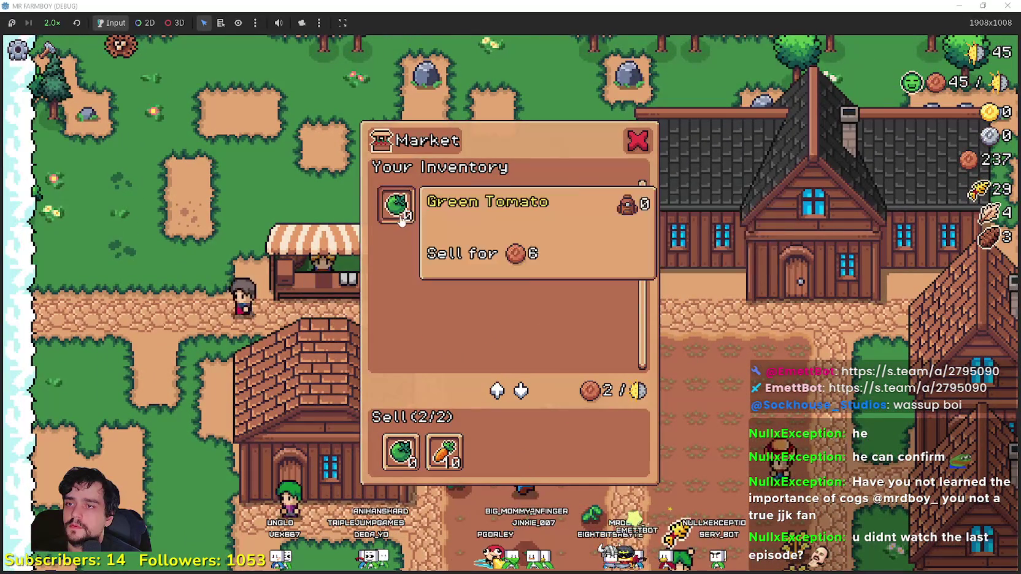
Step: Plant two rows of wheat in the wheat field
{"action": "key", "text": "e"}
{"action": "key", "text": "s"}
{"action": "key", "text": "d"}
{"action": "key", "text": "a"}
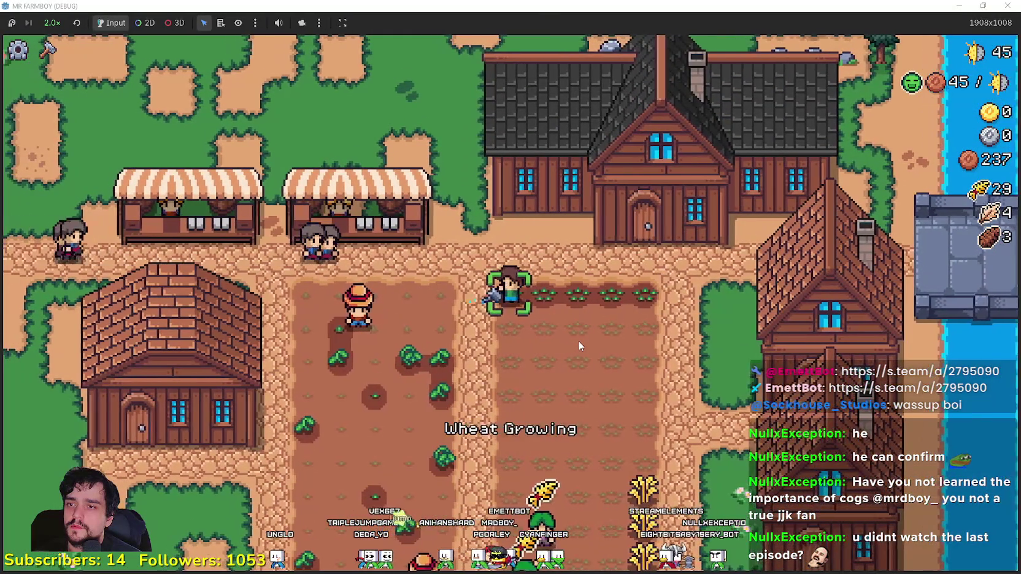
{"action": "key", "text": "s"}
{"action": "key", "text": "d"}
Step: Select Carrot seeds in Crafting and start planting carrots in the left field
{"action": "key", "text": "c"}
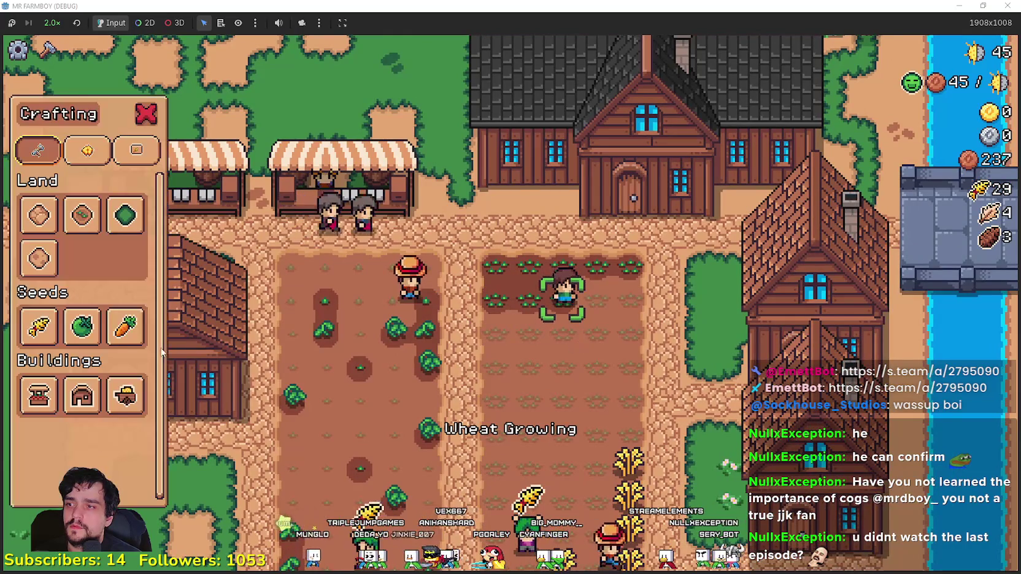
{"action": "key", "text": "a"}
{"action": "left_click", "coordinate": [81, 326]}
{"action": "left_click", "coordinate": [125, 326]}
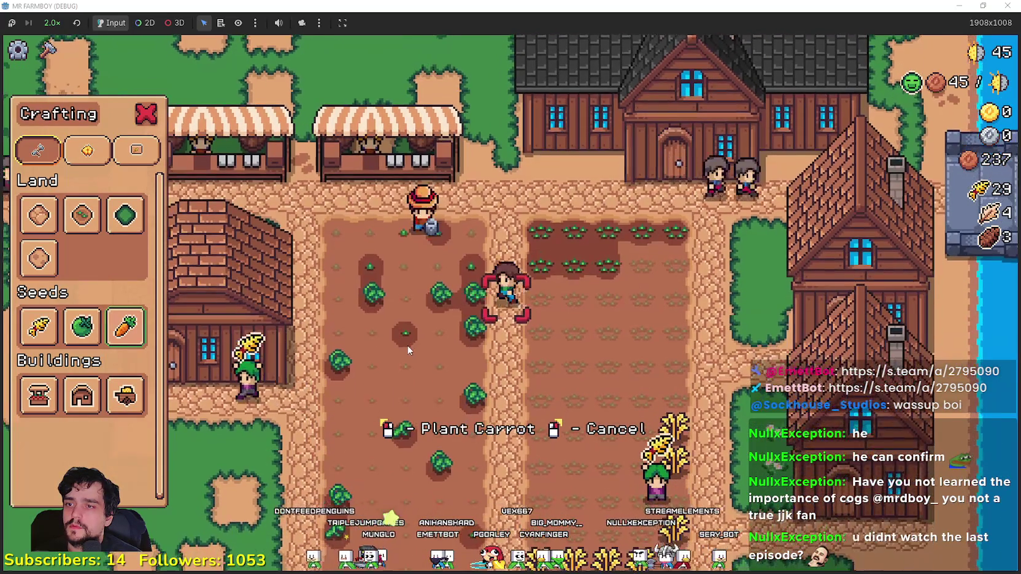
{"action": "key", "text": "a"}
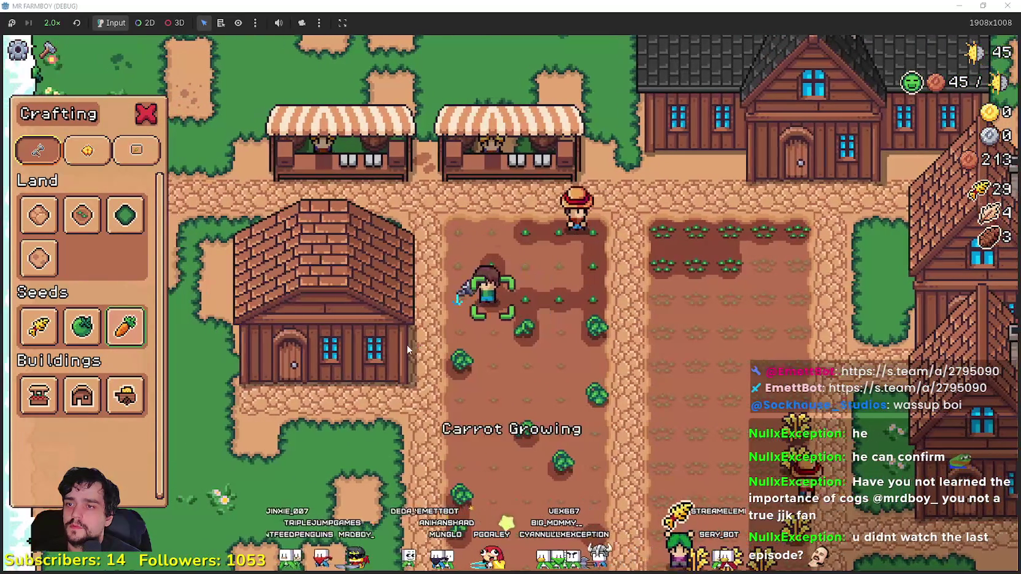
Step: Plant carrots row by row across the left field until money reaches 0
{"action": "key", "text": "s"}
{"action": "key", "text": "d"}
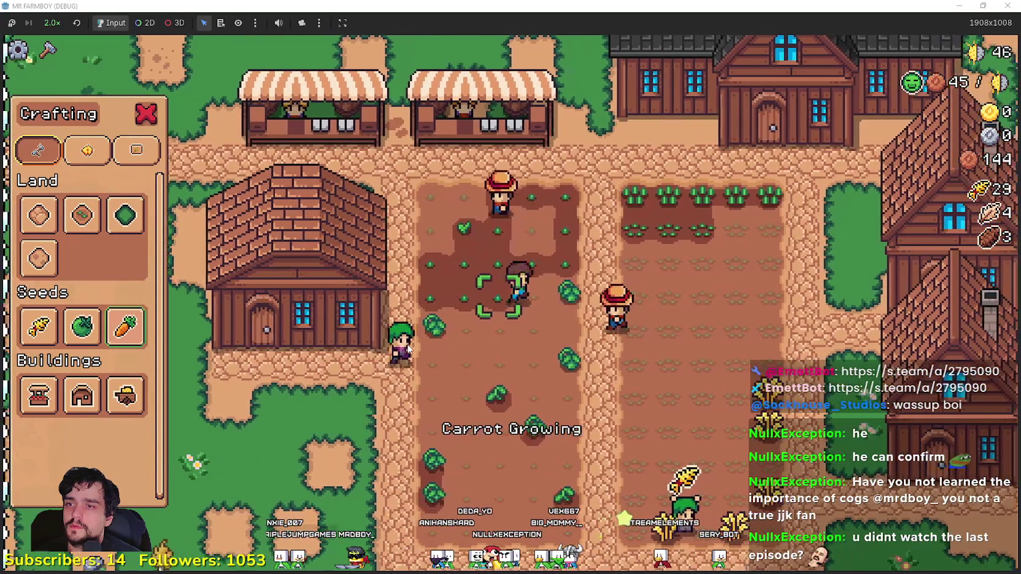
{"action": "key", "text": "d"}
{"action": "key", "text": "a"}
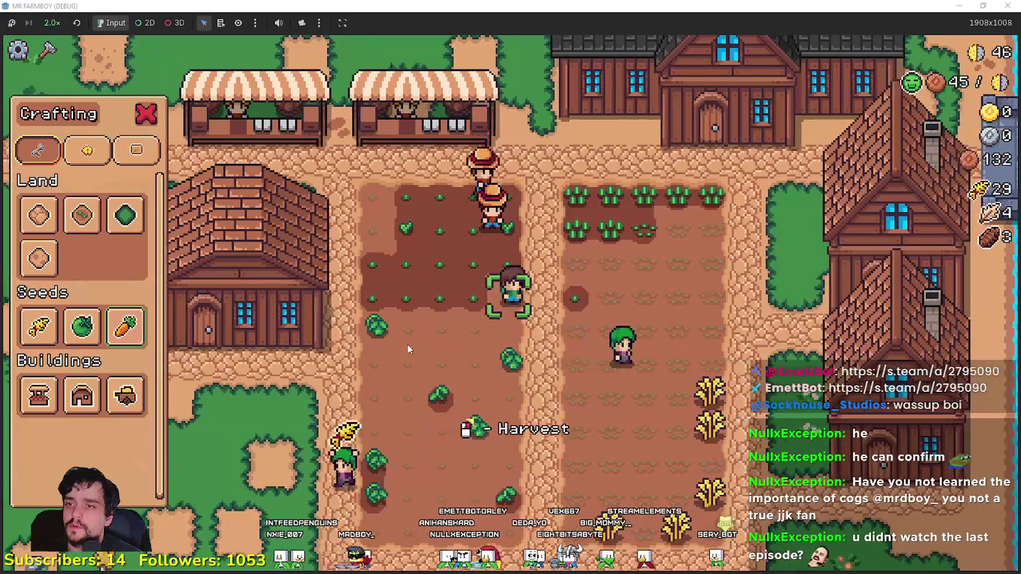
{"action": "key", "text": "a"}
{"action": "key", "text": "s"}
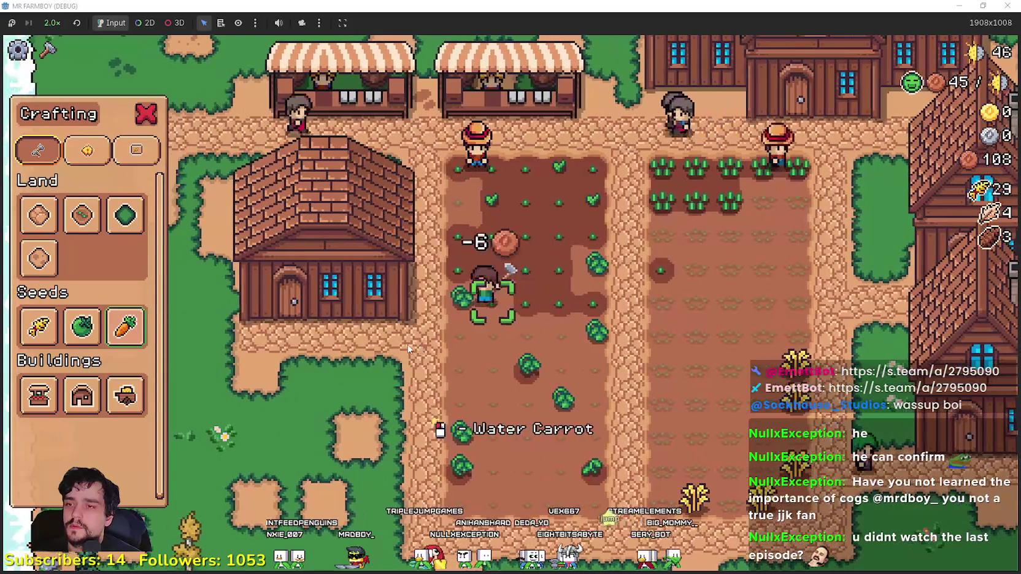
{"action": "key", "text": "a"}
{"action": "key", "text": "d"}
{"action": "key", "text": "s"}
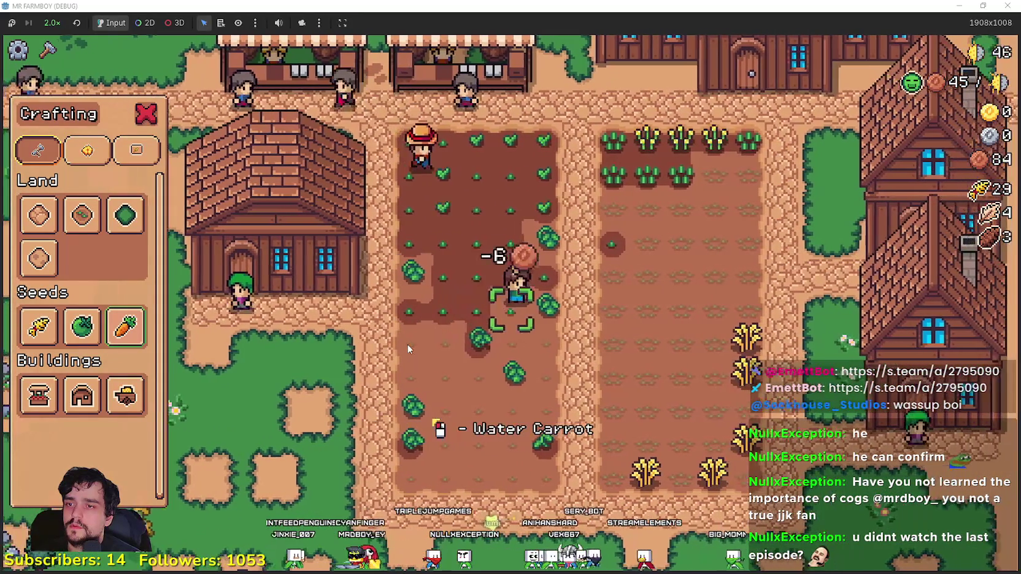
{"action": "key", "text": "s"}
{"action": "key", "text": "a"}
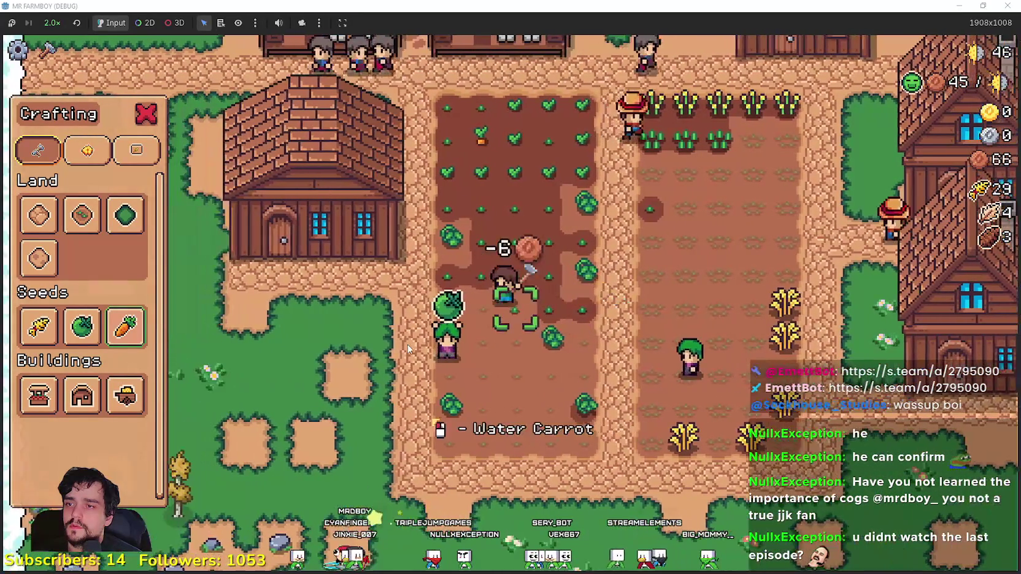
{"action": "key", "text": "a"}
{"action": "key", "text": "s"}
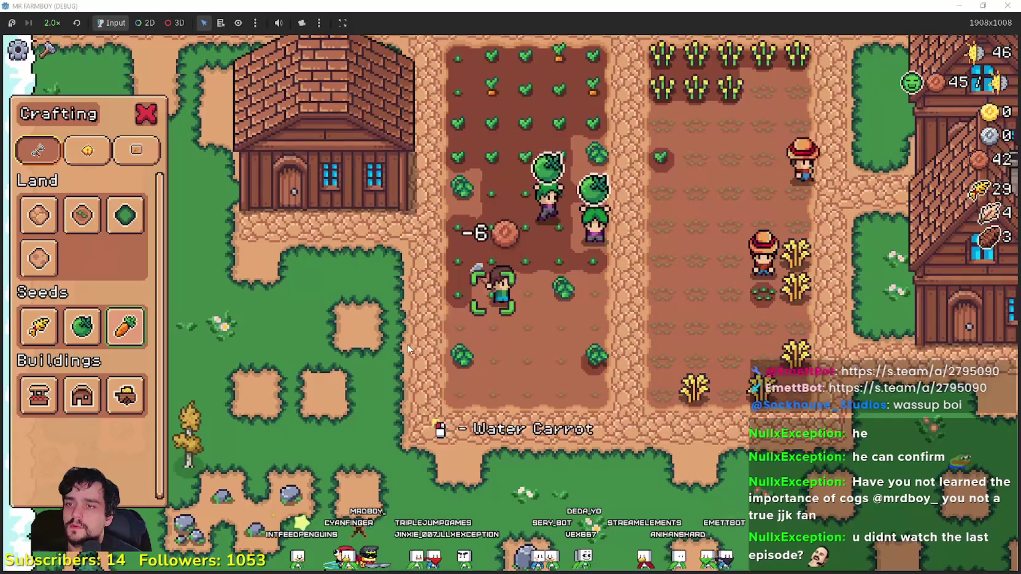
{"action": "key", "text": "d"}
{"action": "key", "text": "w"}
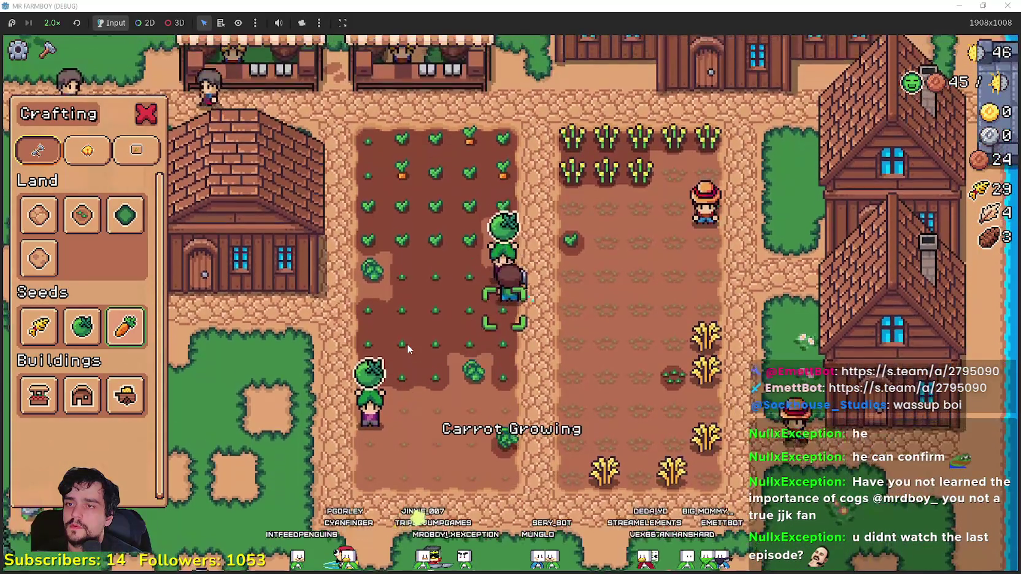
{"action": "key", "text": "a"}
{"action": "key", "text": "s"}
{"action": "key", "text": "d"}
Step: Check the warehouse stock and adjust the Market's sell list
{"action": "key", "text": "a"}
{"action": "key", "text": "Escape"}
{"action": "key", "text": "e"}
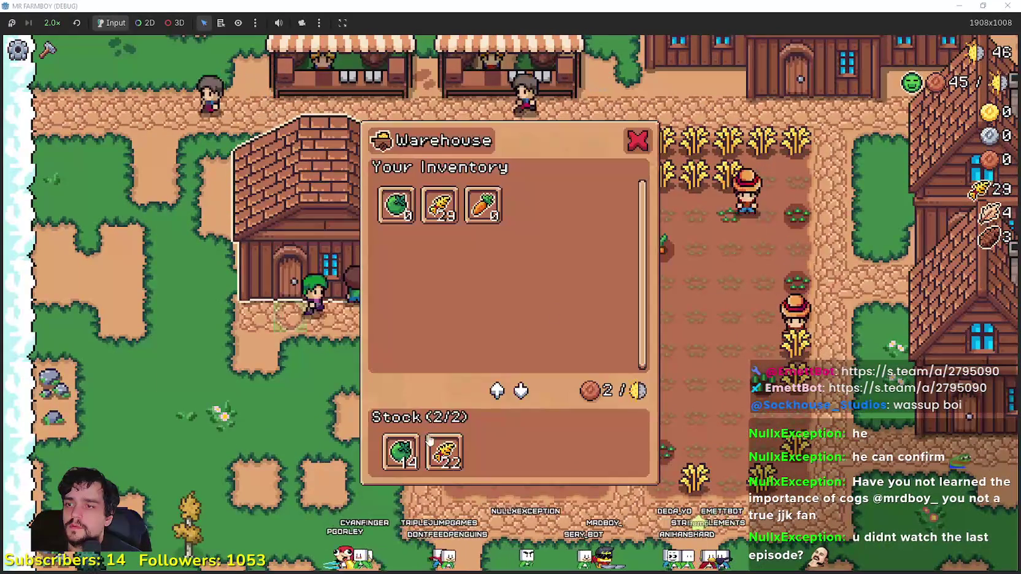
{"action": "key", "text": "Escape"}
{"action": "key", "text": "w"}
{"action": "key", "text": "e"}
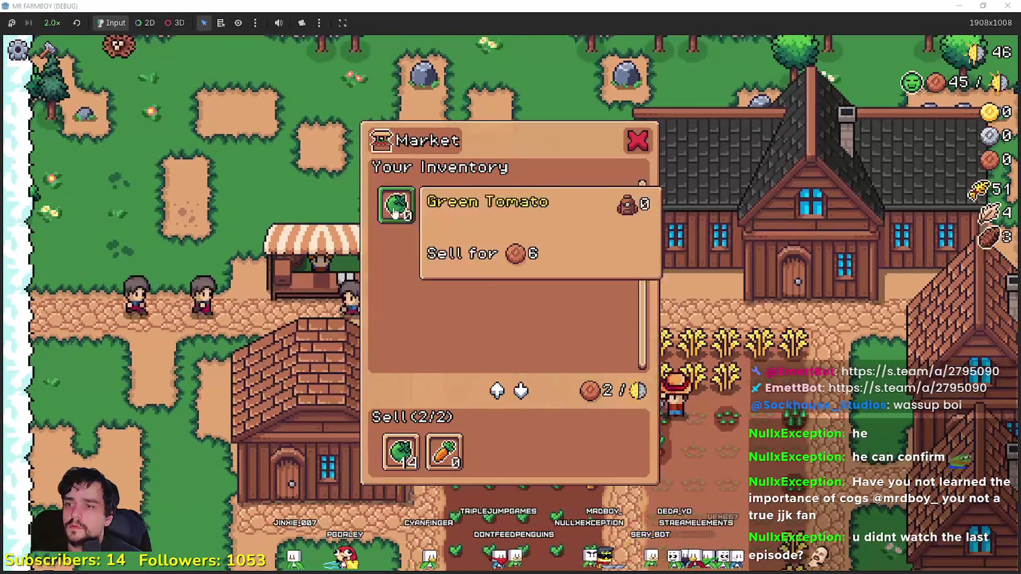
{"action": "key", "text": "s"}
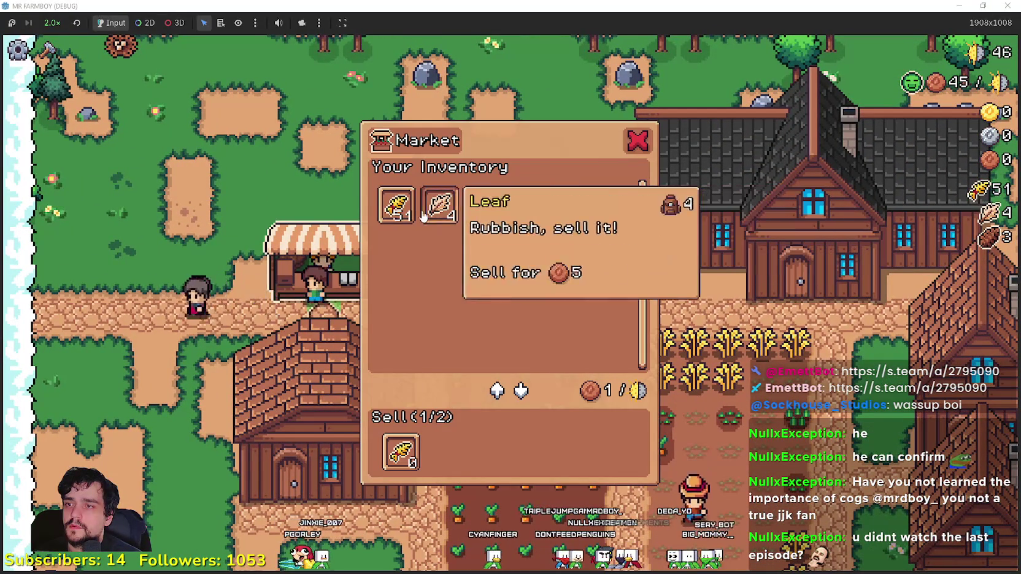
{"action": "key", "text": "Escape"}
Step: Revisit the warehouse, then harvest the ripe wheat across the right field
{"action": "key", "text": "s"}
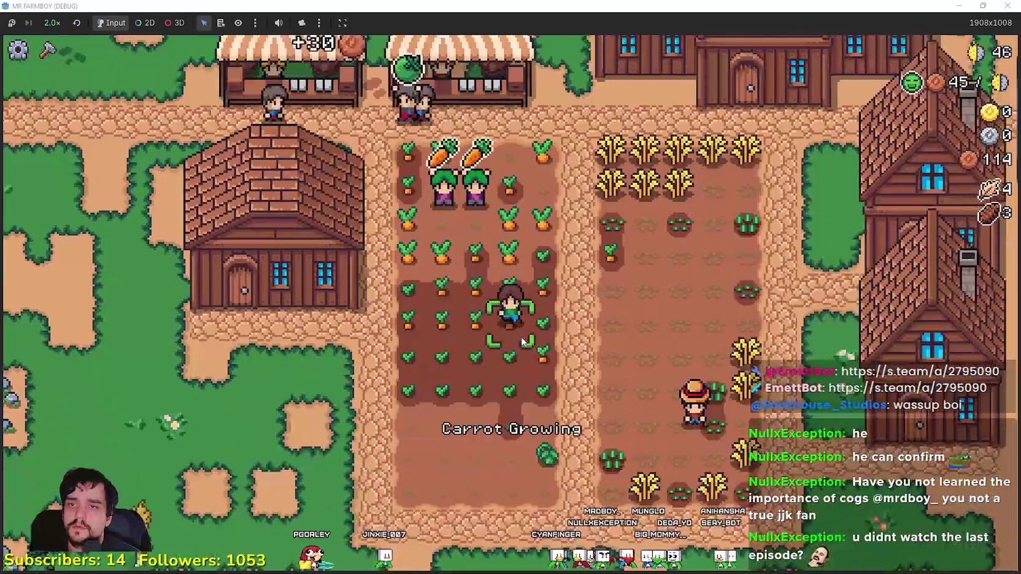
{"action": "key", "text": "a"}
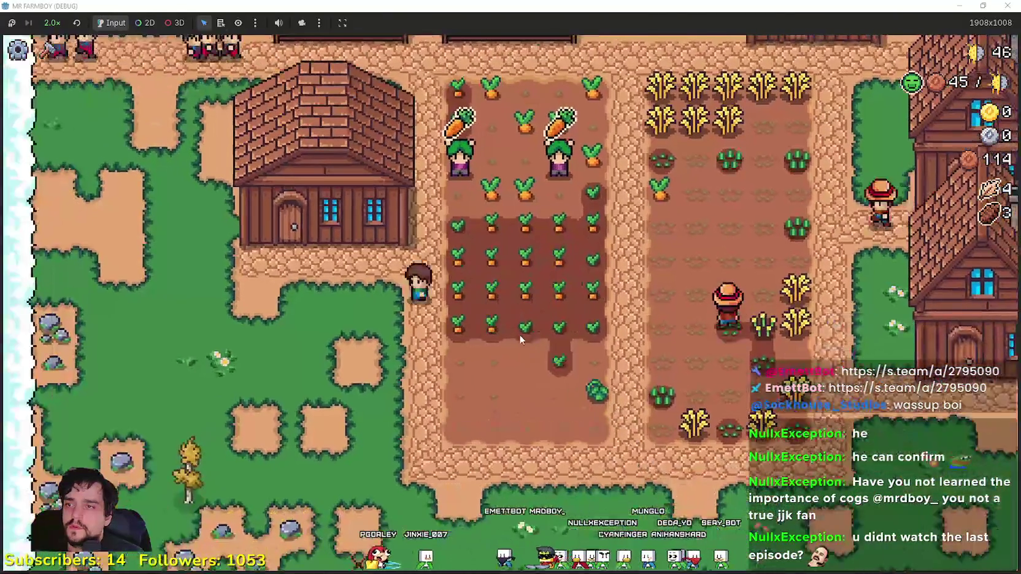
{"action": "key", "text": "e"}
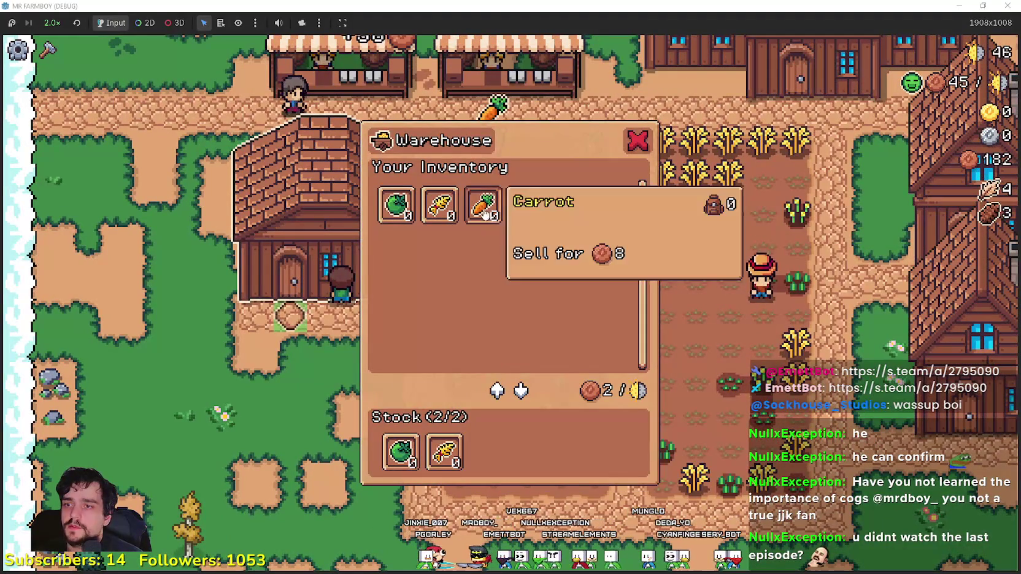
{"action": "key", "text": "Escape"}
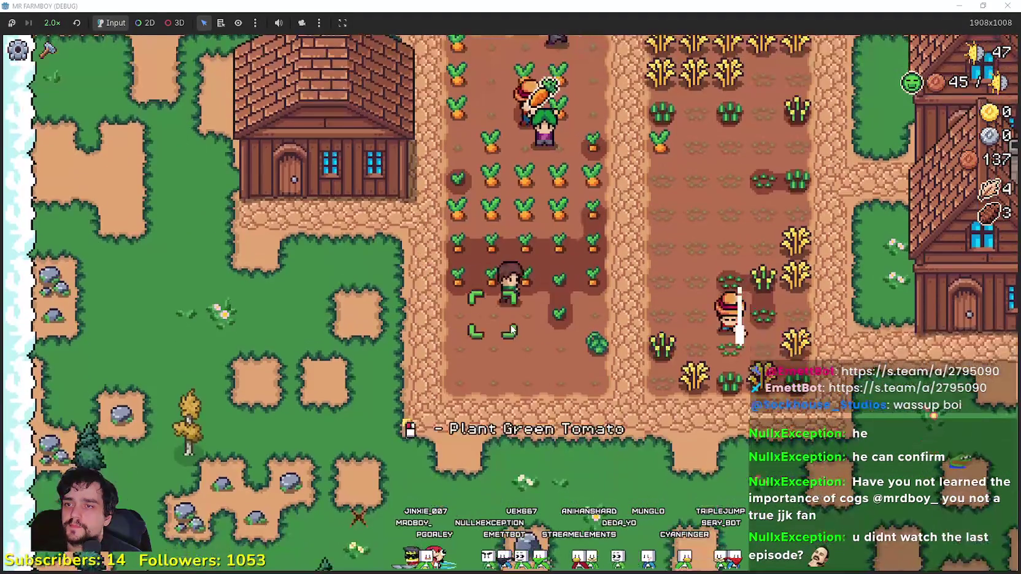
{"action": "key", "text": "w"}
{"action": "key", "text": "d"}
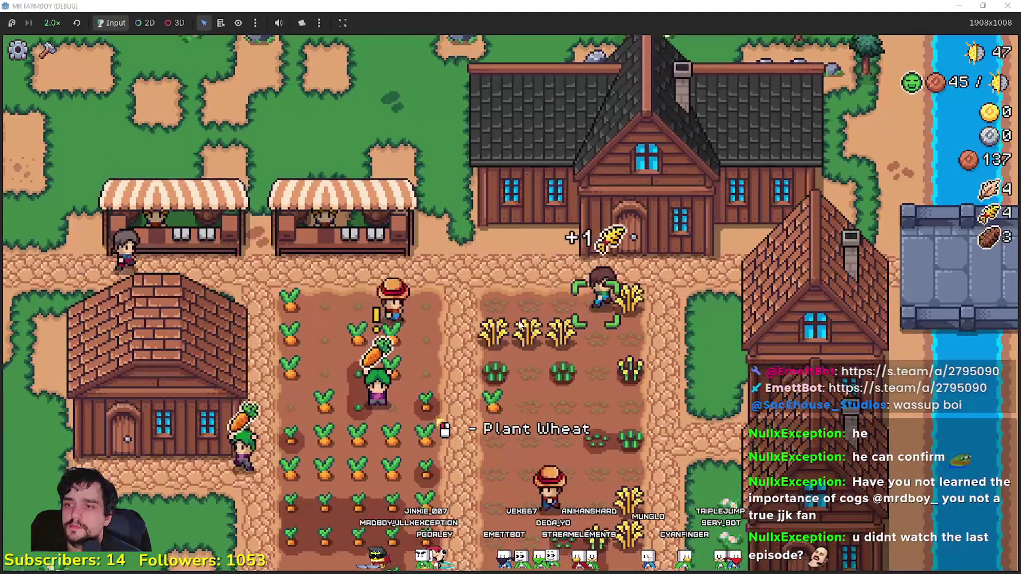
{"action": "key", "text": "s"}
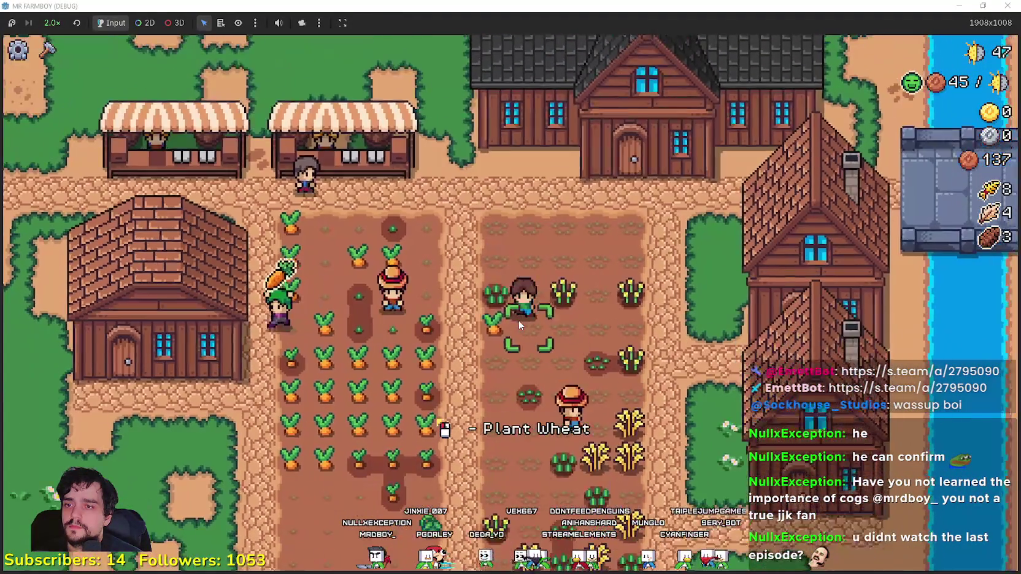
{"action": "key", "text": "w"}
{"action": "key", "text": "a"}
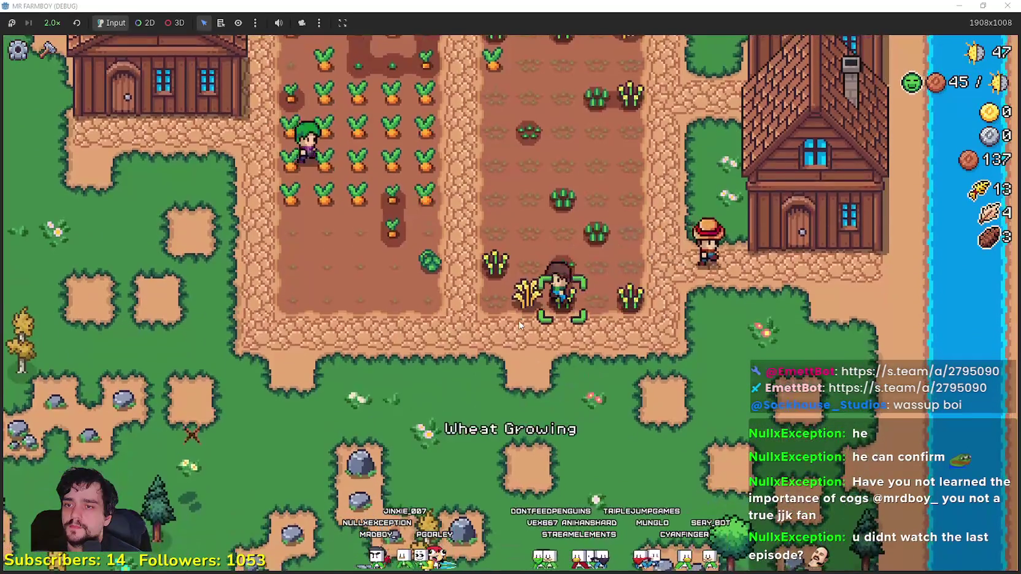
{"action": "key", "text": "s"}
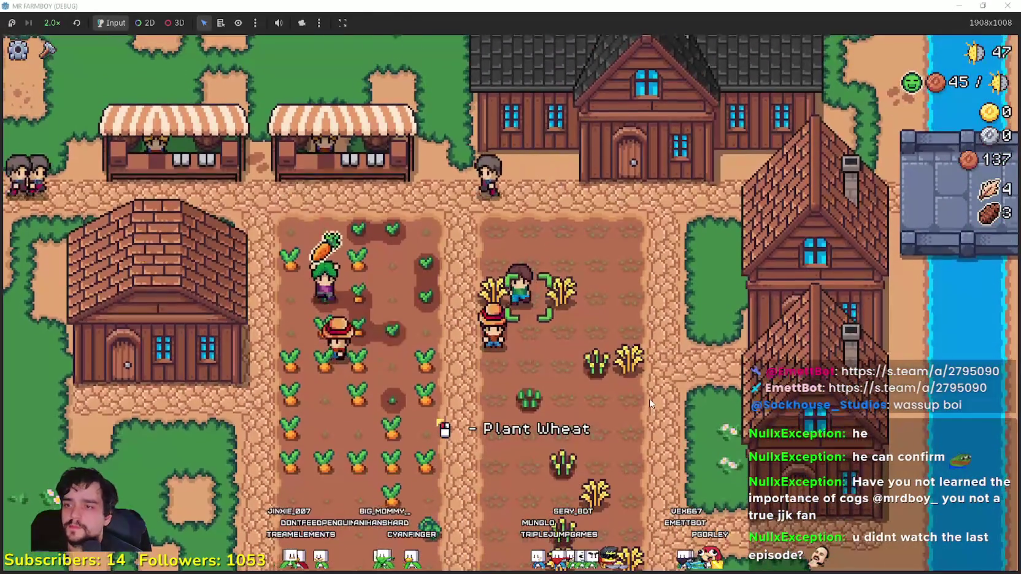
Step: Pick the Carrot seed and plant carrots in the bottom rows of the left field
{"action": "key", "text": "2"}
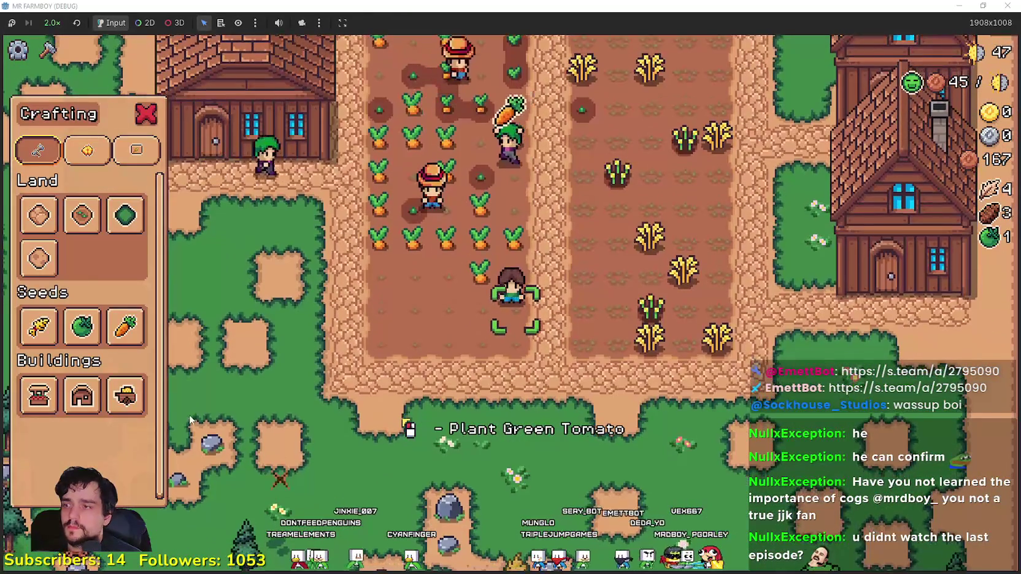
{"action": "mouse_move", "coordinate": [138, 334]}
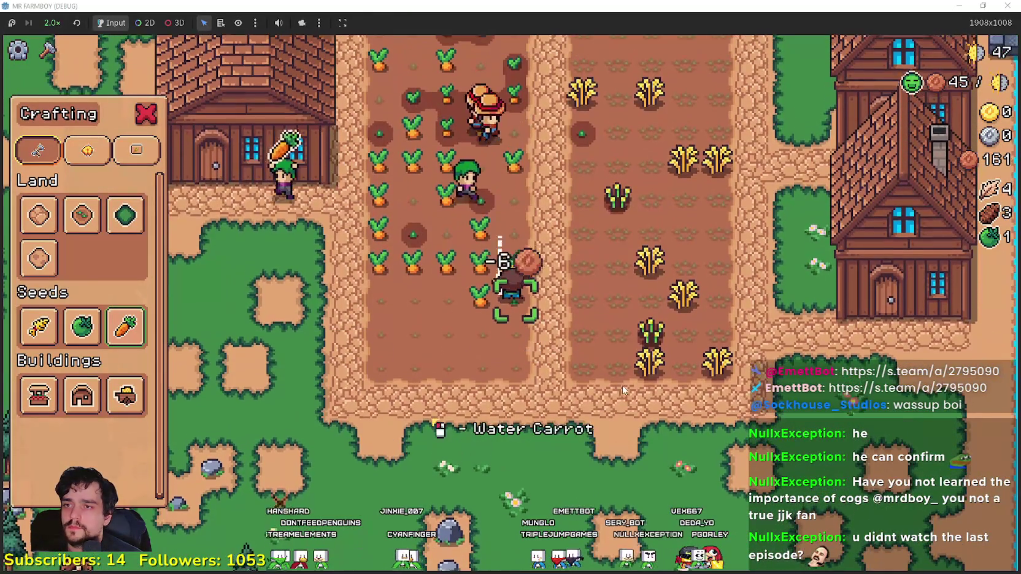
{"action": "left_click", "coordinate": [622, 385]}
{"action": "left_click", "coordinate": [622, 385]}
{"action": "left_click", "coordinate": [622, 385]}
Step: Water the newly planted carrot tiles along the bottom rows
{"action": "key", "text": "d"}
{"action": "left_click", "coordinate": [622, 385]}
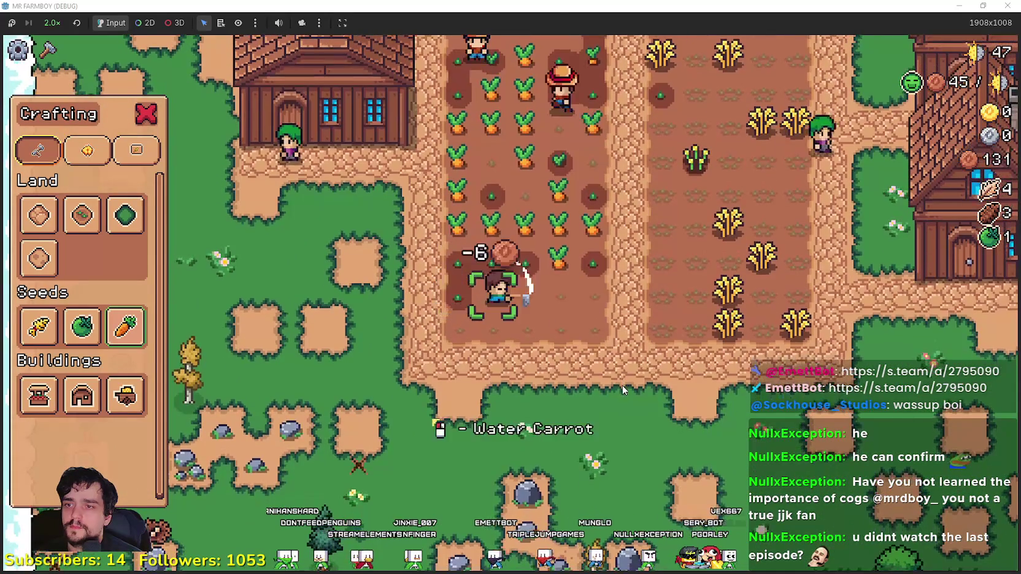
{"action": "left_click", "coordinate": [622, 385]}
{"action": "key", "text": "s"}
{"action": "key", "text": "a"}
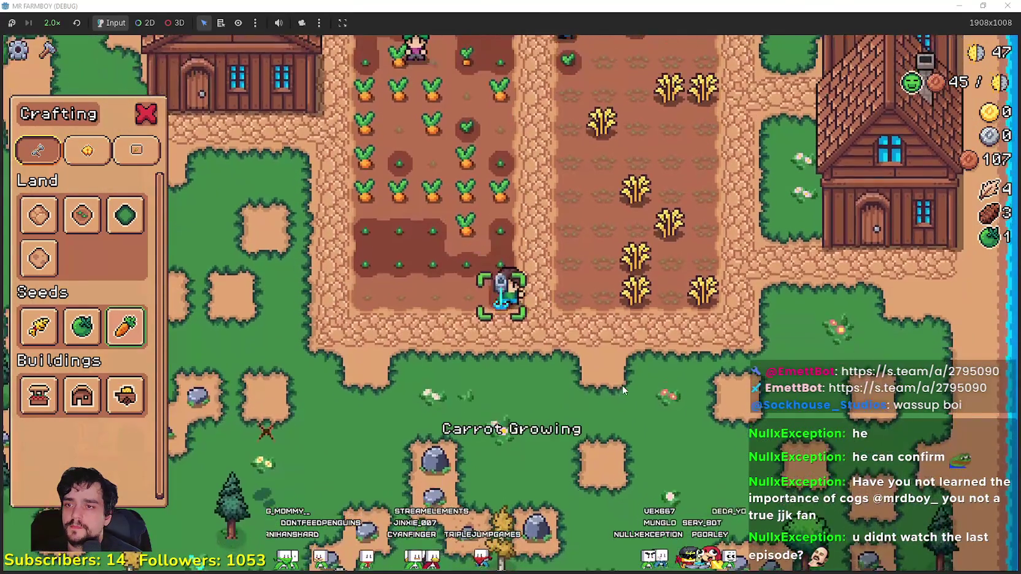
{"action": "left_click", "coordinate": [622, 385]}
{"action": "left_click", "coordinate": [622, 385]}
{"action": "left_click", "coordinate": [622, 385]}
{"action": "key", "text": "a"}
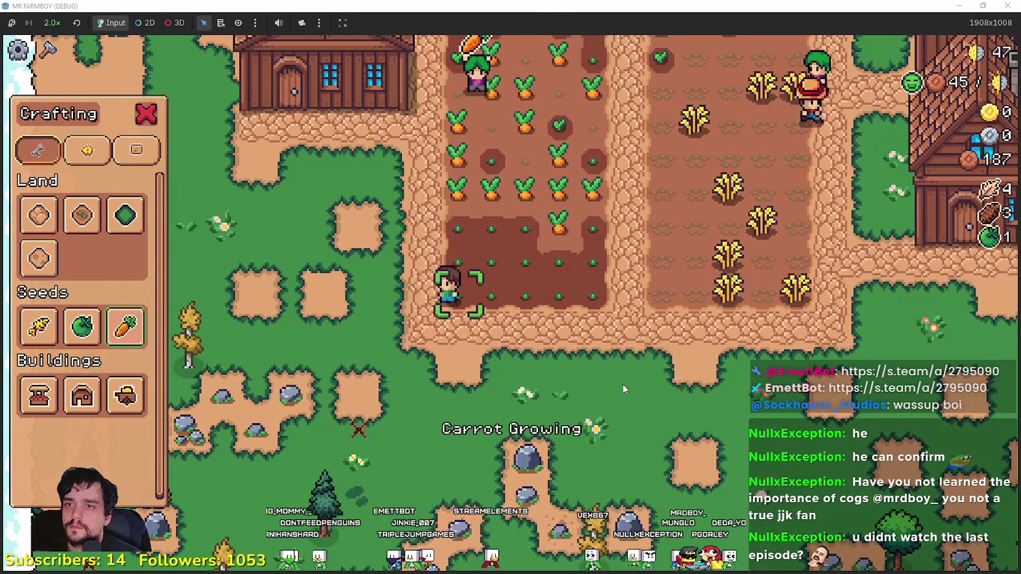
Step: Review the Crafting panel, warehouse inventory and the House's hirable workers
{"action": "key", "text": "w"}
{"action": "key", "text": "d"}
{"action": "key", "text": "c"}
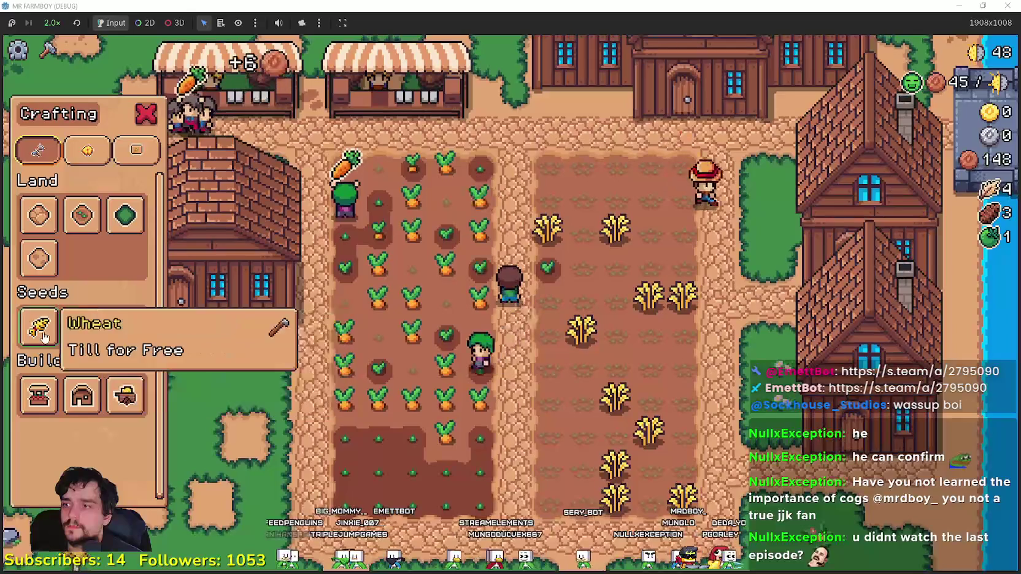
{"action": "key", "text": "c"}
{"action": "key", "text": "a"}
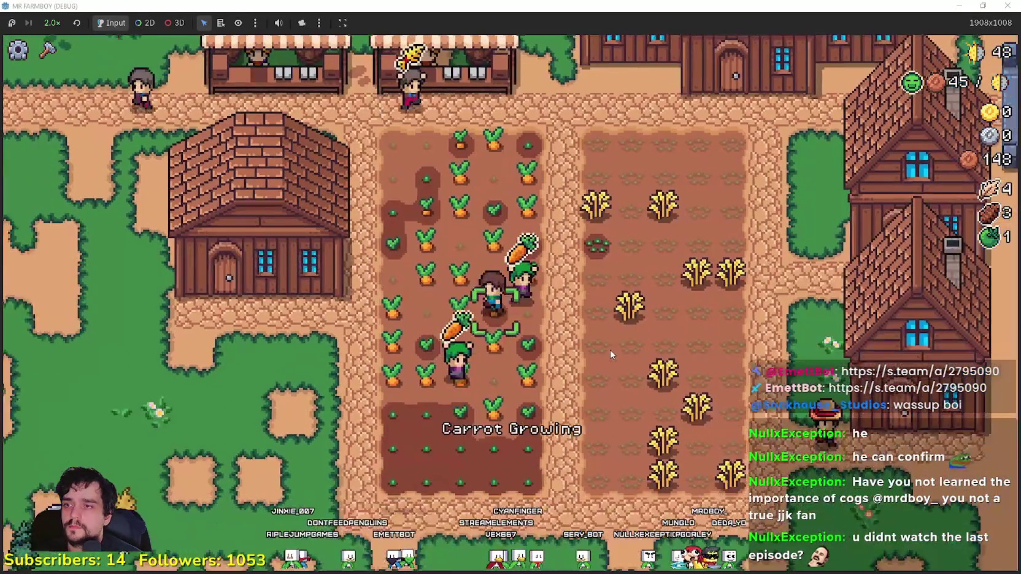
{"action": "left_click", "coordinate": [610, 349]}
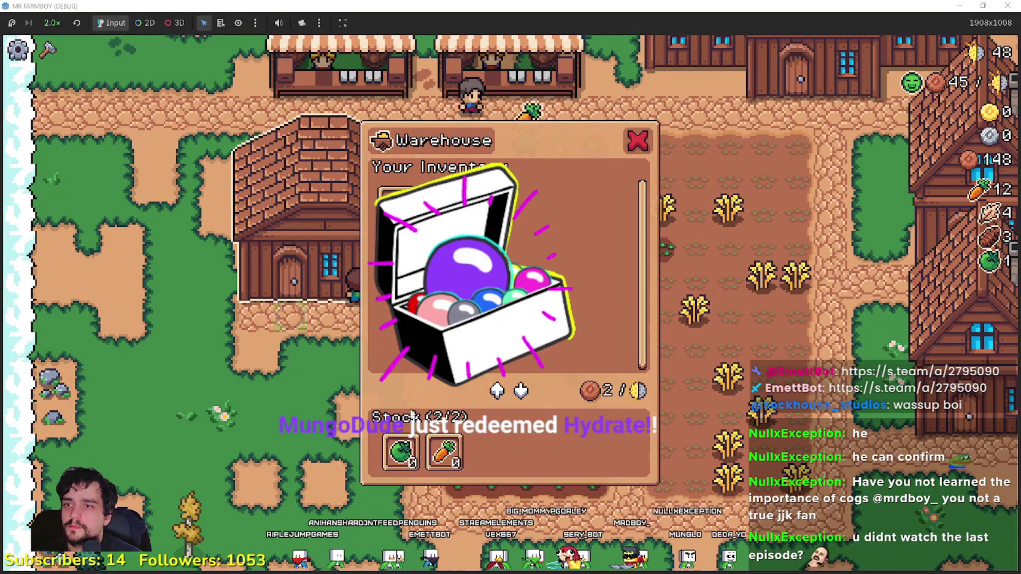
{"action": "key", "text": "s"}
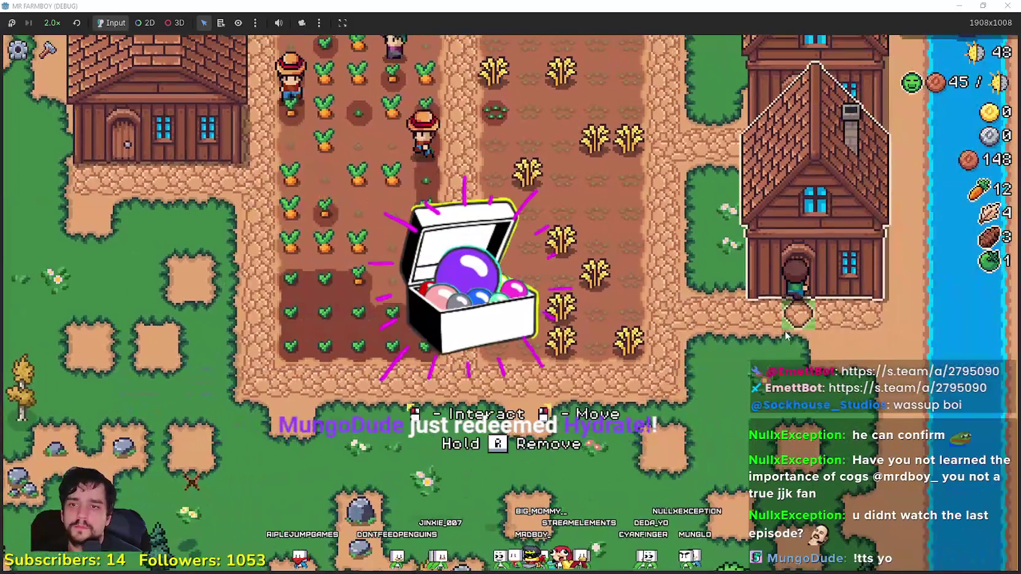
{"action": "left_click", "coordinate": [785, 331]}
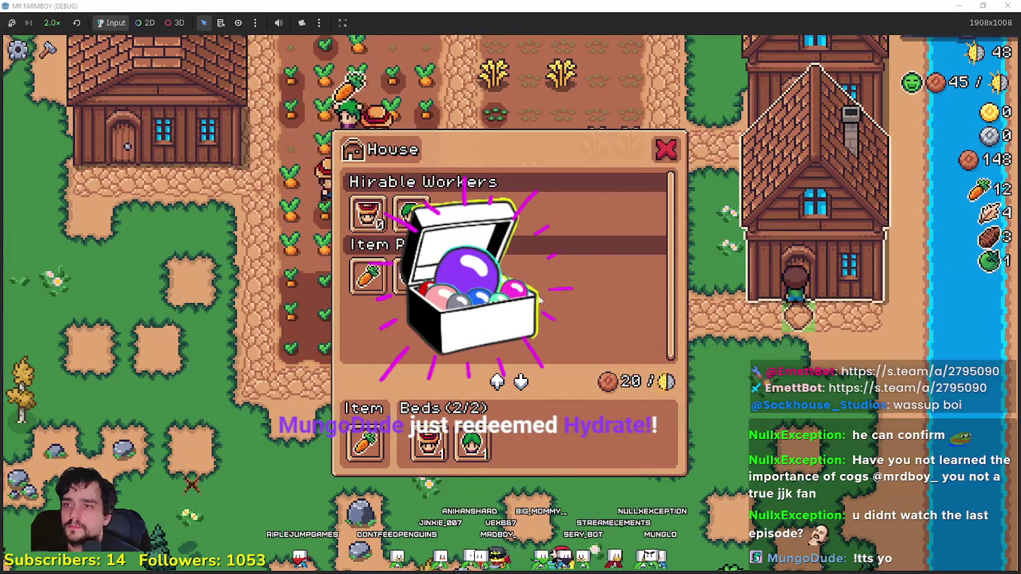
{"action": "key", "text": "w"}
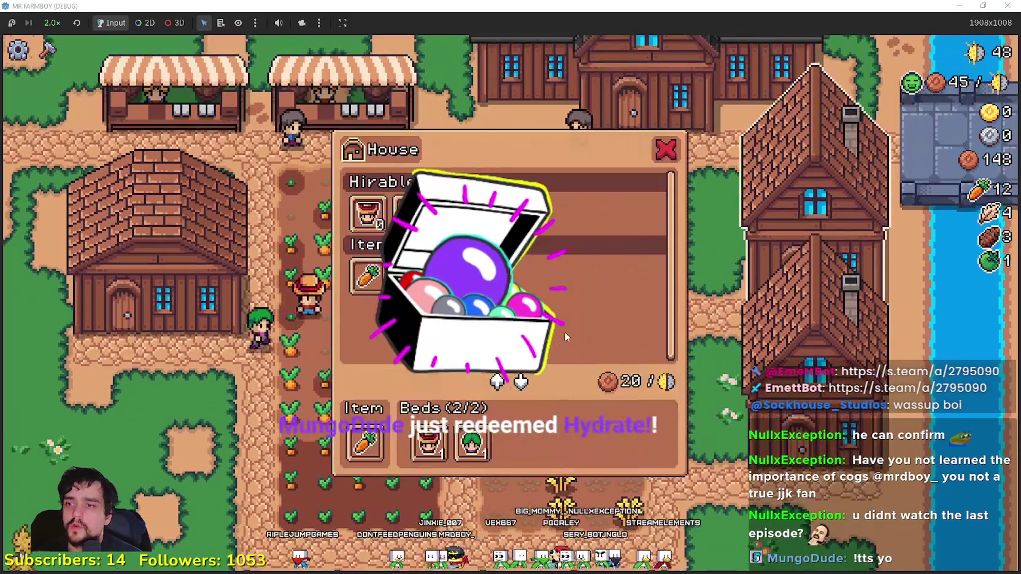
{"action": "key", "text": "Escape"}
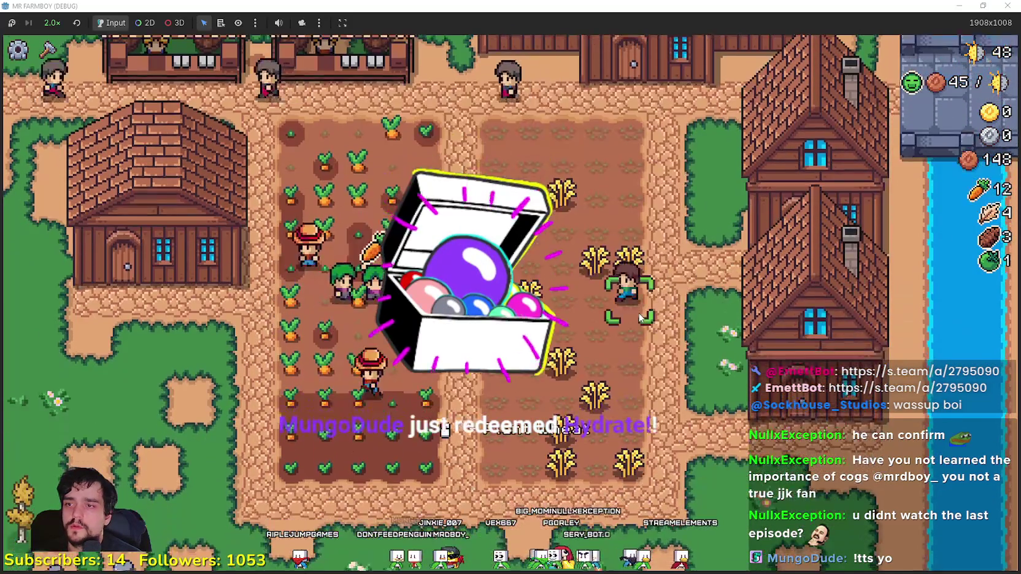
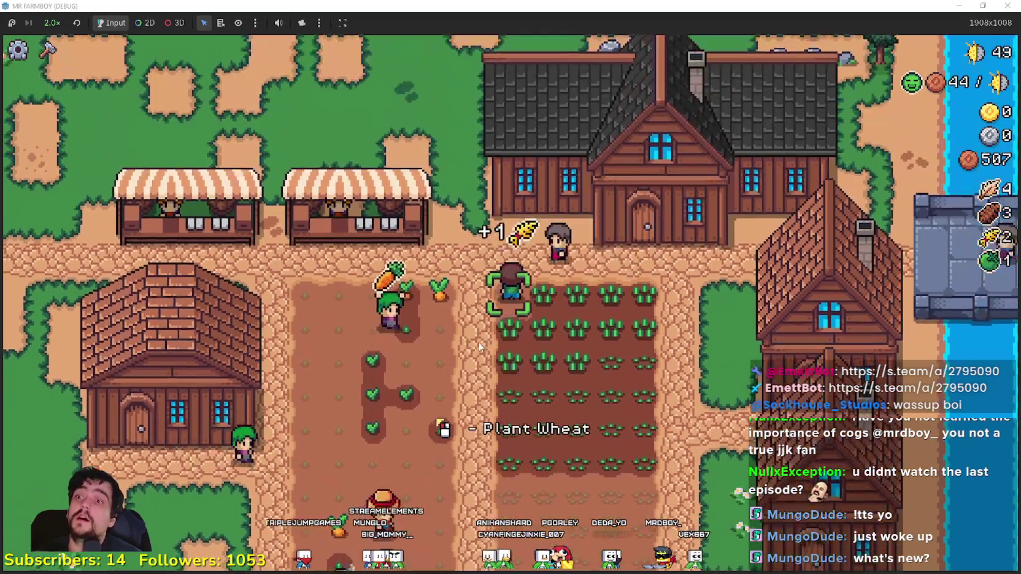
Step: Drop the game speed from 2.0× to 1.0× and pause to see 6467 coins earned
{"action": "key", "text": "Escape"}
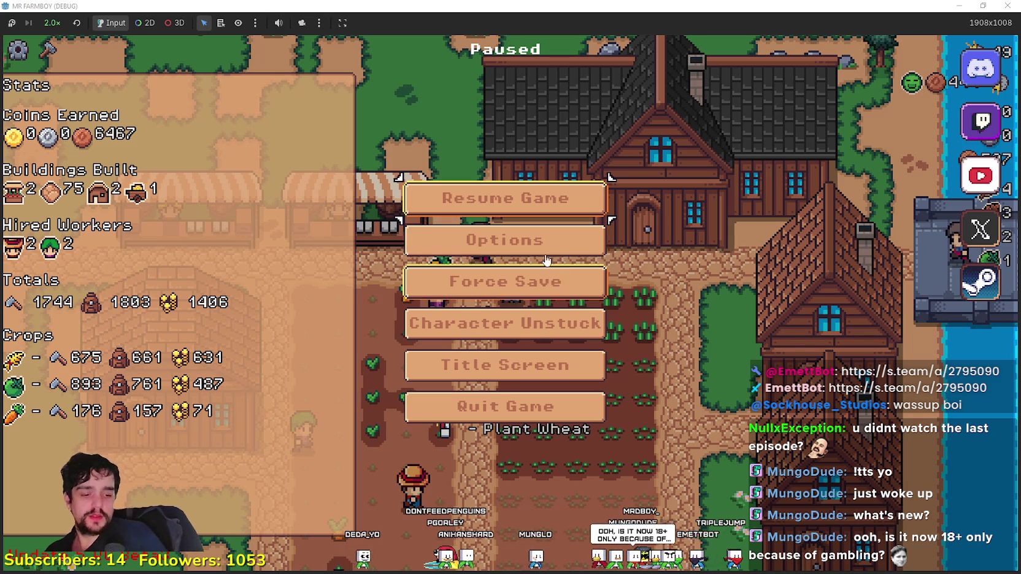
{"action": "left_click", "coordinate": [49, 26]}
{"action": "left_click", "coordinate": [70, 122]}
{"action": "left_click", "coordinate": [556, 194]}
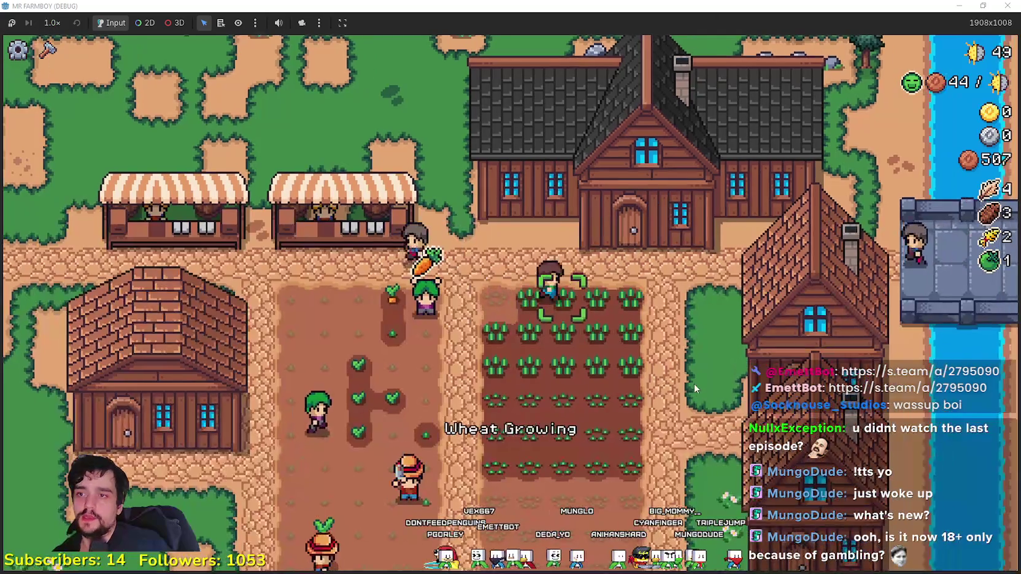
{"action": "key", "text": "Escape"}
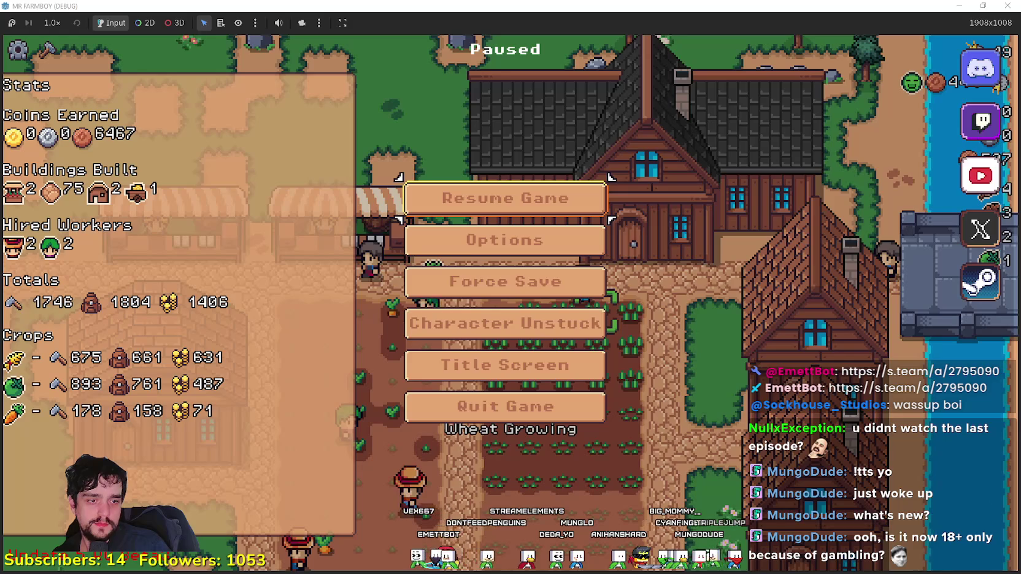
Step: Collapse the Skills node in Godot's Scene tree, then bring up the game's Player House decorations panel
{"action": "key", "text": "alt+Tab"}
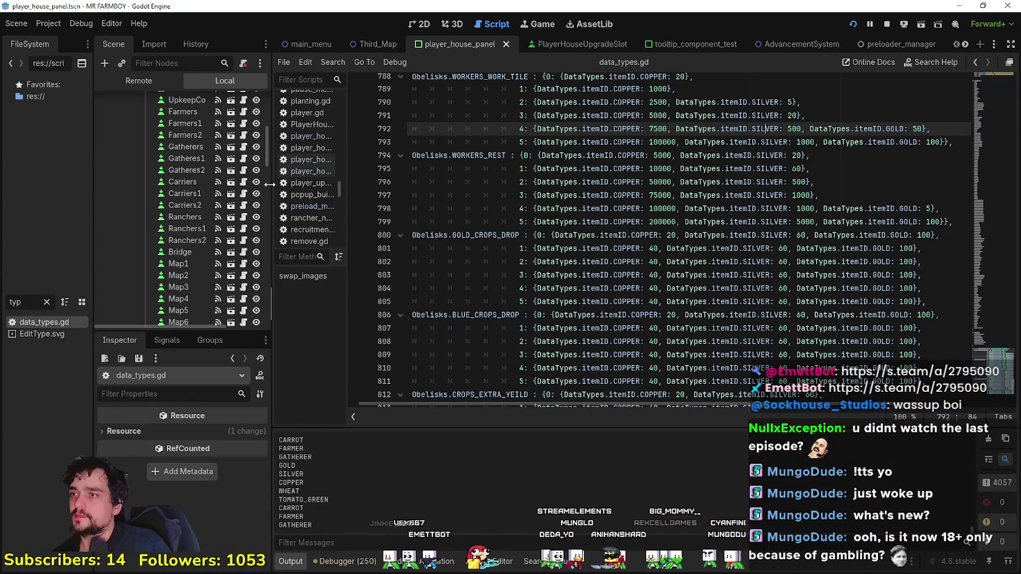
{"action": "scroll", "coordinate": [255, 134], "scroll_direction": "up", "scroll_amount": 5}
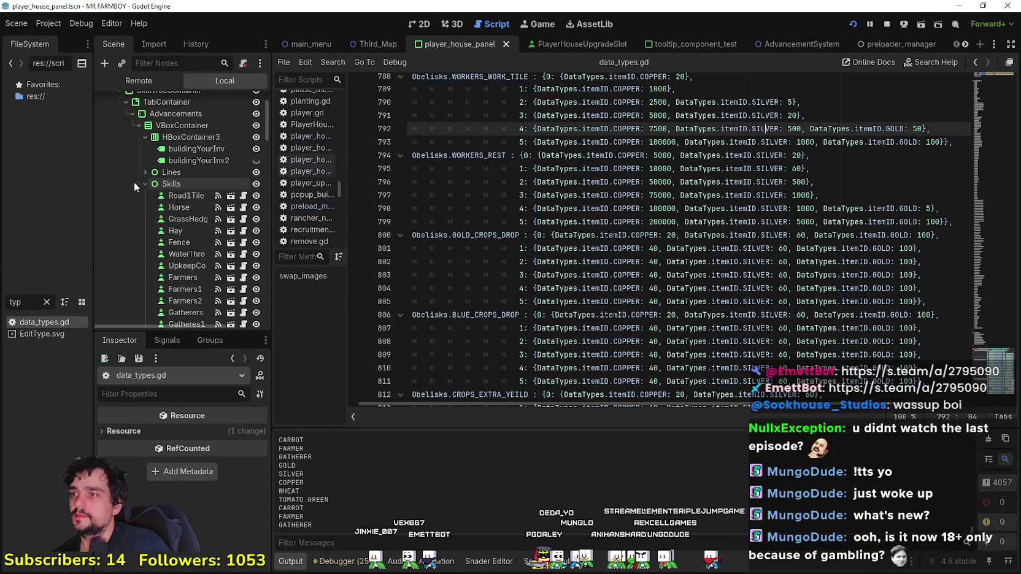
{"action": "left_click", "coordinate": [145, 184]}
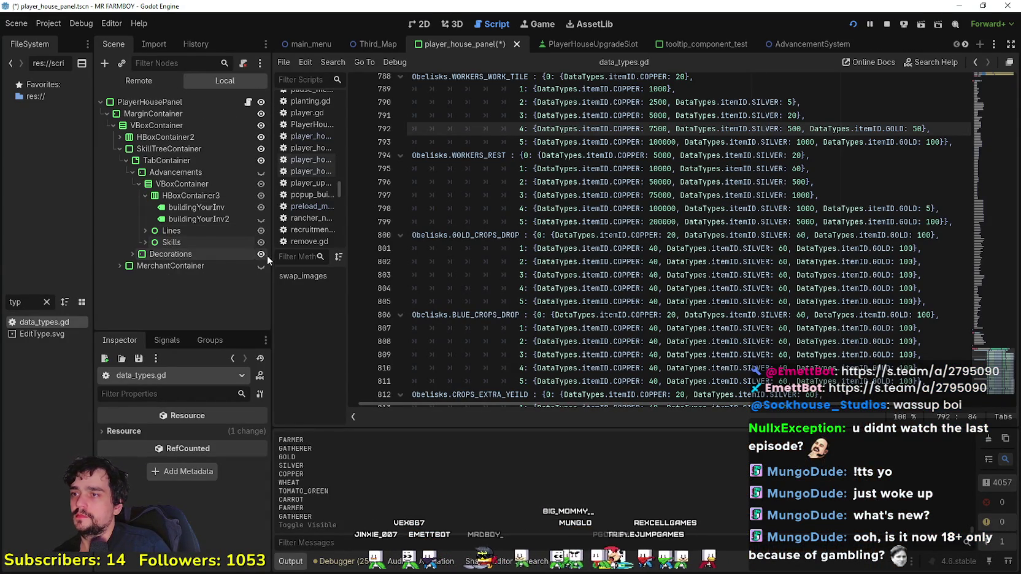
{"action": "key", "text": "alt+Tab"}
{"action": "key", "text": "Escape"}
{"action": "left_click", "coordinate": [722, 333]}
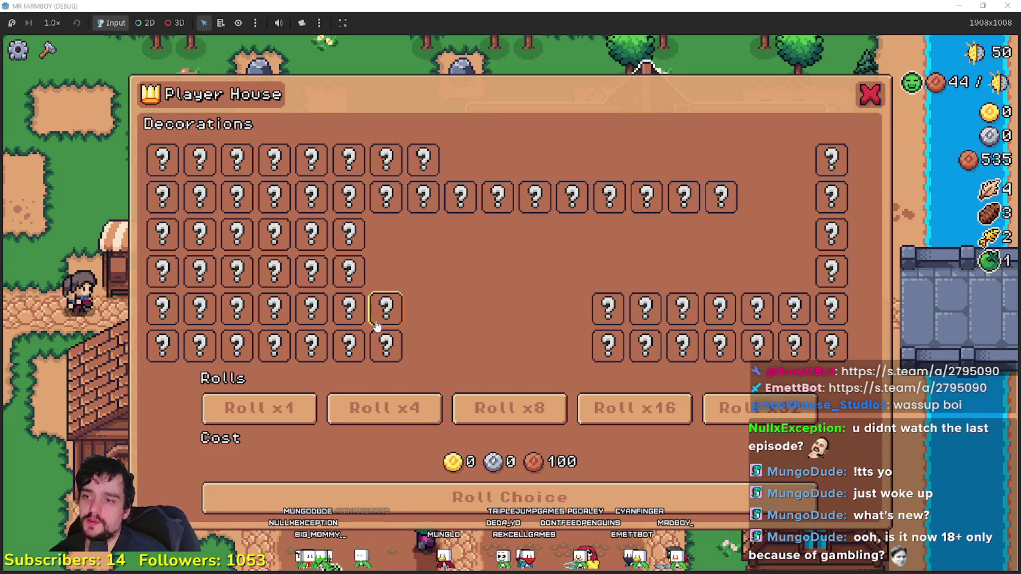
Step: Step the decoration roll from x4 to x32, close the panel, and pause to view updated stats
{"action": "key", "text": "Right"}
{"action": "key", "text": "Right"}
{"action": "key", "text": "Right"}
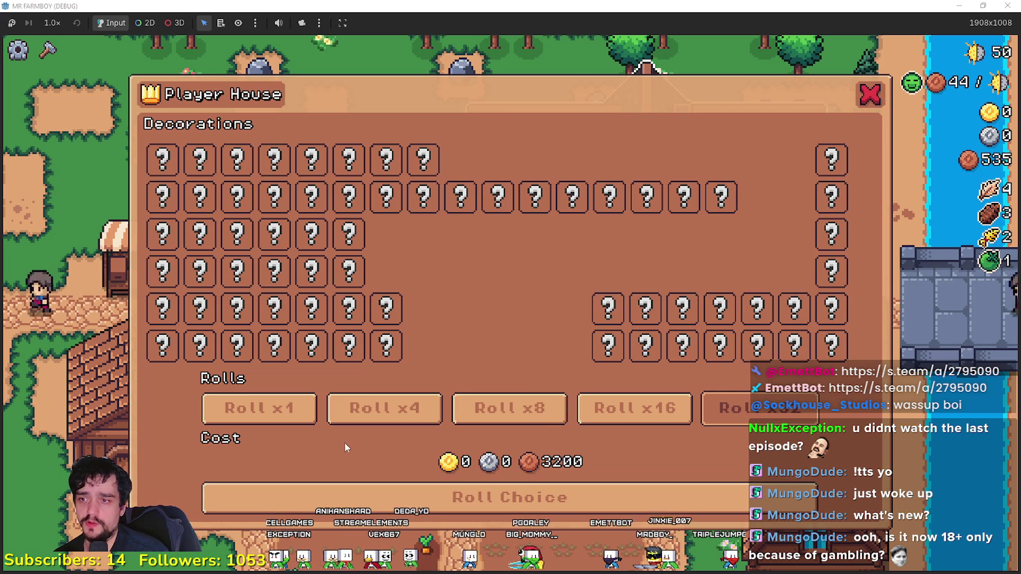
{"action": "left_click", "coordinate": [870, 94]}
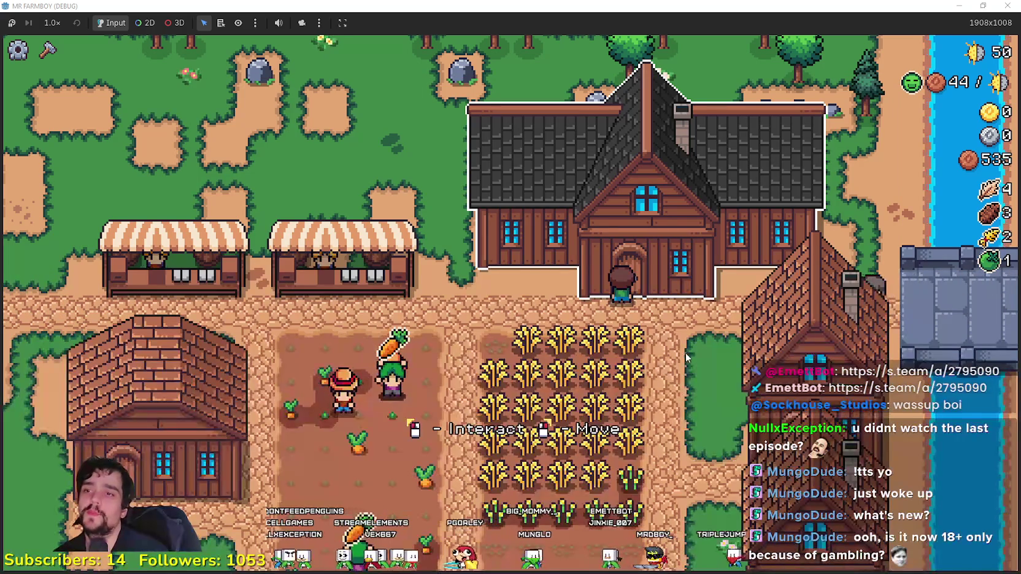
{"action": "key", "text": "Escape"}
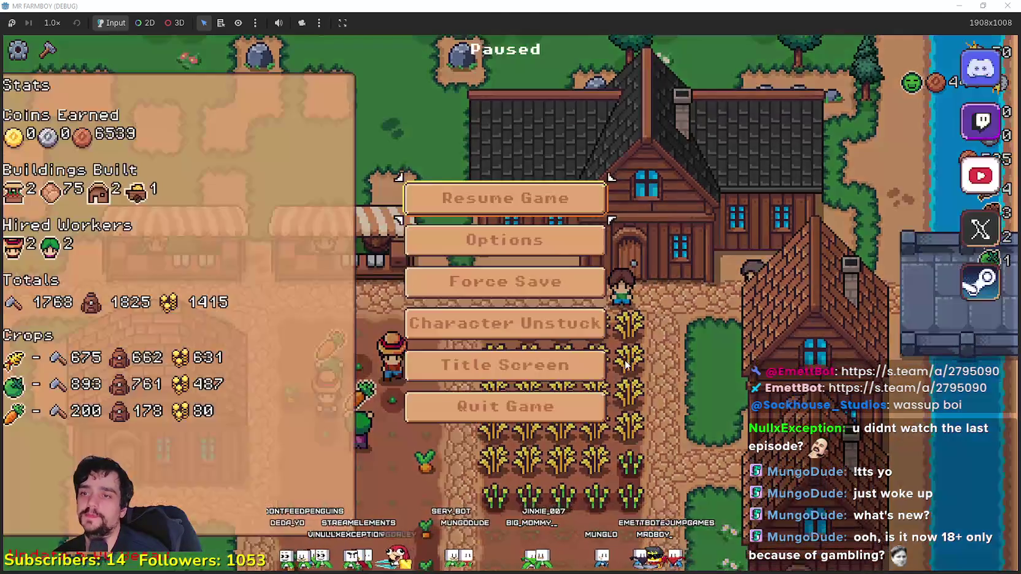
Step: Unpause the game, check the Apple advancement, and set the game speed to 2.0×
{"action": "key", "text": "F8"}
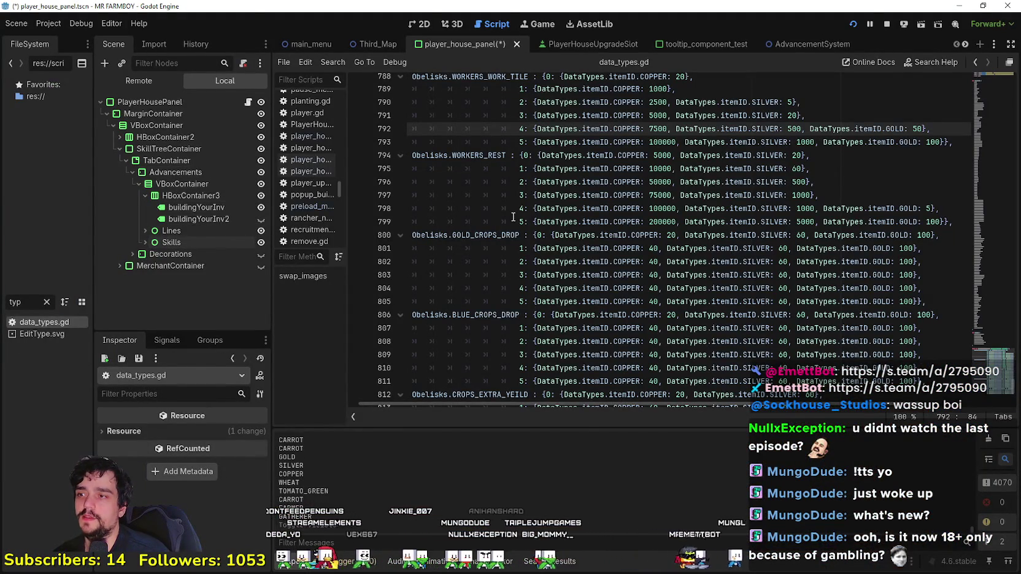
{"action": "key", "text": "alt+Tab"}
{"action": "key", "text": "Escape"}
{"action": "left_click", "coordinate": [710, 327]}
{"action": "mouse_move", "coordinate": [227, 348]}
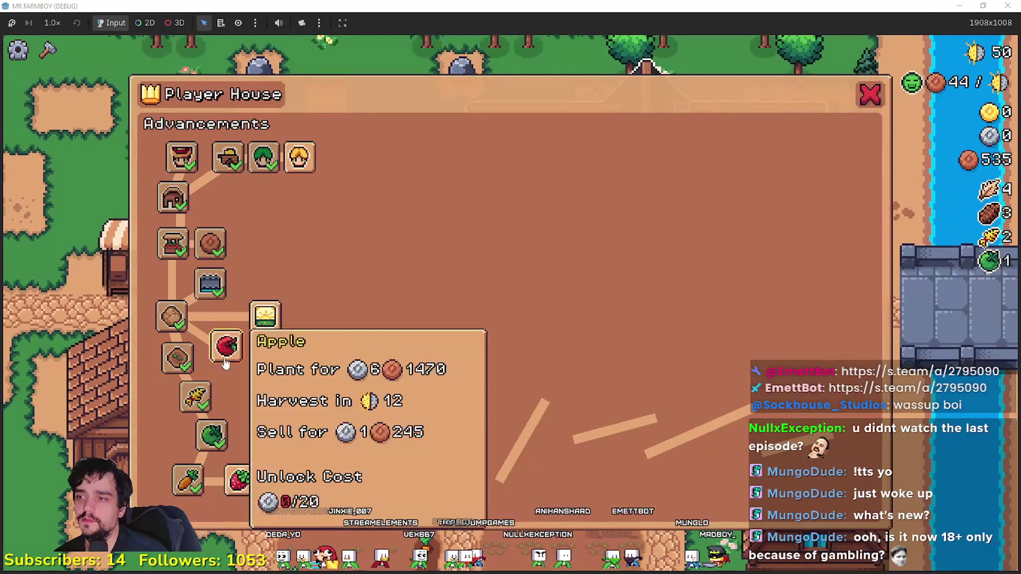
{"action": "key", "text": "Escape"}
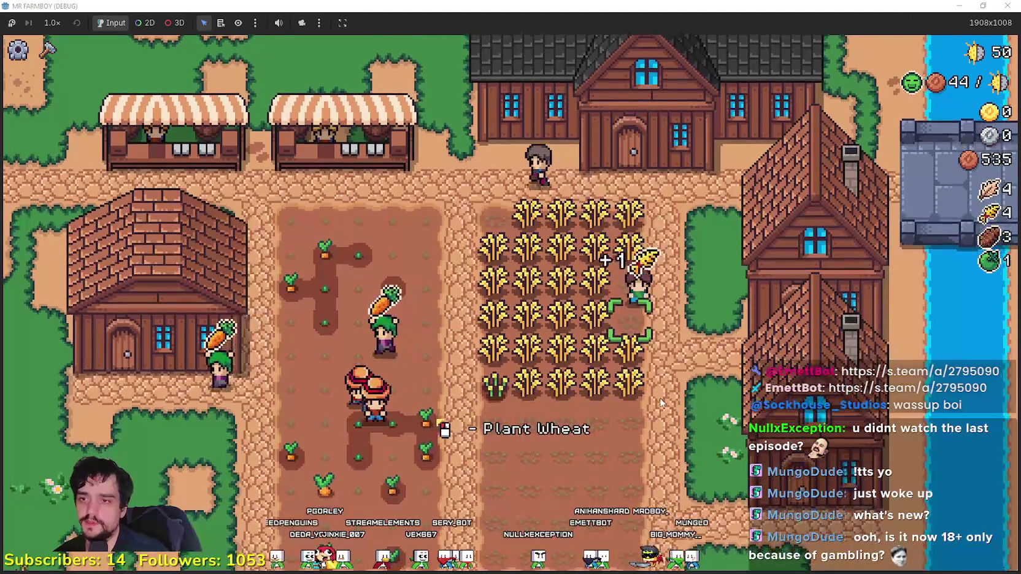
{"action": "left_click", "coordinate": [52, 22]}
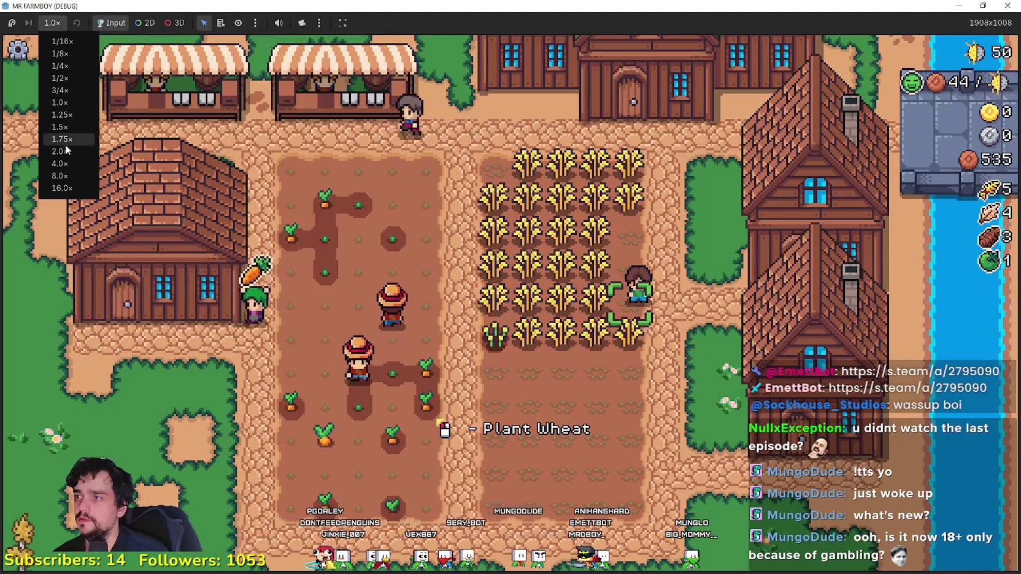
{"action": "left_click", "coordinate": [66, 151]}
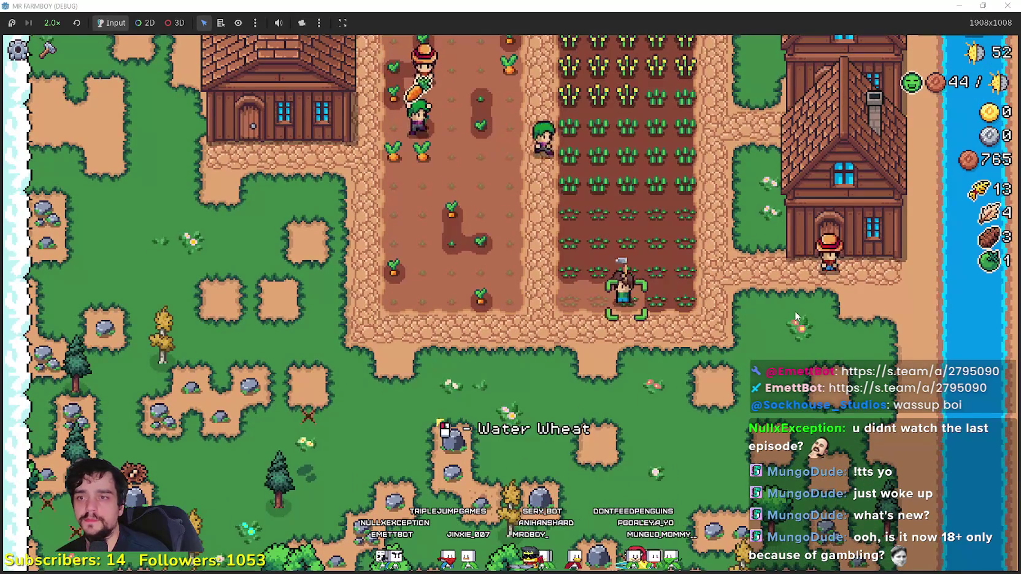
Step: Check the advancements, warehouse and market windows, then view the right-hand house's hirable workers
{"action": "left_click", "coordinate": [794, 311]}
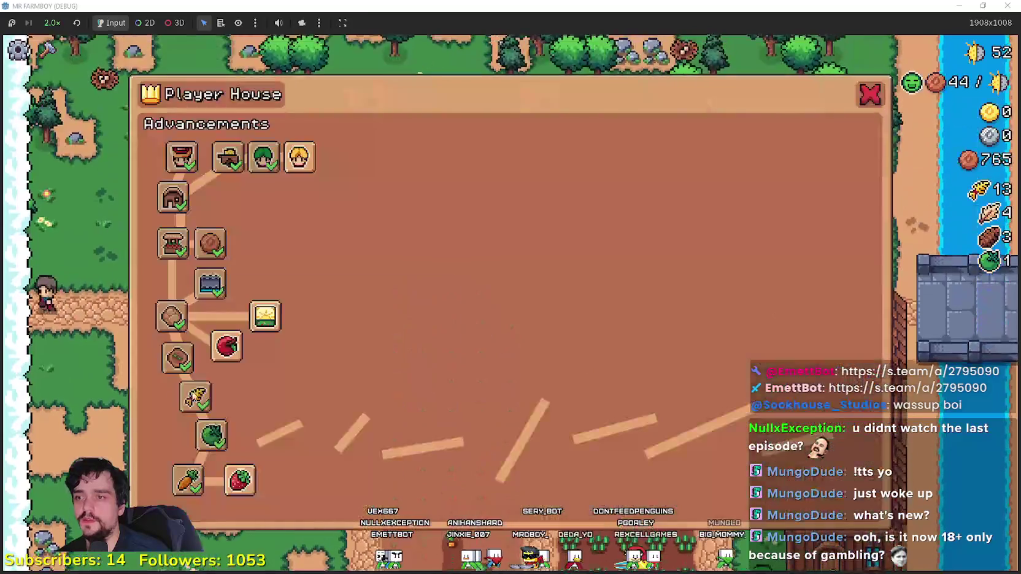
{"action": "mouse_move", "coordinate": [276, 330]}
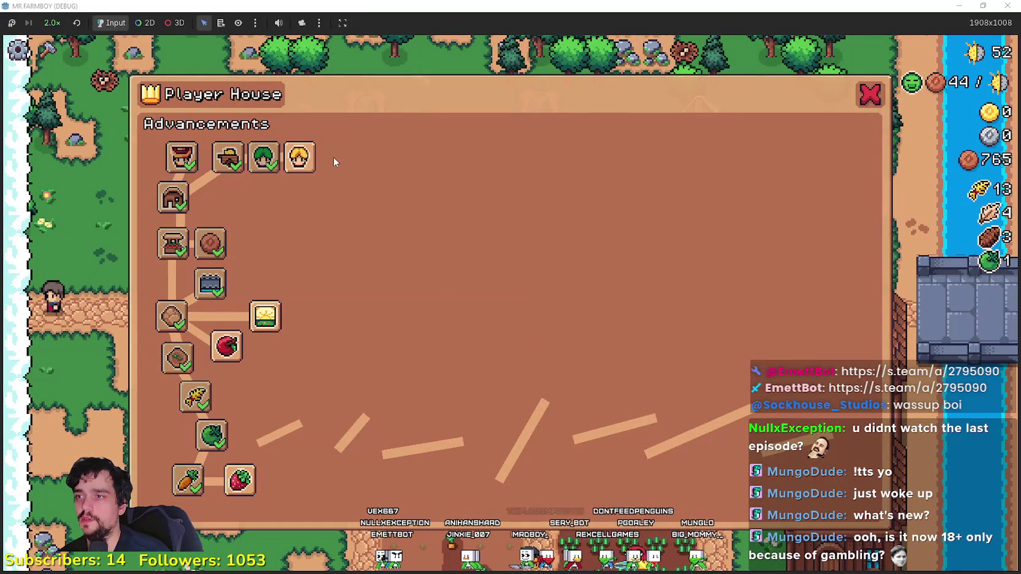
{"action": "key", "text": "Escape"}
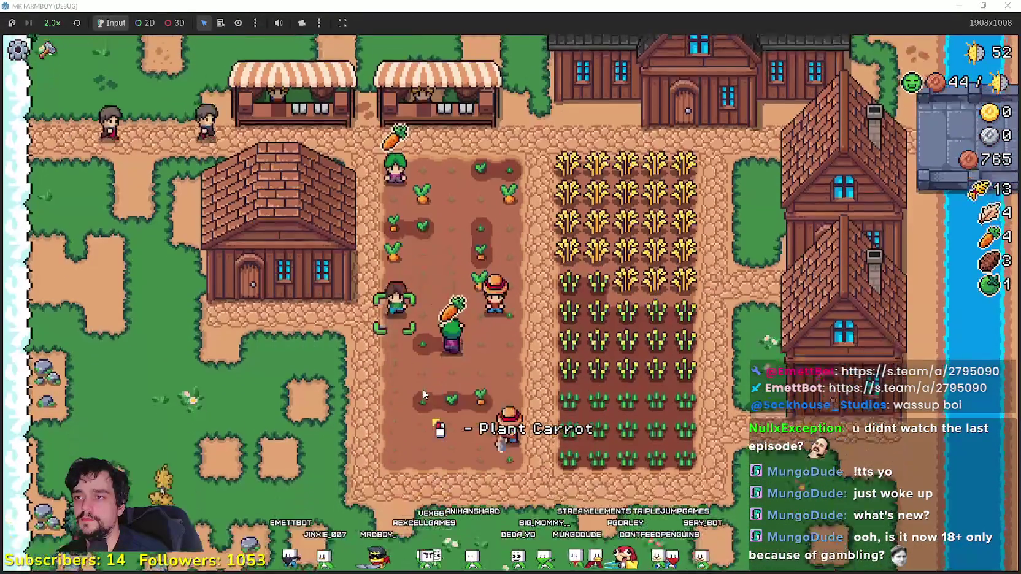
{"action": "left_click", "coordinate": [249, 313]}
{"action": "left_click", "coordinate": [329, 313]}
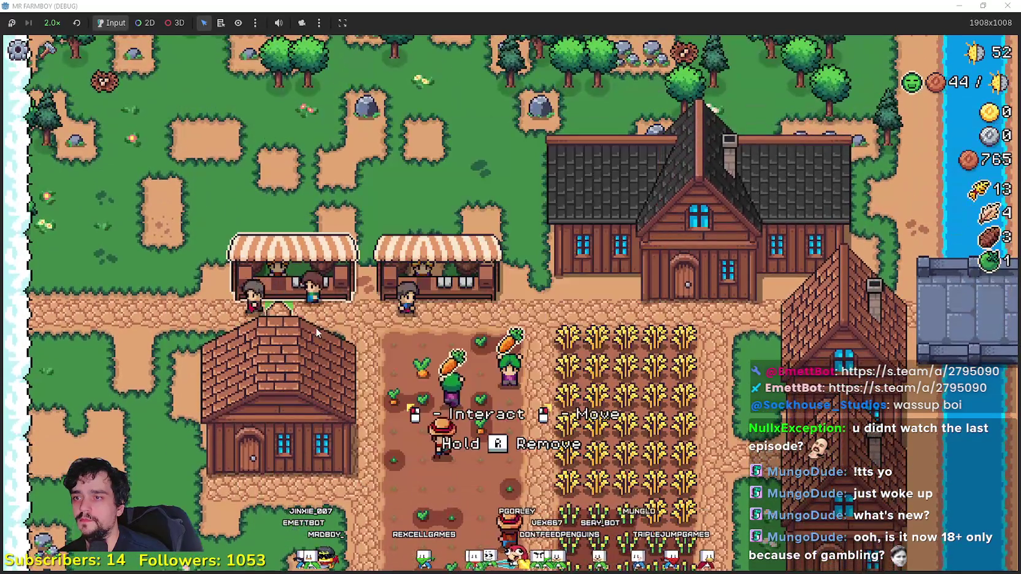
{"action": "left_click", "coordinate": [315, 327]}
{"action": "key", "text": "Escape"}
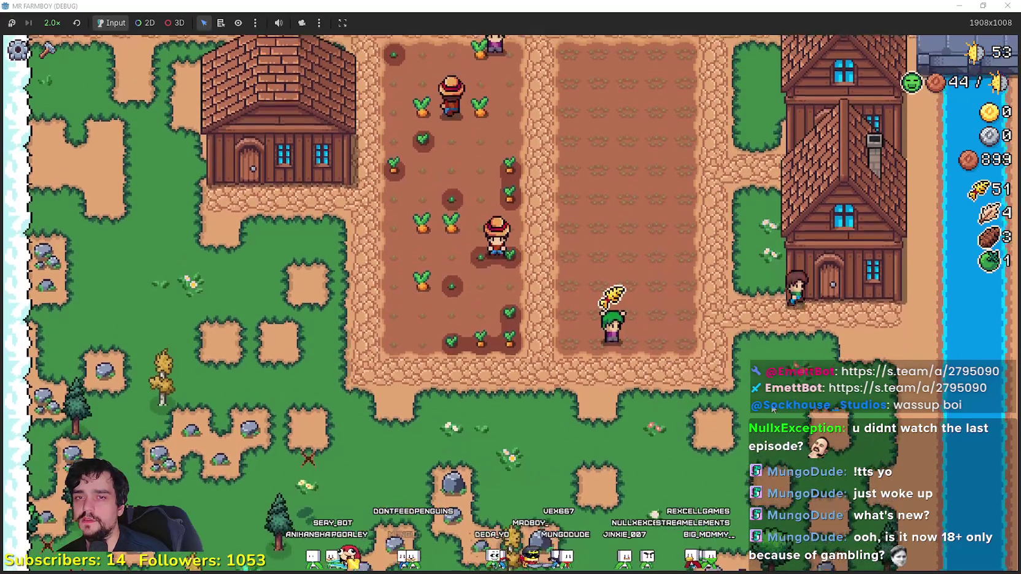
{"action": "left_click", "coordinate": [844, 196]}
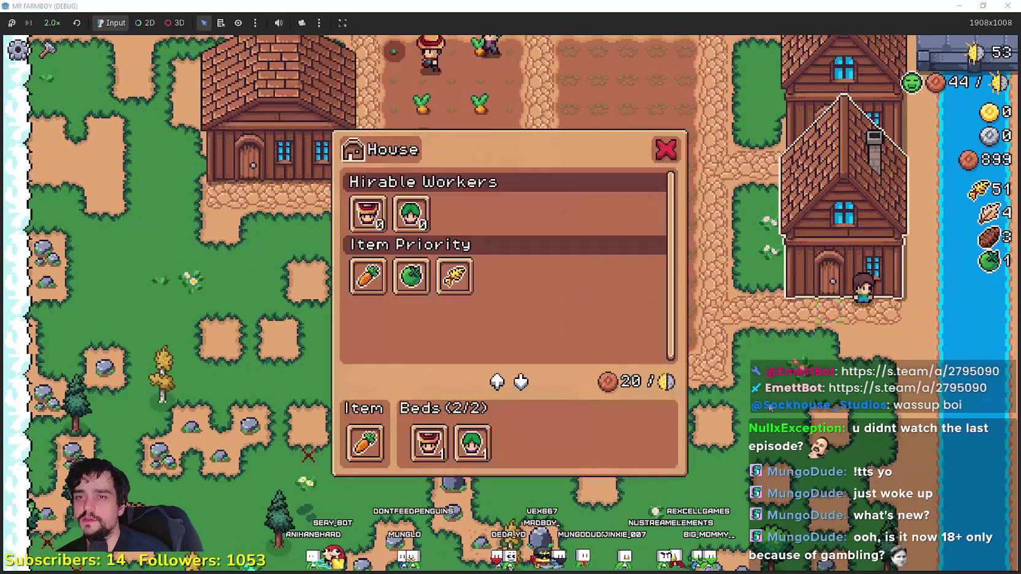
Step: Close the House panel, use the market and warehouse, and bring up the Player House advancements
{"action": "left_click", "coordinate": [761, 399]}
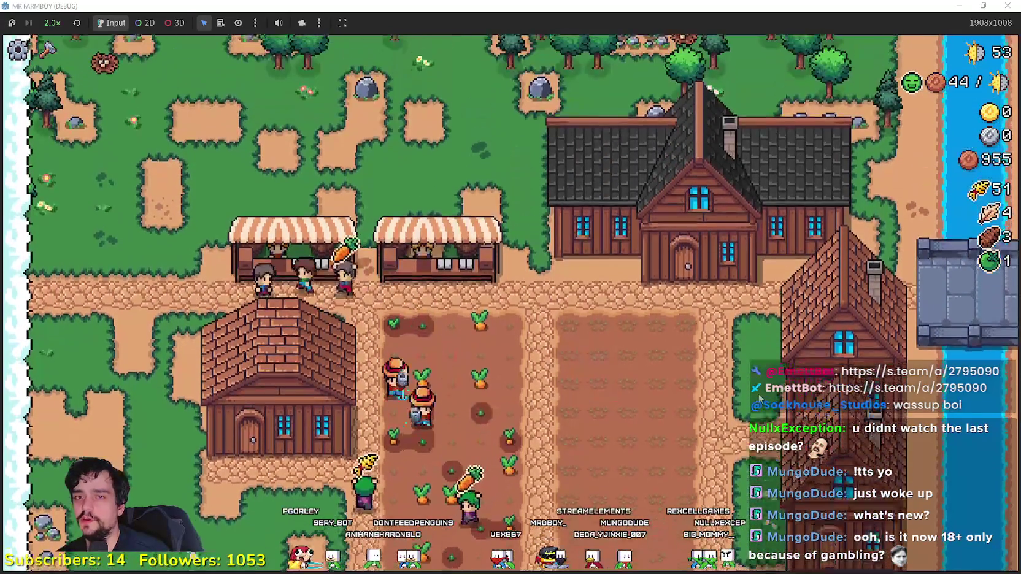
{"action": "left_click", "coordinate": [438, 252]}
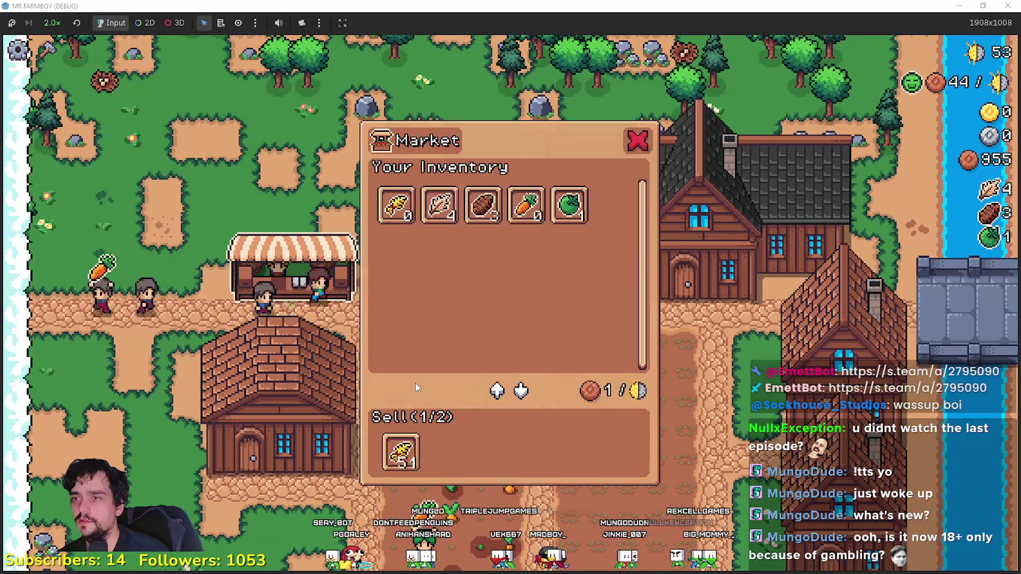
{"action": "key", "text": "Escape"}
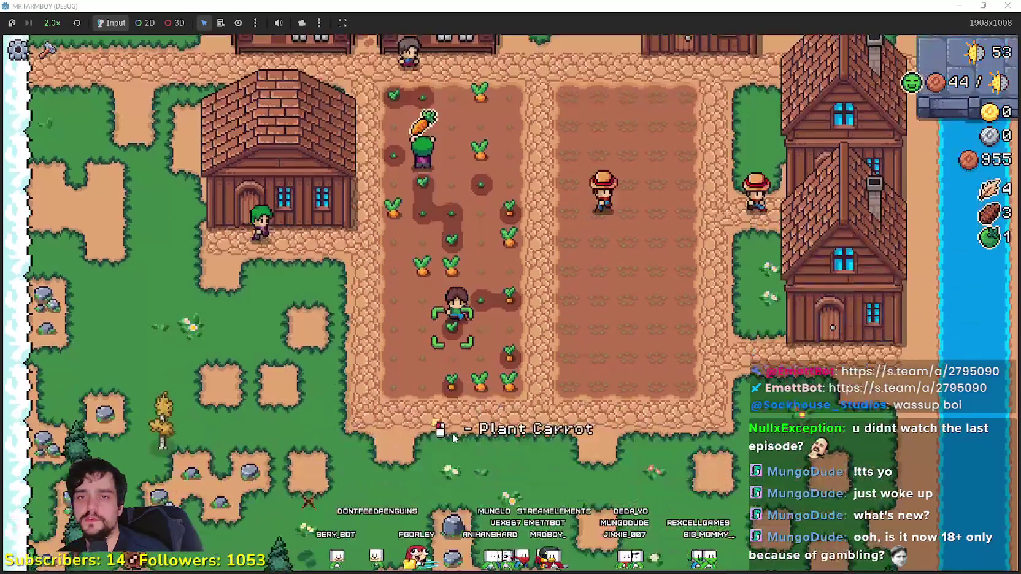
{"action": "key", "text": "w"}
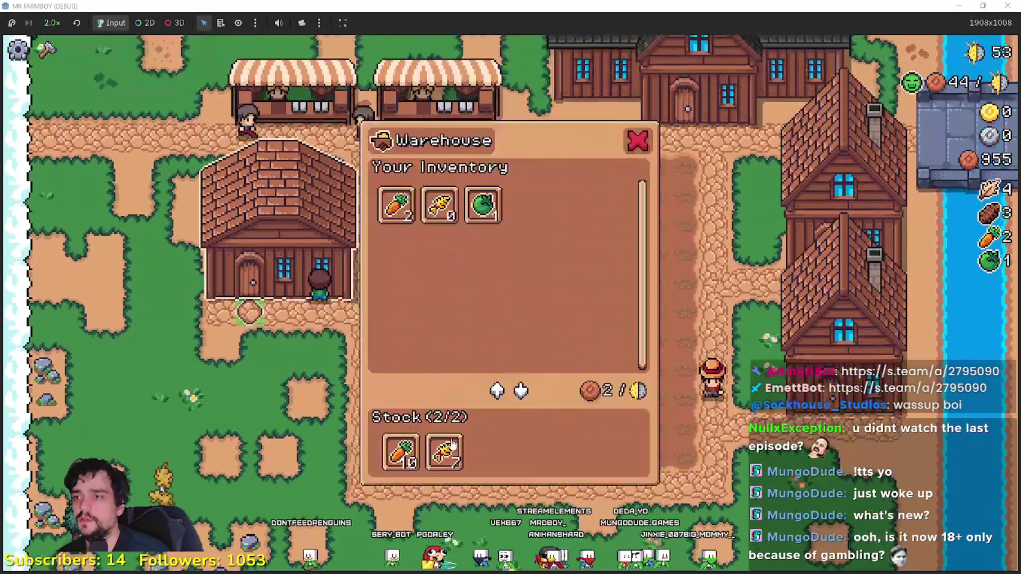
{"action": "left_click", "coordinate": [451, 454]}
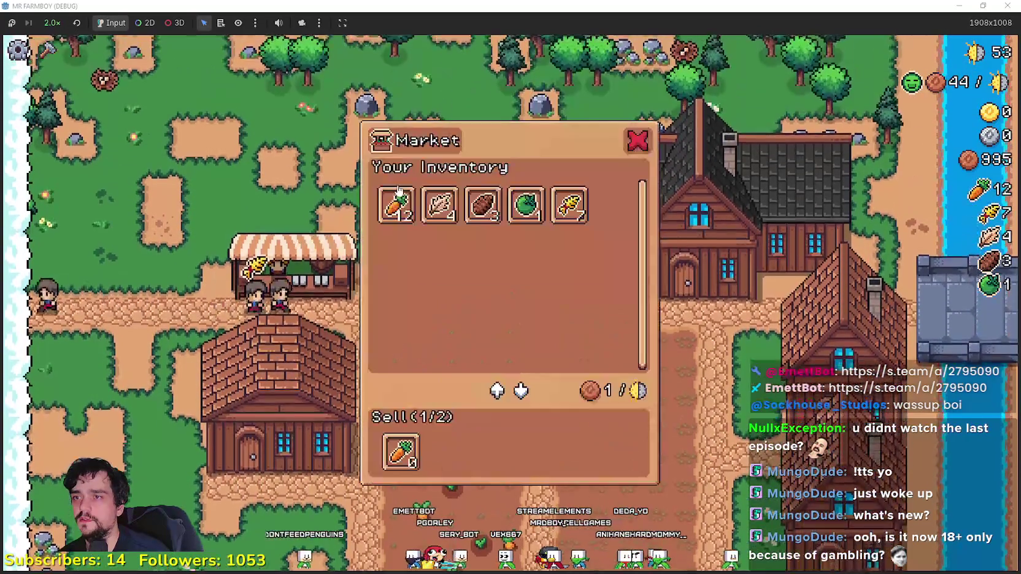
{"action": "key", "text": "h"}
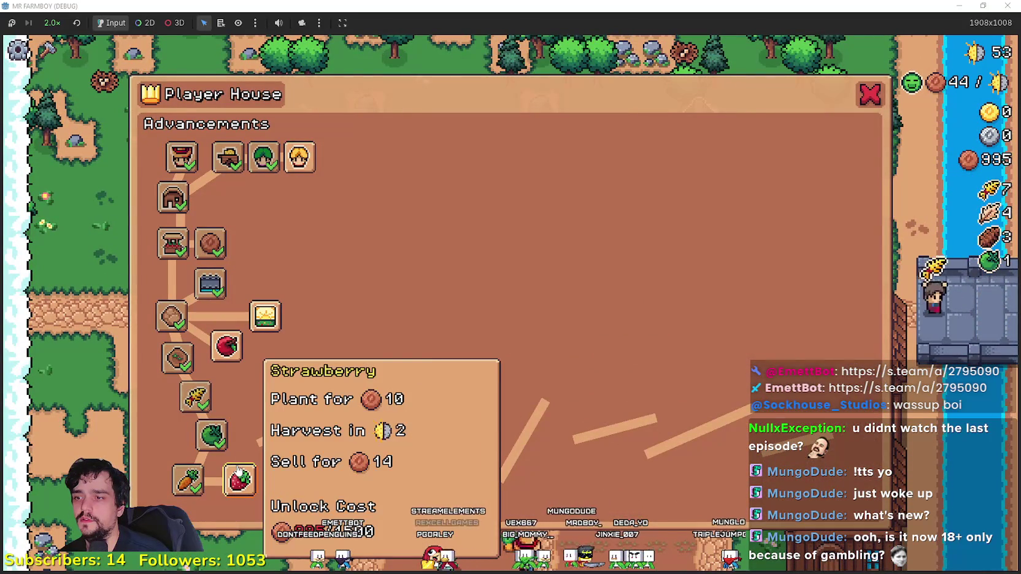
Step: Review the Player House advancements panel and close it
{"action": "key", "text": "h"}
{"action": "key", "text": "h"}
{"action": "mouse_move", "coordinate": [258, 156]}
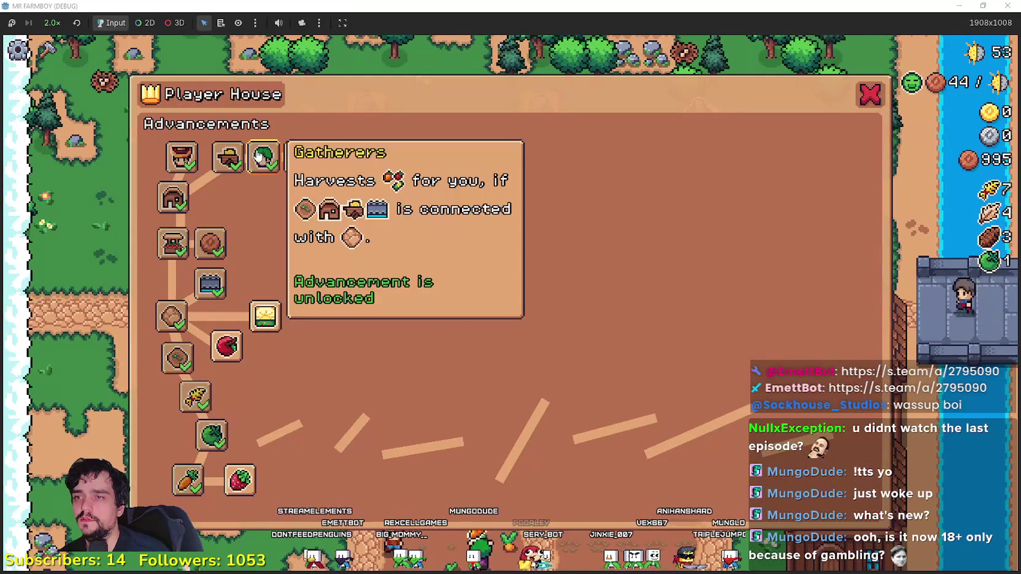
{"action": "key", "text": "h"}
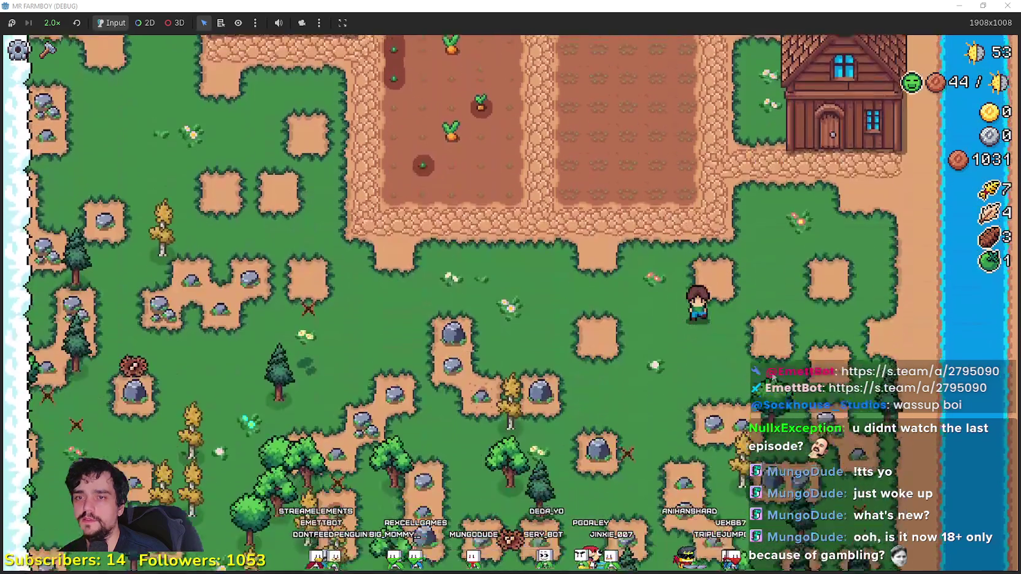
Step: Build a House from the crafting menu just below the riverside house
{"action": "key", "text": "c"}
{"action": "mouse_move", "coordinate": [46, 389]}
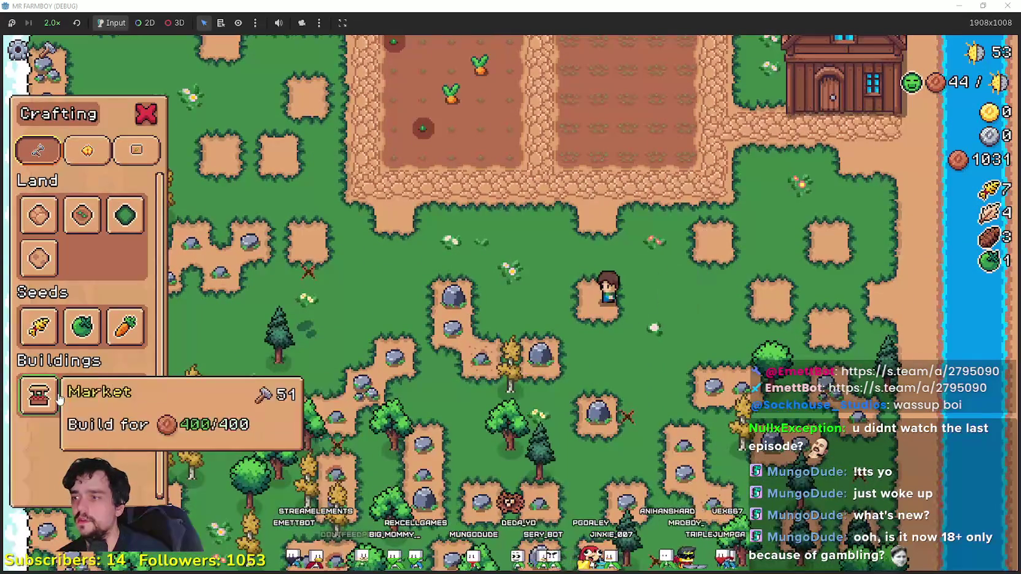
{"action": "left_click", "coordinate": [80, 398]}
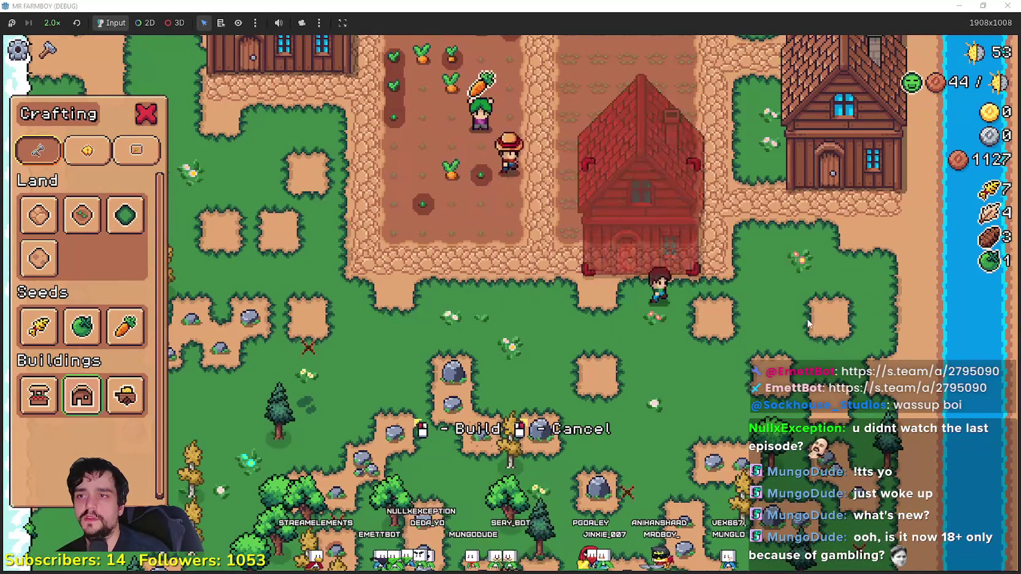
{"action": "key", "text": "d"}
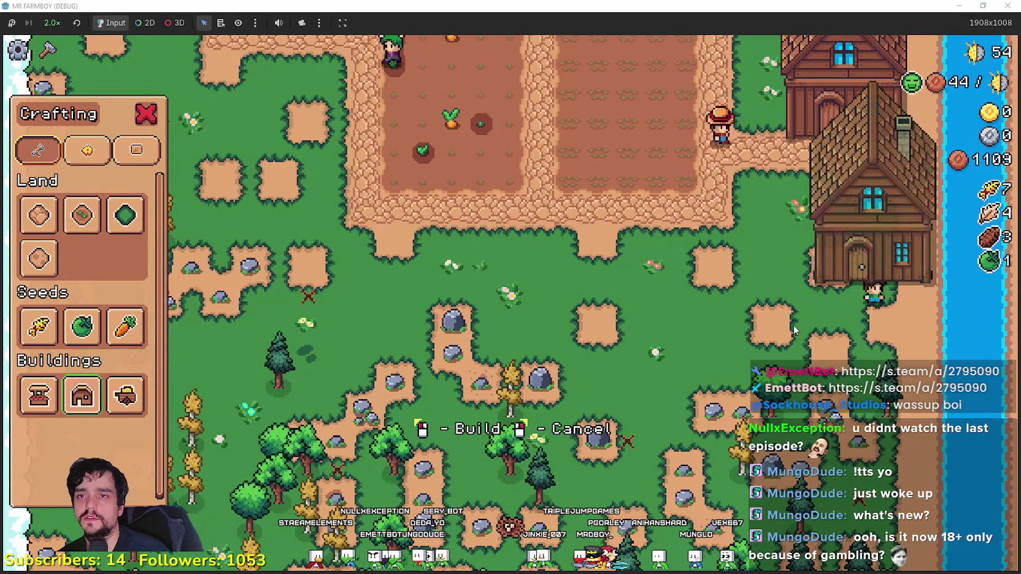
{"action": "key", "text": "w"}
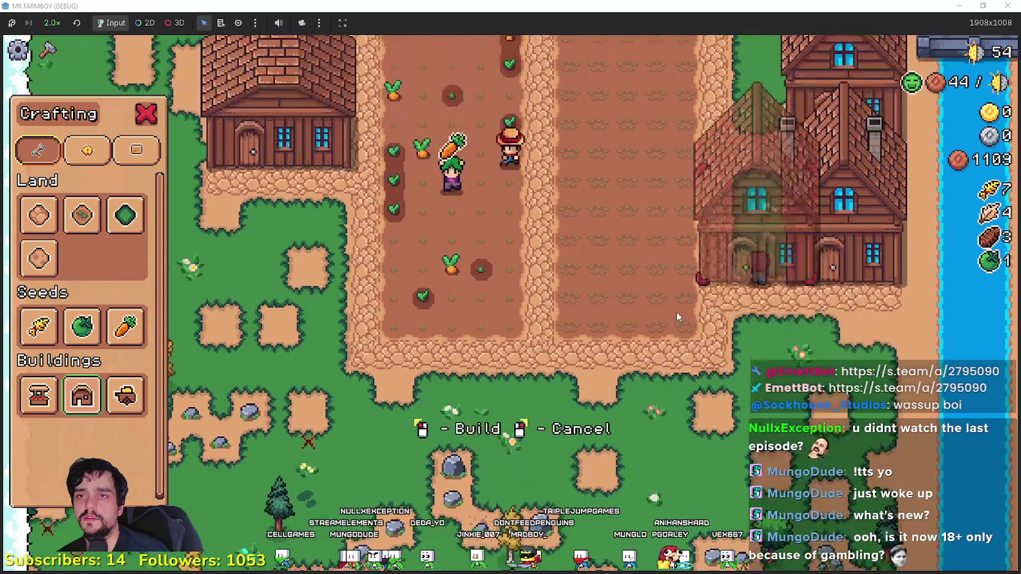
{"action": "key", "text": "s"}
{"action": "key", "text": "d"}
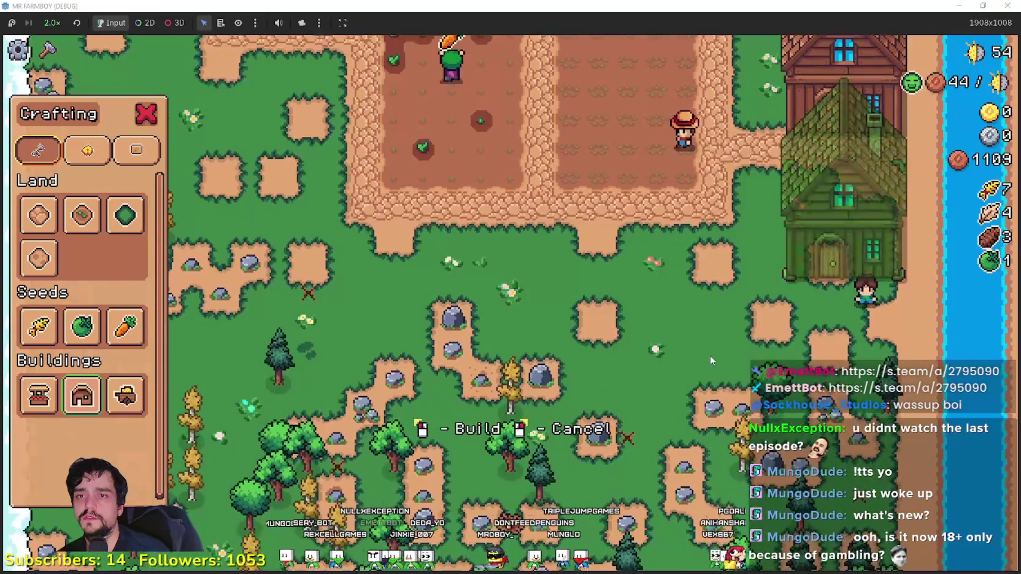
{"action": "key", "text": "w"}
{"action": "key", "text": "s"}
{"action": "key", "text": "d"}
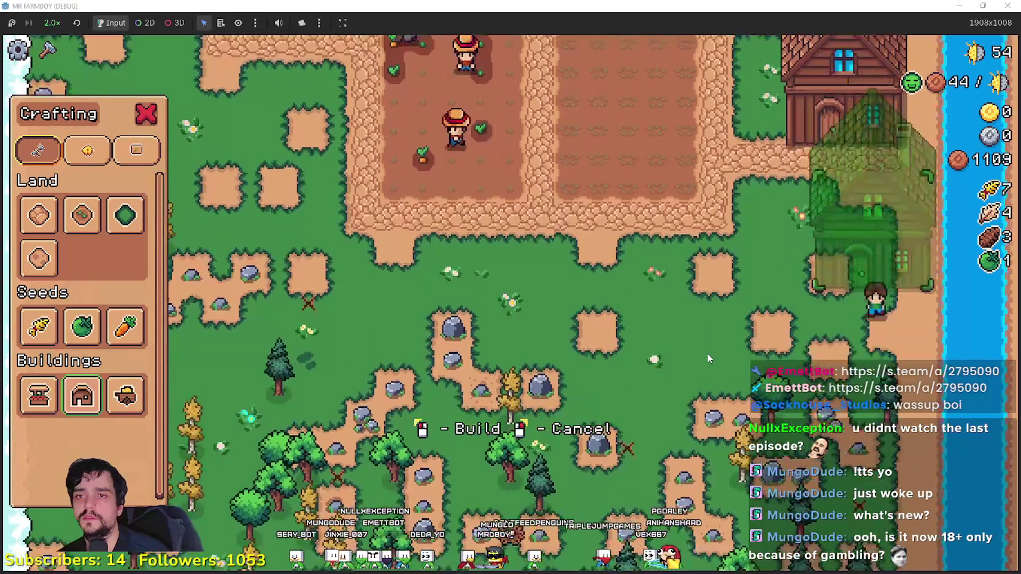
{"action": "left_click", "coordinate": [705, 351]}
Step: Walk the farmer back to the new house and open its hiring window
{"action": "left_click", "coordinate": [39, 215]}
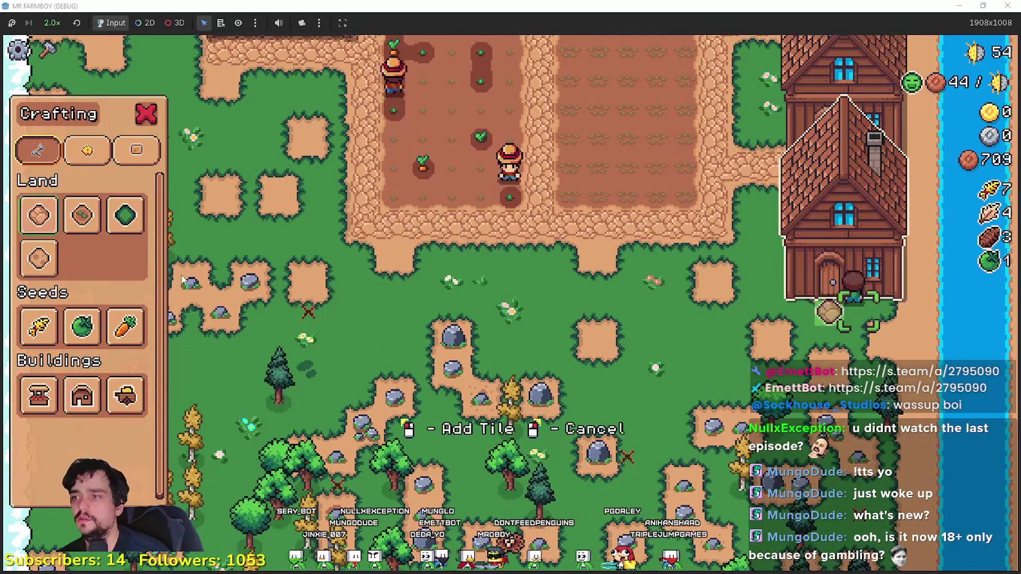
{"action": "key", "text": "a"}
{"action": "key", "text": "w"}
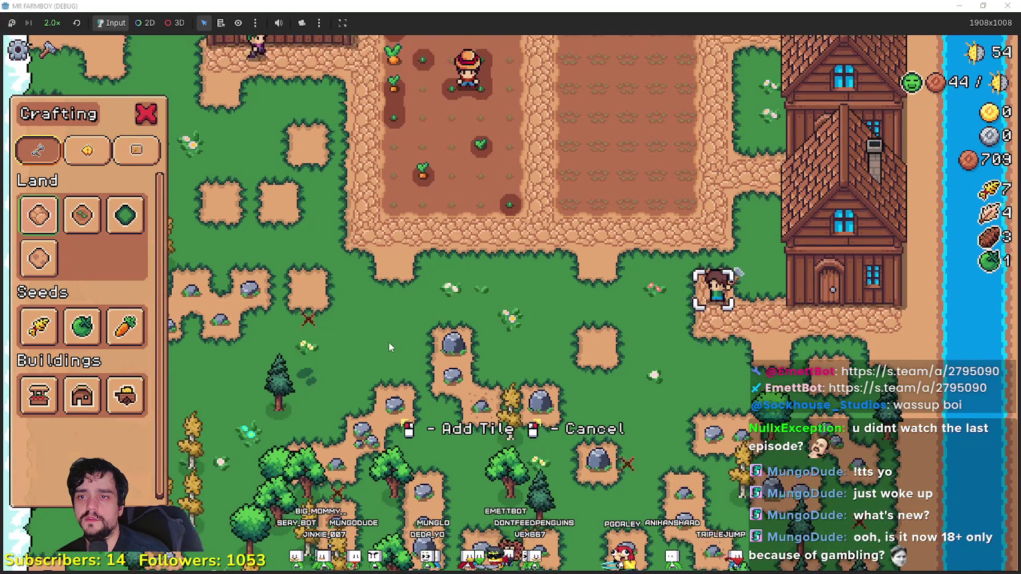
{"action": "right_click", "coordinate": [389, 347]}
Step: Hire a Farmer to live in the new house
{"action": "key", "text": "d"}
{"action": "key", "text": "e"}
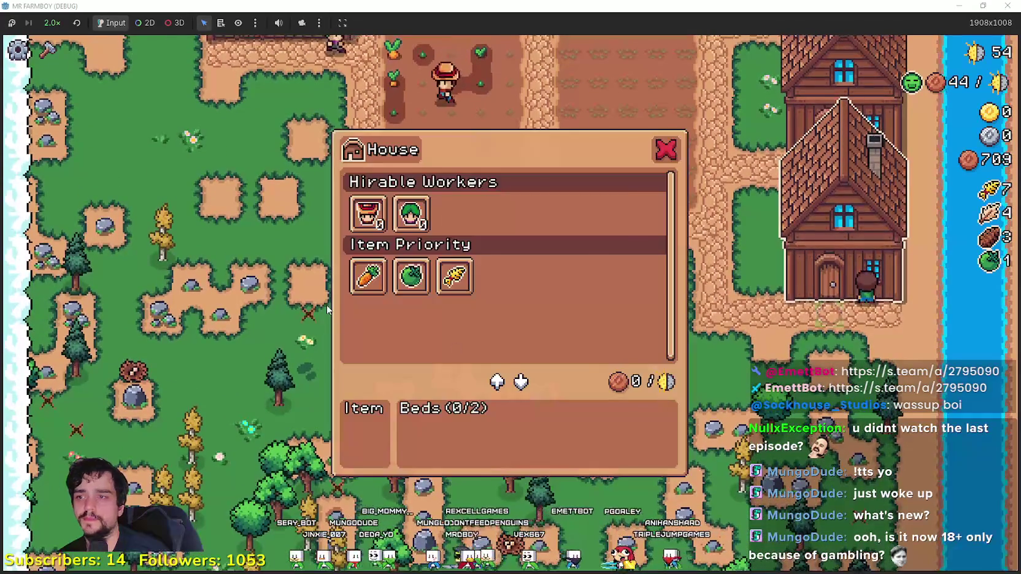
{"action": "left_click", "coordinate": [368, 276]}
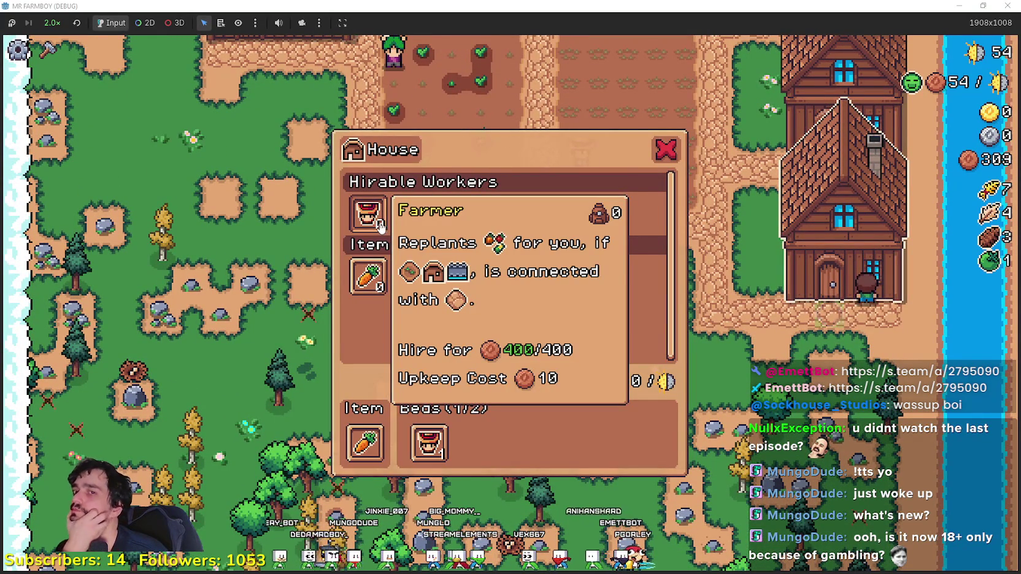
{"action": "left_click", "coordinate": [741, 404]}
Step: Store the harvested carrots in the warehouse and sell produce at the market stall
{"action": "key", "text": "w"}
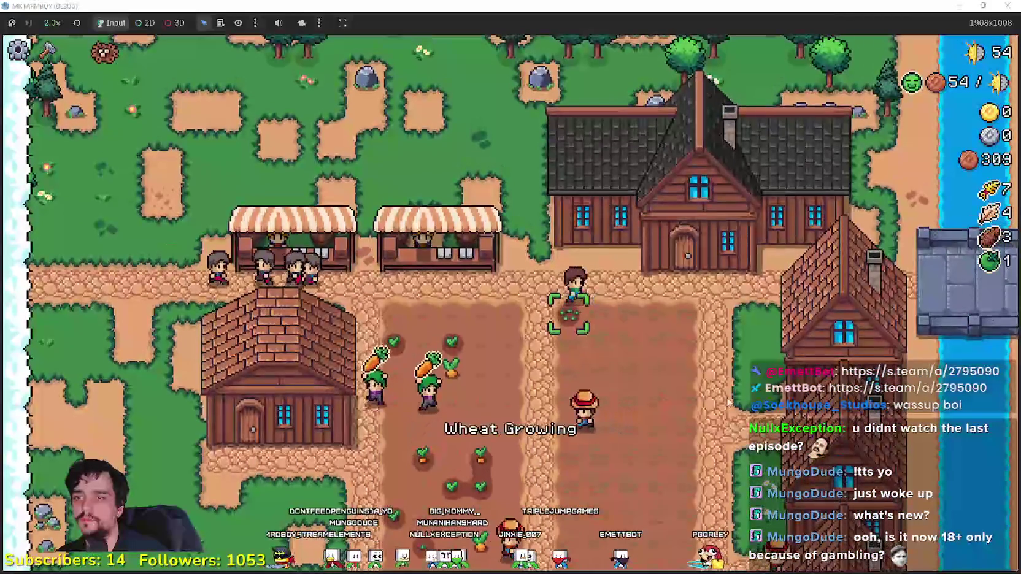
{"action": "key", "text": "s"}
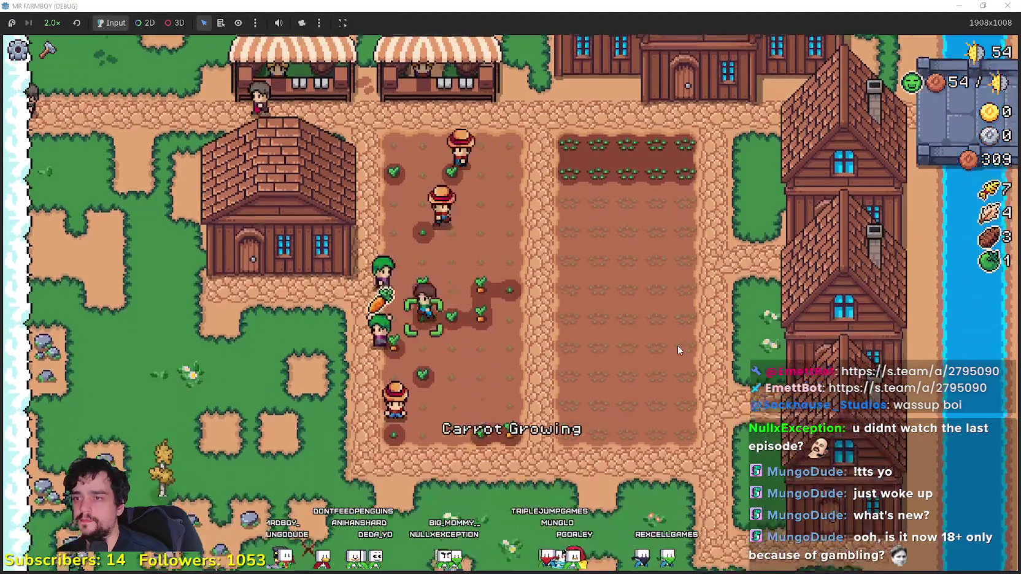
{"action": "left_click", "coordinate": [677, 345]}
{"action": "left_click", "coordinate": [399, 447]}
{"action": "key", "text": "w"}
{"action": "left_click", "coordinate": [398, 248]}
{"action": "key", "text": "Escape"}
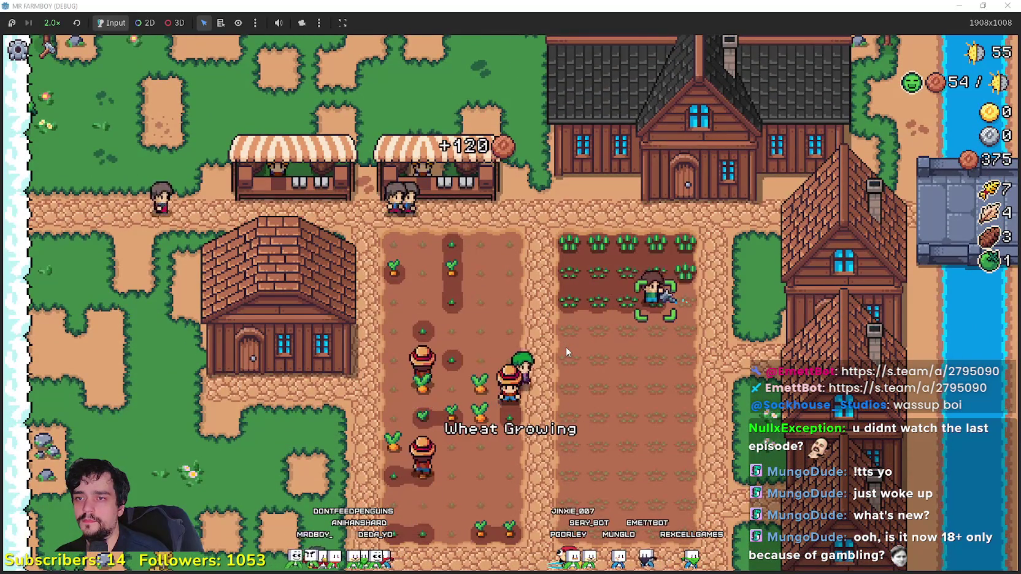
Step: Walk into the wheat field and water the wheat
{"action": "key", "text": "s"}
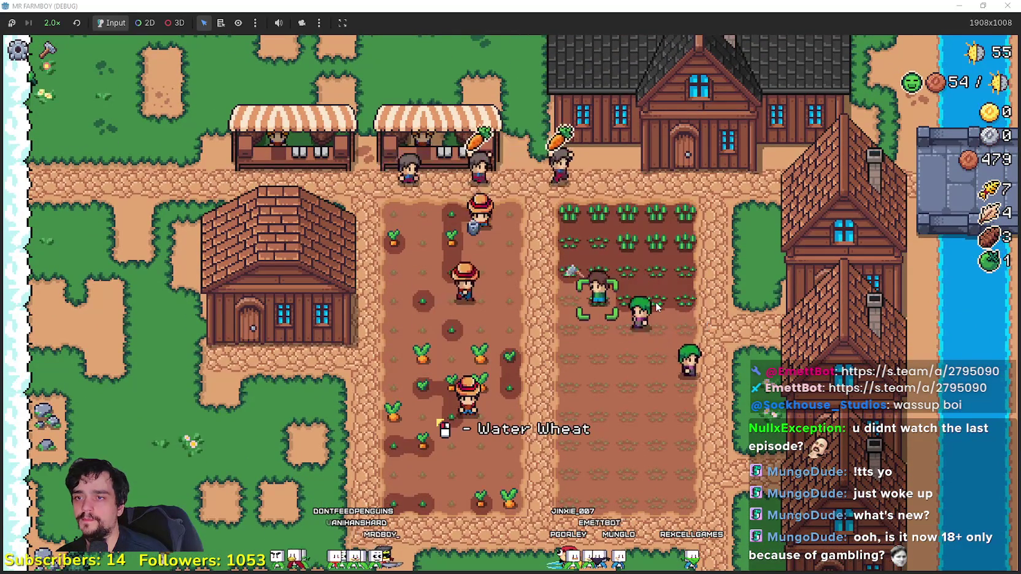
{"action": "key", "text": "s"}
{"action": "key", "text": "d"}
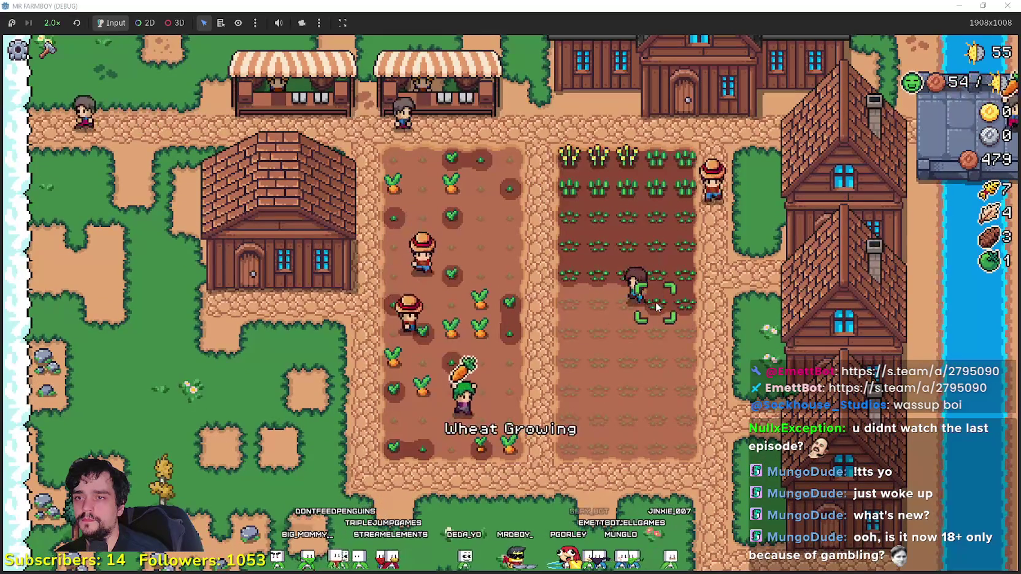
{"action": "key", "text": "s"}
{"action": "key", "text": "w"}
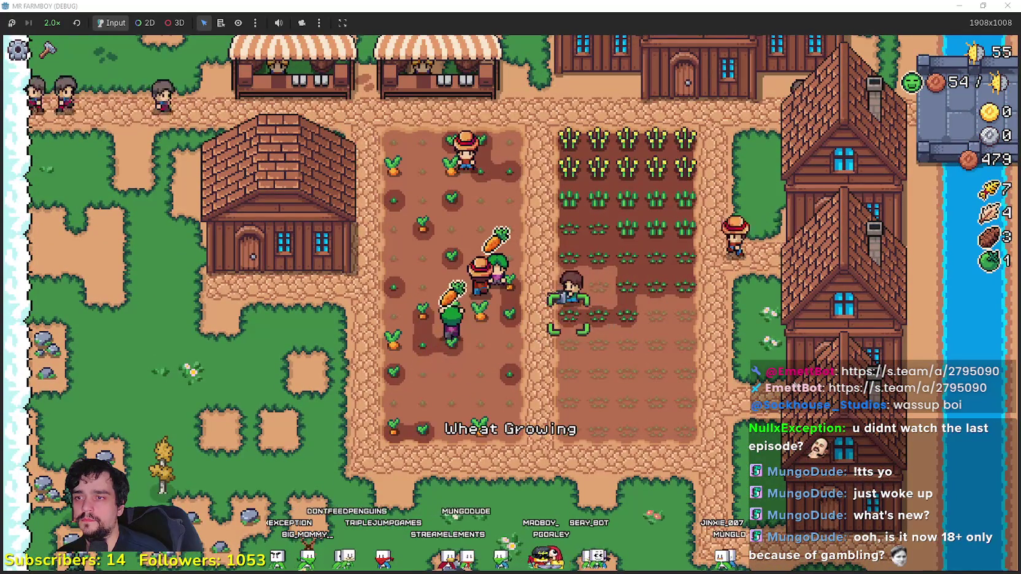
Step: Water the remaining wheat rows down to the bottom of the field
{"action": "key", "text": "d"}
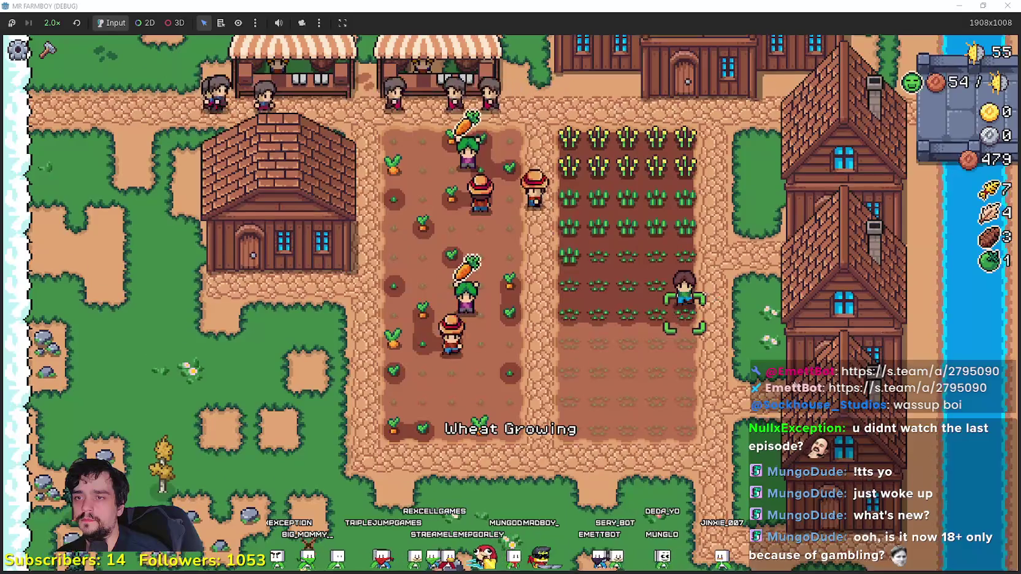
{"action": "key", "text": "s"}
{"action": "key", "text": "a"}
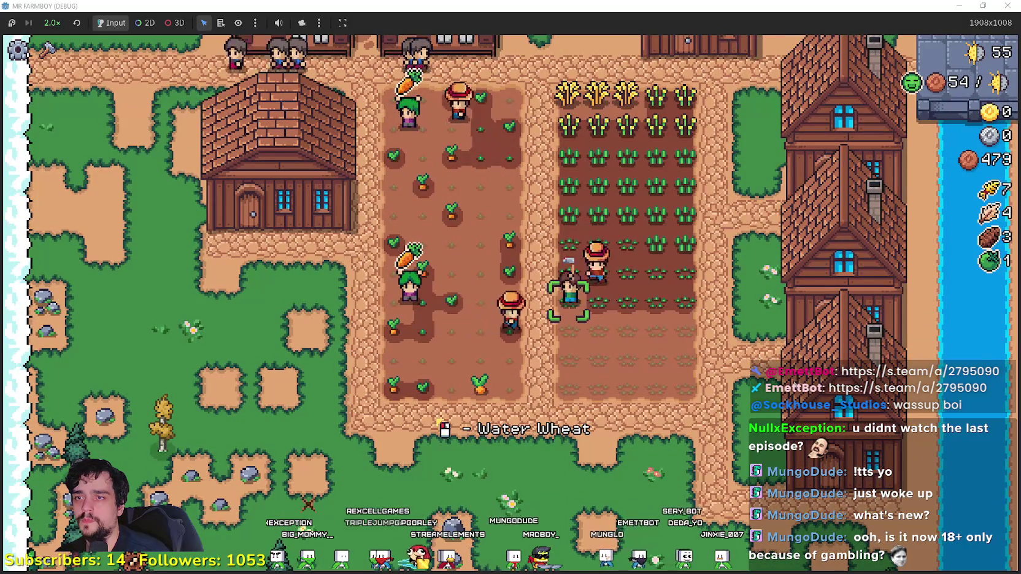
{"action": "key", "text": "s"}
{"action": "key", "text": "d"}
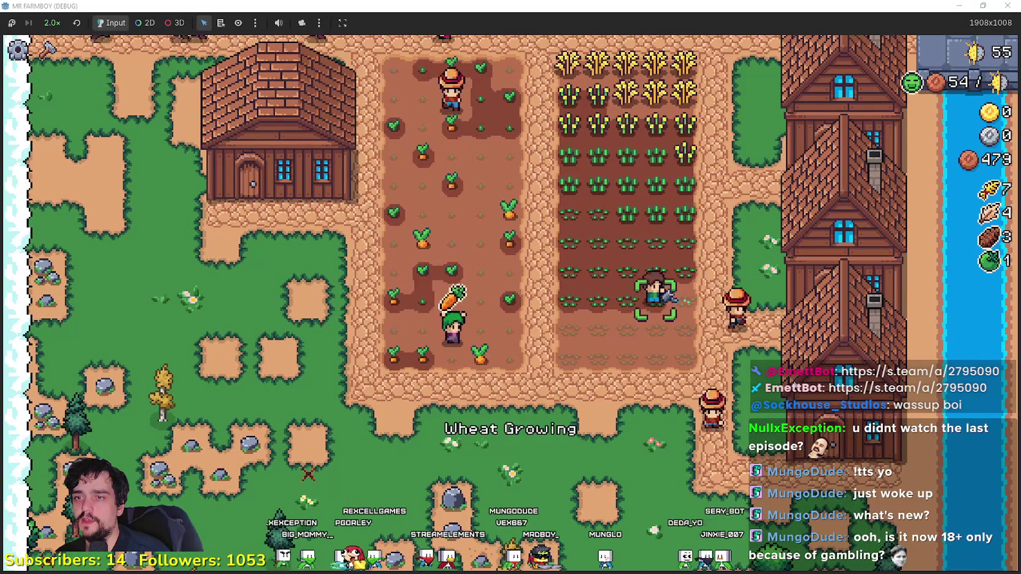
{"action": "key", "text": "s"}
{"action": "key", "text": "a"}
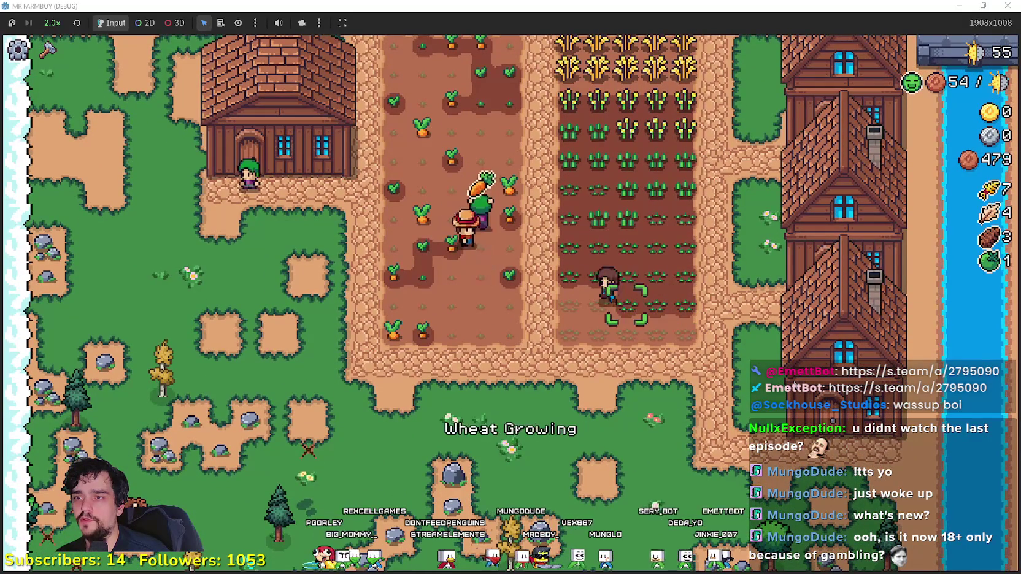
{"action": "key", "text": "s"}
{"action": "key", "text": "d"}
{"action": "key", "text": "d"}
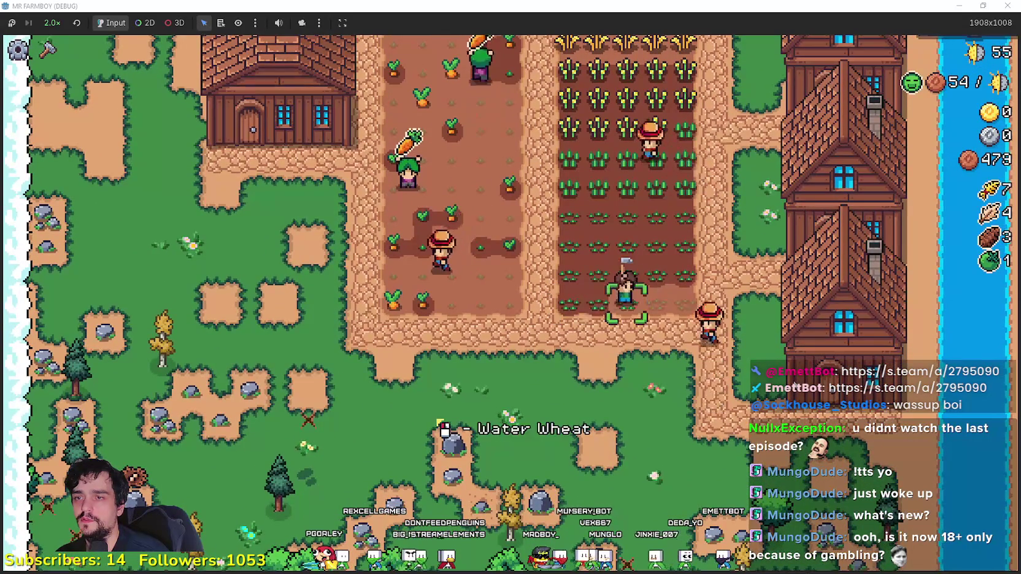
{"action": "key", "text": "s"}
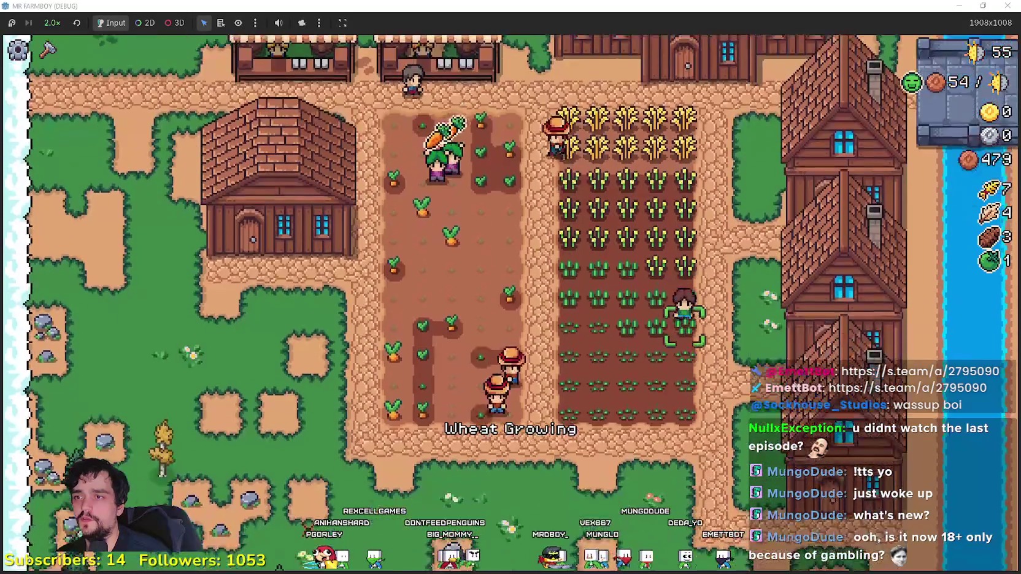
{"action": "key", "text": "d"}
Step: Reopen the new house's hiring window to hire more workers
{"action": "key", "text": "e"}
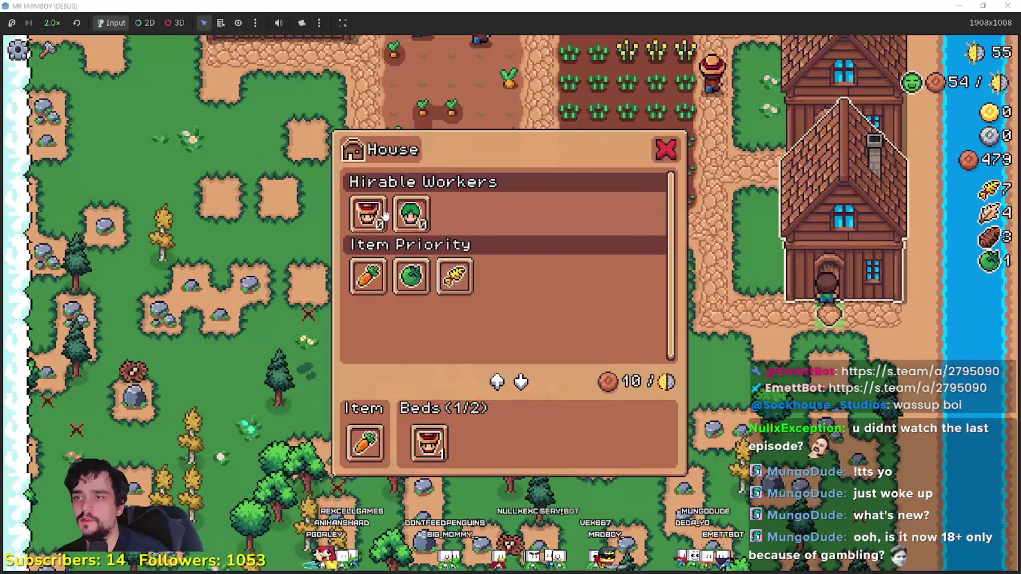
{"action": "left_click", "coordinate": [412, 212]}
{"action": "key", "text": "a"}
Step: Harvest all the ripe wheat rows, bringing wheat stock up to 62
{"action": "key", "text": "w"}
{"action": "key", "text": "a"}
{"action": "left_click", "coordinate": [614, 340]}
{"action": "key", "text": "s"}
{"action": "key", "text": "a"}
{"action": "key", "text": "s"}
{"action": "key", "text": "d"}
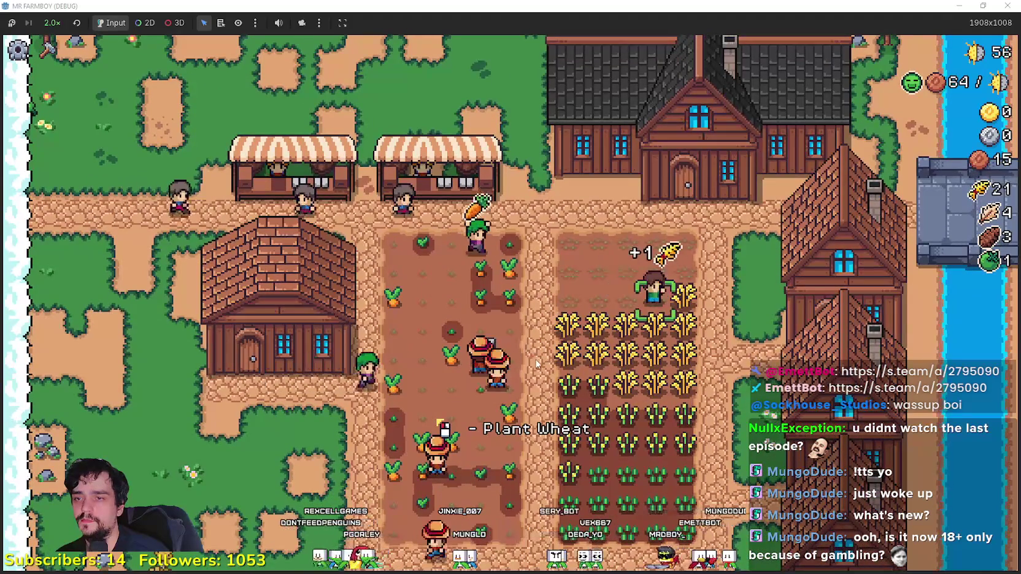
{"action": "key", "text": "d"}
{"action": "key", "text": "s"}
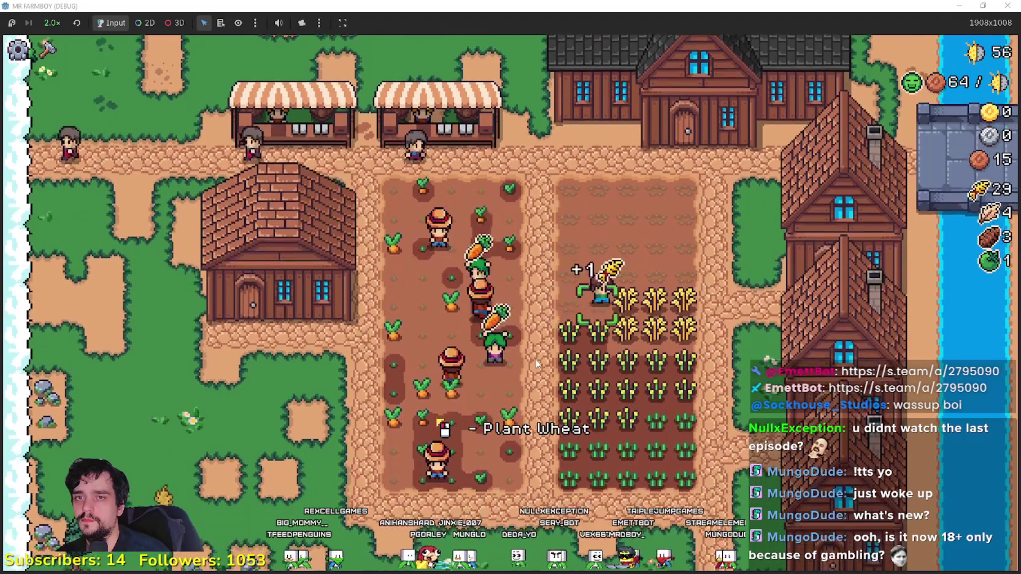
{"action": "key", "text": "s"}
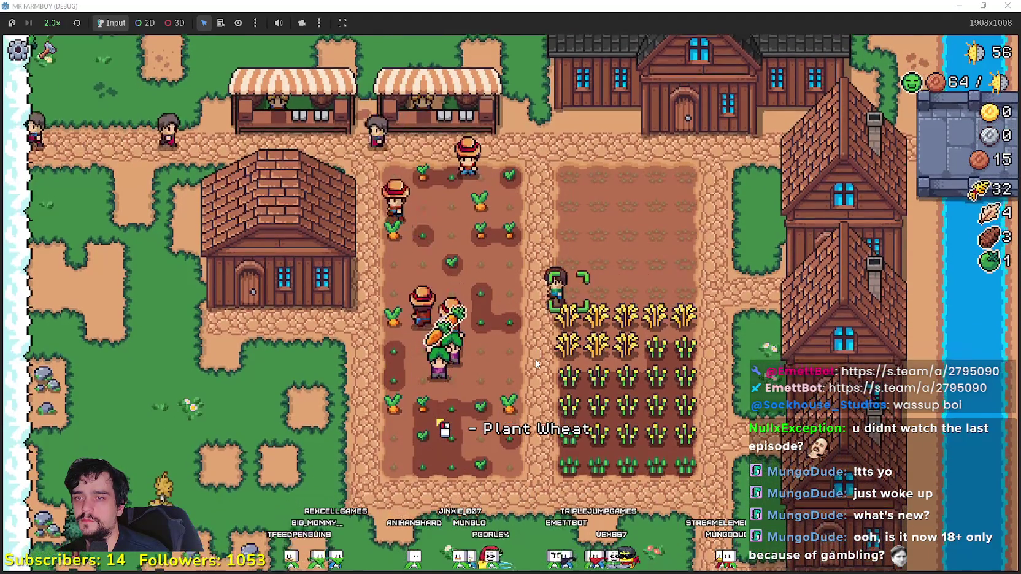
{"action": "key", "text": "d"}
{"action": "key", "text": "s"}
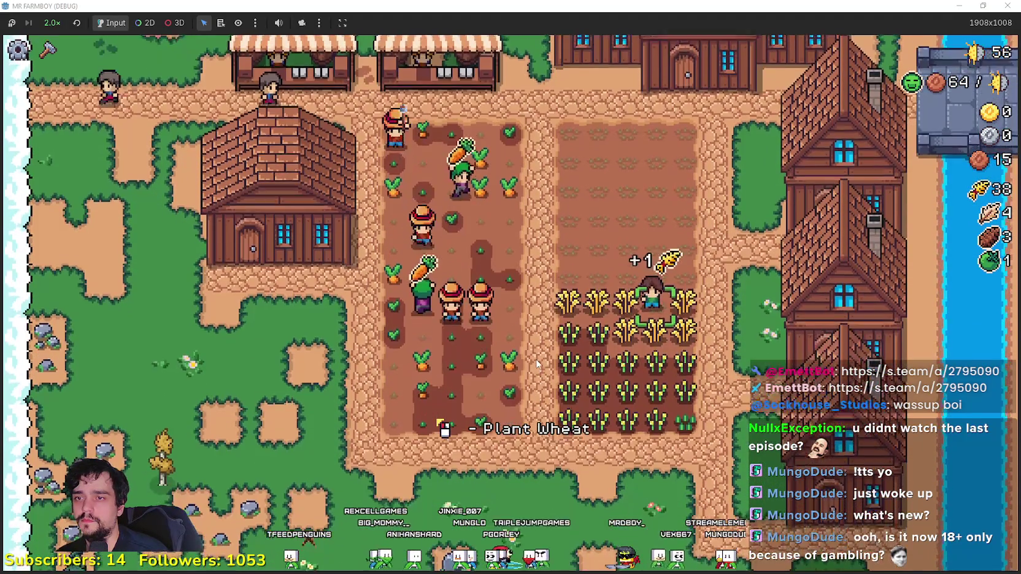
{"action": "key", "text": "a"}
{"action": "key", "text": "s"}
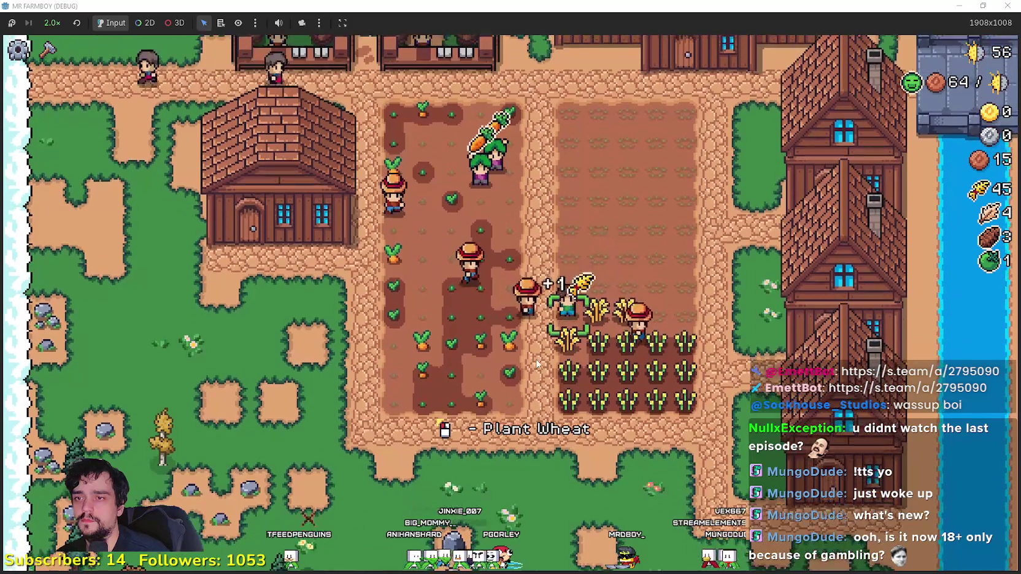
{"action": "key", "text": "d"}
{"action": "key", "text": "a"}
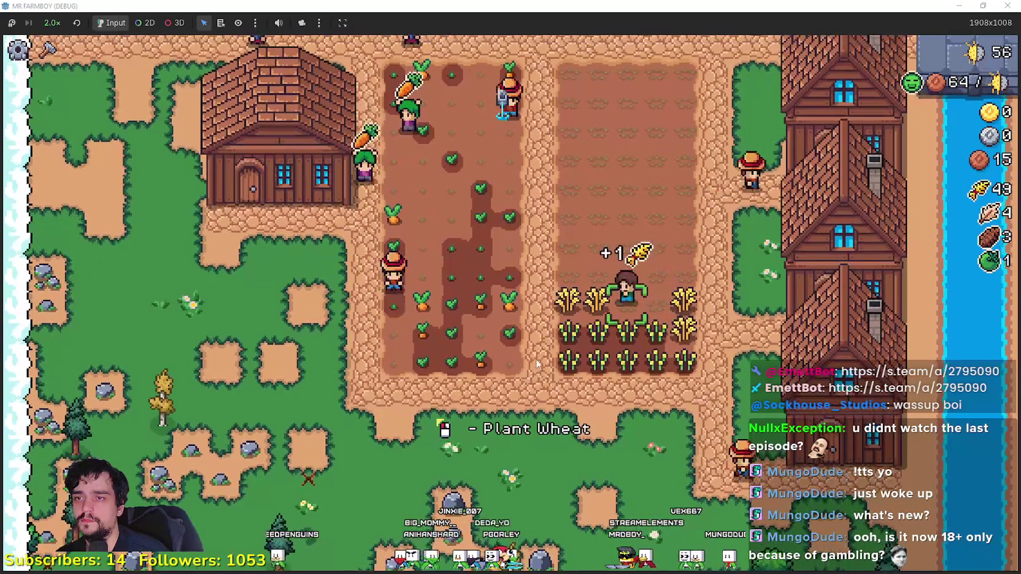
{"action": "key", "text": "d"}
{"action": "key", "text": "s"}
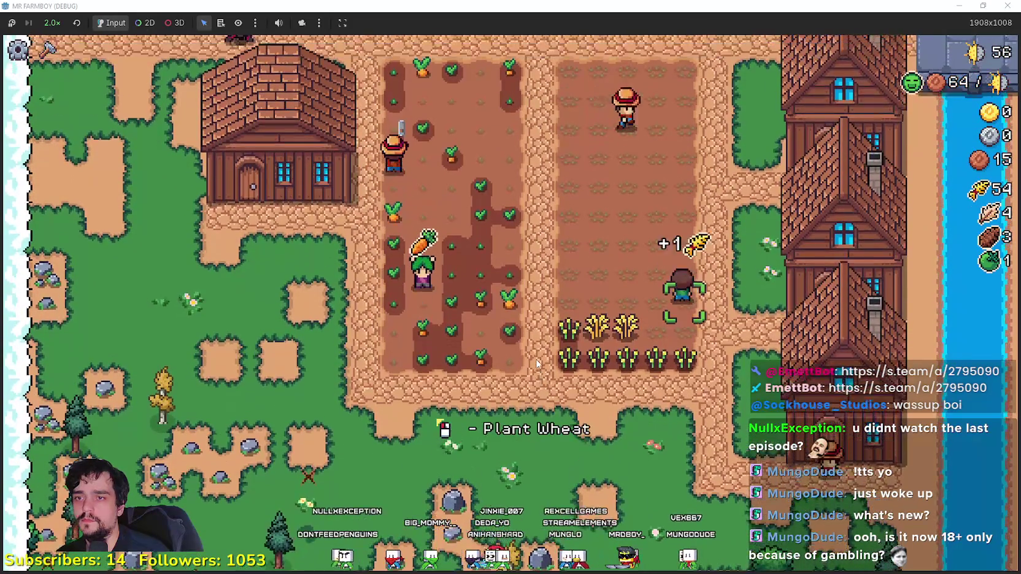
{"action": "key", "text": "a"}
{"action": "key", "text": "d"}
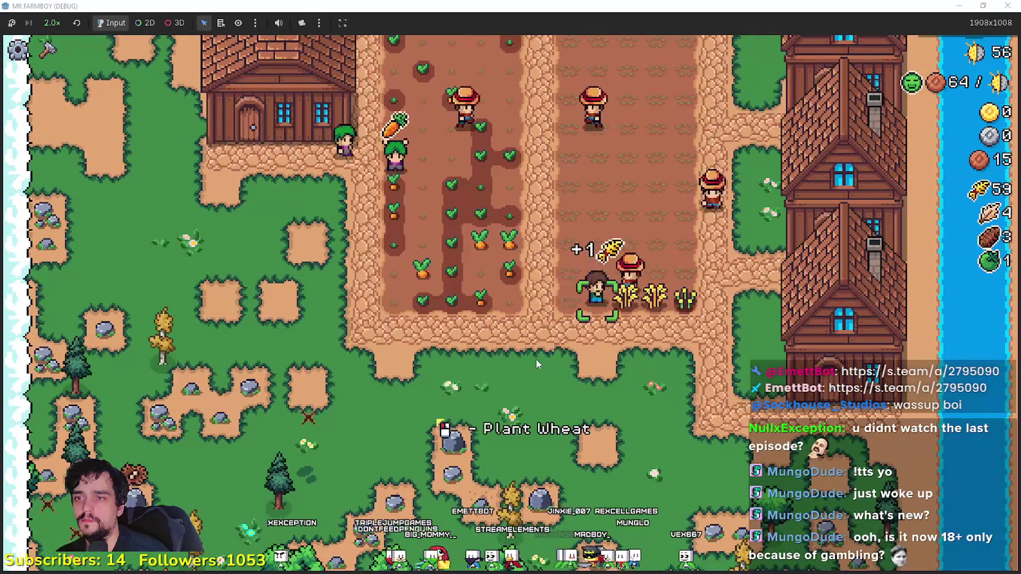
{"action": "key", "text": "w"}
{"action": "key", "text": "a"}
Step: Sell the harvested wheat at the market stall
{"action": "key", "text": "w"}
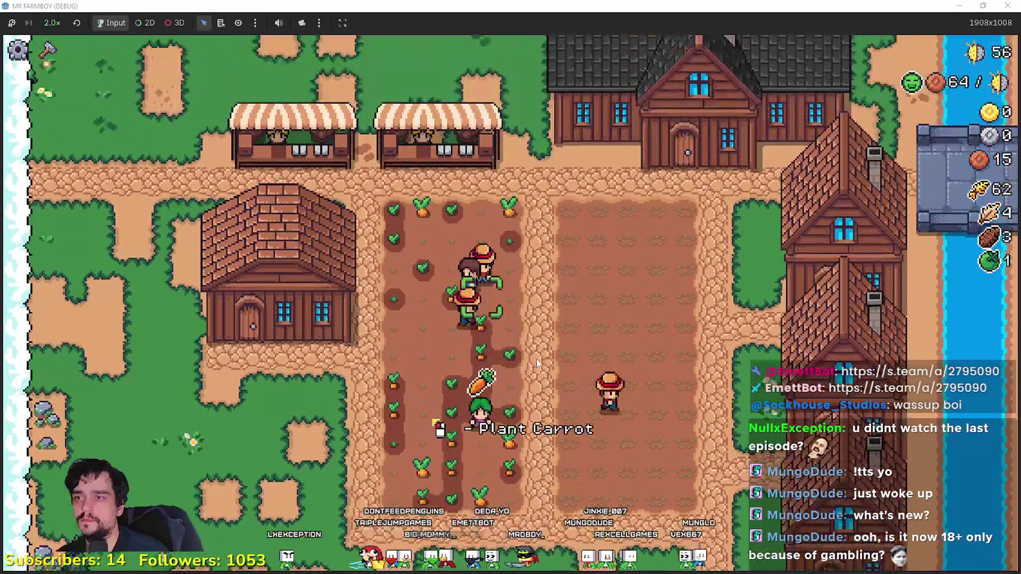
{"action": "key", "text": "e"}
{"action": "key", "text": "e"}
{"action": "key", "text": "s"}
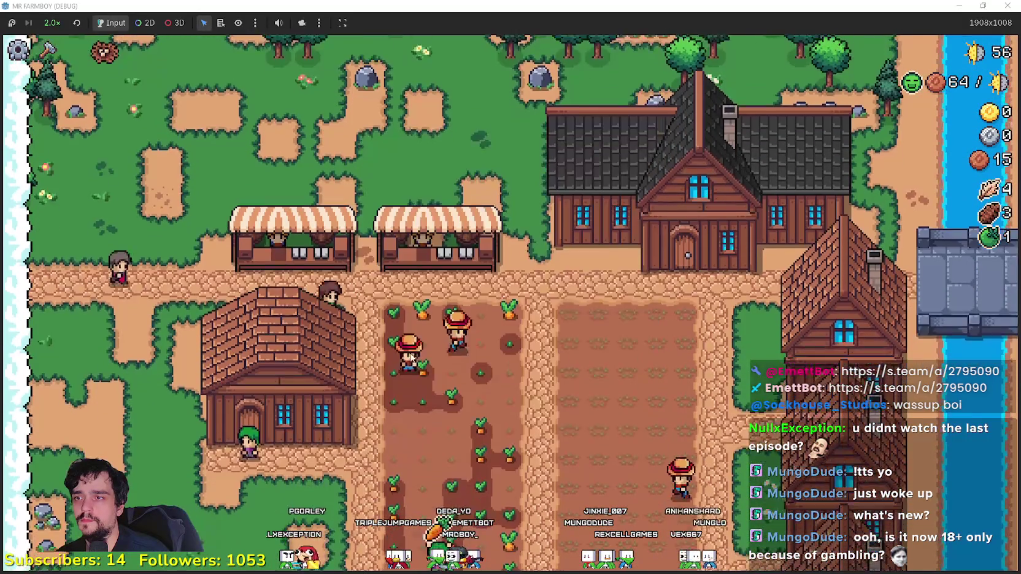
Step: Take the 35 stored carrots from the Warehouse and sell them at the Market
{"action": "key", "text": "e"}
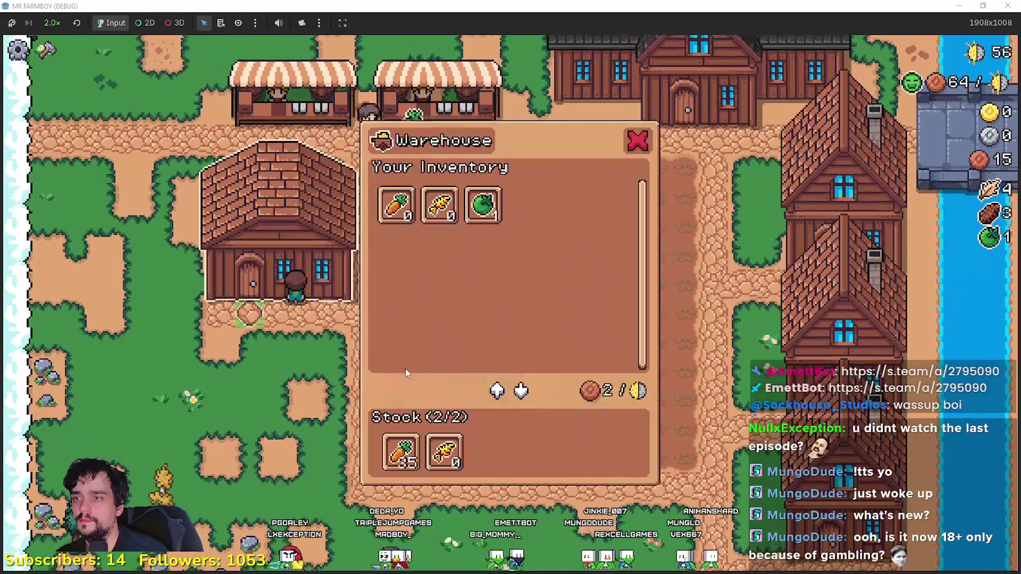
{"action": "left_click", "coordinate": [399, 446]}
{"action": "key", "text": "e"}
{"action": "key", "text": "w"}
{"action": "key", "text": "e"}
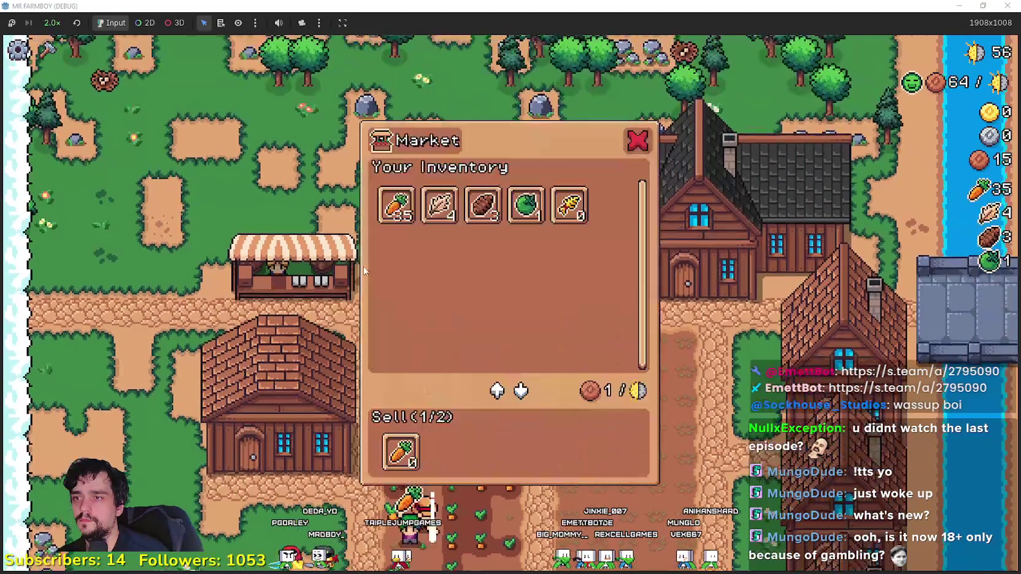
{"action": "left_click", "coordinate": [389, 209]}
{"action": "key", "text": "e"}
{"action": "key", "text": "s"}
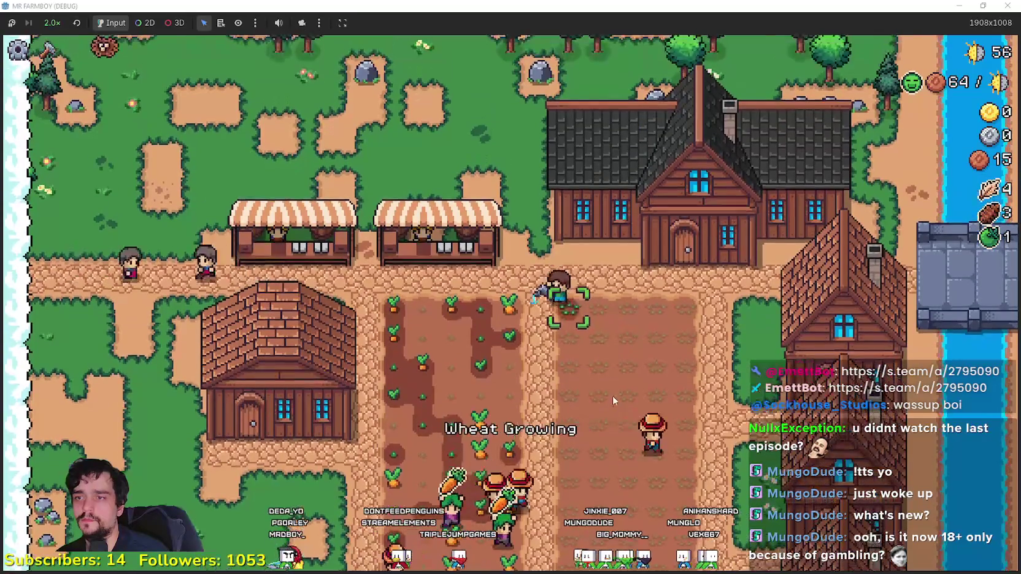
Step: Plant wheat across all seven field rows, walking back and forth row by row
{"action": "key", "text": "d"}
{"action": "key", "text": "s"}
{"action": "key", "text": "a"}
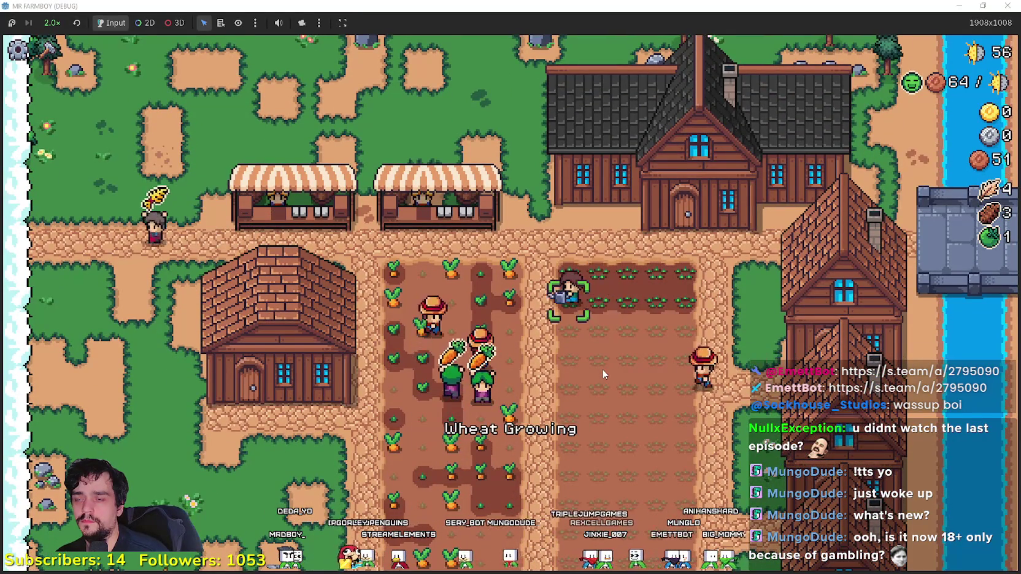
{"action": "key", "text": "s"}
{"action": "key", "text": "d"}
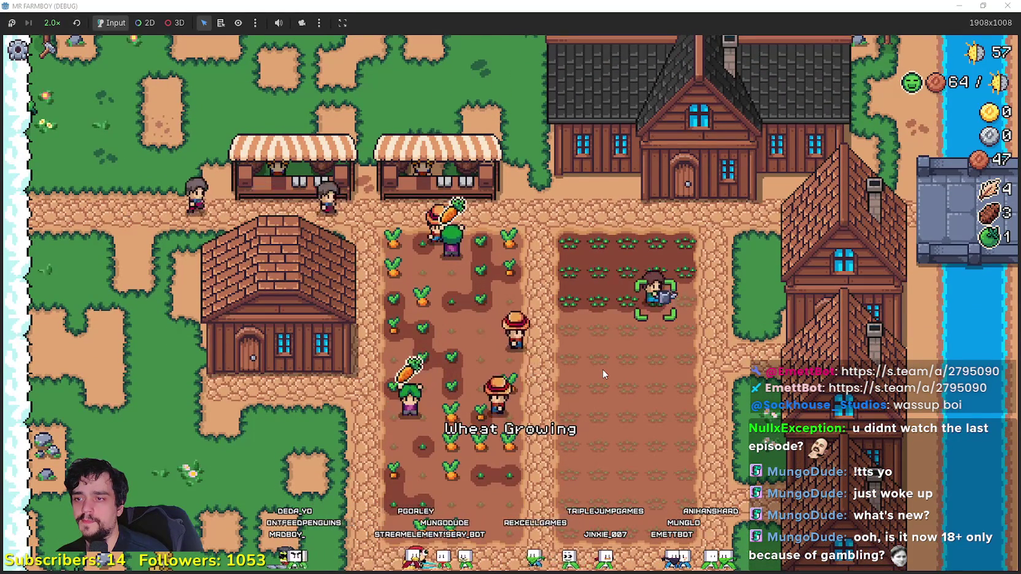
{"action": "key", "text": "s"}
{"action": "key", "text": "a"}
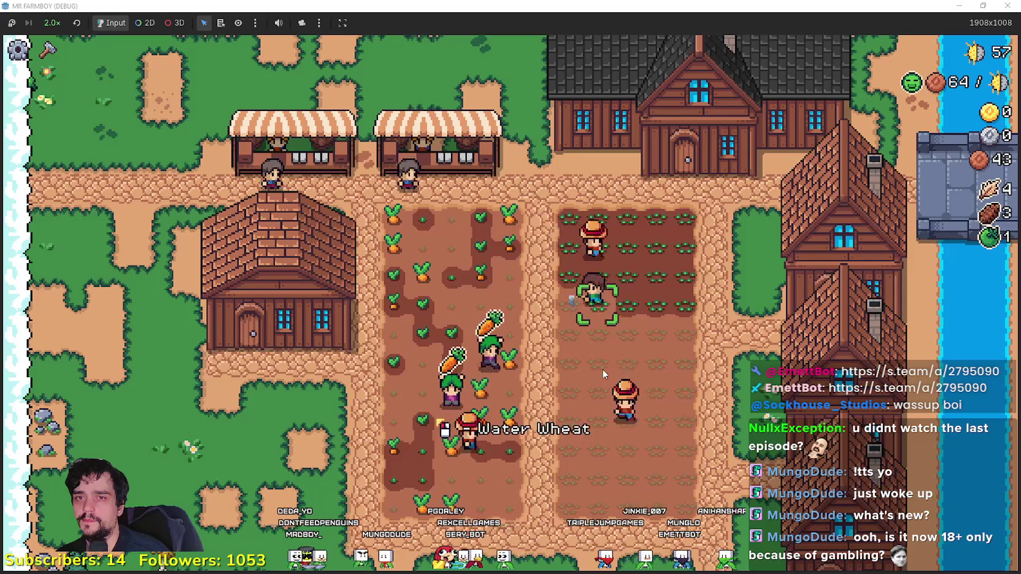
{"action": "key", "text": "s"}
{"action": "key", "text": "d"}
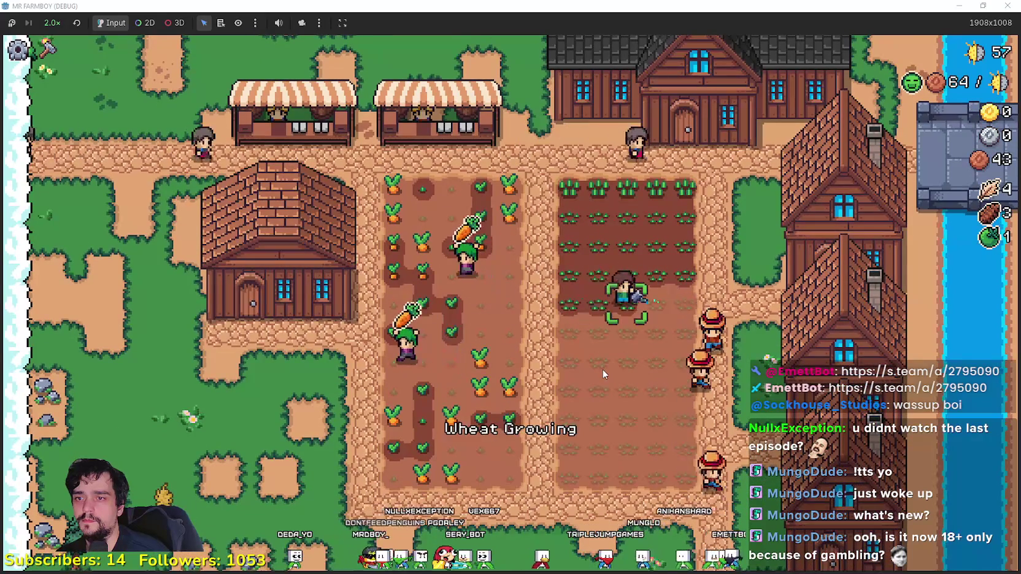
{"action": "key", "text": "d"}
{"action": "key", "text": "s"}
{"action": "key", "text": "a"}
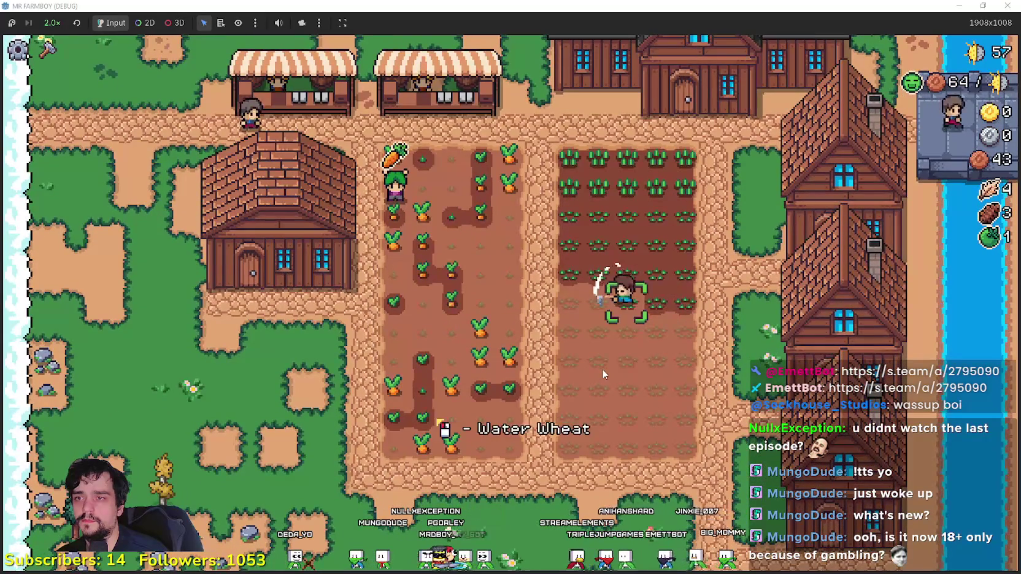
{"action": "key", "text": "a"}
{"action": "key", "text": "s"}
{"action": "key", "text": "d"}
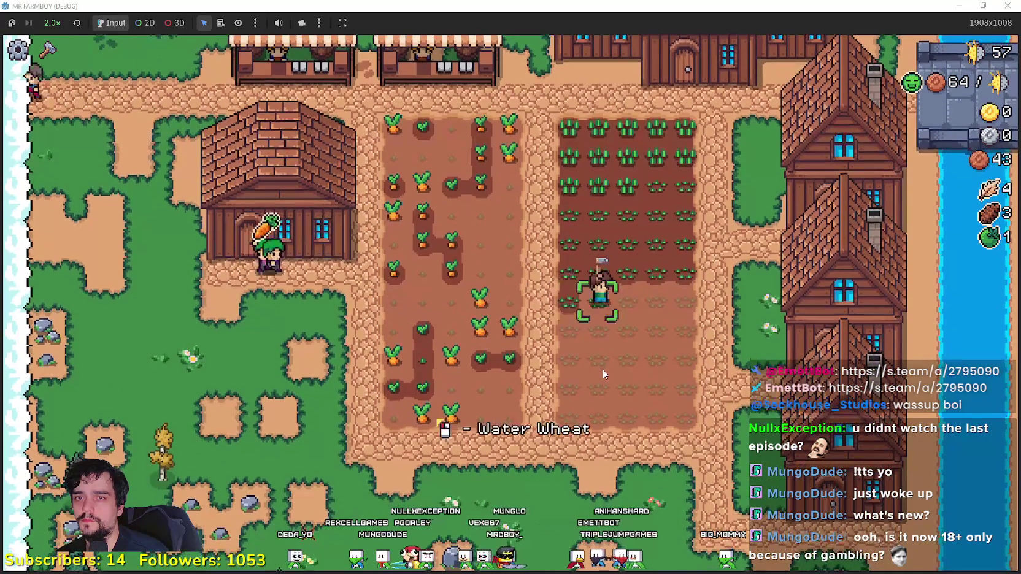
{"action": "key", "text": "d"}
{"action": "key", "text": "s"}
Step: Water the newly planted wheat rows across the field
{"action": "key", "text": "a"}
{"action": "key", "text": "a"}
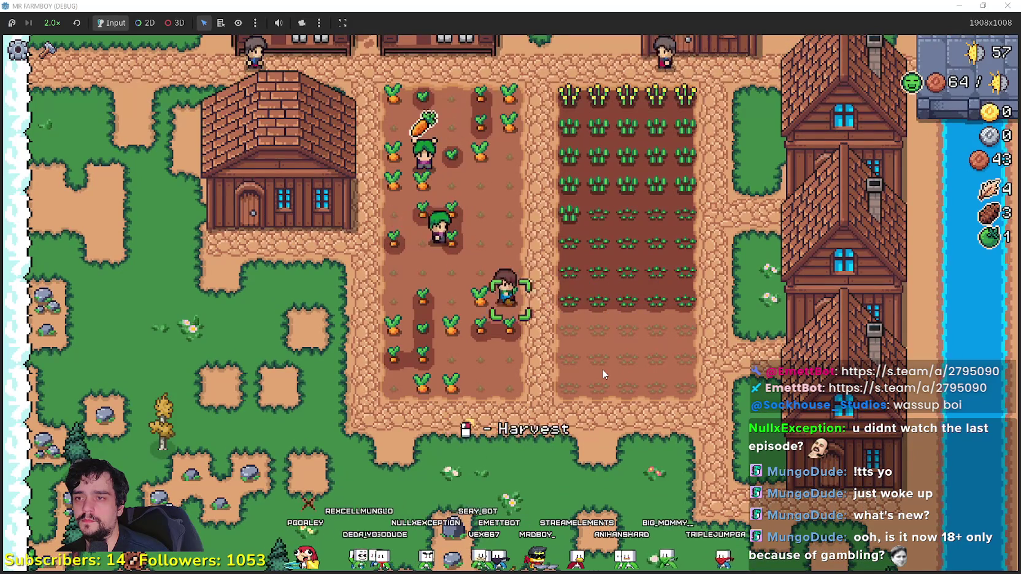
{"action": "key", "text": "s"}
{"action": "key", "text": "d"}
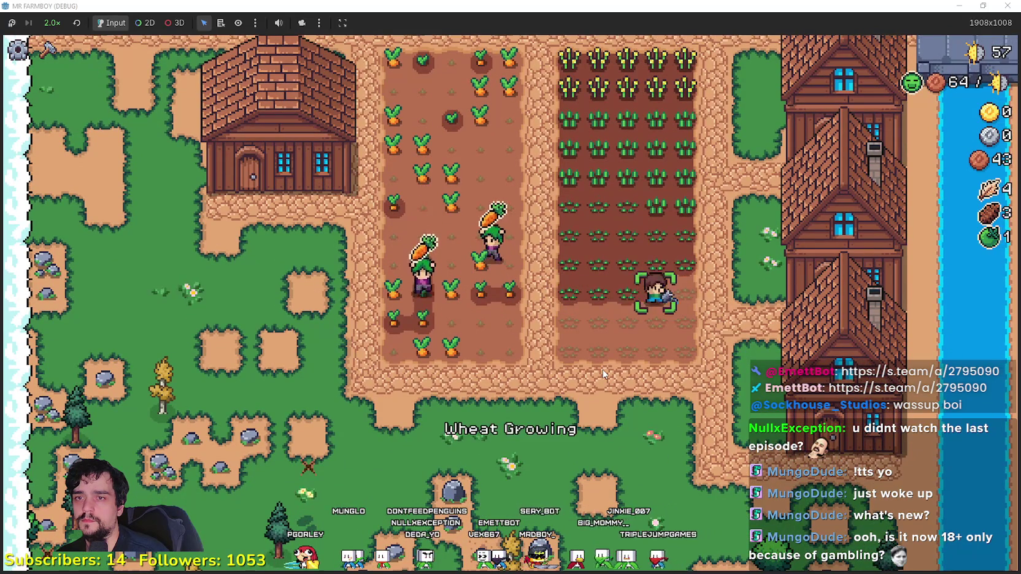
{"action": "key", "text": "s"}
{"action": "key", "text": "a"}
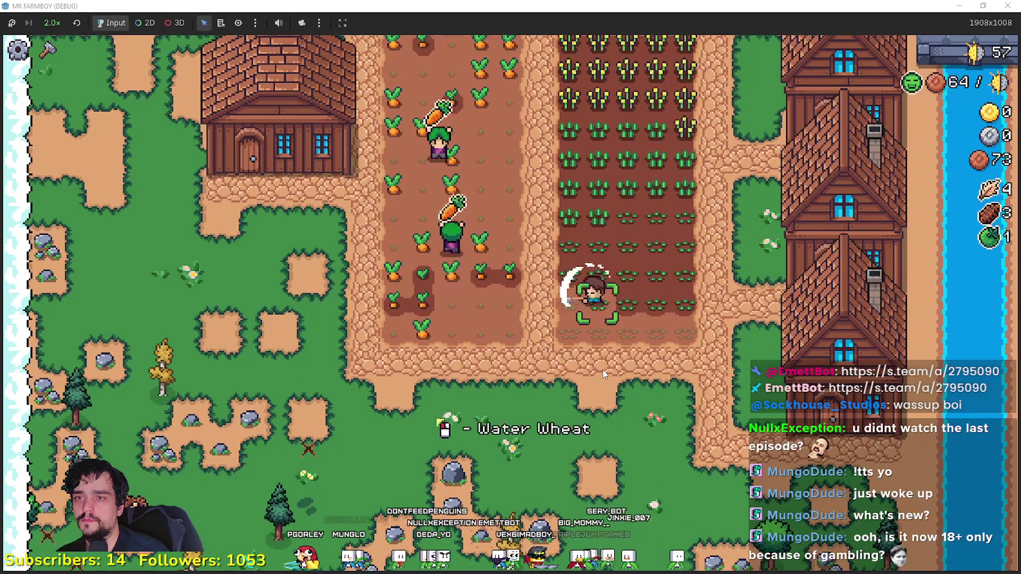
{"action": "key", "text": "s"}
{"action": "key", "text": "d"}
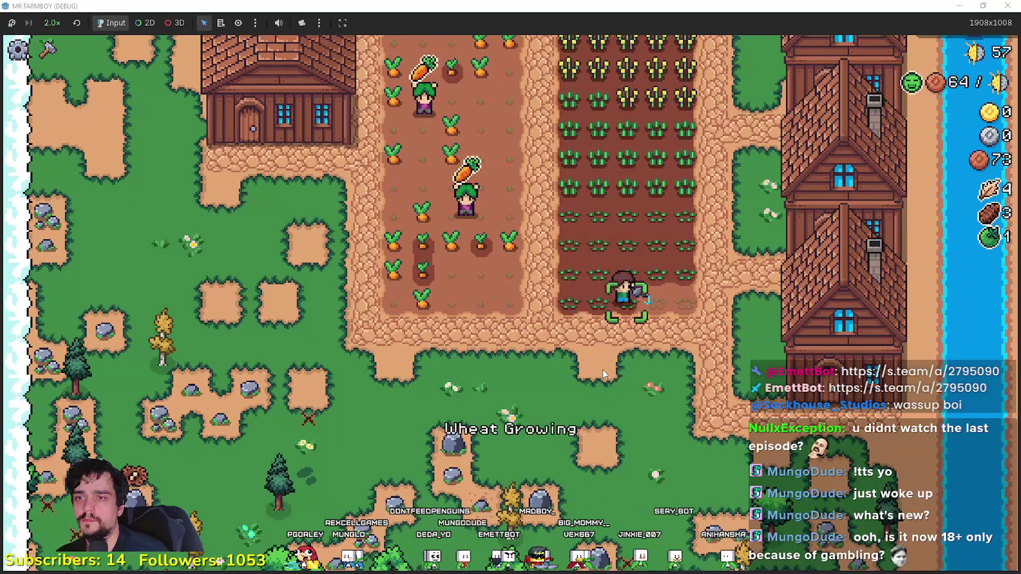
Step: Harvest the carrot patch and carry the carrots up toward the market
{"action": "key", "text": "a"}
{"action": "key", "text": "w"}
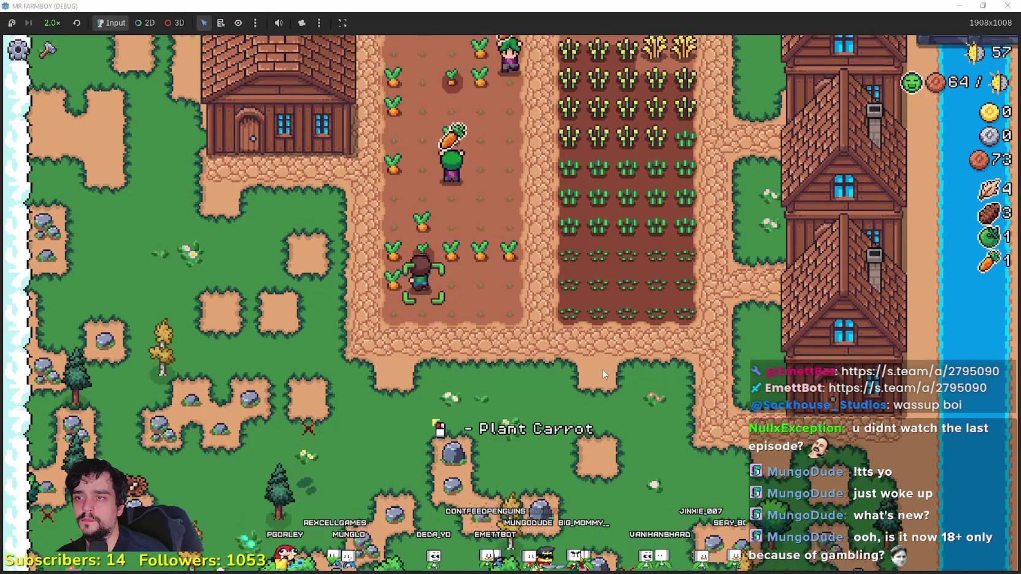
{"action": "key", "text": "d"}
{"action": "key", "text": "w"}
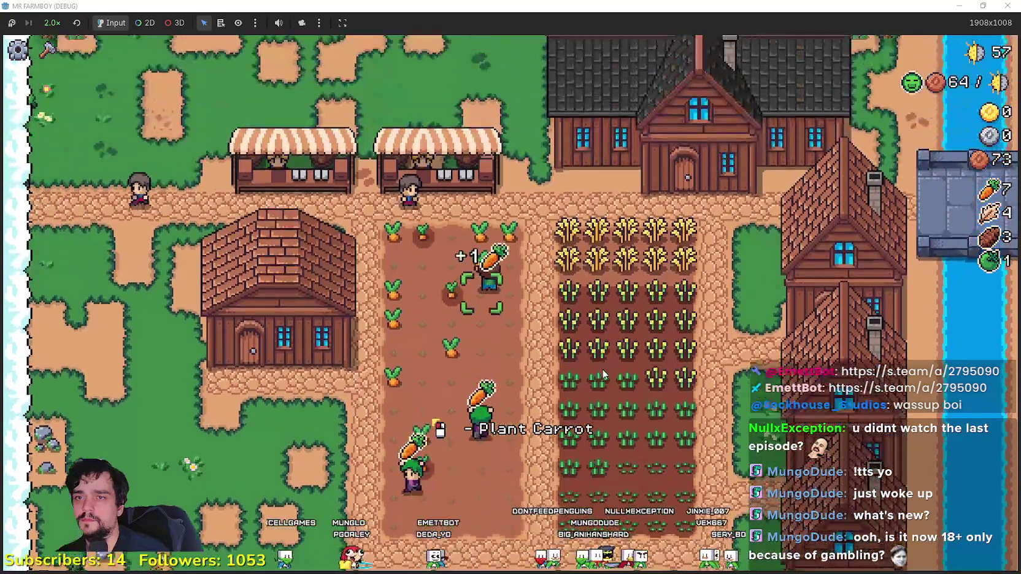
{"action": "key", "text": "a"}
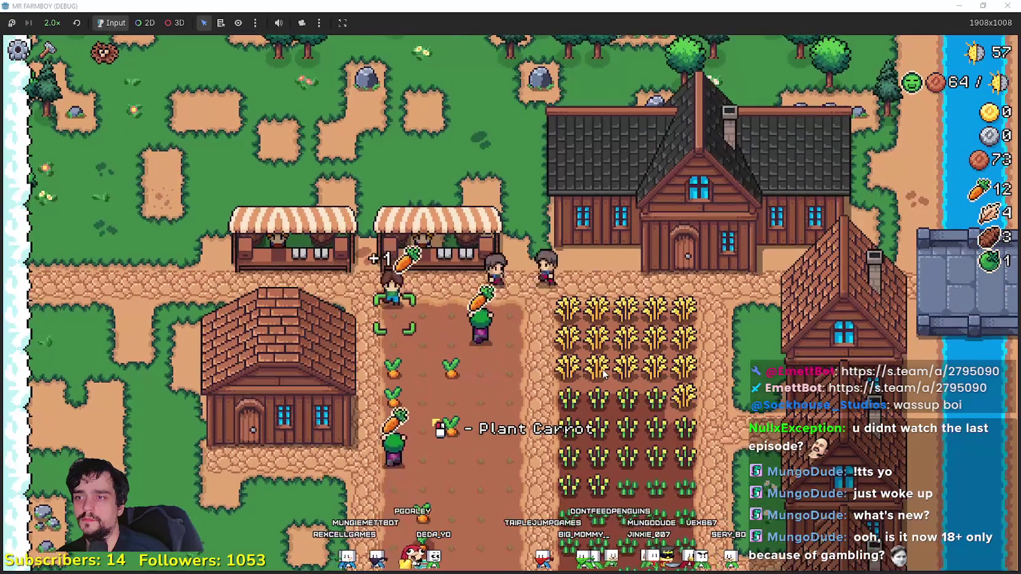
{"action": "key", "text": "s"}
{"action": "key", "text": "s"}
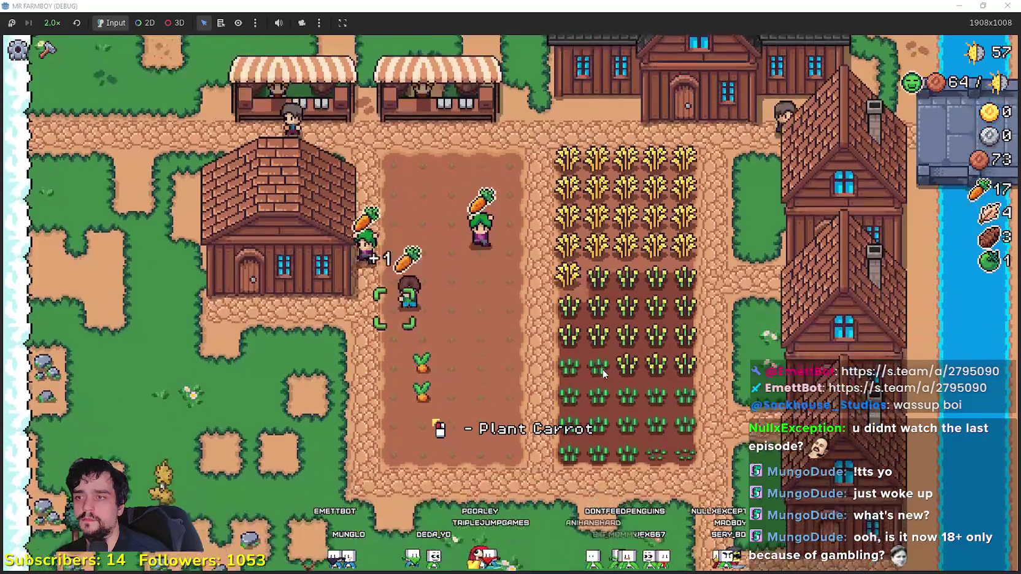
{"action": "key", "text": "w"}
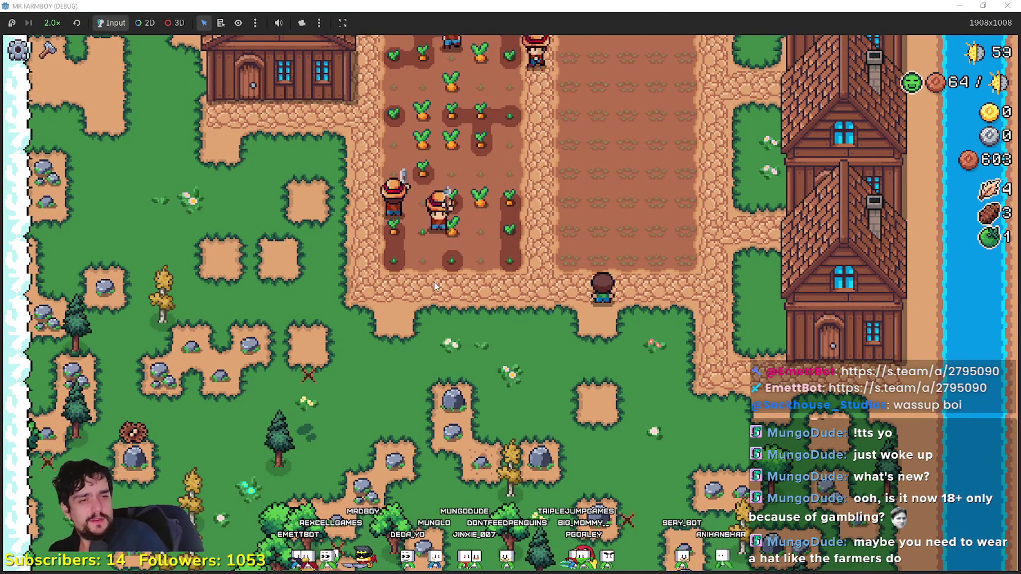
Step: Walk up into the carrot field, check coins, buildings, workers and crop totals in Pause Stats, then resume
{"action": "key", "text": "w"}
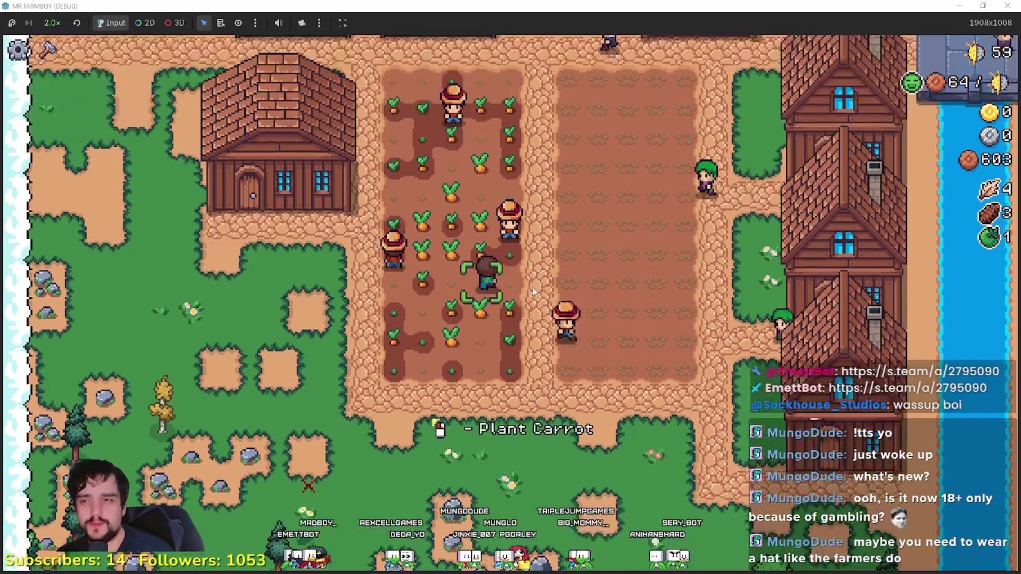
{"action": "key", "text": "w"}
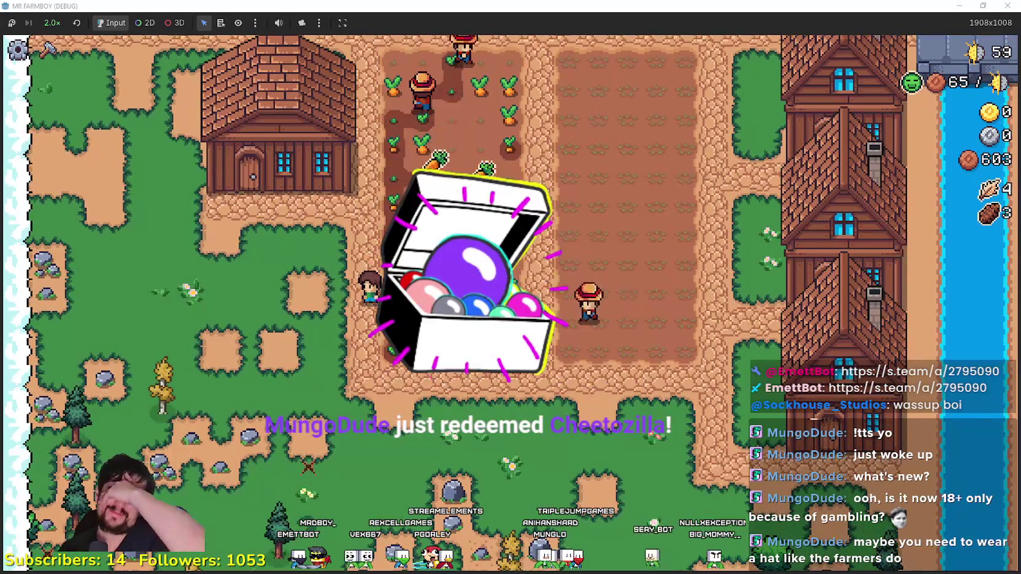
{"action": "key", "text": "Escape"}
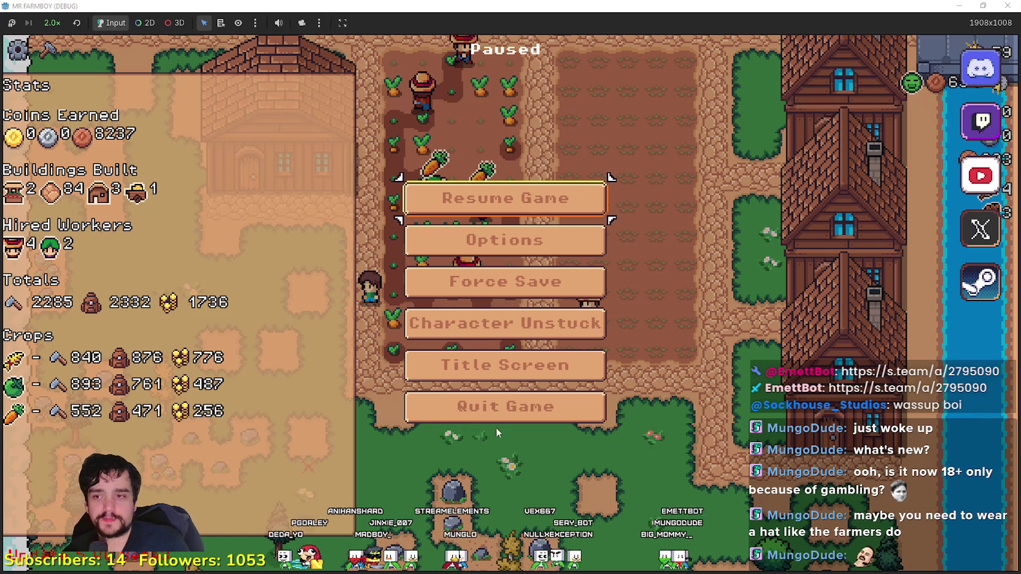
{"action": "left_click", "coordinate": [548, 211]}
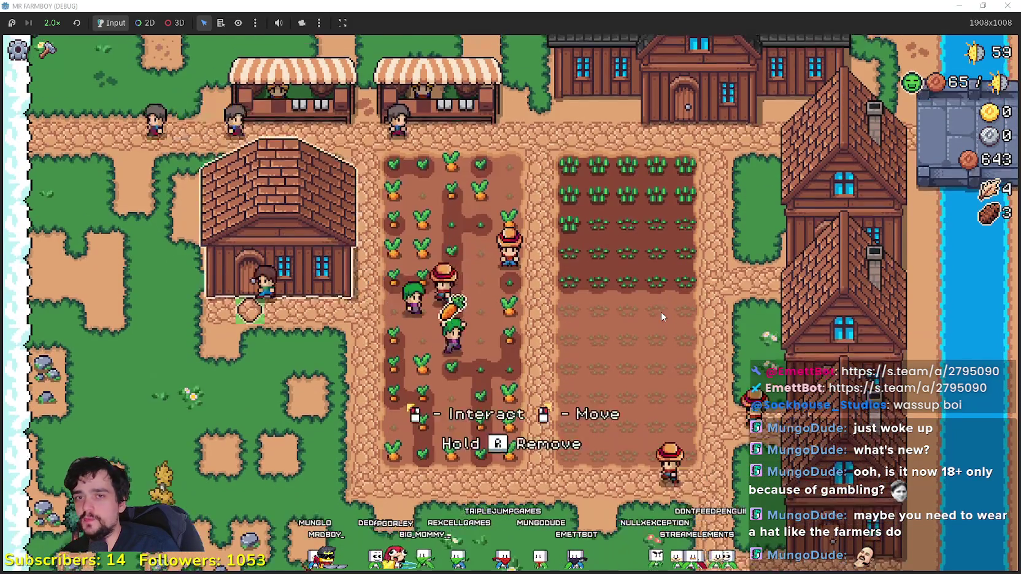
Step: Check Warehouse stock, then confirm 8543 coins earned in Pause Stats and resume play
{"action": "left_click", "coordinate": [382, 463]}
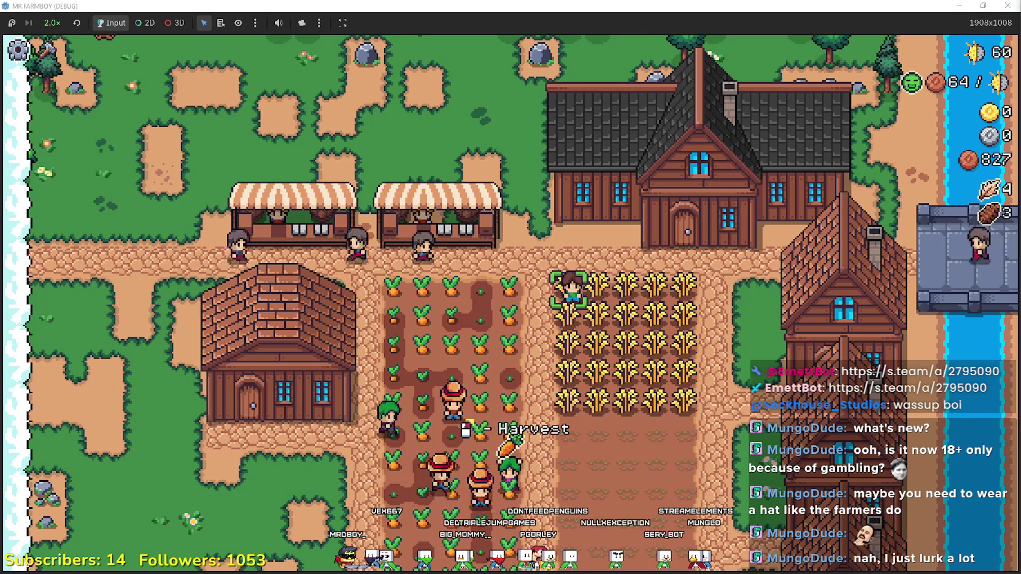
{"action": "key", "text": "Escape"}
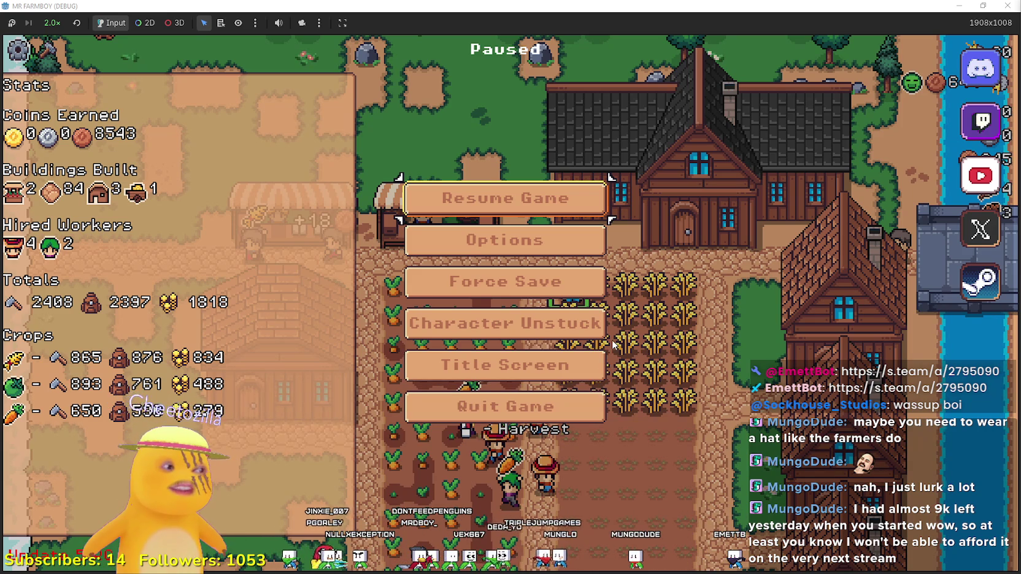
{"action": "left_click", "coordinate": [503, 203]}
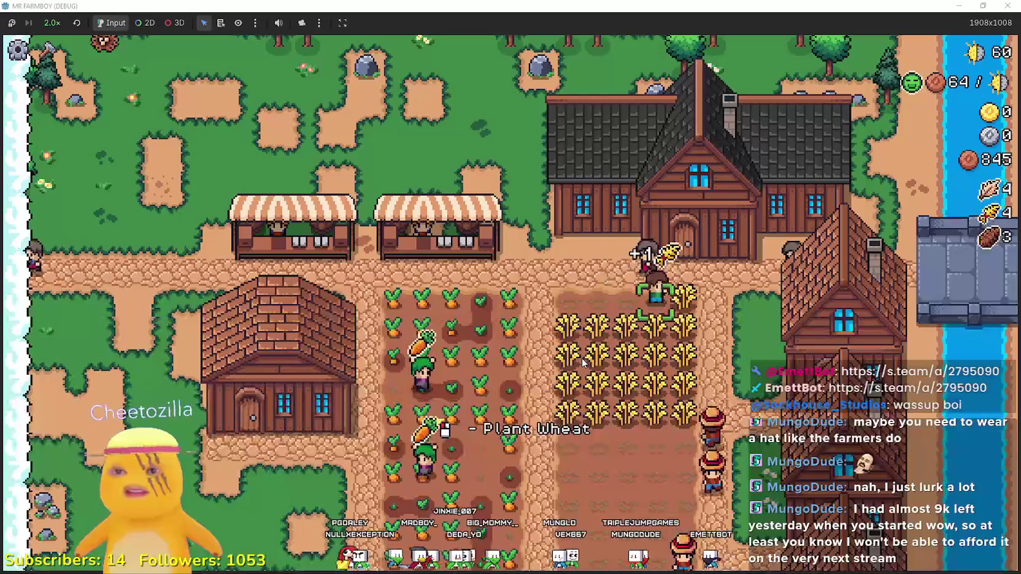